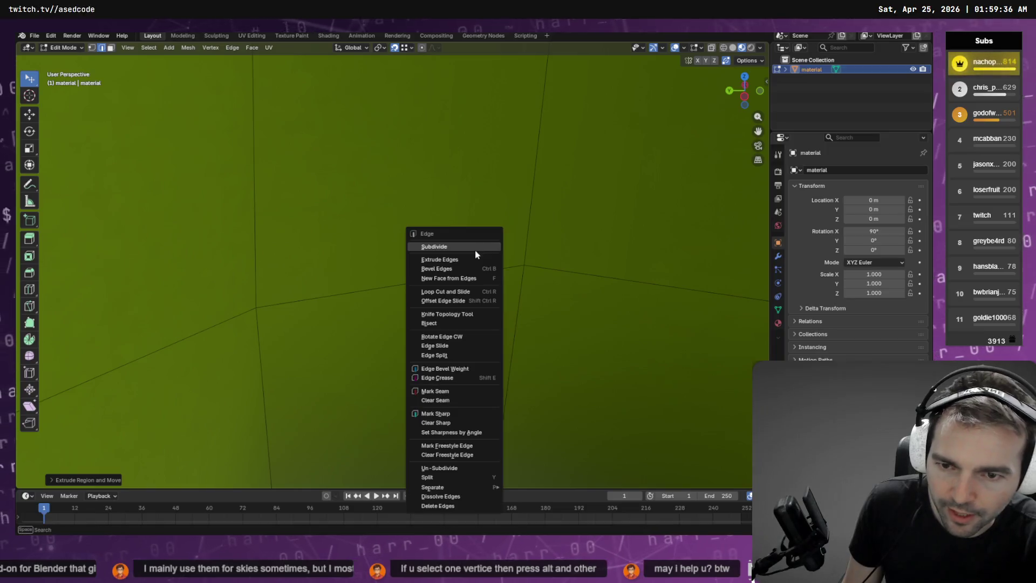
- Dismiss the Edge menu and switch to vertex select mode, clearing the edge selection
key("Escape")
key("shift+grave")
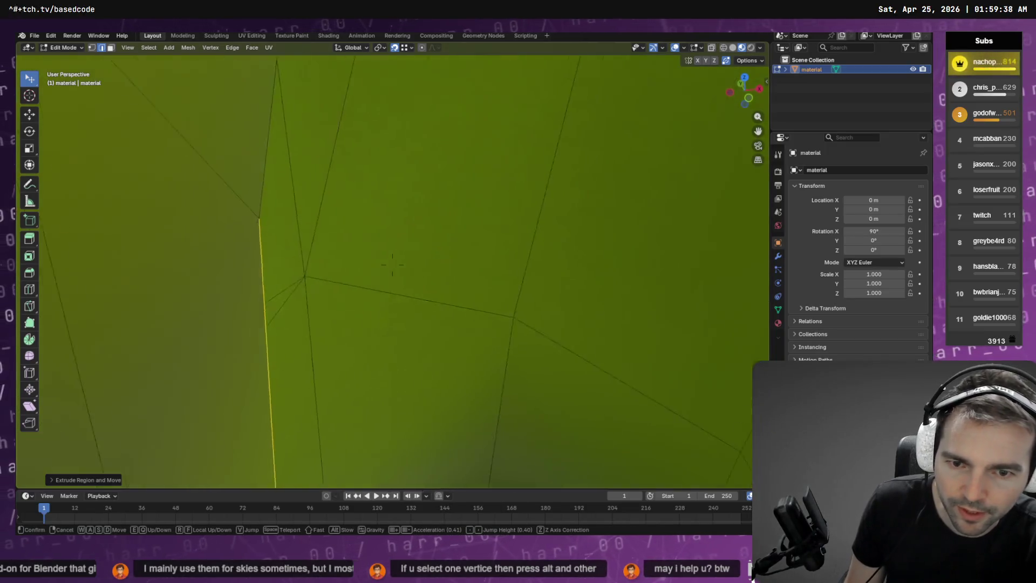
key("e")
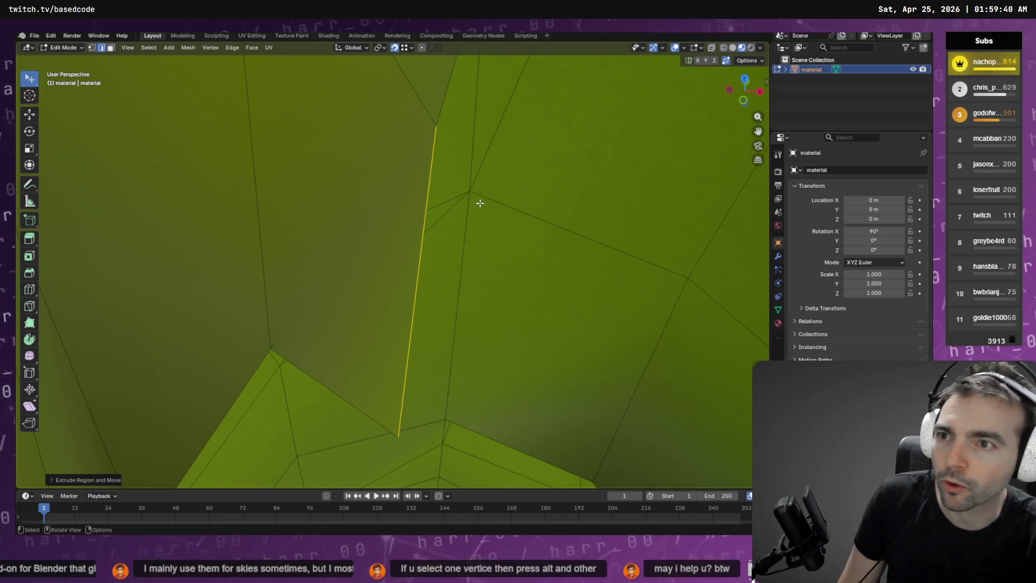
key("1")
left_click(402, 447)
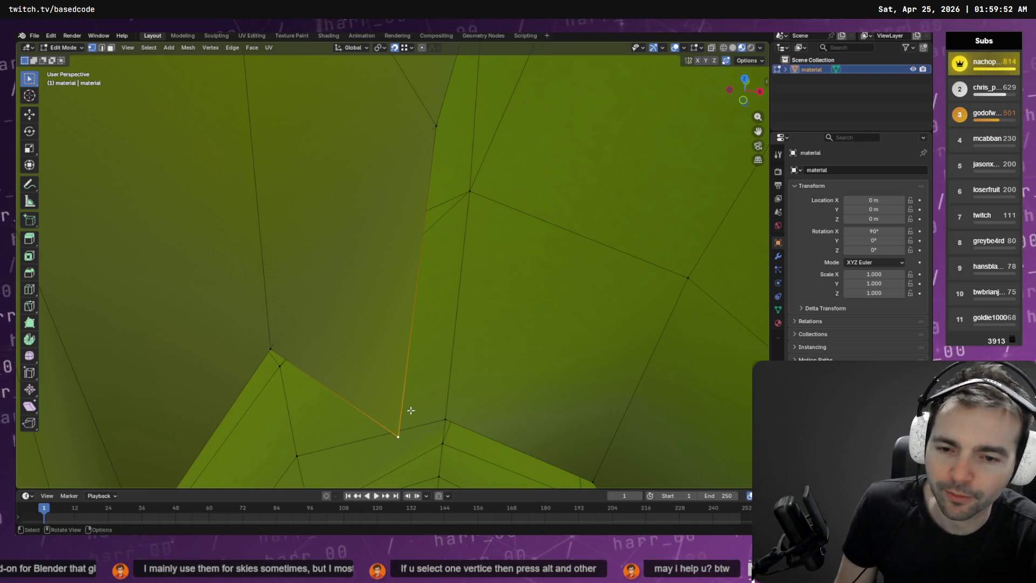
- Move the selected vertex up and left toward the leaf joint, then inspect the result
left_click(34, 114)
mouse_move(399, 437)
left_mouse_down()
mouse_move(286, 340)
mouse_move(270, 345)
left_mouse_up()
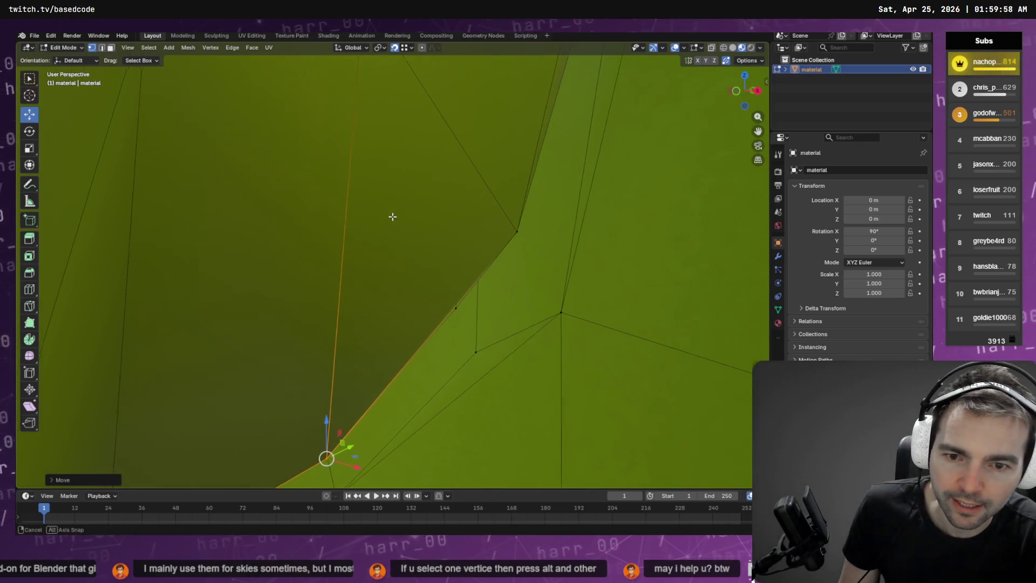
right_click(445, 250)
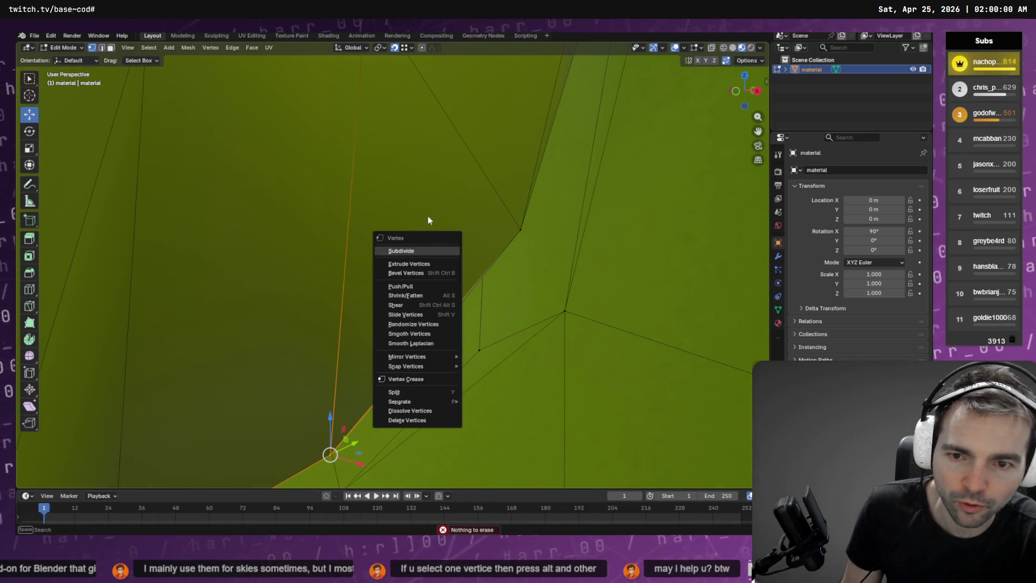
key("Escape")
key("w")
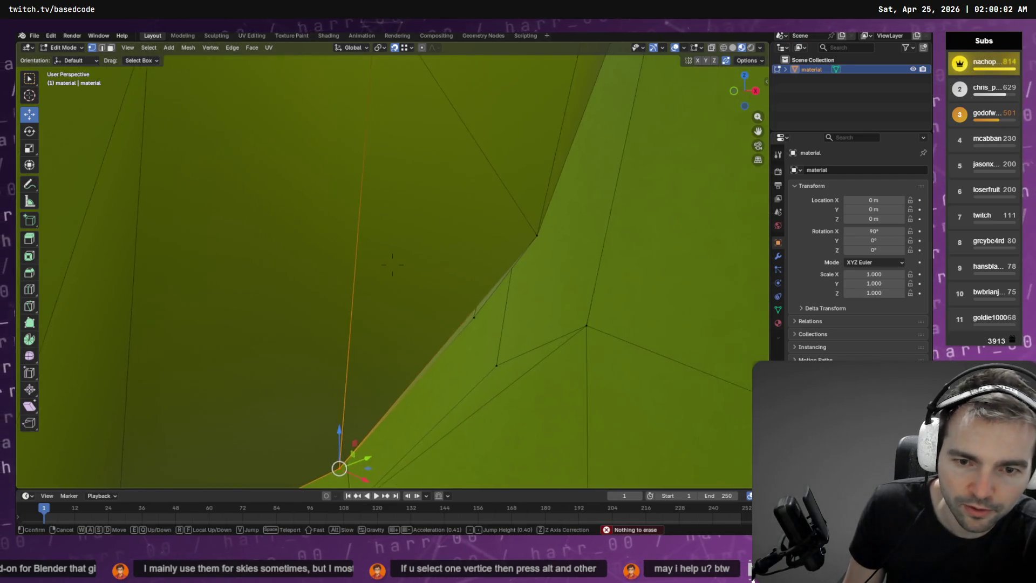
key("s")
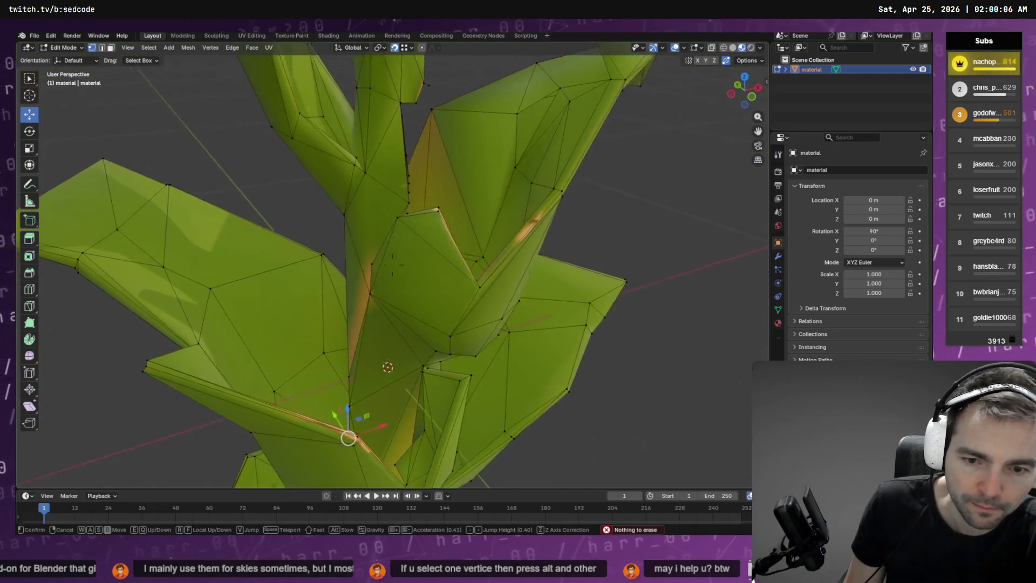
- Reposition plant vertices along the stem, cancelling one unwanted move
key("w")
key("w")
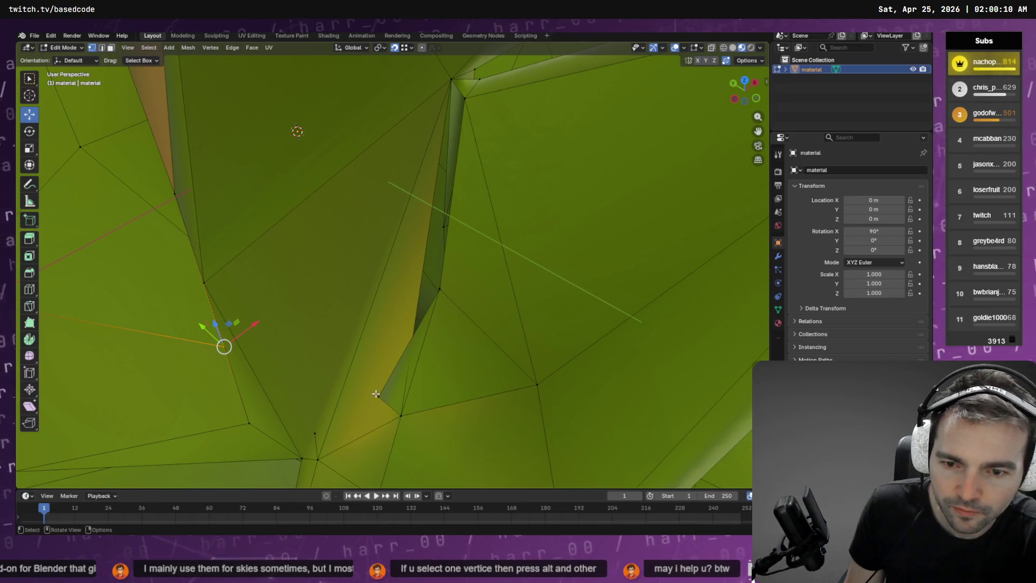
left_click_drag(381, 402, 449, 279)
left_click(481, 268)
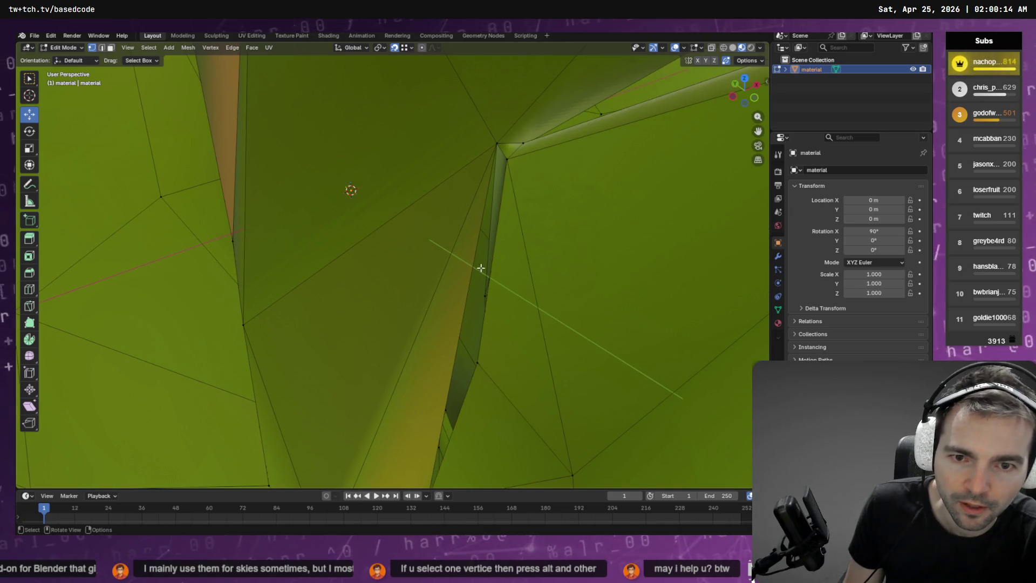
mouse_move(459, 333)
left_mouse_down()
mouse_move(479, 357)
mouse_move(454, 360)
mouse_move(479, 360)
left_mouse_up()
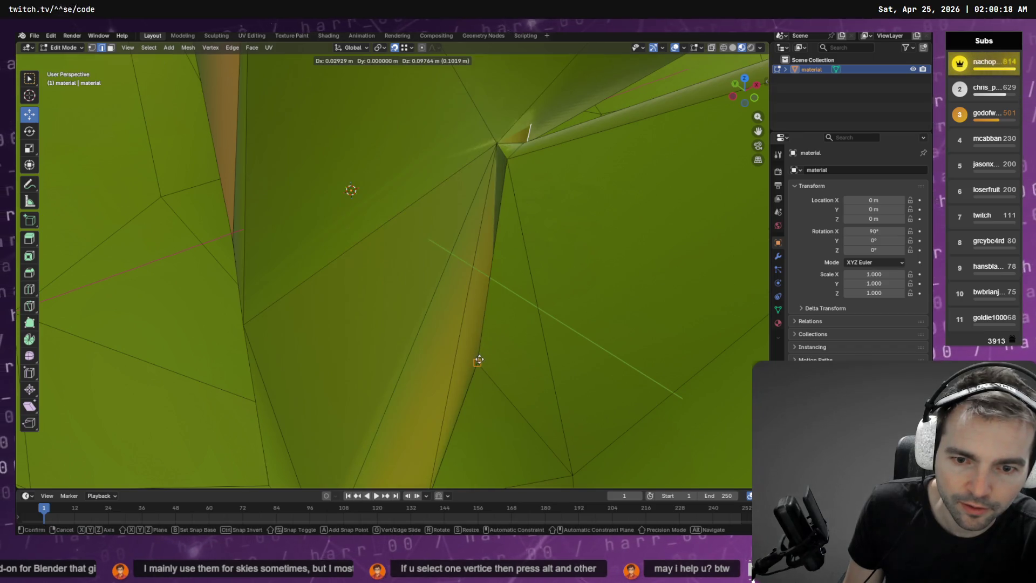
right_click(480, 360)
mouse_move(509, 234)
left_mouse_down()
mouse_move(547, 240)
mouse_move(472, 238)
mouse_move(483, 237)
left_mouse_up()
mouse_move(338, 359)
left_mouse_down()
mouse_move(349, 363)
mouse_move(356, 340)
mouse_move(270, 340)
mouse_move(302, 339)
mouse_move(291, 338)
left_mouse_up()
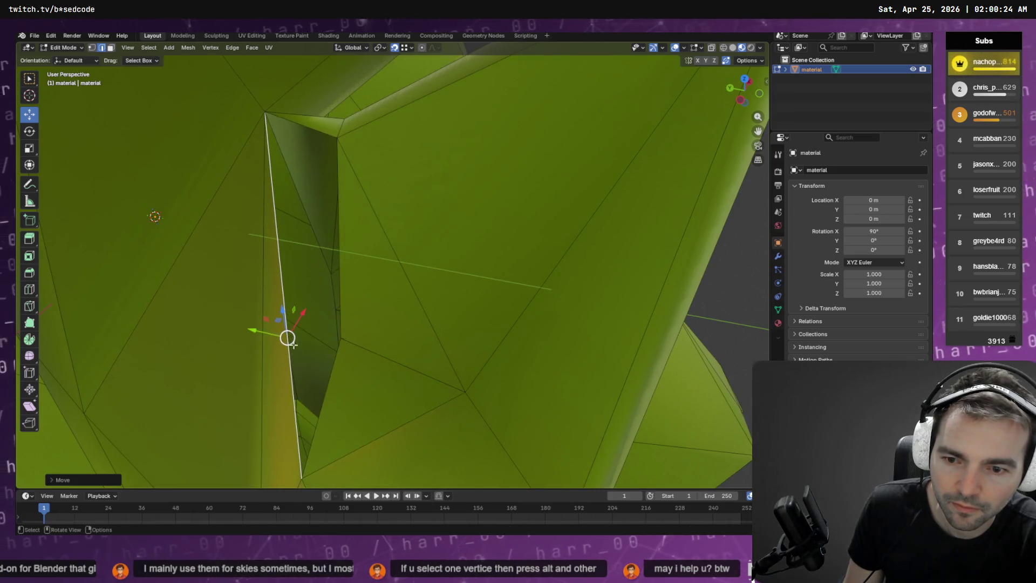
mouse_move(338, 385)
left_mouse_down()
mouse_move(381, 300)
mouse_move(384, 369)
left_mouse_up()
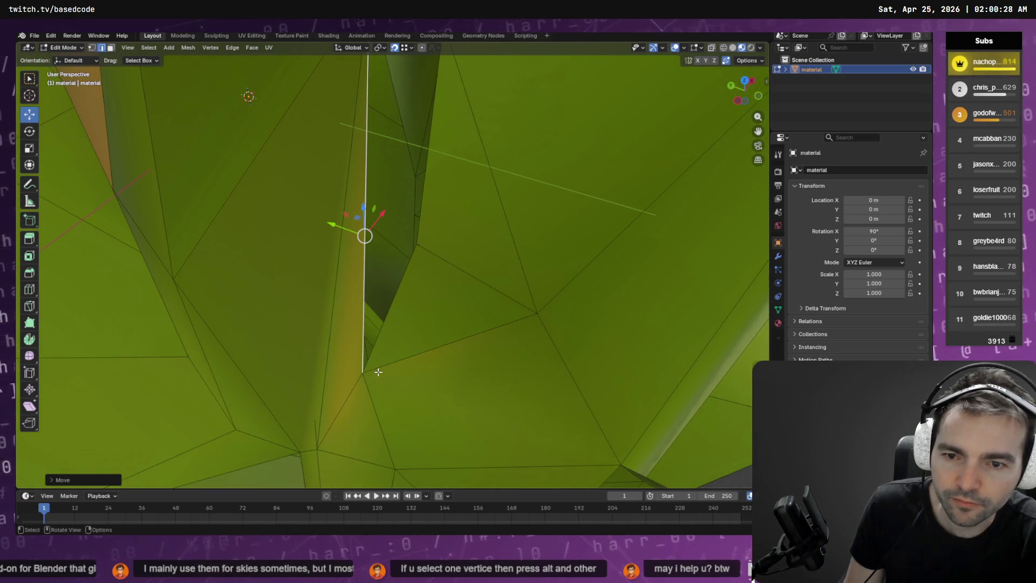
- Snap the bottom vertex onto the joint above and delete the neighbouring stray vertex
left_click(372, 379)
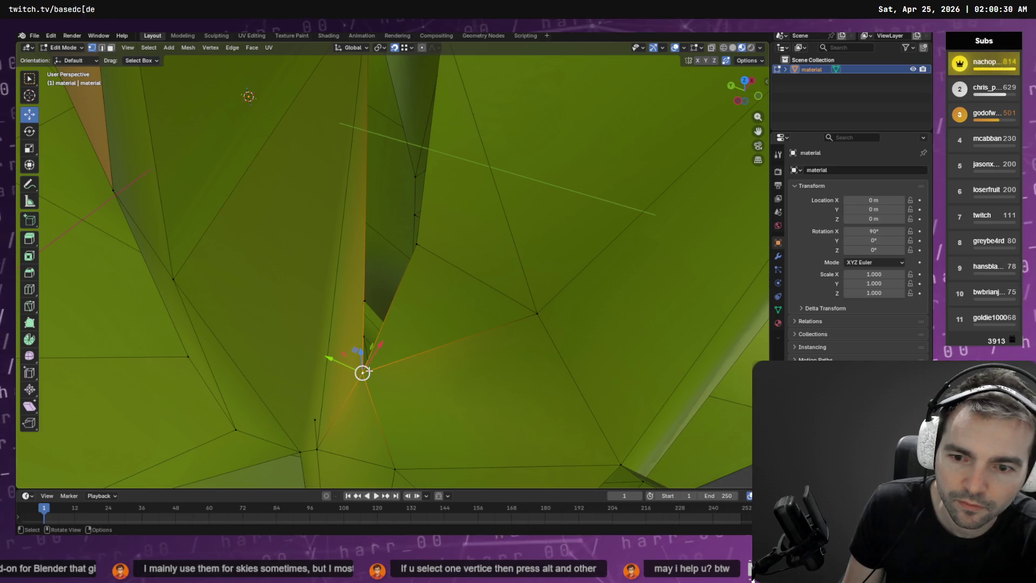
left_click_drag(369, 372, 416, 246)
left_click(313, 422)
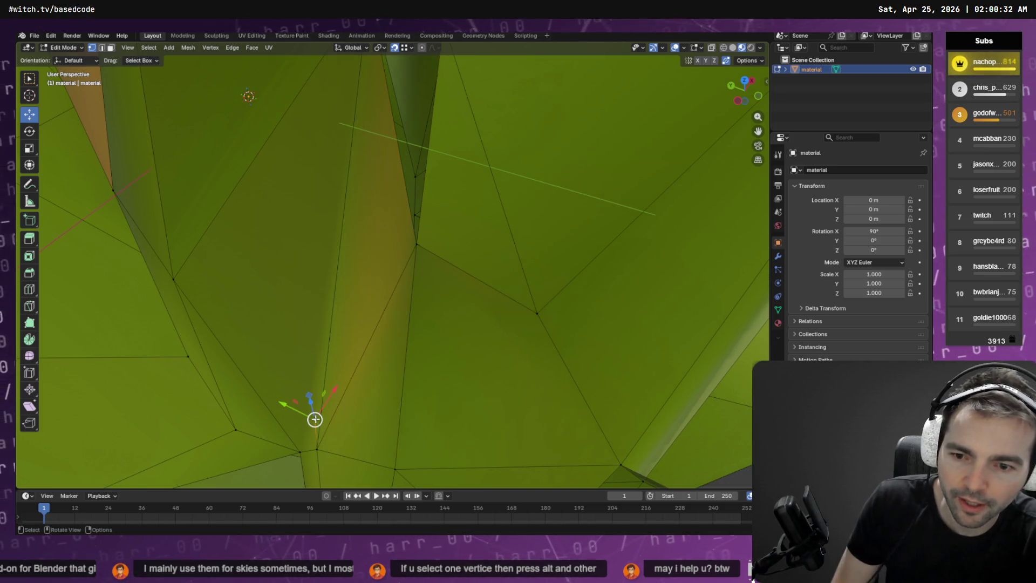
right_click(316, 422)
key("Escape")
key("x")
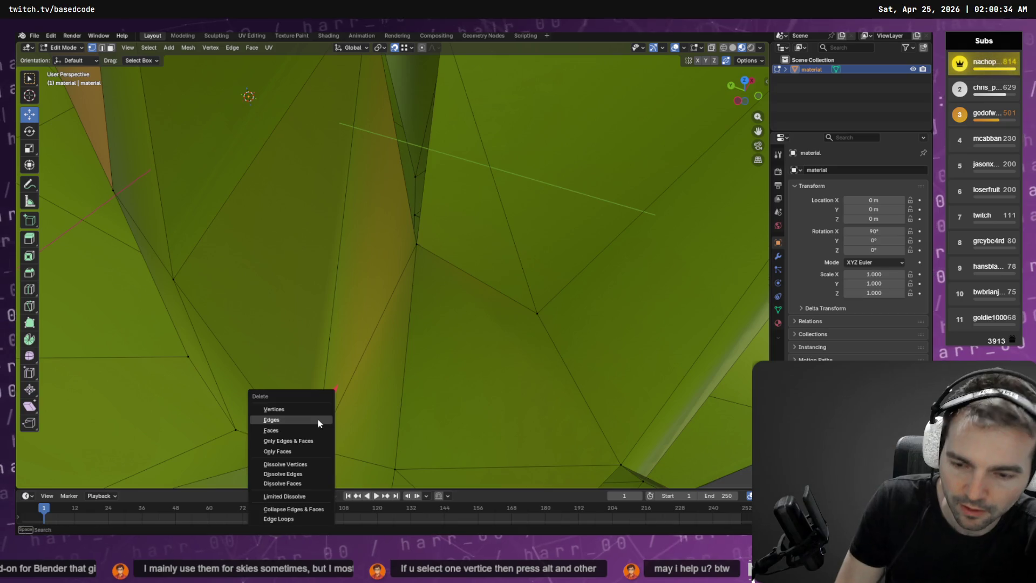
left_click(313, 410)
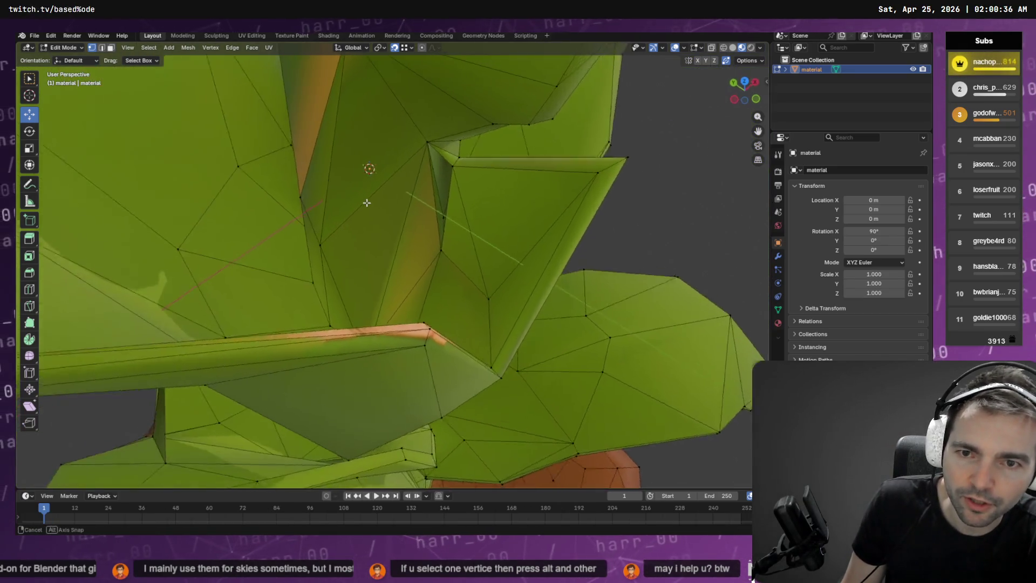
- Cancel a vertex move, then find and delete a stray vertex on the stem
mouse_move(347, 200)
left_mouse_down()
mouse_move(381, 201)
mouse_move(394, 216)
mouse_move(390, 269)
mouse_move(343, 225)
mouse_move(370, 241)
mouse_move(496, 255)
mouse_move(453, 245)
left_mouse_up()
right_click(462, 246)
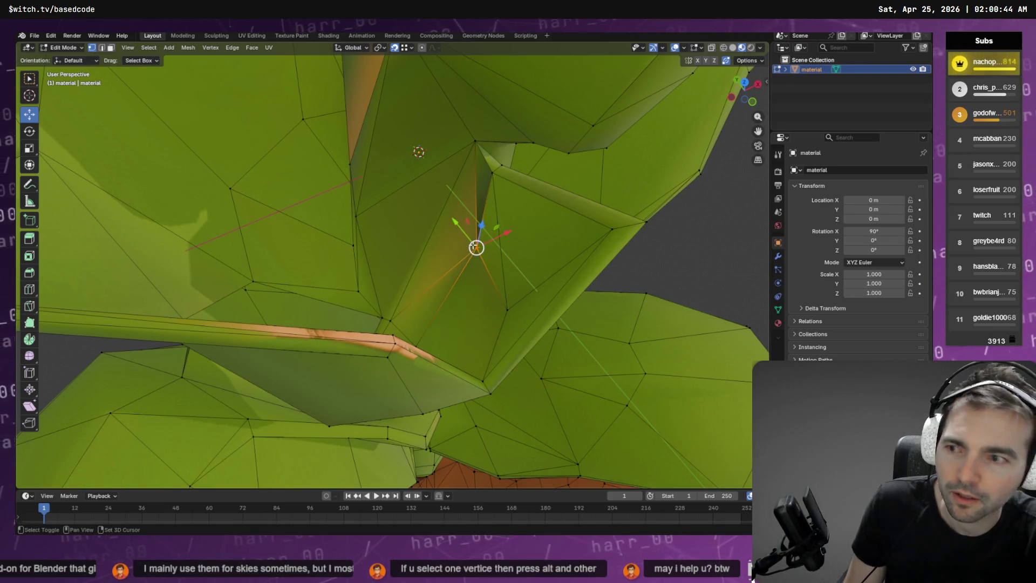
mouse_move(244, 201)
left_mouse_down()
mouse_move(488, 258)
mouse_move(444, 282)
mouse_move(517, 269)
mouse_move(504, 269)
left_mouse_up()
scroll(505, 269, "down", 10)
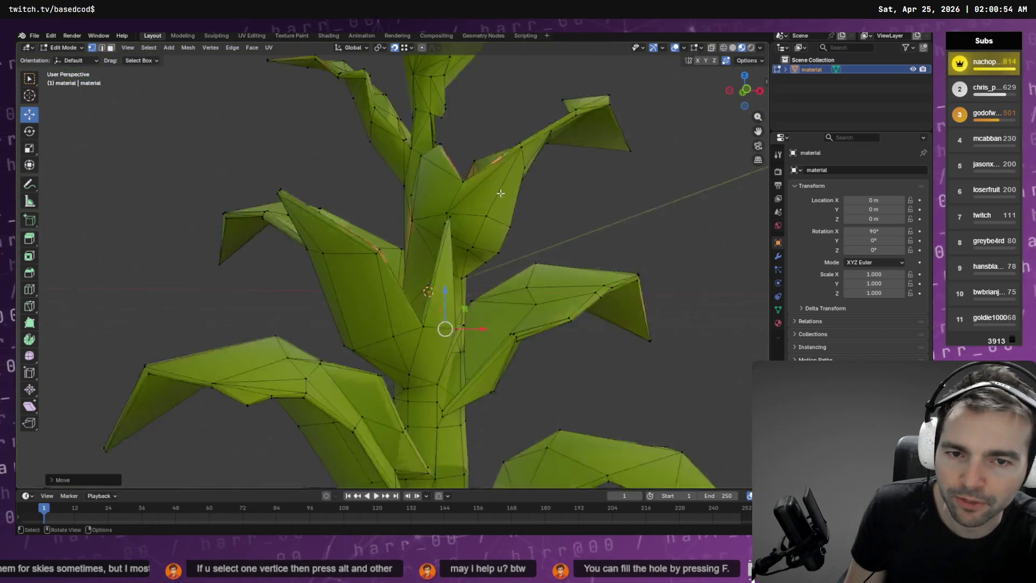
mouse_move(501, 210)
left_mouse_down()
mouse_move(534, 254)
mouse_move(304, 262)
mouse_move(273, 234)
left_mouse_up()
scroll(273, 233, "up", 8)
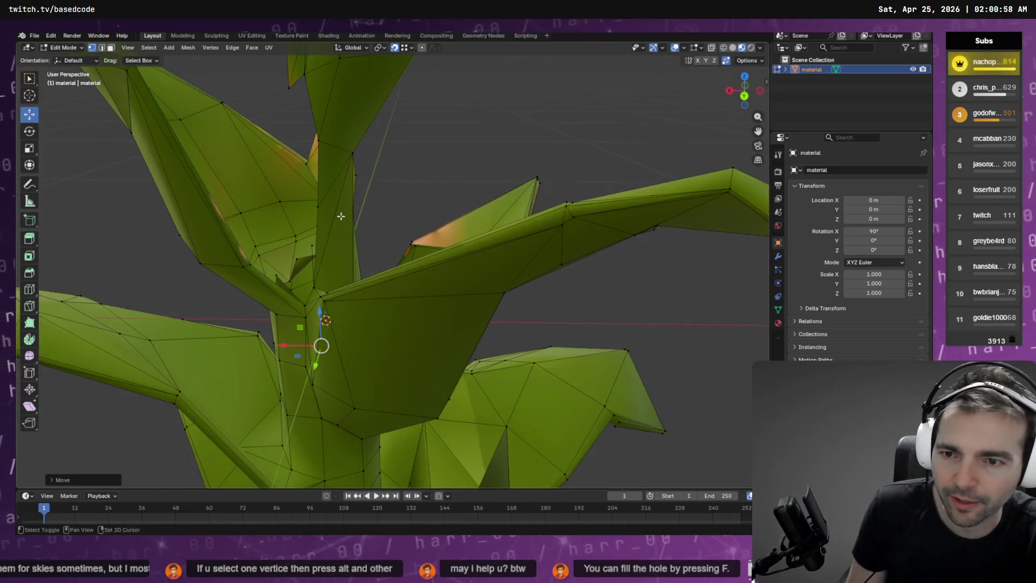
left_click_drag(525, 180, 461, 273)
left_click(460, 266)
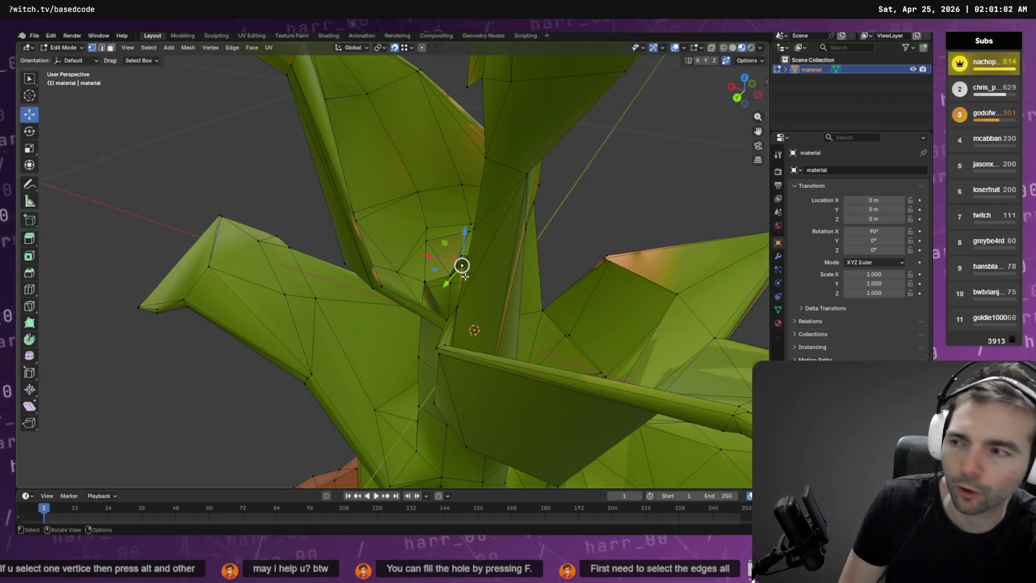
key("x")
left_click(459, 281)
- Check the cleaned stem and pot from several angles, then show the UV Editing workspace
mouse_move(460, 281)
left_mouse_down()
mouse_move(474, 297)
mouse_move(561, 254)
mouse_move(384, 261)
left_mouse_up()
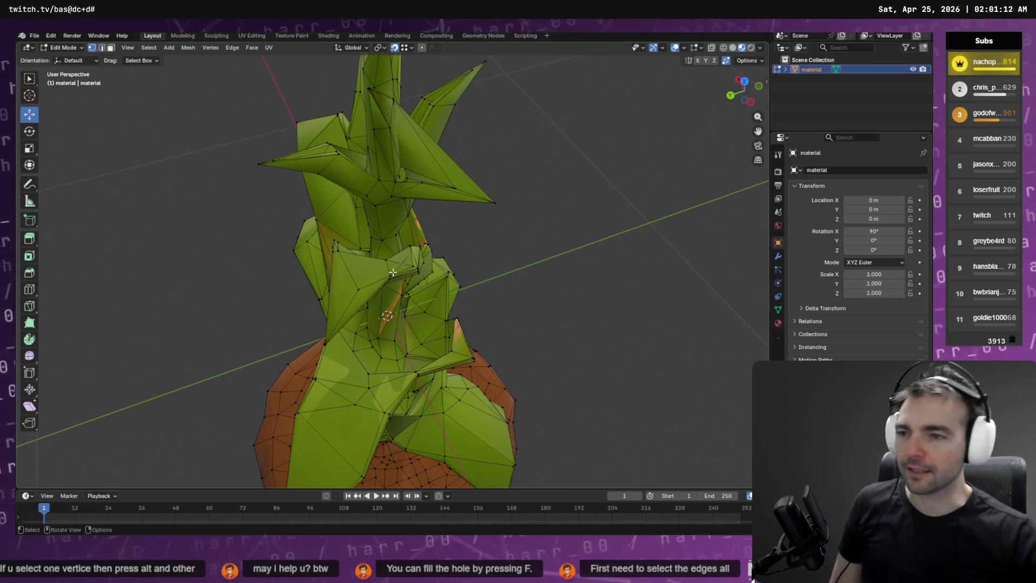
mouse_move(405, 231)
left_mouse_down()
mouse_move(273, 207)
mouse_move(467, 167)
left_mouse_up()
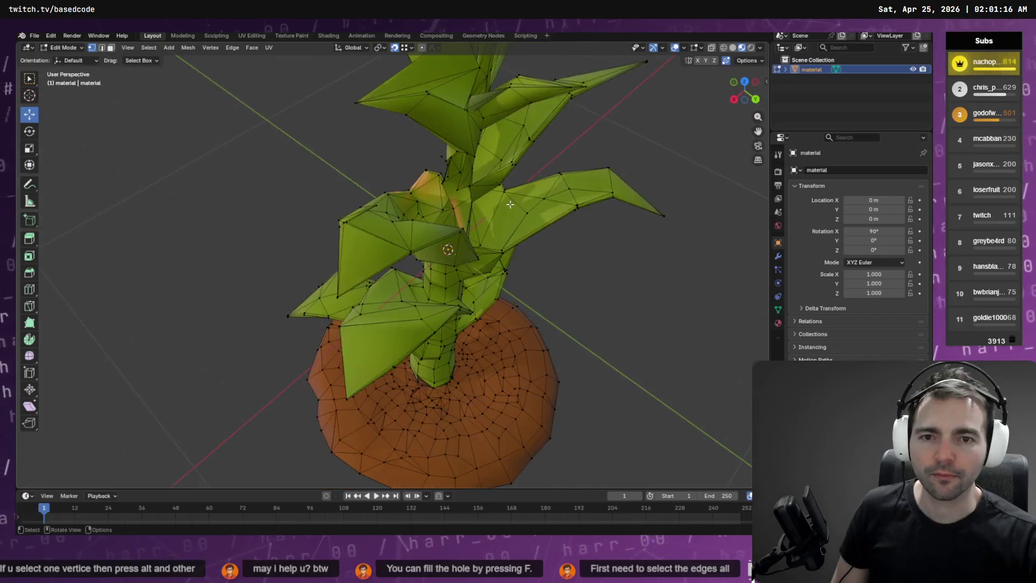
scroll(532, 153, "up", 5)
mouse_move(532, 153)
left_mouse_down()
mouse_move(472, 231)
mouse_move(495, 232)
mouse_move(506, 283)
left_mouse_up()
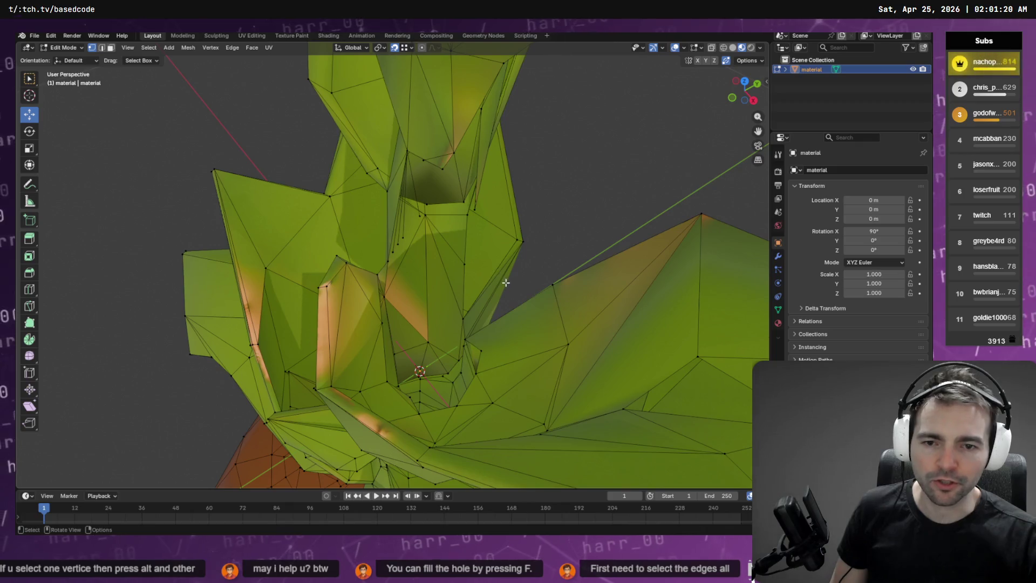
left_click(253, 35)
scroll(178, 301, "up", 10)
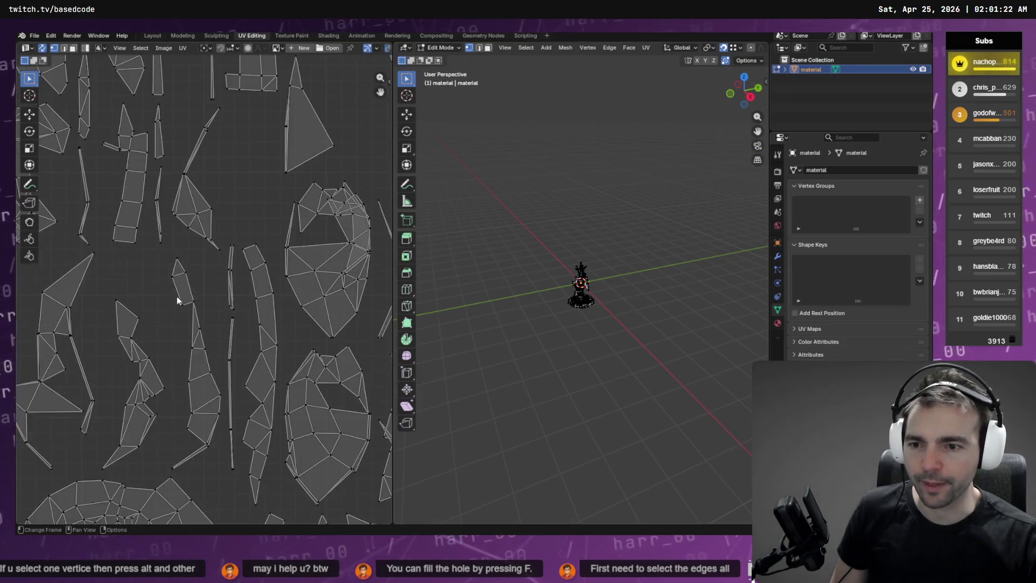
- Zoom around the UV layout, then go back to Layout and frame the plant
scroll(195, 289, "down", 8)
scroll(265, 232, "up", 1)
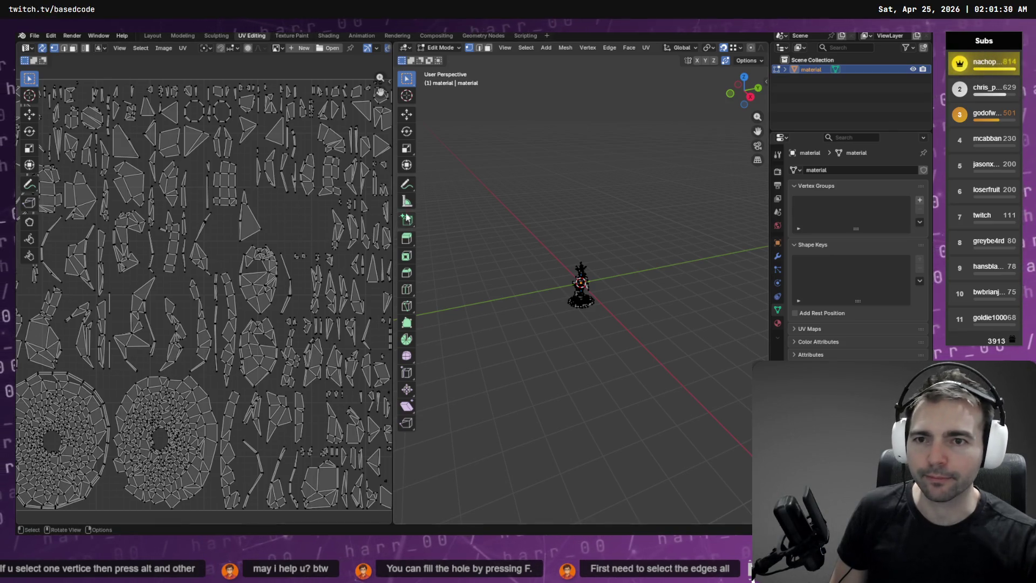
left_click(154, 36)
key("KP_Decimal")
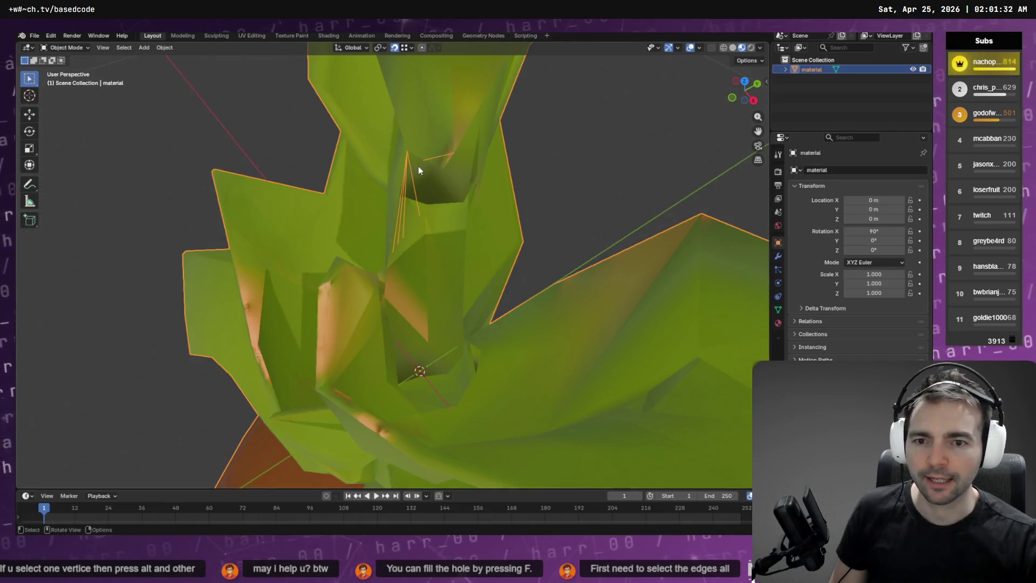
- Enter Edit Mode, select near the stem joint, and extrude the open trunk edges
mouse_move(404, 200)
left_mouse_down()
mouse_move(365, 170)
mouse_move(273, 144)
mouse_move(316, 148)
mouse_move(349, 189)
mouse_move(359, 271)
mouse_move(363, 247)
left_mouse_up()
key("Tab")
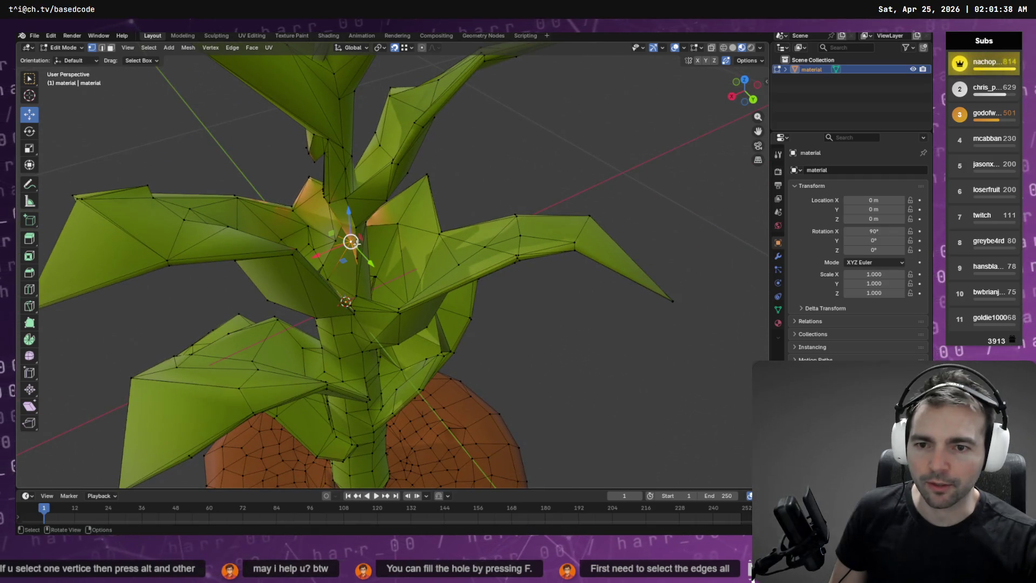
left_click(356, 280)
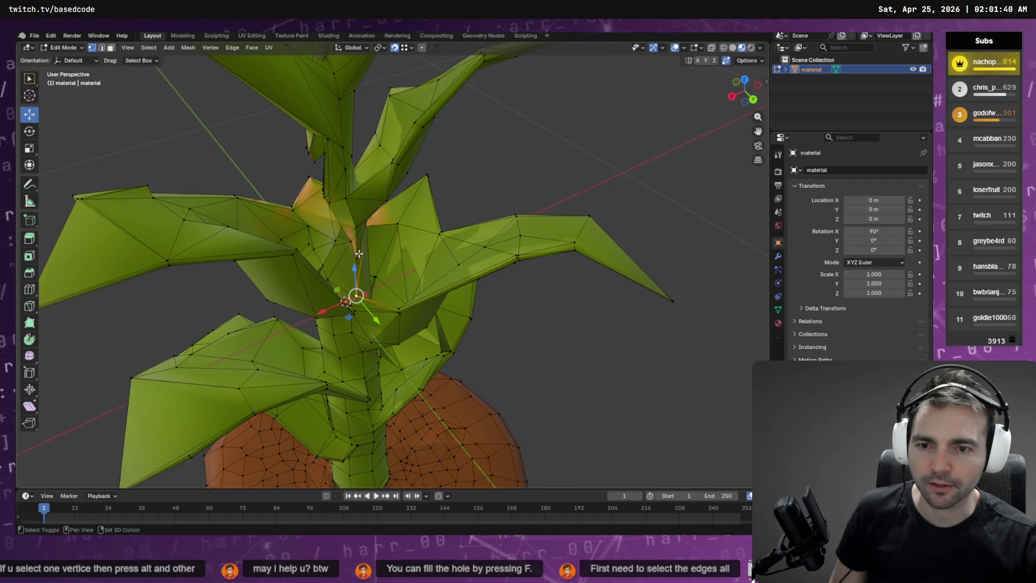
left_click_drag(373, 255, 337, 226)
scroll(332, 229, "up", 5)
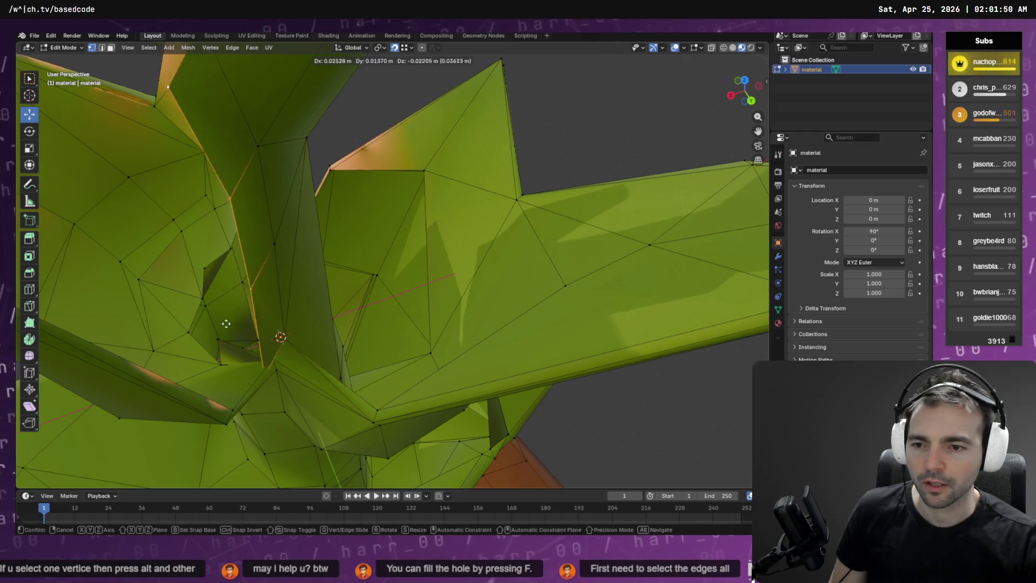
key("e")
mouse_move(302, 270)
left_mouse_down()
mouse_move(351, 270)
mouse_move(416, 300)
mouse_move(428, 307)
mouse_move(424, 344)
mouse_move(410, 345)
mouse_move(463, 361)
mouse_move(413, 324)
left_mouse_up()
- Move the extruded trunk edges into place, extending them again and shifting one left
key("g")
left_click(382, 391)
key("g")
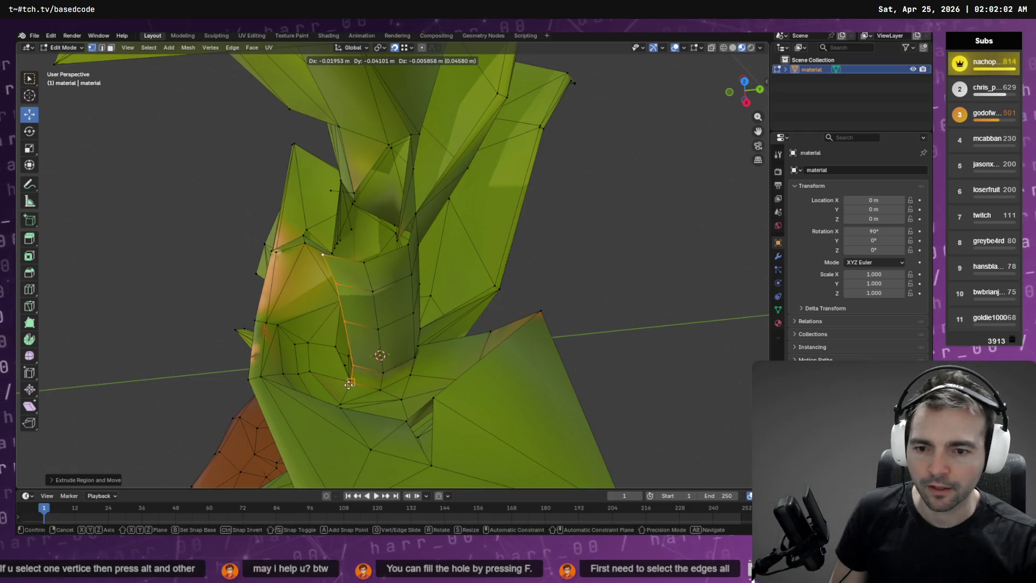
left_click(356, 381)
left_click_drag(355, 381, 435, 376)
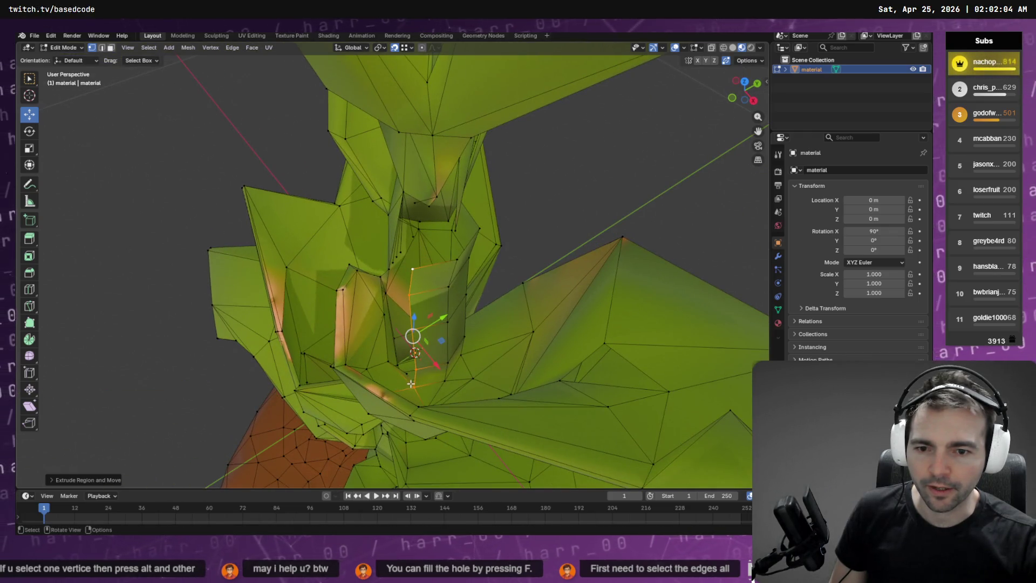
key("g")
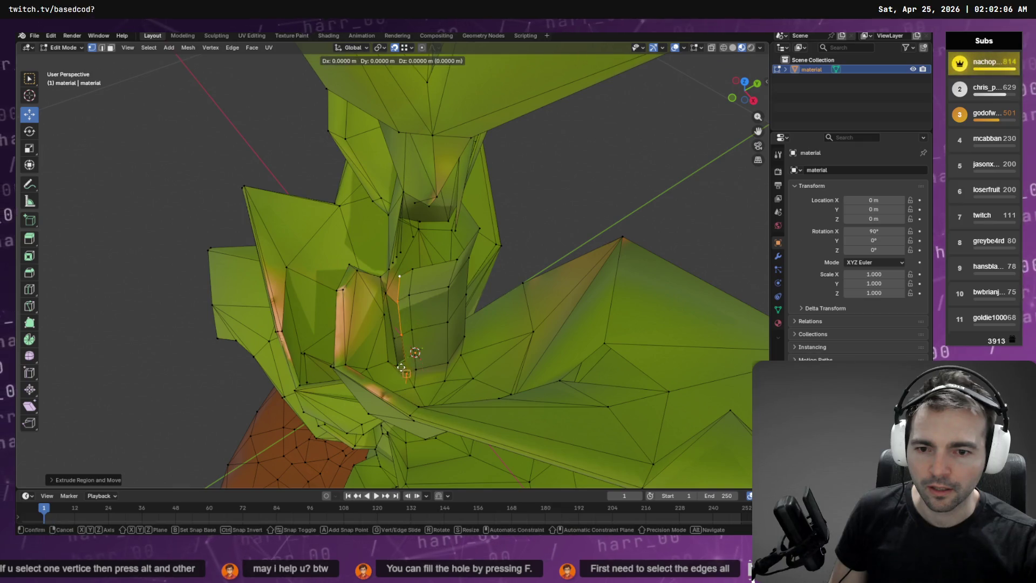
left_click(397, 363)
left_click_drag(397, 364, 437, 369)
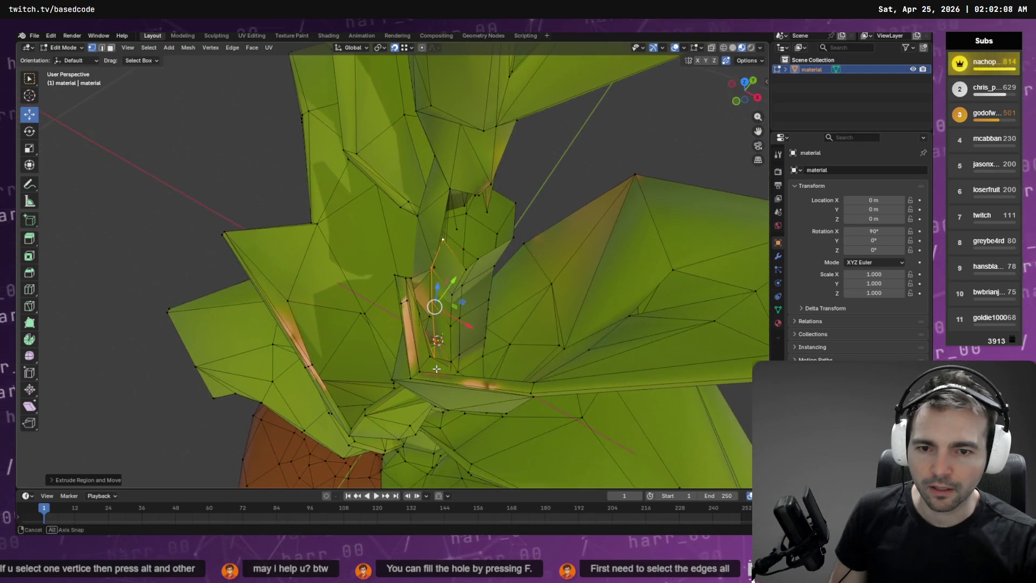
scroll(427, 370, "up", 5)
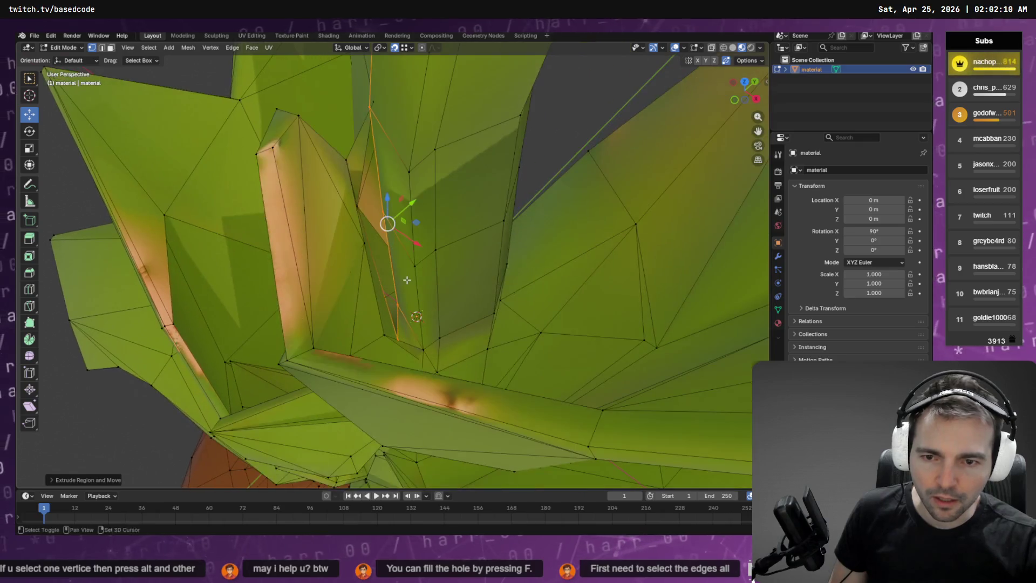
mouse_move(358, 204)
left_mouse_down()
mouse_move(359, 227)
mouse_move(426, 242)
mouse_move(407, 233)
mouse_move(422, 267)
left_mouse_up()
left_click(384, 234)
- Reposition trunk vertices, pulling one down and outward and nudging another into place
left_click(305, 189)
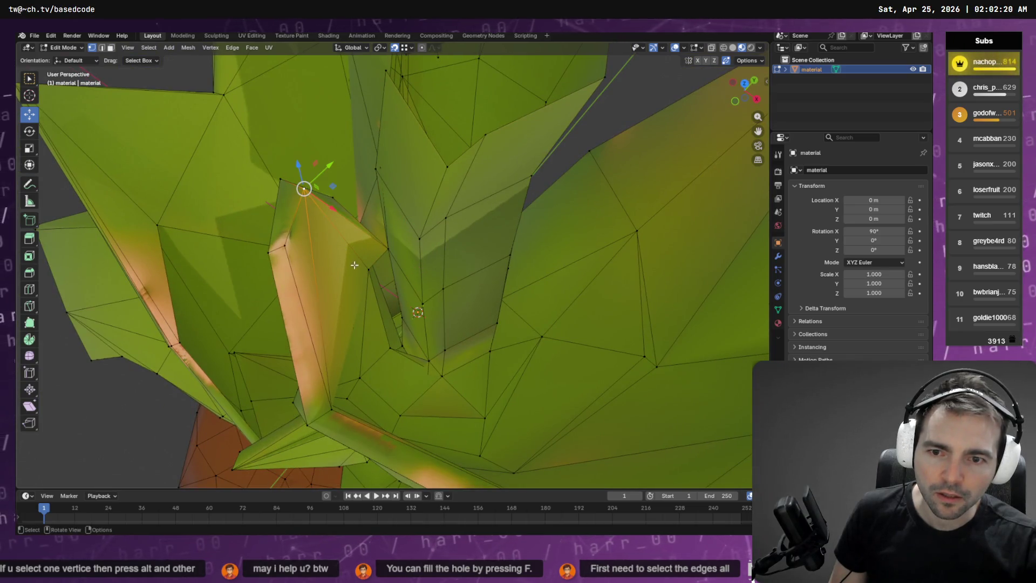
mouse_move(375, 276)
left_mouse_down()
mouse_move(402, 313)
mouse_move(408, 353)
left_mouse_up()
key("g")
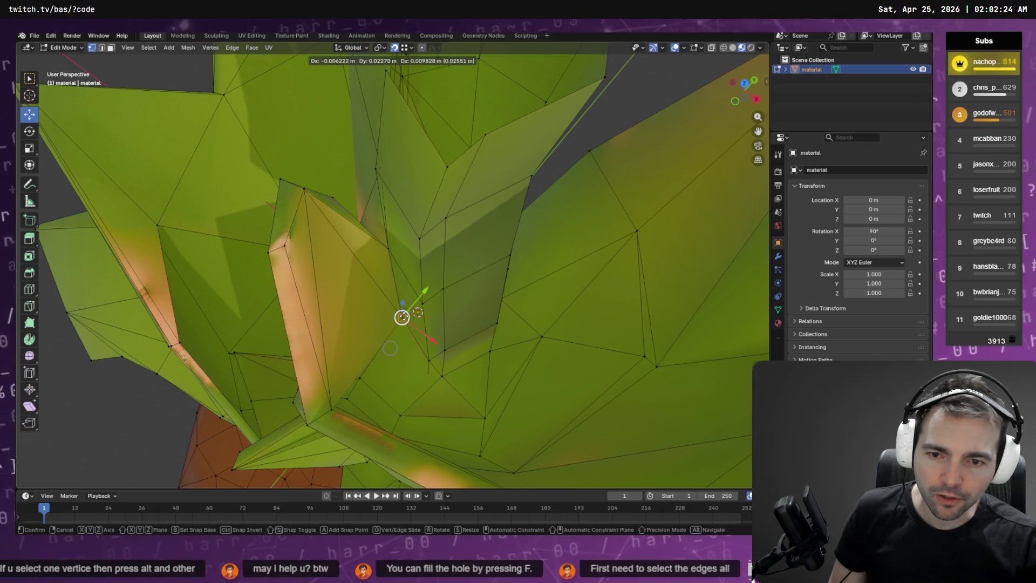
left_click(390, 348)
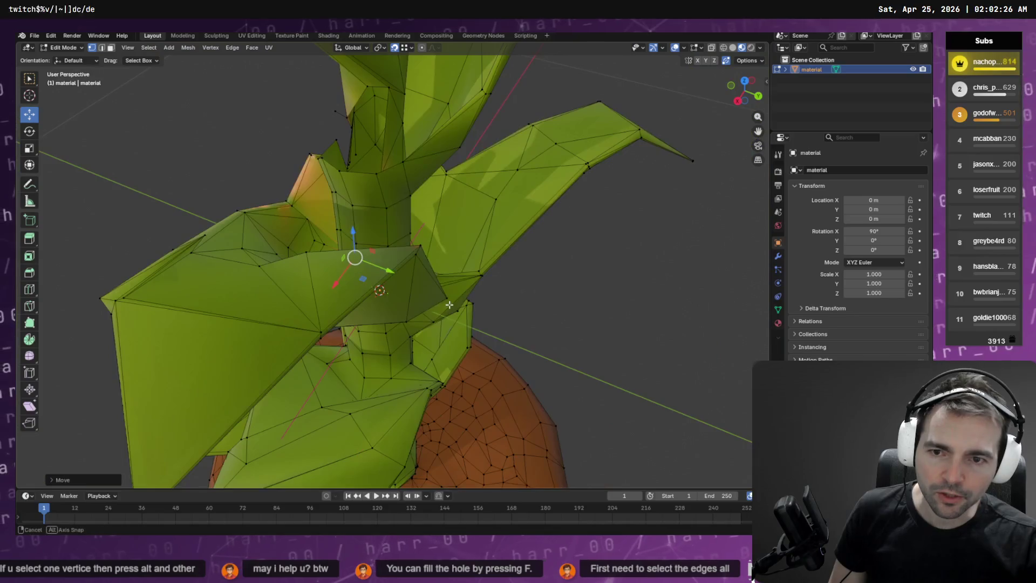
mouse_move(449, 305)
left_mouse_down()
mouse_move(598, 308)
mouse_move(470, 185)
mouse_move(423, 347)
mouse_move(423, 328)
mouse_move(444, 331)
left_mouse_up()
scroll(471, 184, "up", 5)
left_click(430, 283)
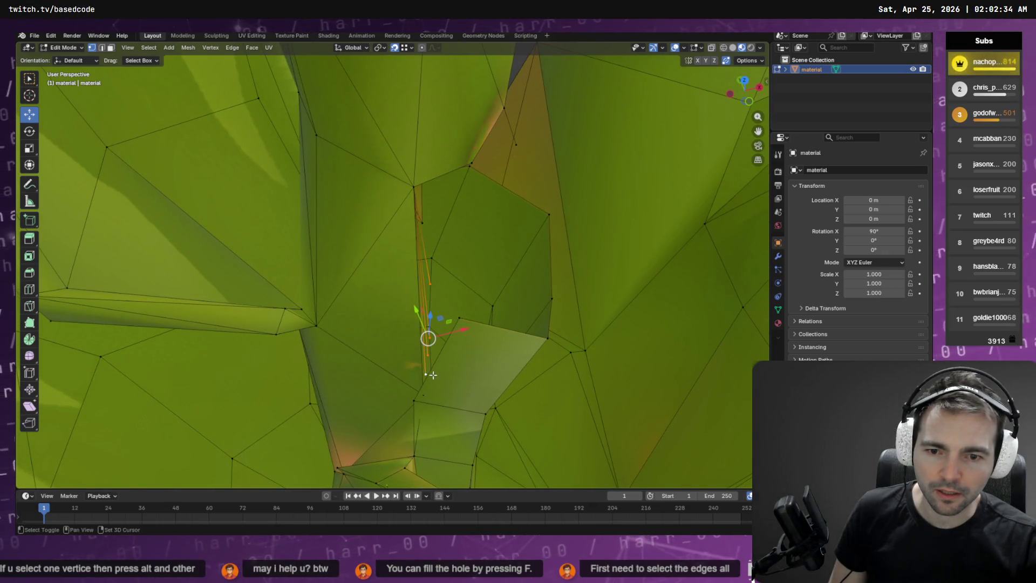
right_click(438, 345)
mouse_move(439, 345)
left_mouse_down()
mouse_move(436, 315)
mouse_move(377, 329)
mouse_move(377, 207)
mouse_move(332, 253)
mouse_move(368, 200)
left_mouse_up()
left_click(337, 255)
- Select vertices higher on the trunk and inspect the reshaped tube section
left_click(325, 142)
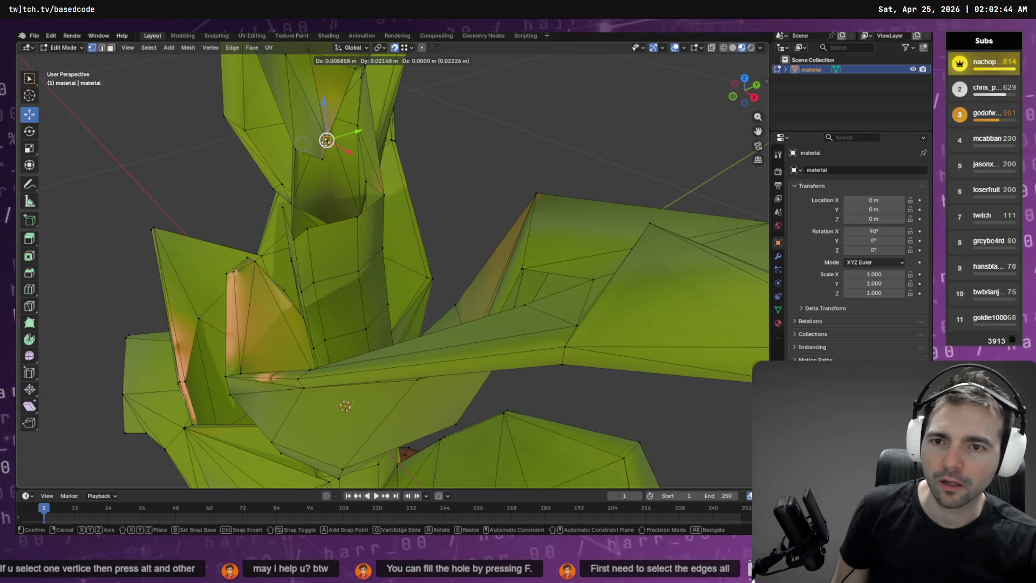
left_click(327, 166)
mouse_move(327, 166)
left_mouse_down()
mouse_move(354, 227)
mouse_move(363, 289)
mouse_move(410, 298)
mouse_move(439, 281)
left_mouse_up()
left_click(387, 245)
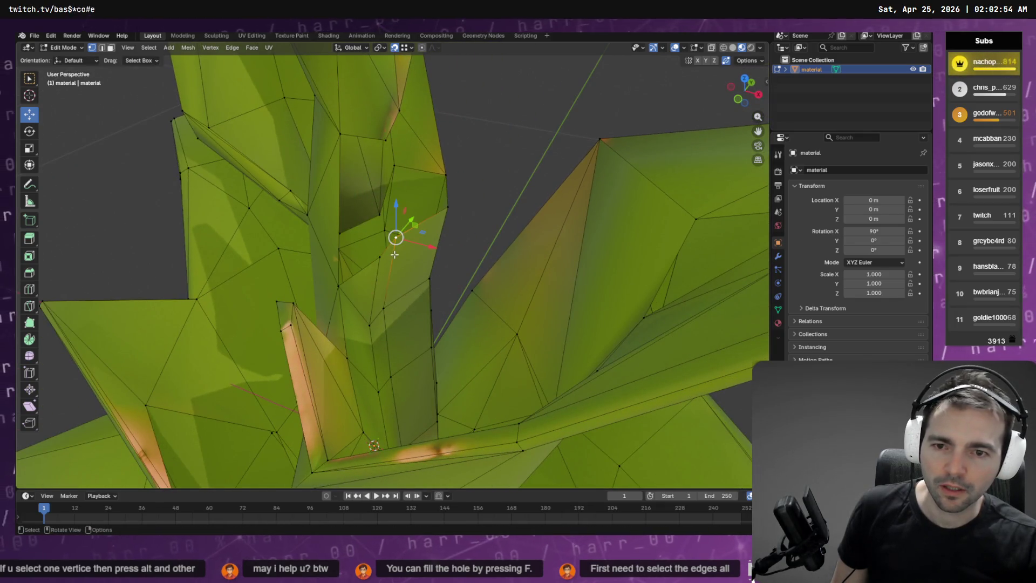
left_click_drag(412, 230, 383, 233)
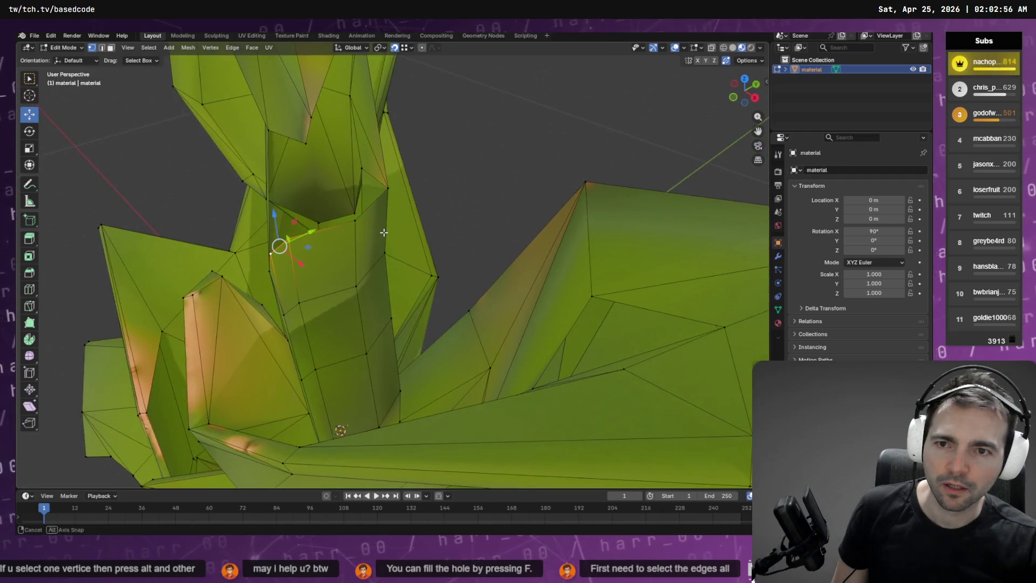
left_click_drag(374, 162, 372, 207)
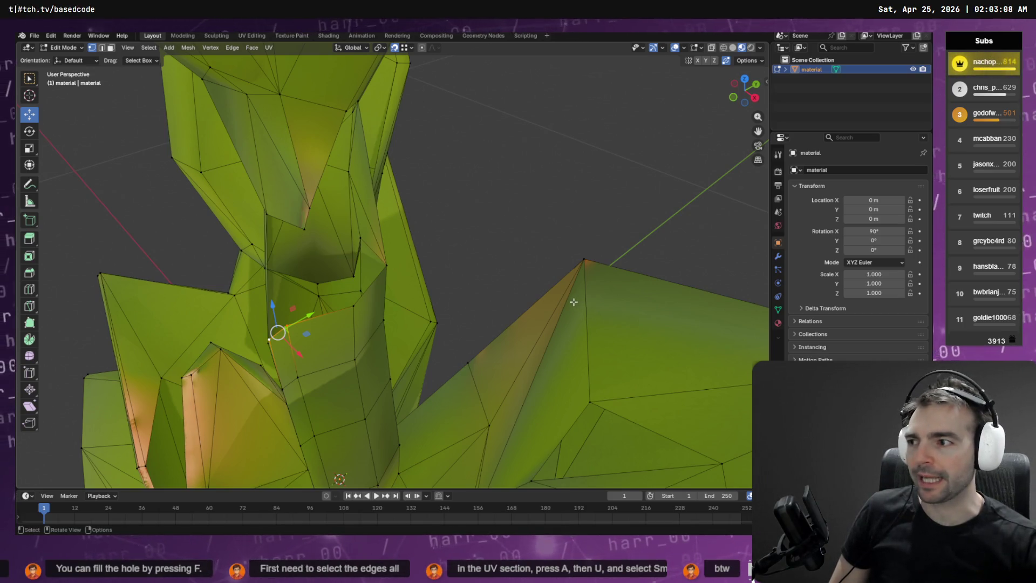
- Zoom around the plant's UV islands in UV Editing, then return to Layout in Object Mode
left_click(253, 36)
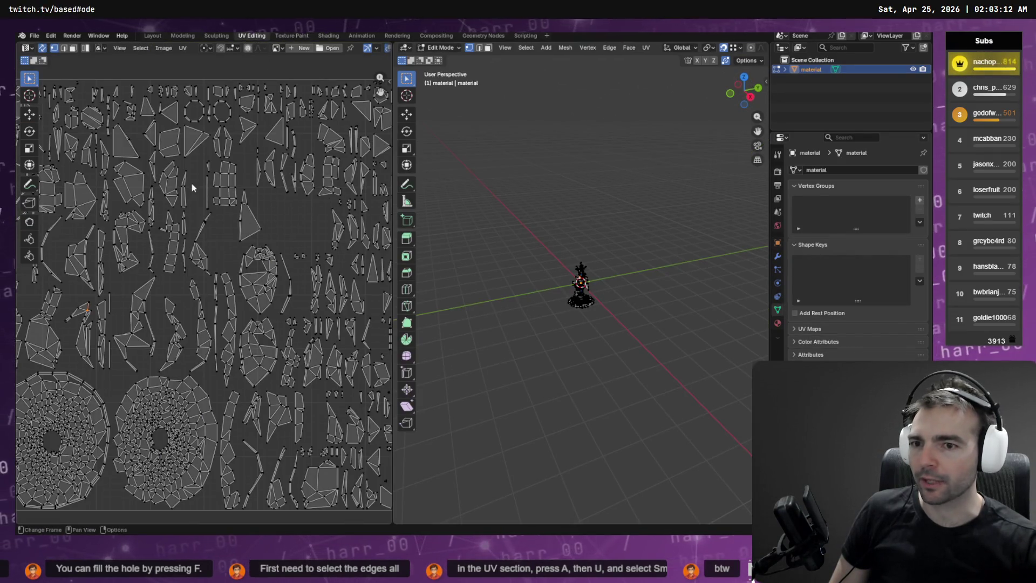
scroll(266, 168, "down", 5)
scroll(265, 168, "down", 2)
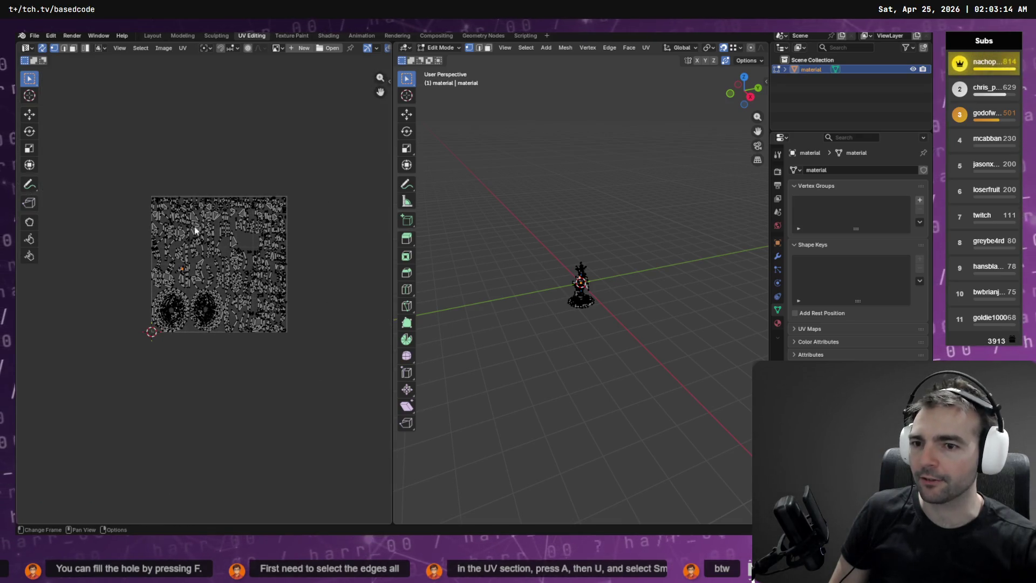
scroll(217, 273, "up", 7)
scroll(221, 272, "down", 2)
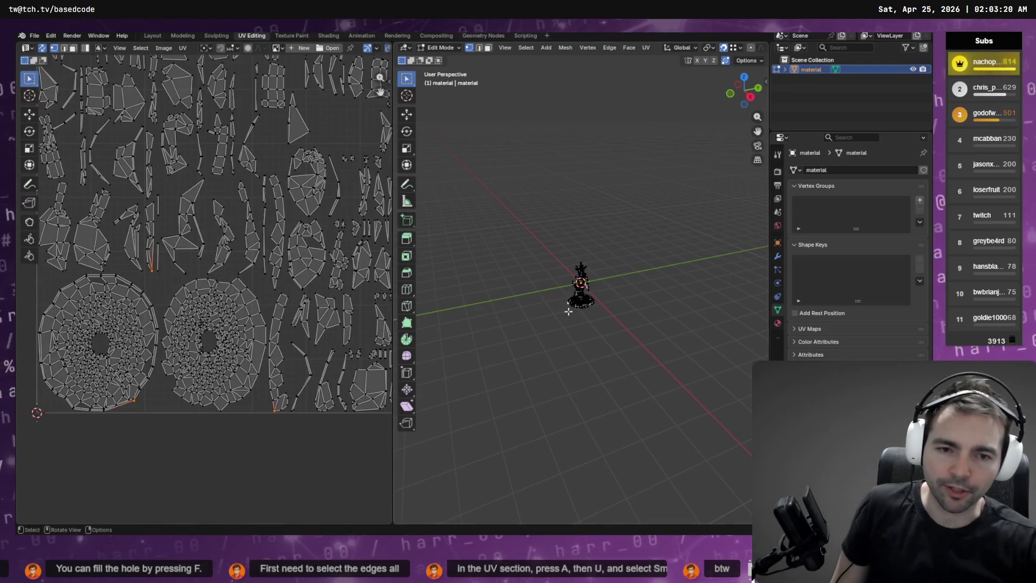
scroll(642, 267, "up", 6)
scroll(641, 267, "up", 4)
left_click(146, 35)
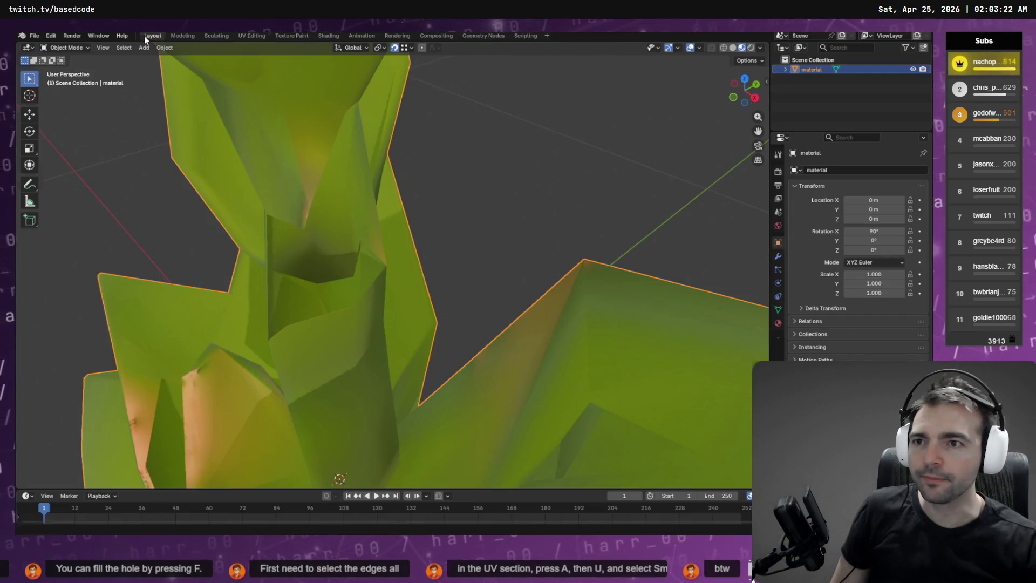
- In Edit Mode, move a leaf vertex down-left, then raise it slightly
key("Tab")
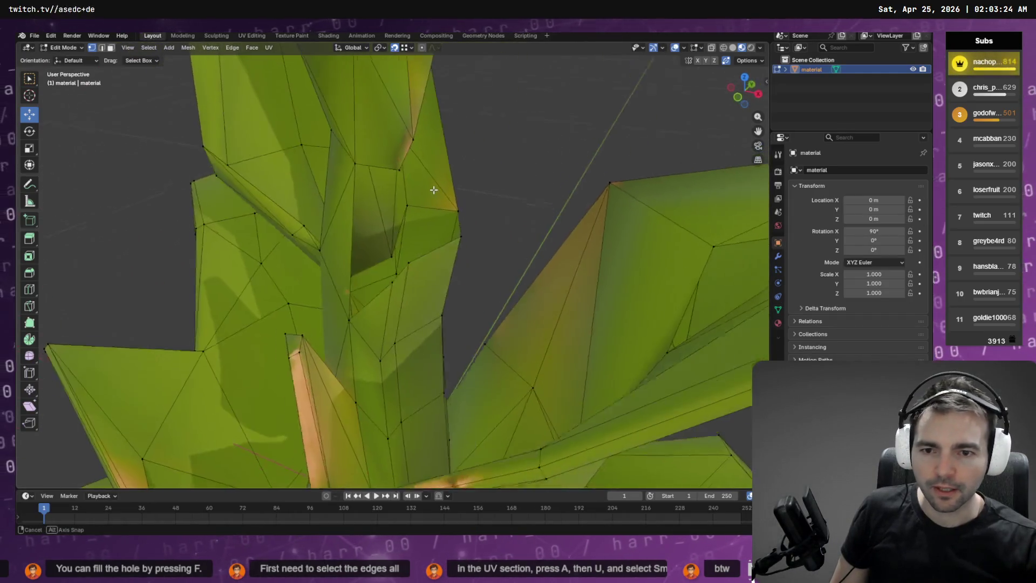
mouse_move(410, 185)
left_mouse_down()
mouse_move(492, 203)
mouse_move(476, 216)
mouse_move(576, 264)
mouse_move(486, 232)
mouse_move(439, 268)
mouse_move(481, 294)
mouse_move(541, 266)
mouse_move(167, 398)
mouse_move(360, 272)
left_mouse_up()
mouse_move(197, 193)
left_mouse_down()
mouse_move(275, 190)
mouse_move(197, 231)
mouse_move(213, 233)
mouse_move(197, 232)
left_mouse_up()
mouse_move(197, 231)
left_mouse_down()
mouse_move(257, 214)
mouse_move(494, 301)
left_mouse_up()
left_click_drag(463, 348, 465, 337)
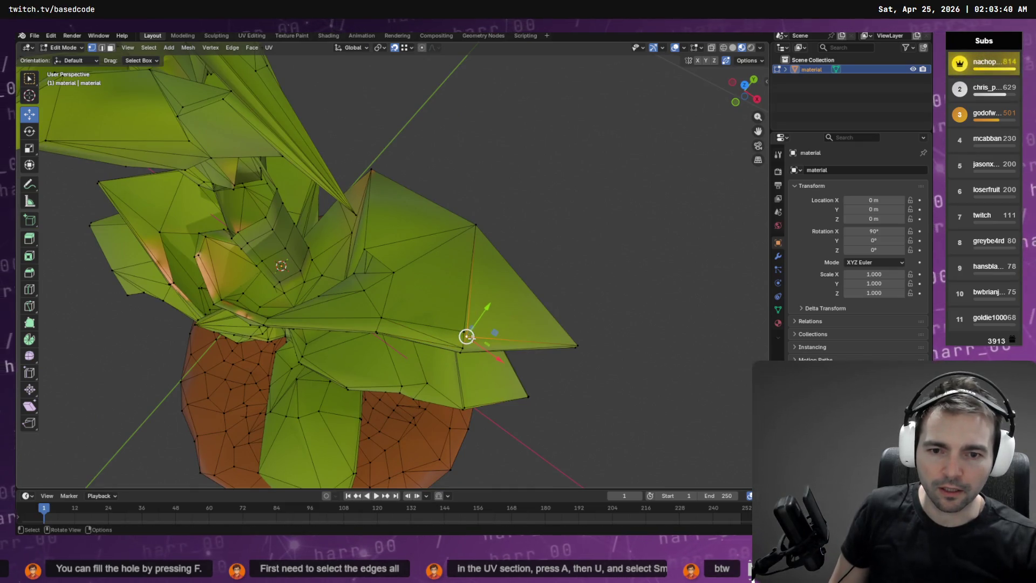
left_click(444, 292)
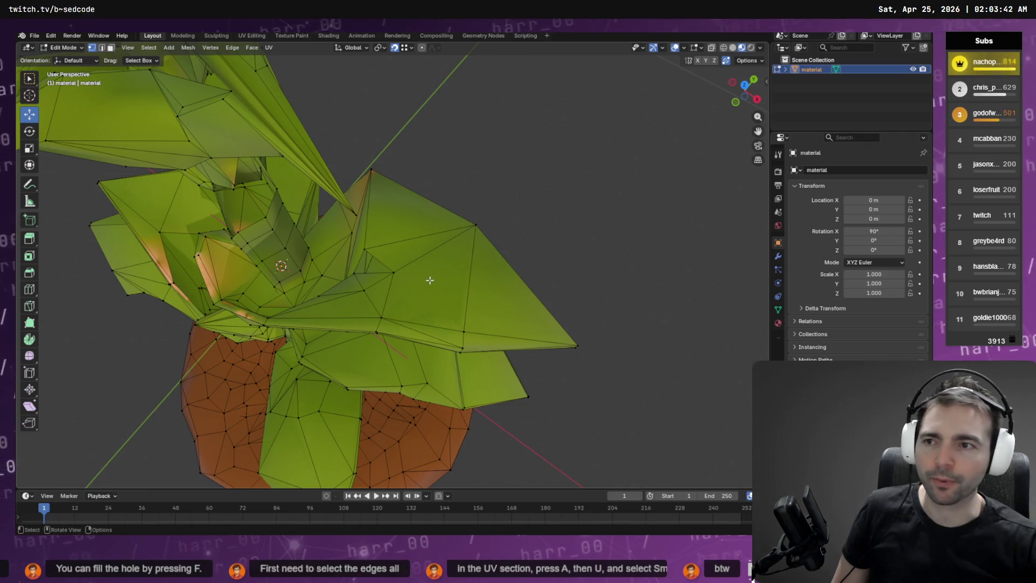
- Delete the stray triangular face on a leaf by removing its edges
key("3")
left_click(432, 275)
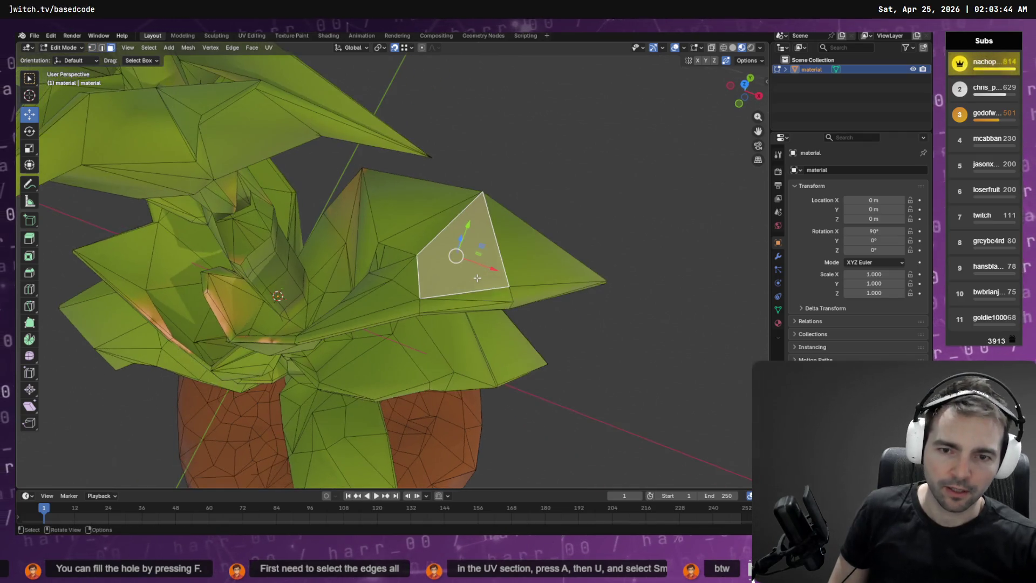
key("x")
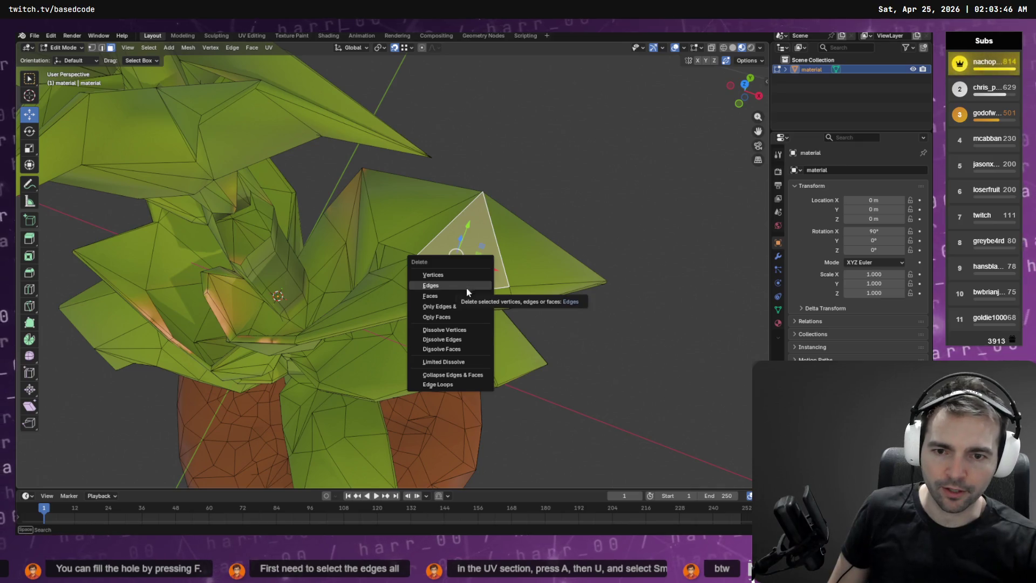
left_click(467, 286)
scroll(527, 246, "up", 5)
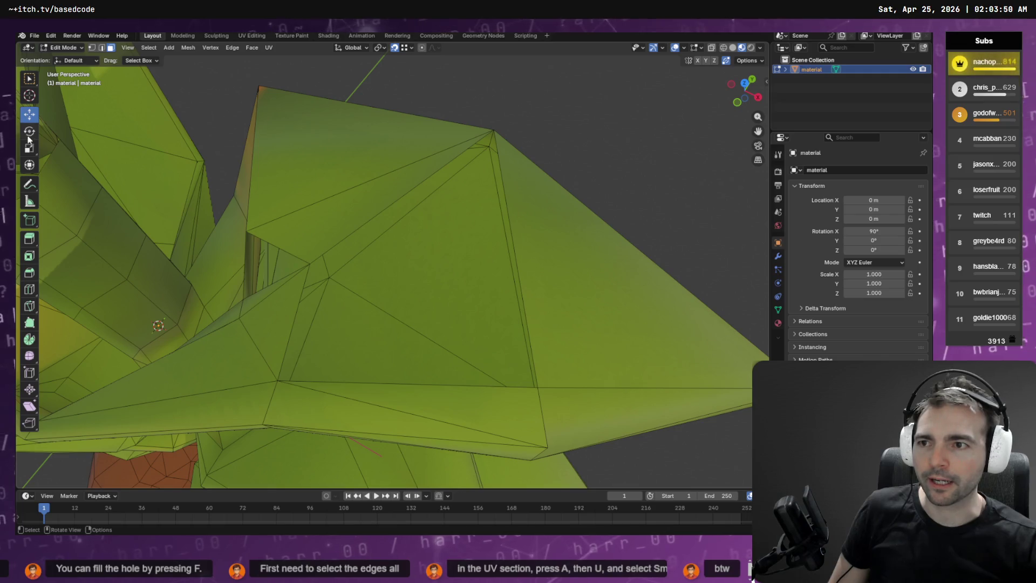
- Fill the hole's four edges with a new face, then view the Shading workspace
left_click(369, 221)
left_click(515, 258, "shift")
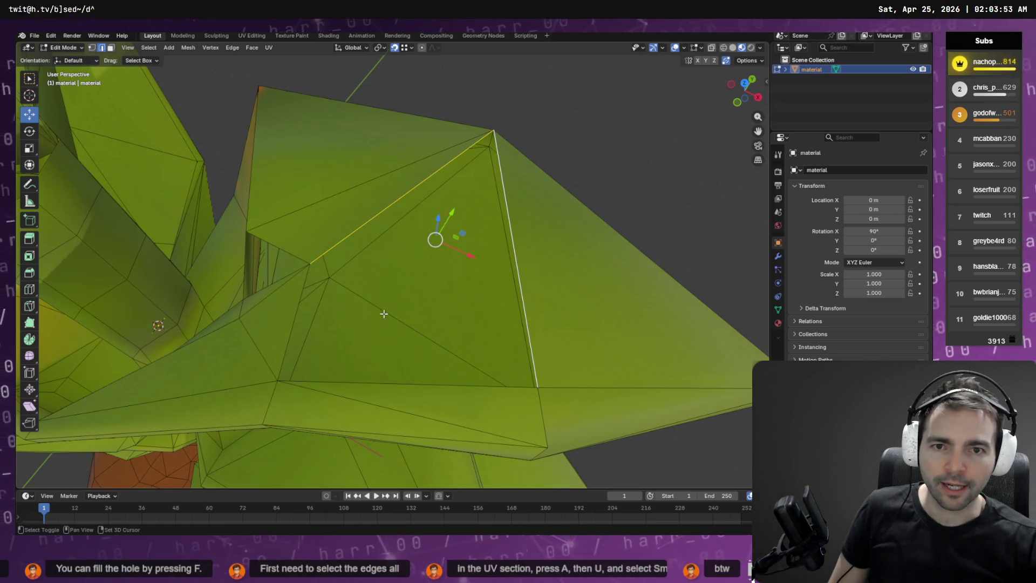
left_click(388, 386, "shift")
left_click(291, 334, "shift")
key("f")
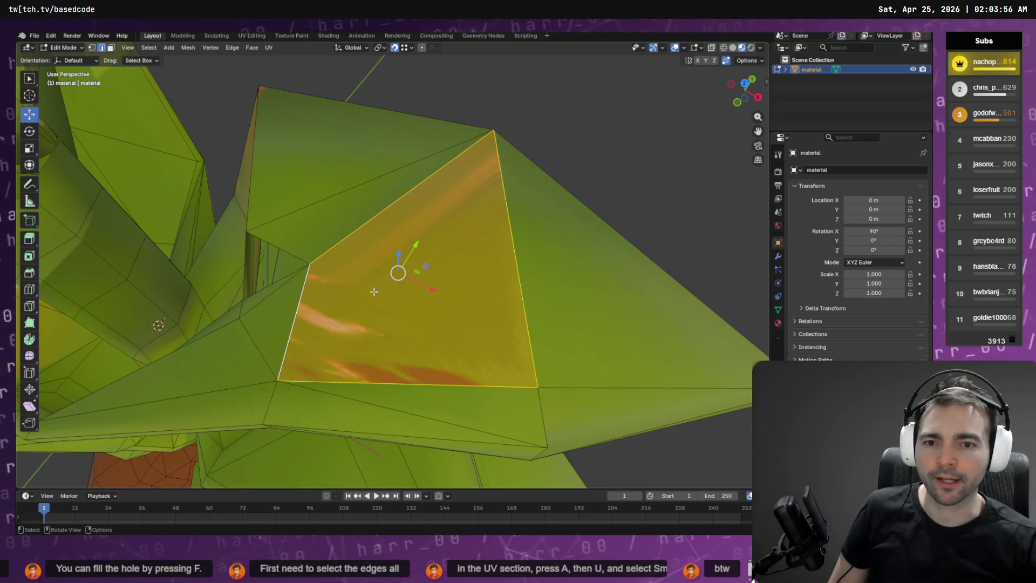
left_click(608, 147)
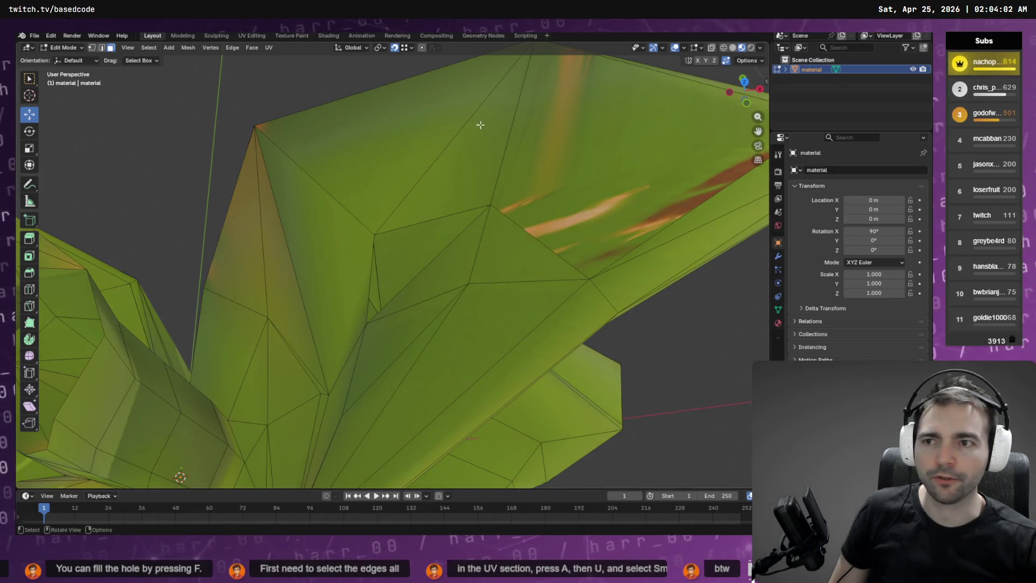
left_click(679, 155)
left_click(328, 37)
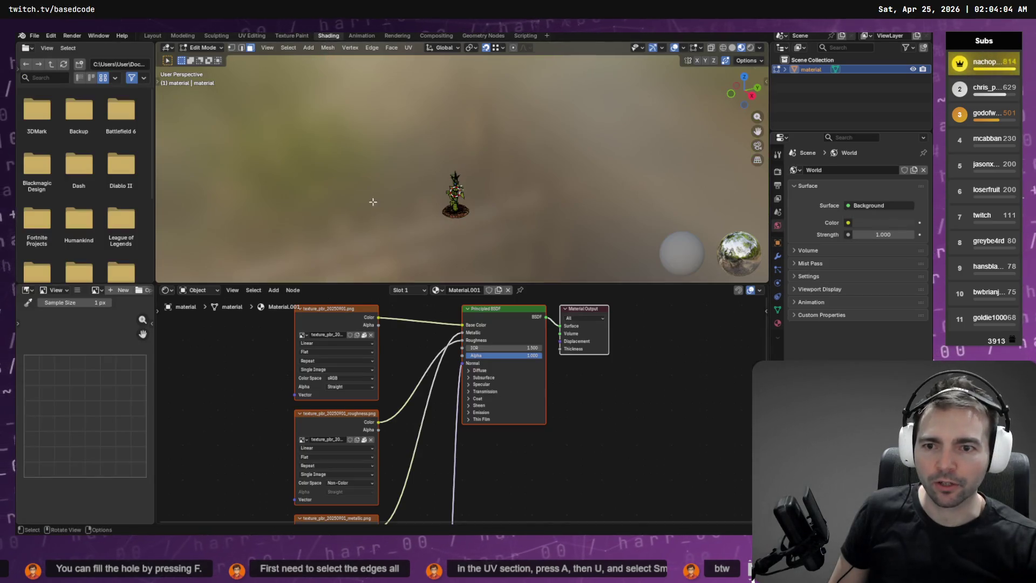
- Re-unwrap the plant mesh with Smart UV Project in the UV Editing workspace
left_click(251, 37)
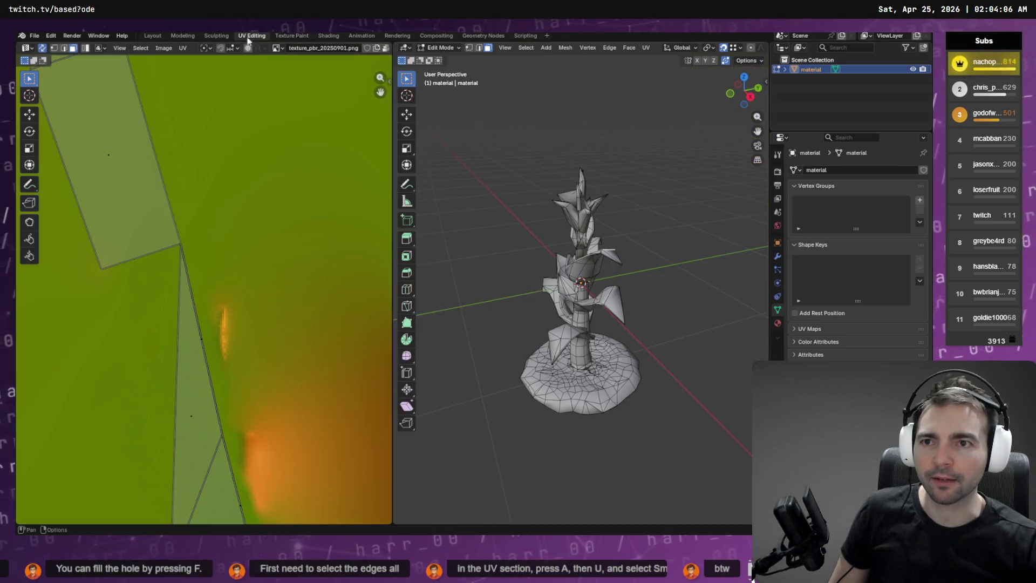
key("Home")
scroll(206, 292, "down", 2)
scroll(206, 291, "up", 2)
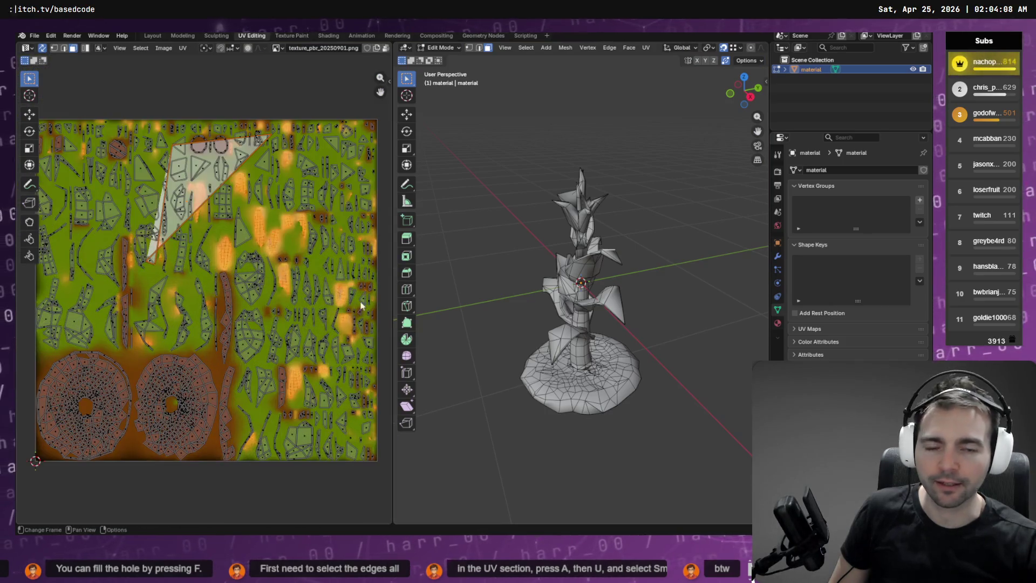
left_click_drag(630, 231, 680, 286)
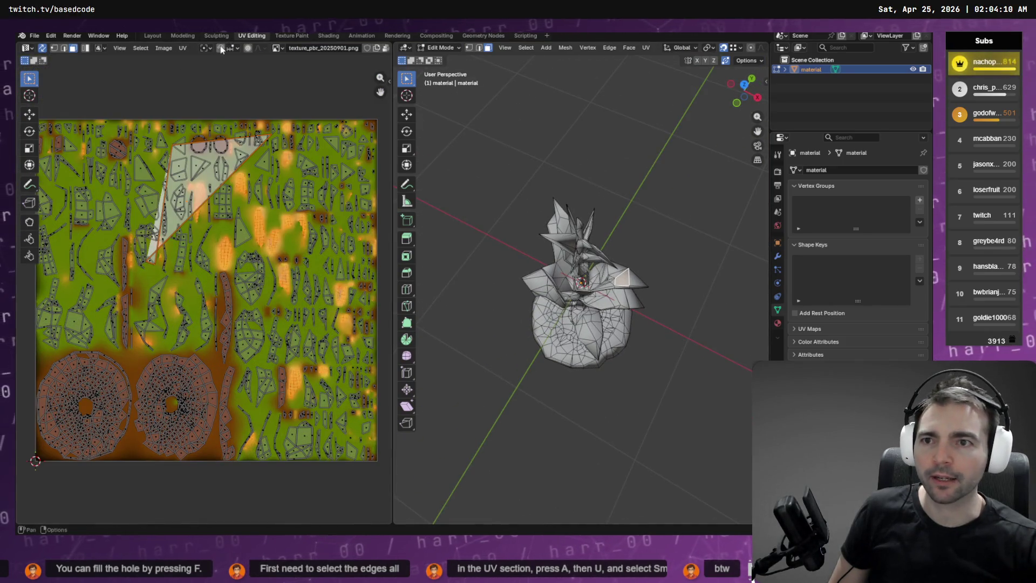
left_click(646, 47)
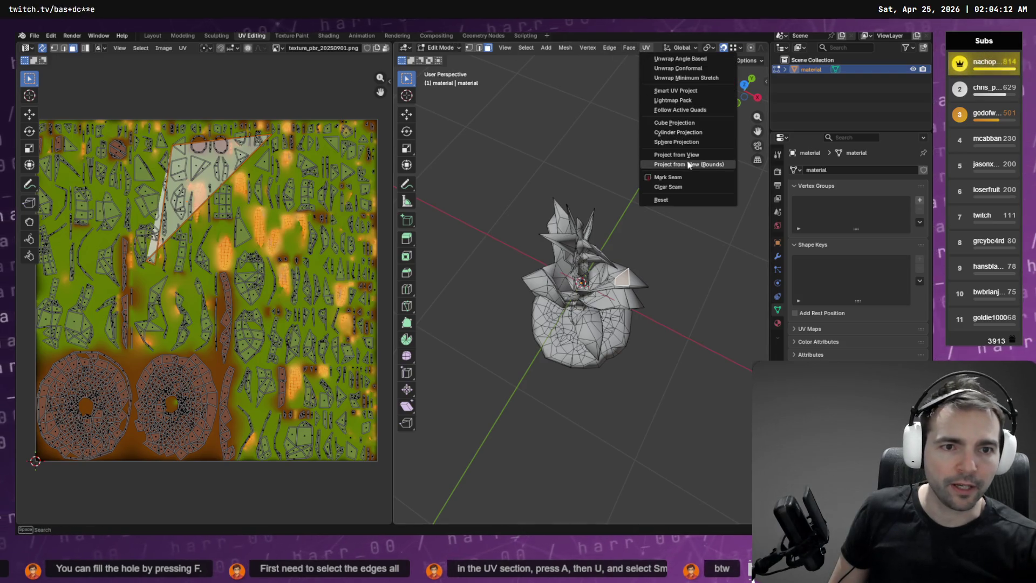
left_click(701, 90)
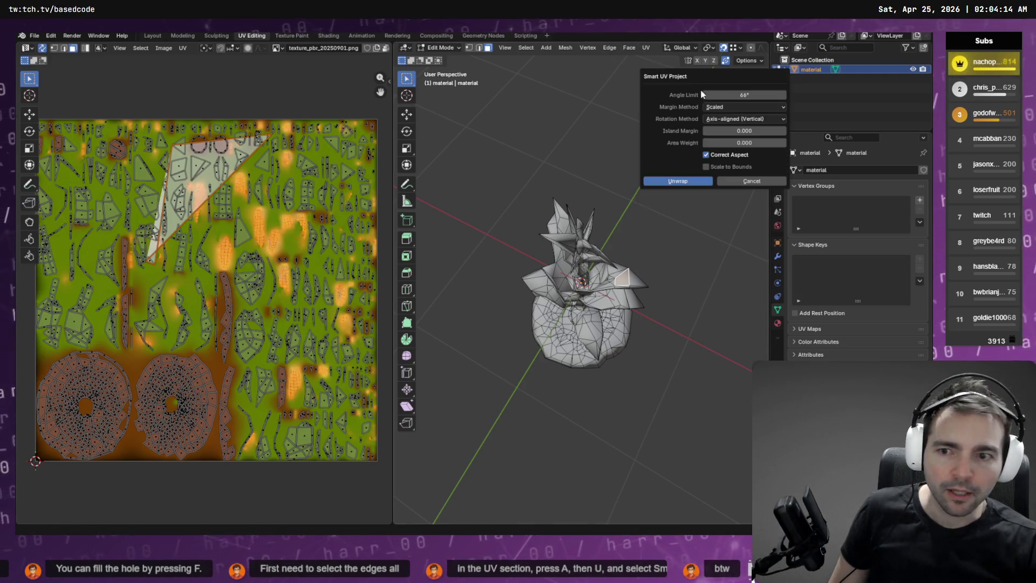
left_click(685, 181)
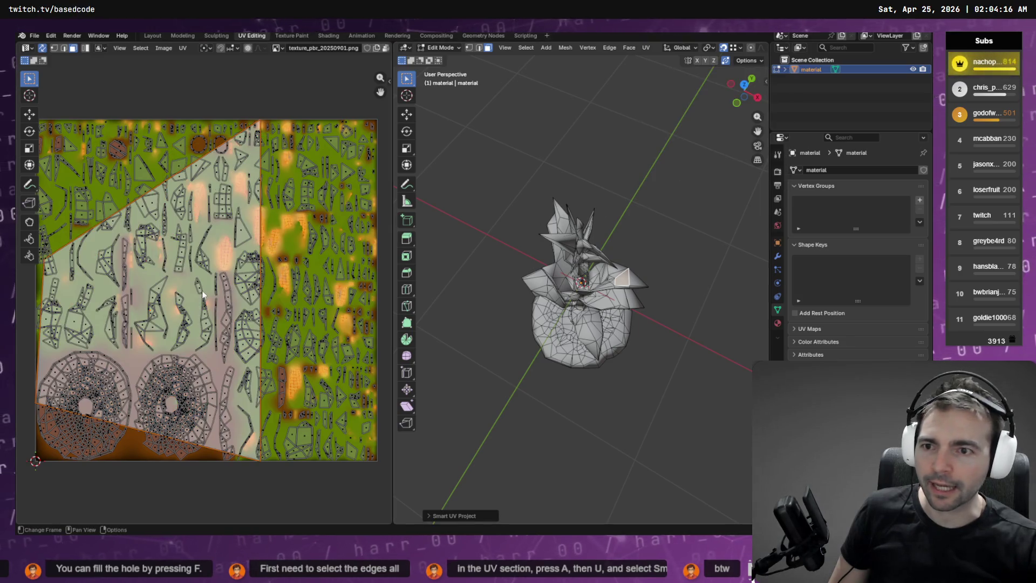
scroll(169, 326, "down", 2)
scroll(123, 289, "up", 5)
scroll(162, 294, "down", 5)
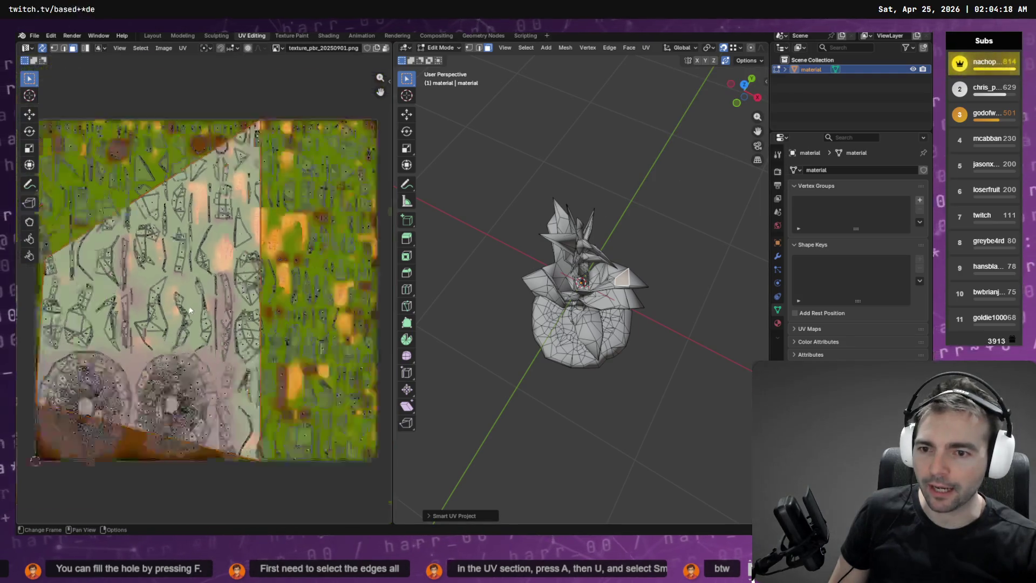
- Select the pale UV island, move it, and scale it down twice
key("c")
key("Escape")
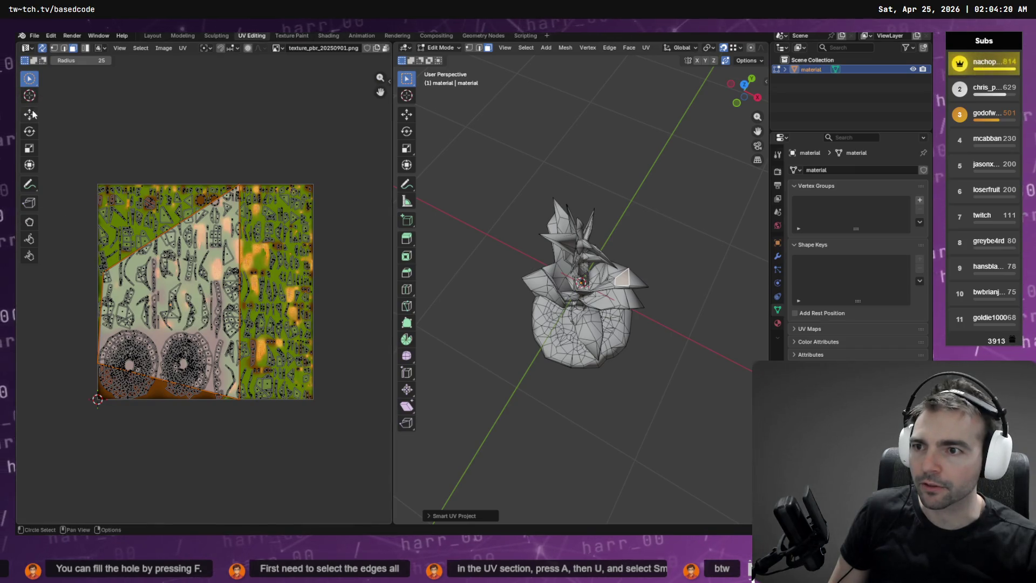
left_click(30, 114)
mouse_move(169, 291)
left_mouse_down()
mouse_move(194, 280)
mouse_move(181, 251)
left_mouse_up()
key("s")
mouse_move(161, 266)
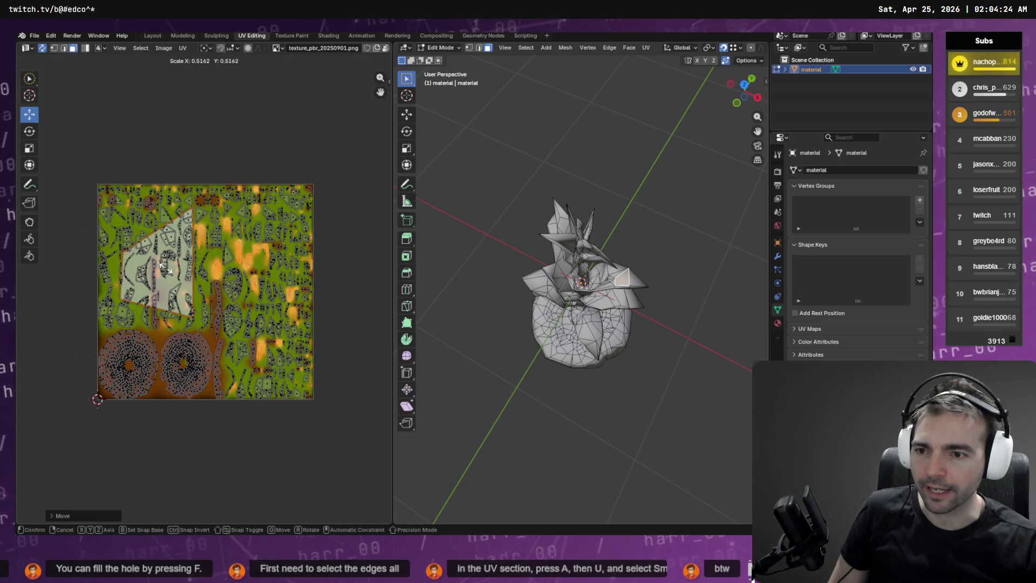
left_click(161, 266)
key("s")
left_click(219, 259)
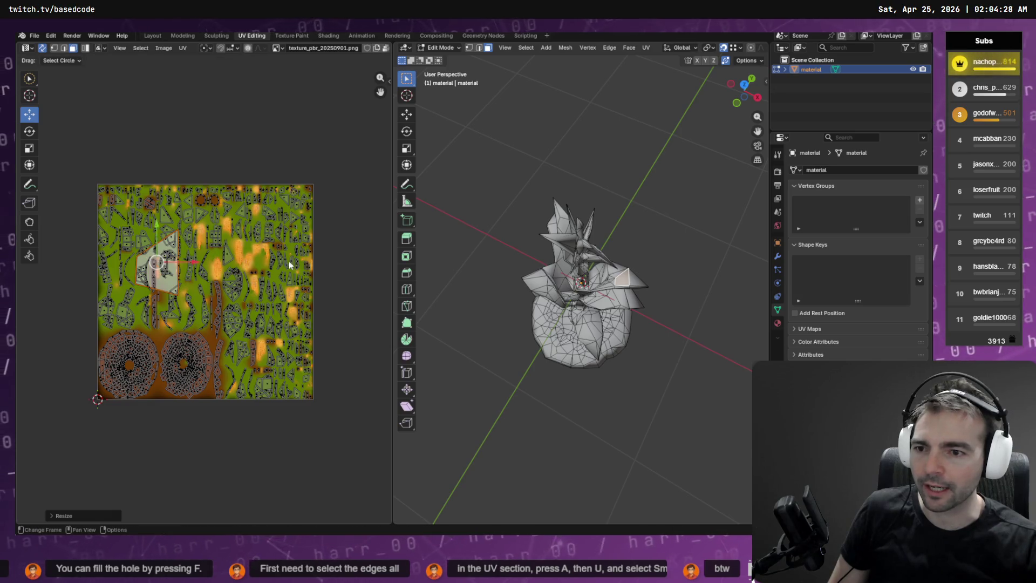
- Move the island up-left onto the green texture patch, shrink it further, and exit to Object Mode
key("KP_Decimal")
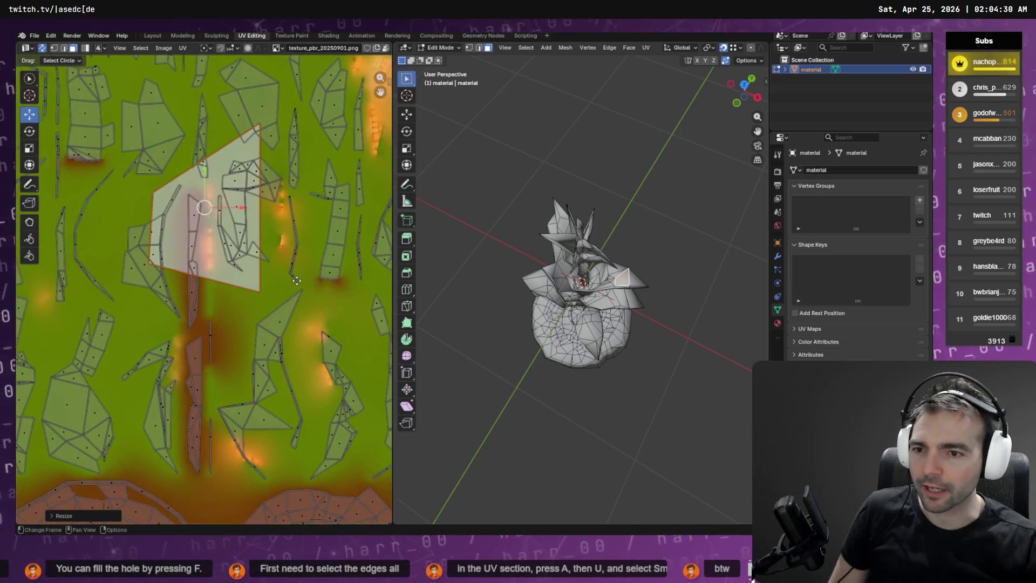
key("g")
left_click(146, 165)
key("s")
left_click(201, 145)
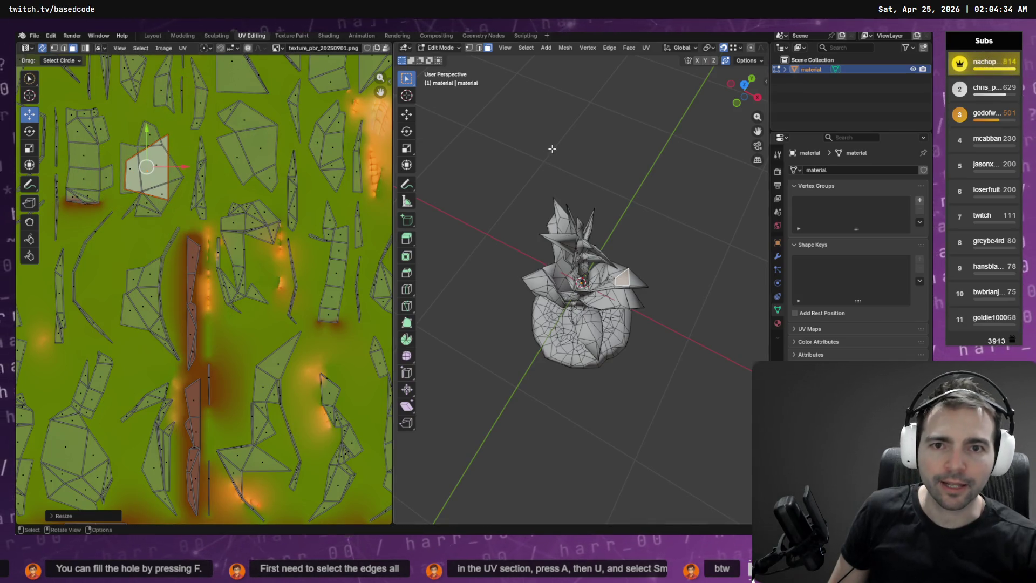
key("Tab")
left_click_drag(546, 162, 534, 111)
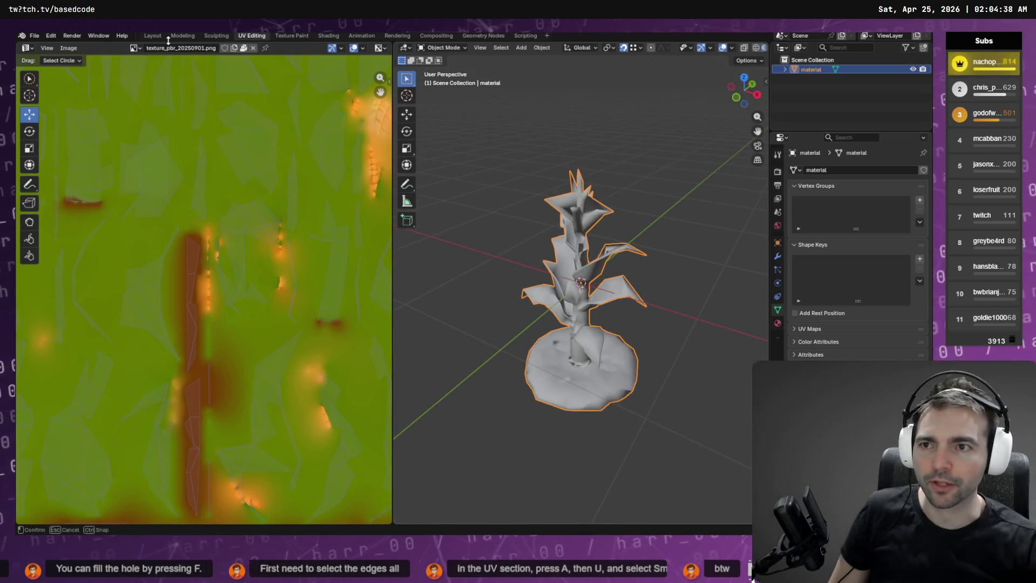
- In the Layout workspace, enter Edit Mode and select the trunk segment's two top vertices
left_click(153, 36)
scroll(433, 130, "down", 3)
mouse_move(448, 250)
left_mouse_down()
mouse_move(485, 233)
mouse_move(444, 226)
mouse_move(437, 245)
mouse_move(478, 243)
mouse_move(354, 219)
mouse_move(326, 174)
mouse_move(550, 277)
mouse_move(507, 258)
left_mouse_up()
scroll(447, 280, "up", 5)
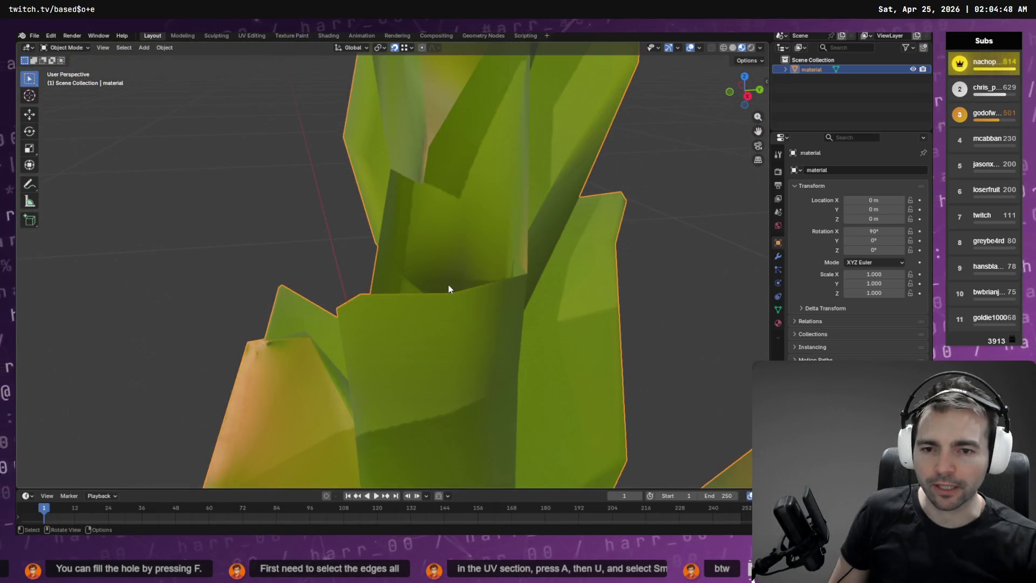
key("Tab")
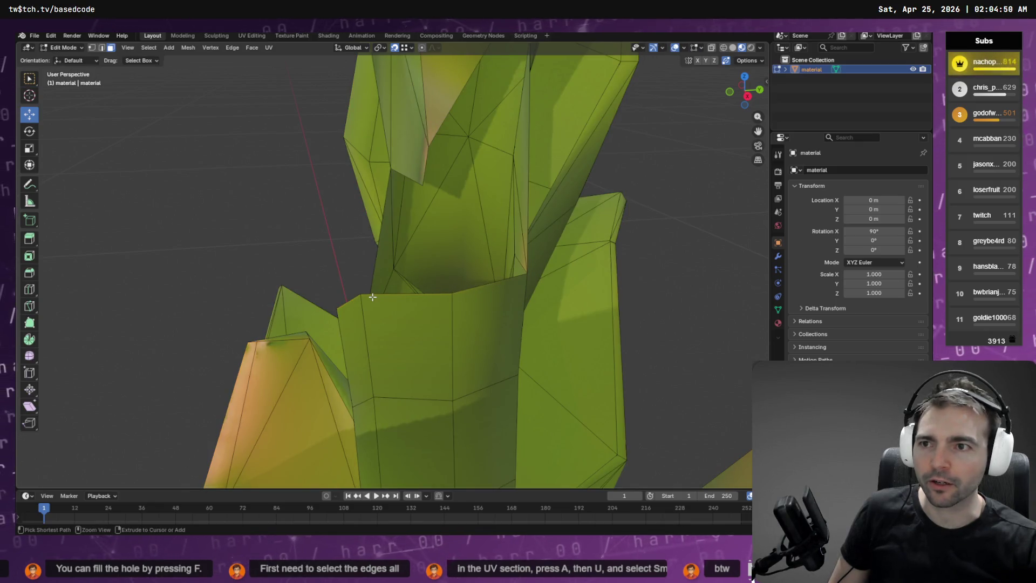
key("1")
left_click(361, 294)
left_click(453, 292, "shift")
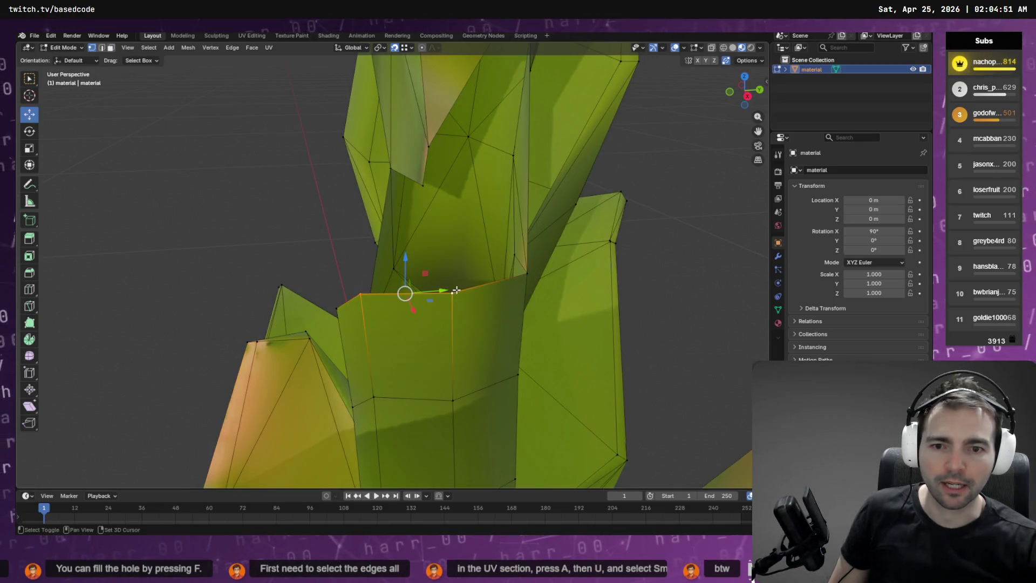
left_click(525, 272, "shift")
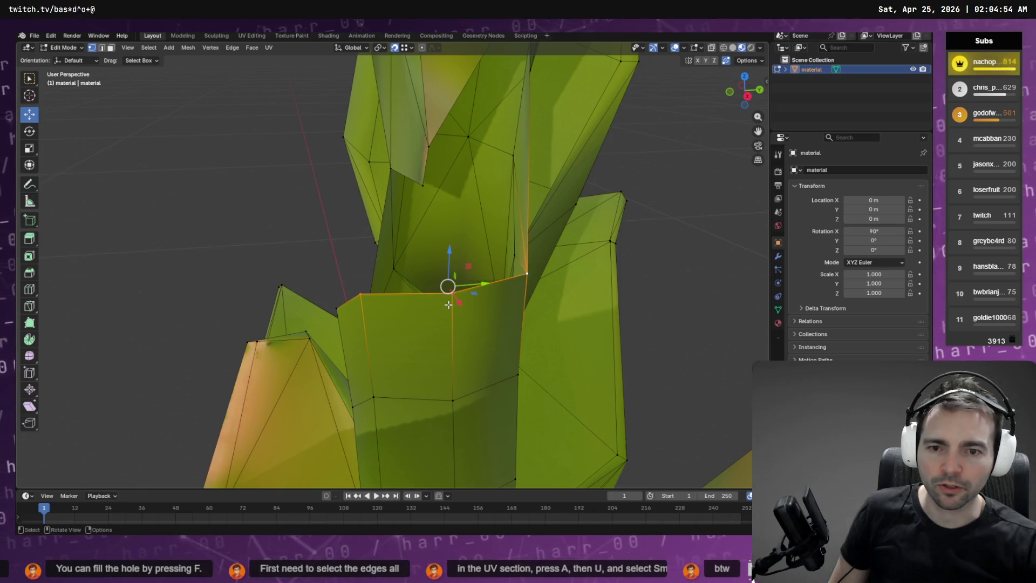
- Extrude the top edge upward into a new face, then deselect and inspect it
key("e")
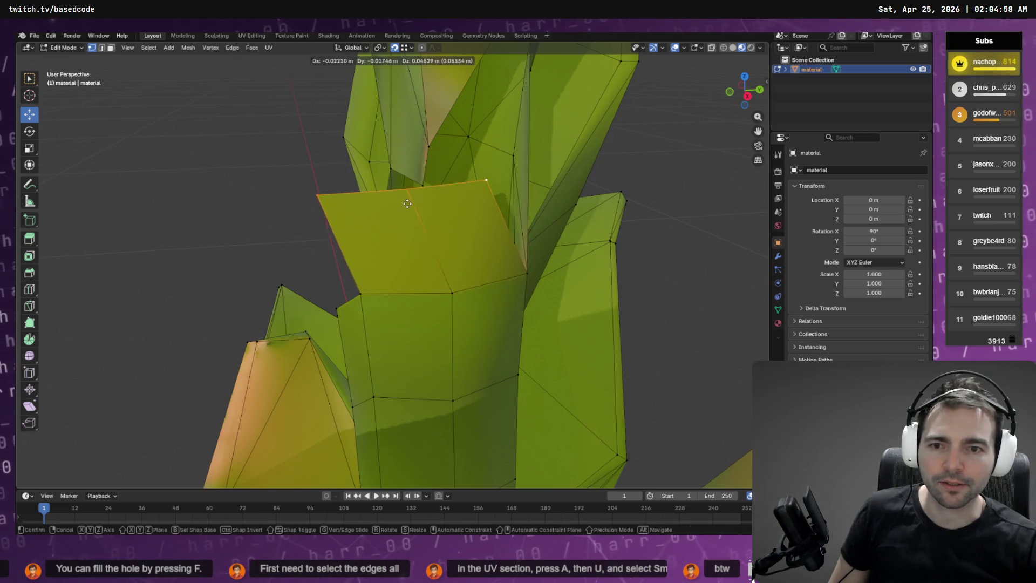
left_click(424, 188)
key("alt+a")
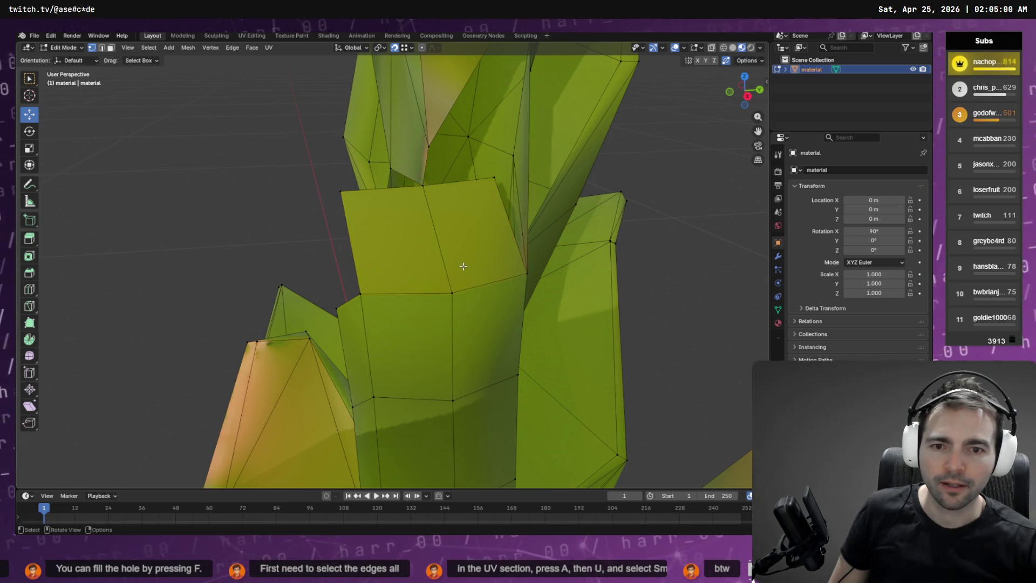
left_click_drag(462, 266, 557, 245)
mouse_move(662, 272)
left_mouse_down()
mouse_move(685, 225)
mouse_move(519, 262)
mouse_move(428, 213)
mouse_move(402, 248)
mouse_move(410, 265)
left_mouse_up()
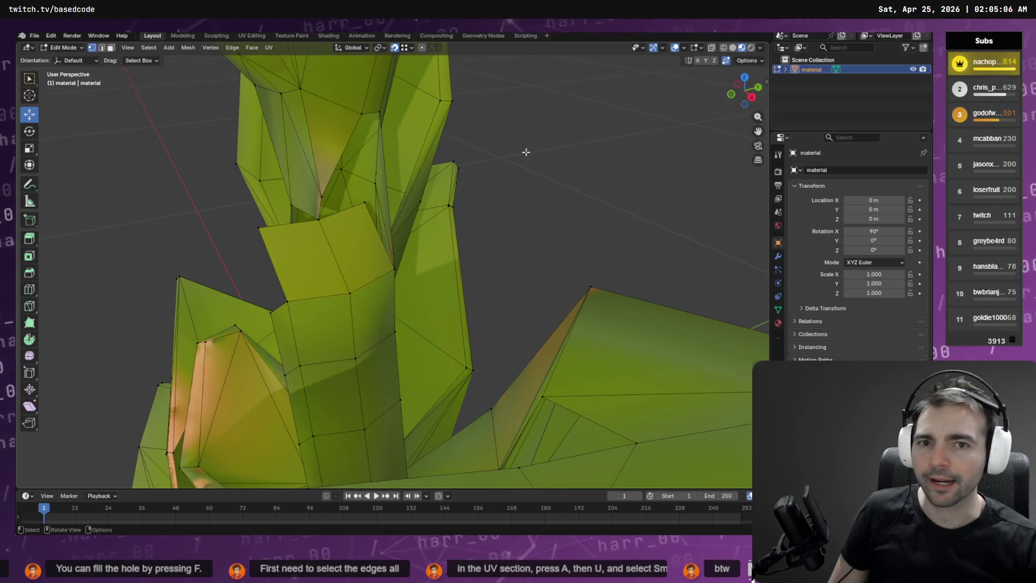
mouse_move(335, 300)
left_mouse_down()
mouse_move(413, 271)
mouse_move(440, 274)
mouse_move(408, 279)
left_mouse_up()
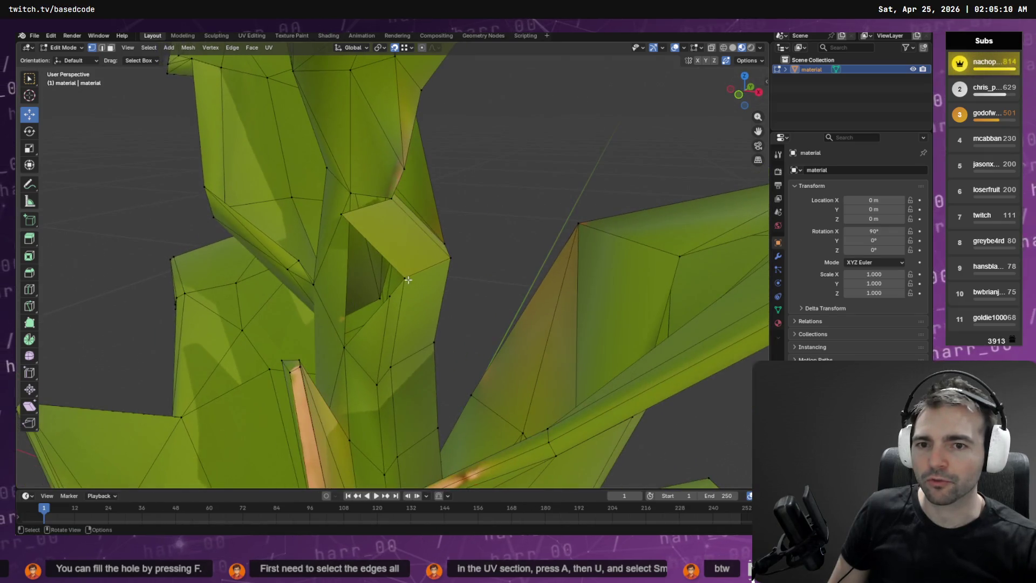
- Slide a corner vertex of the new face along X; undo a trial move of another vertex
left_click(399, 204)
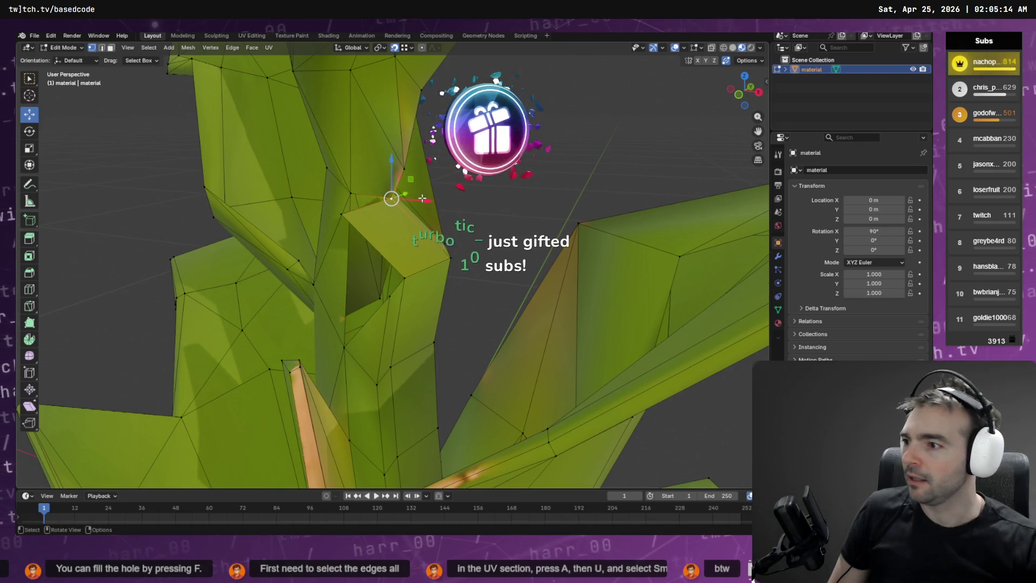
key("g")
key("x")
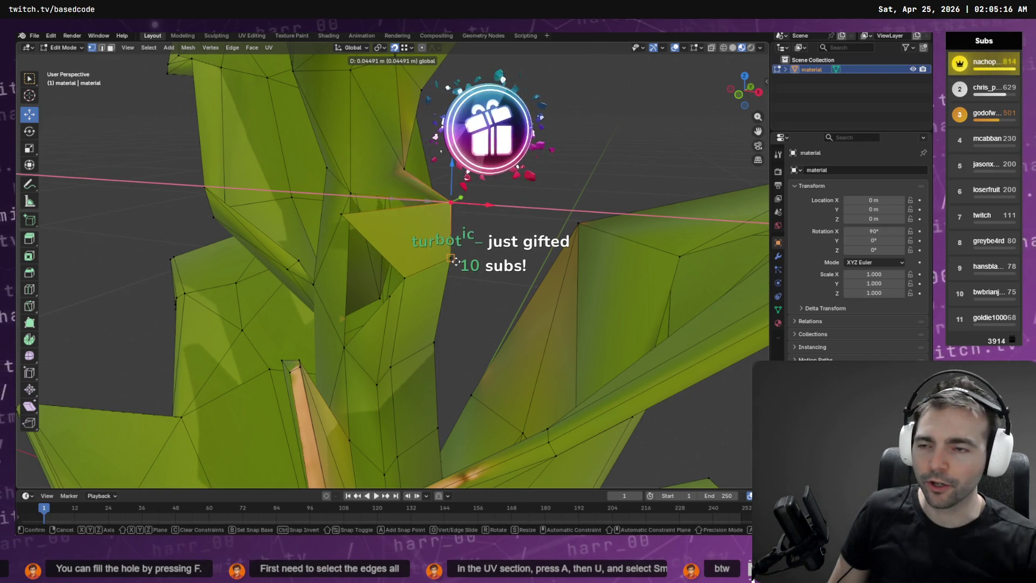
left_click(453, 186)
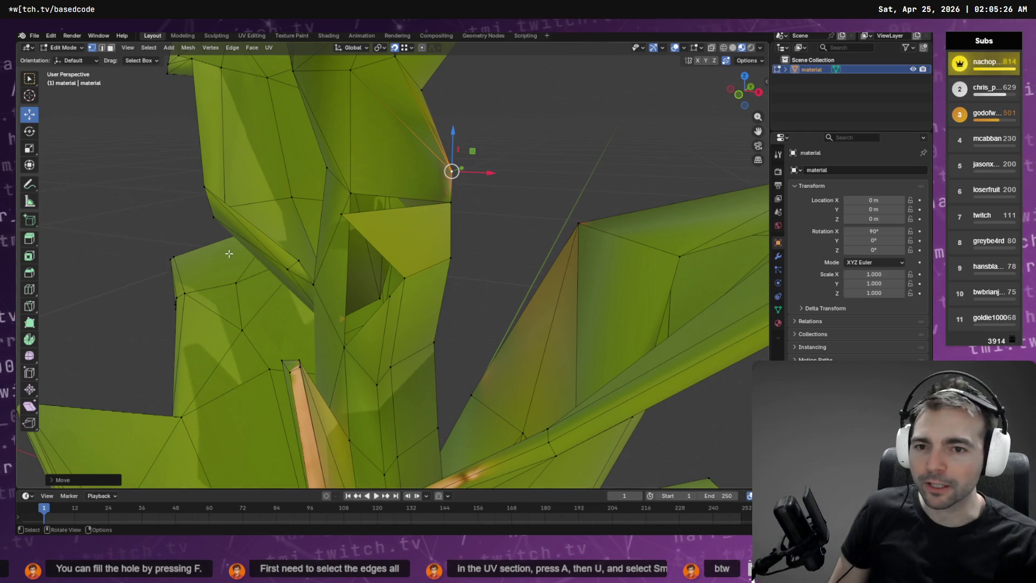
left_click(351, 193)
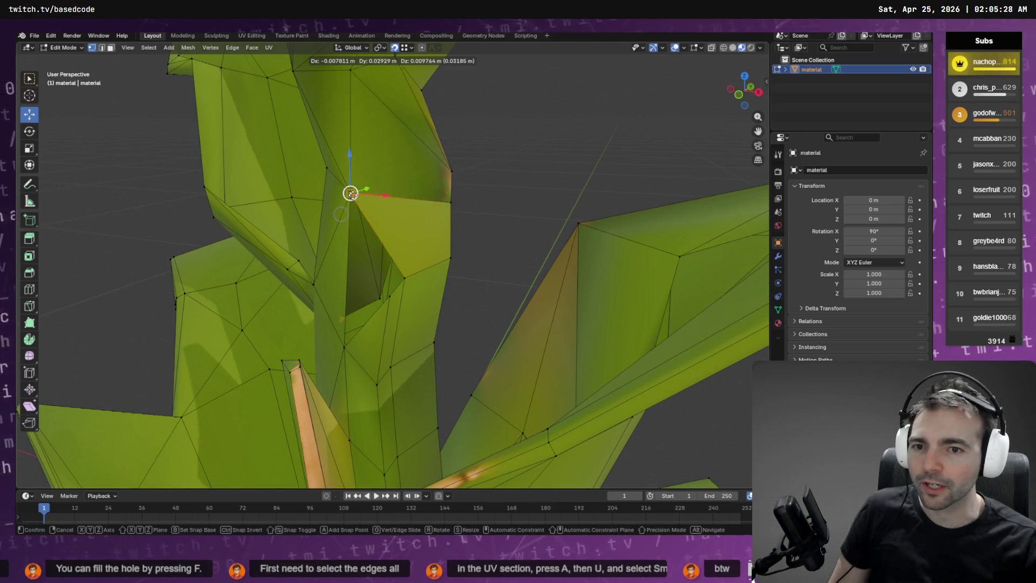
mouse_move(405, 277)
left_mouse_down()
mouse_move(324, 257)
mouse_move(440, 280)
mouse_move(486, 273)
mouse_move(411, 181)
mouse_move(518, 223)
mouse_move(428, 232)
mouse_move(440, 245)
mouse_move(362, 212)
mouse_move(373, 189)
left_mouse_up()
mouse_move(373, 190)
left_mouse_down()
mouse_move(459, 216)
mouse_move(428, 208)
left_mouse_up()
key("ctrl+z")
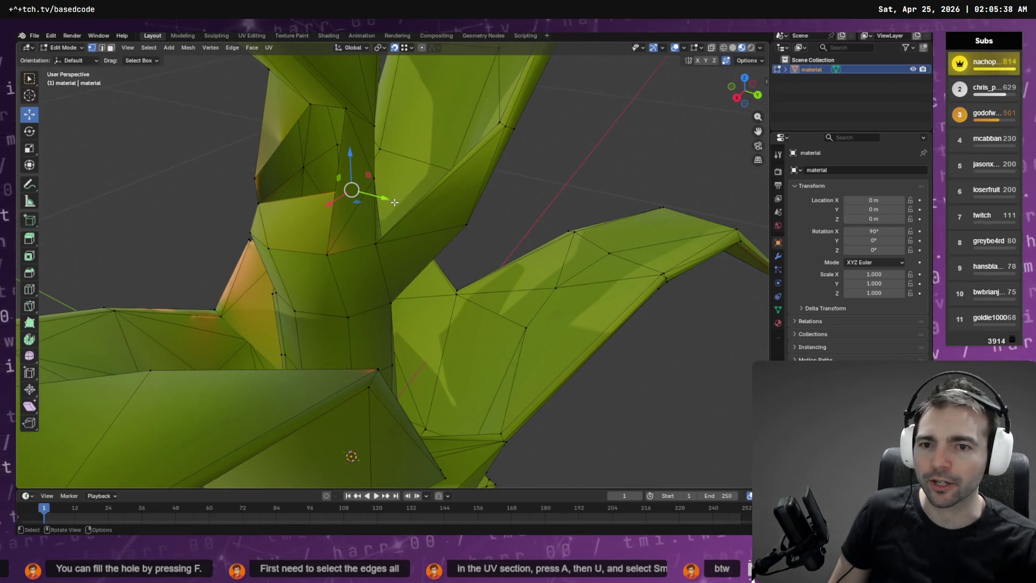
- Knife-cut a new edge into the trunk mesh from the selected vertex
key("k")
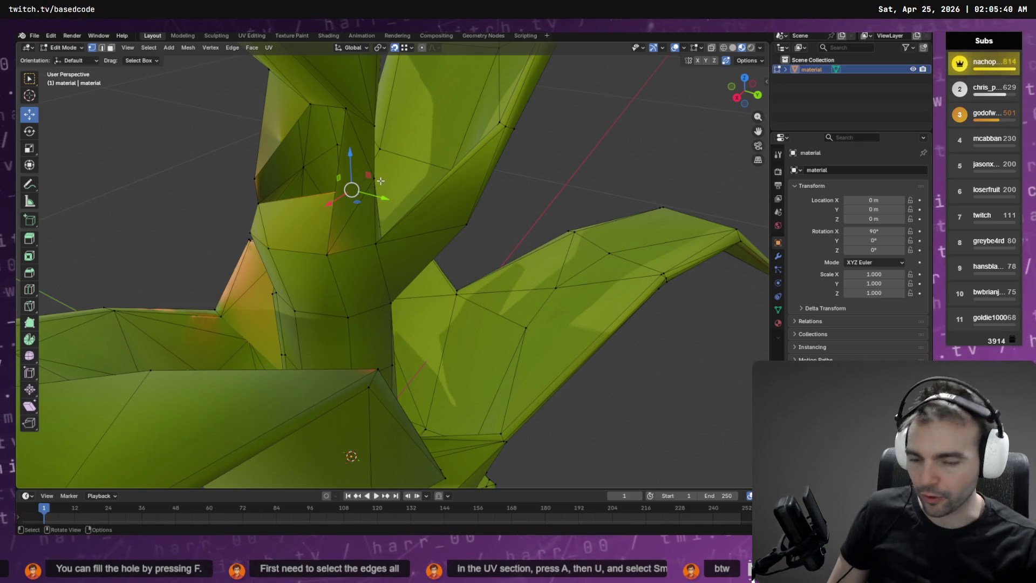
left_click(375, 178)
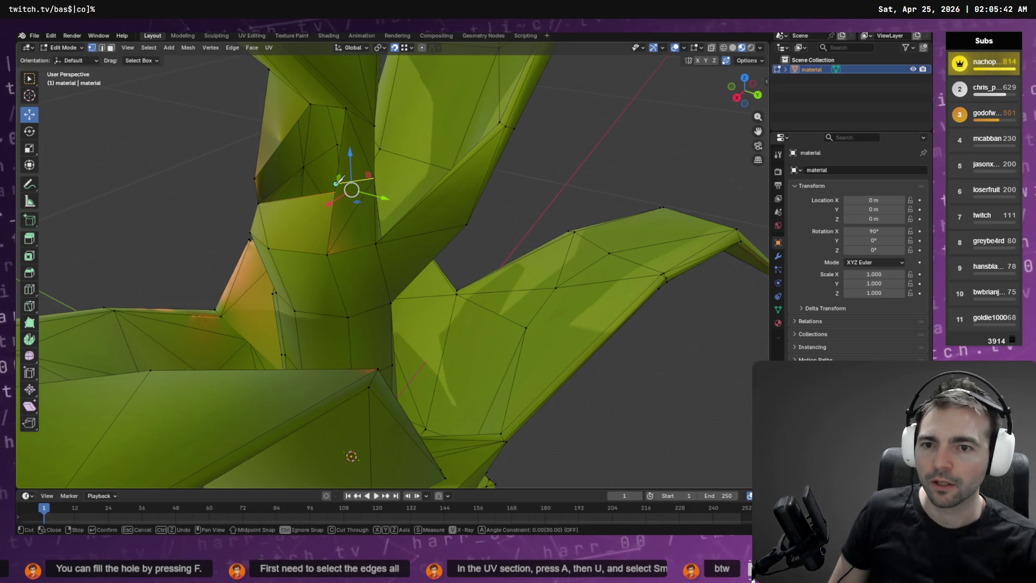
key("Return")
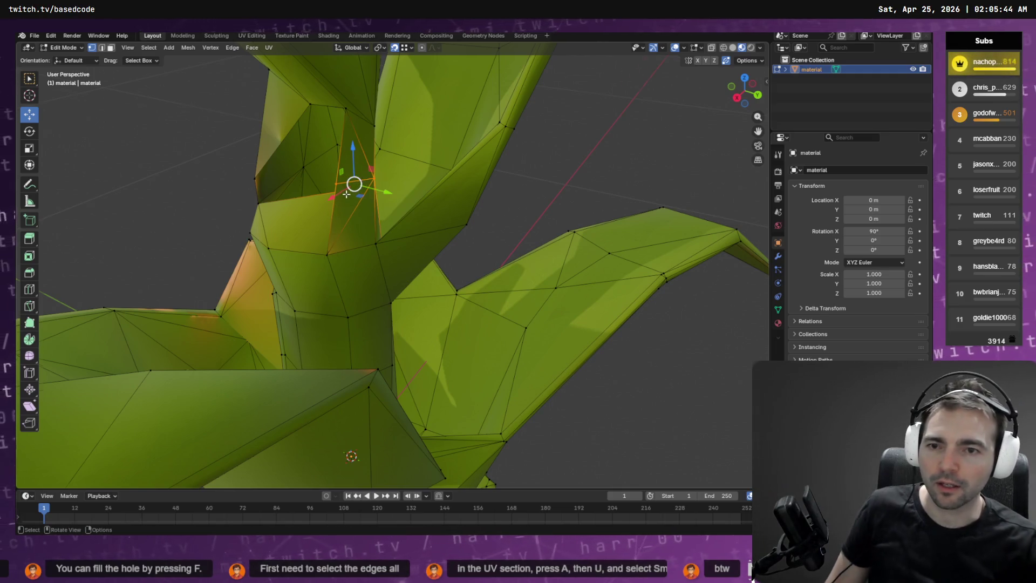
scroll(356, 197, "right", 5)
scroll(360, 208, "right", 3)
left_click_drag(360, 208, 358, 204)
scroll(358, 203, "right", 8)
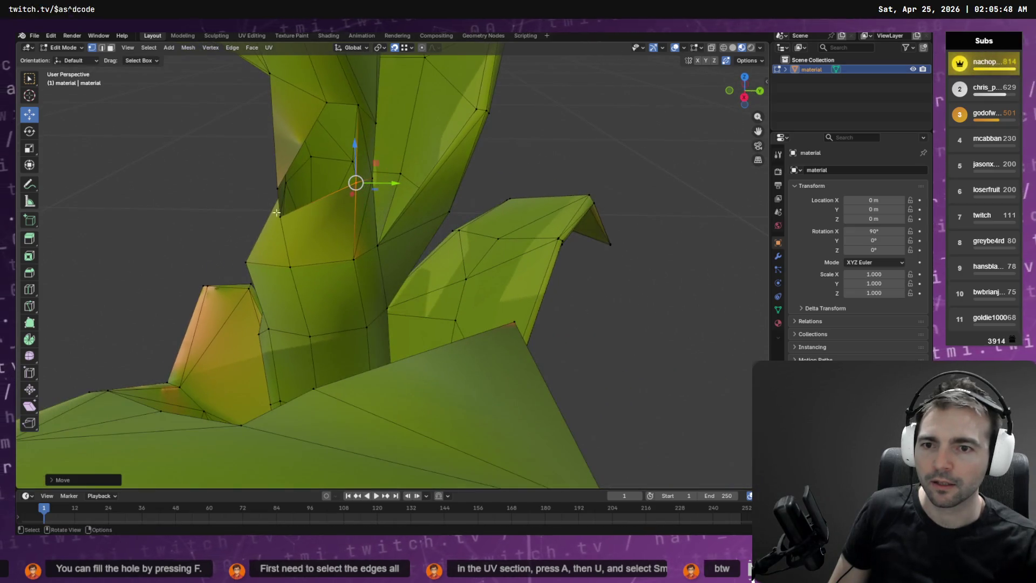
- Snap the vertex beside the gap onto its neighbour at the branch joint
left_click(279, 218)
left_click(354, 183, "shift")
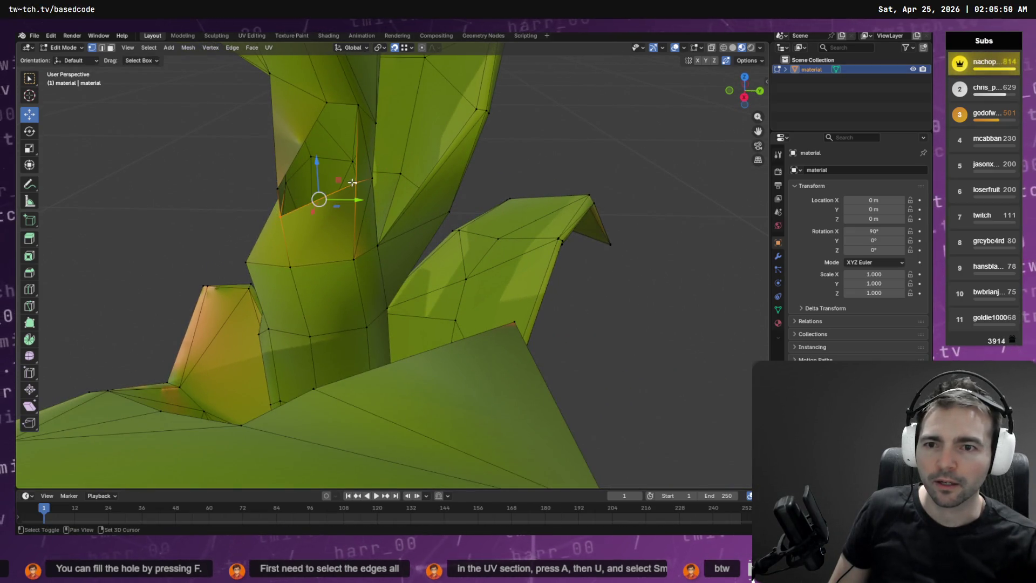
left_click(277, 197)
left_click_drag(278, 201, 355, 183)
scroll(378, 270, "left", 3)
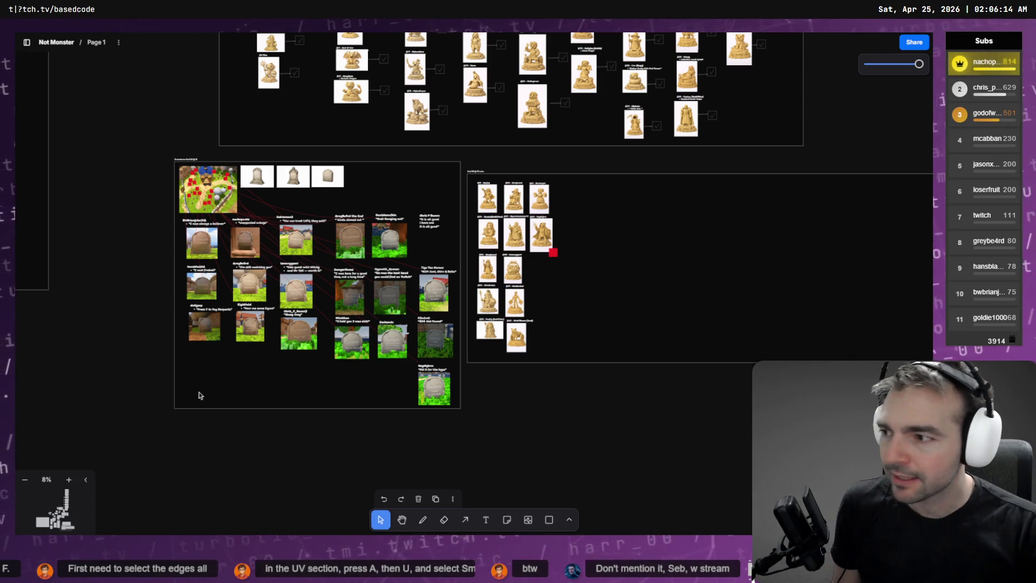
- Copy the 'Did it for the hype' caption to sit under the tennis-joke tombstone
scroll(365, 427, "up", 10)
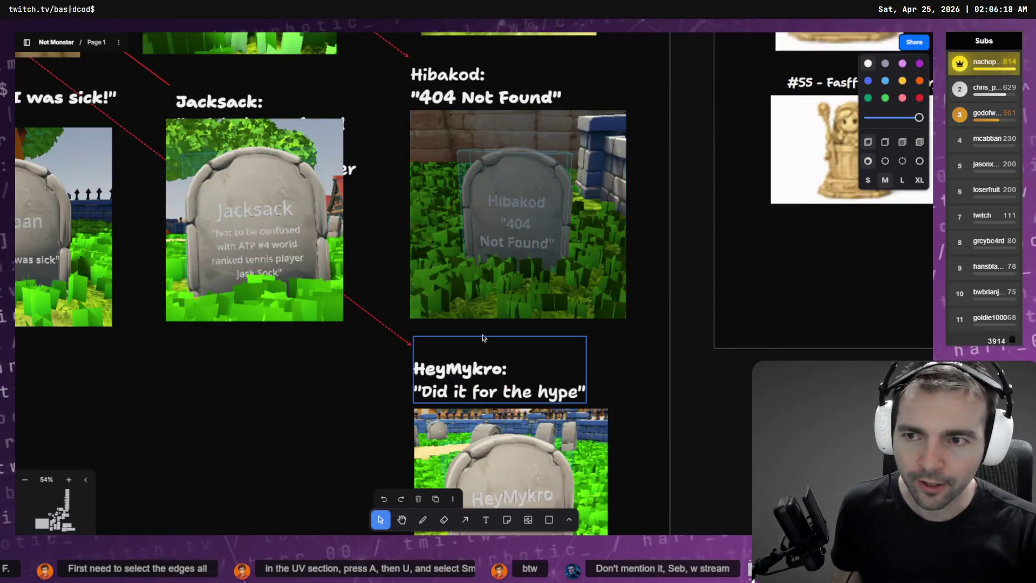
left_click(478, 364)
double_click(478, 396)
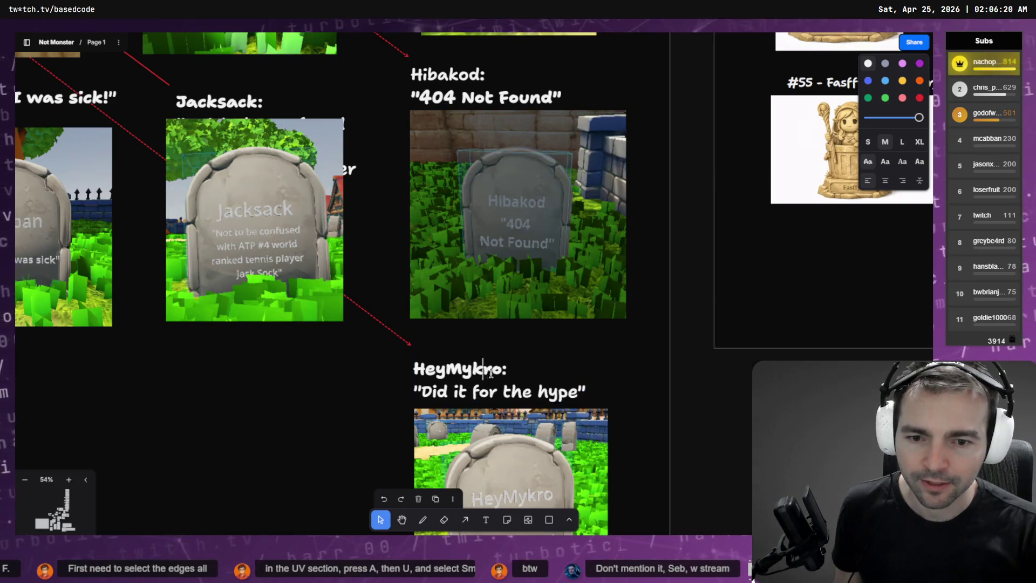
key("Escape")
mouse_move(442, 382)
left_mouse_down()
mouse_move(194, 406)
mouse_move(210, 363)
mouse_move(201, 365)
left_mouse_up()
- Replace the copy's name with the new viewer's name and delete its old quote, leaving empty quotes
left_click(194, 344)
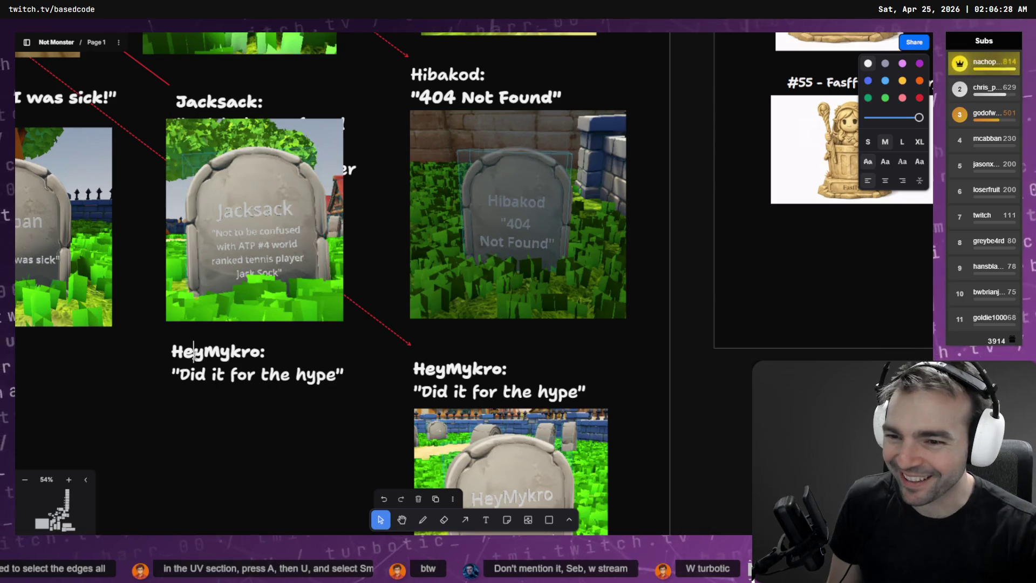
double_click(194, 352)
type("Turboic_:")
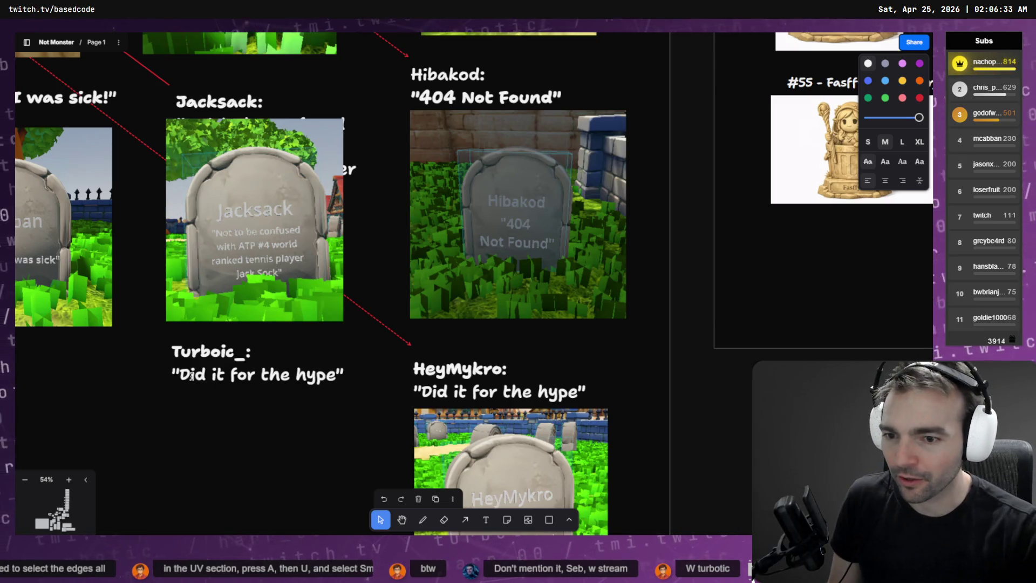
key("ctrl+shift+Left")
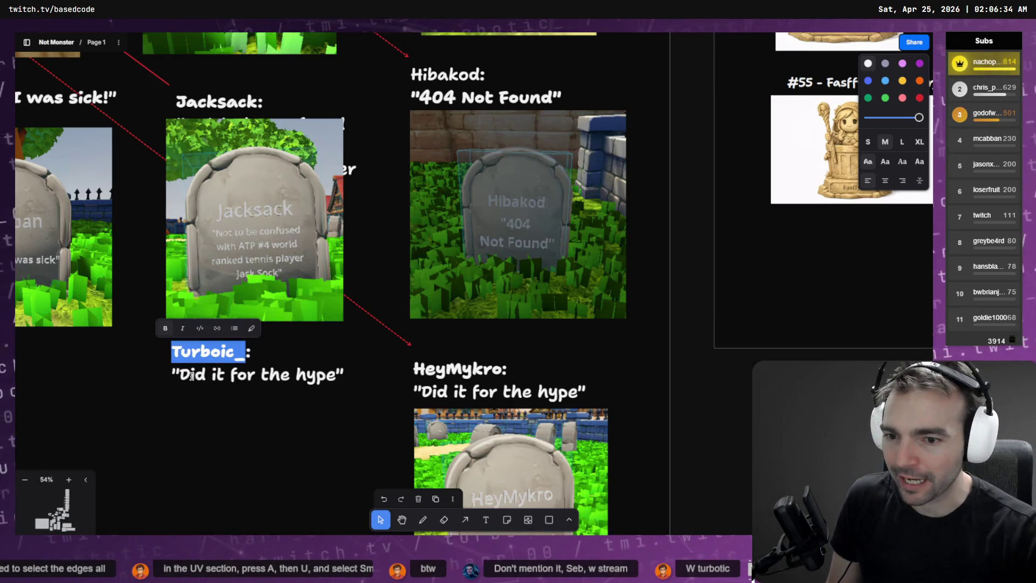
left_click_drag(180, 375, 334, 377)
key("BackSpace")
left_click(214, 464)
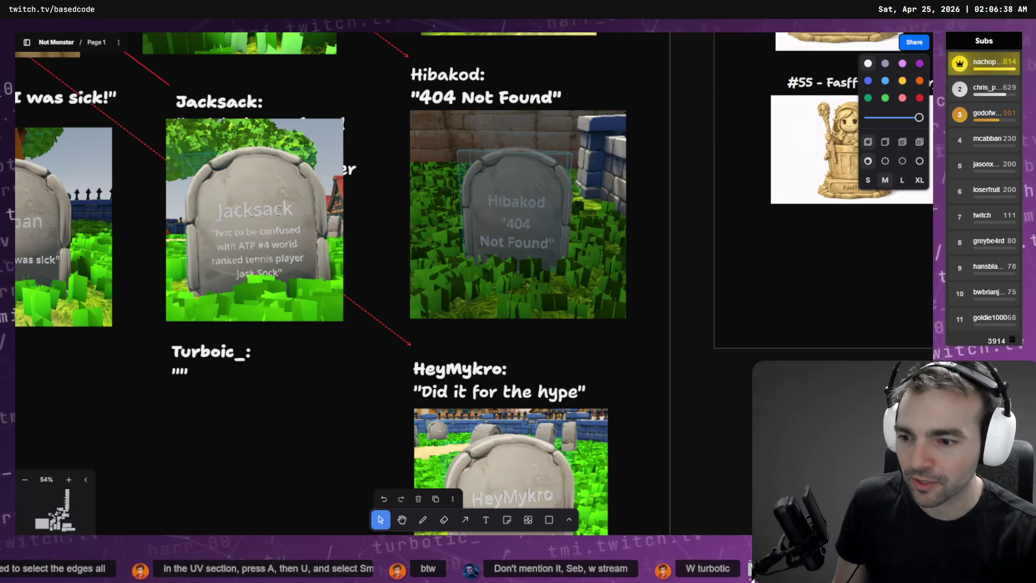
scroll(234, 428, "down", 5)
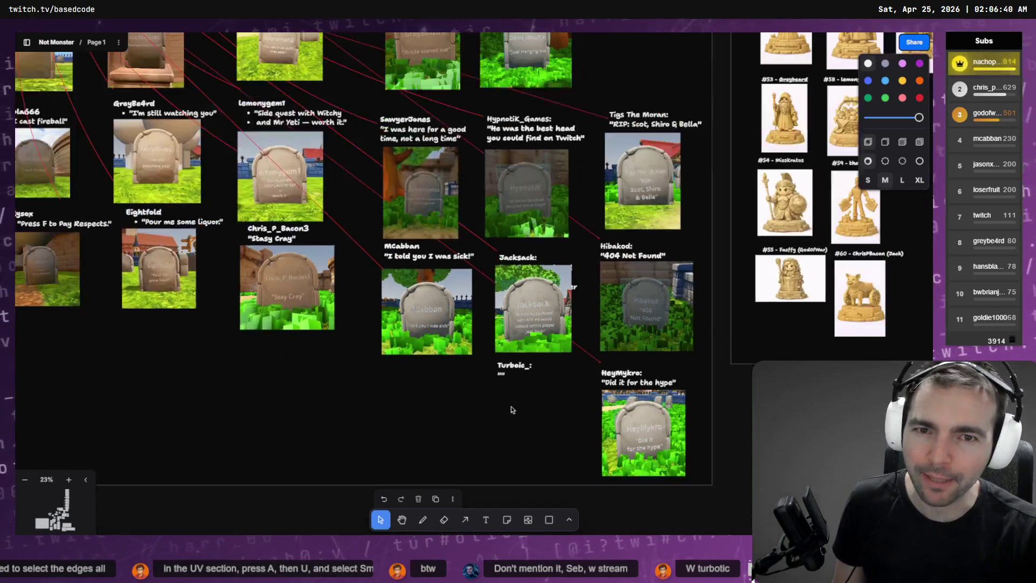
scroll(308, 277, "down", 3)
scroll(763, 258, "up", 2)
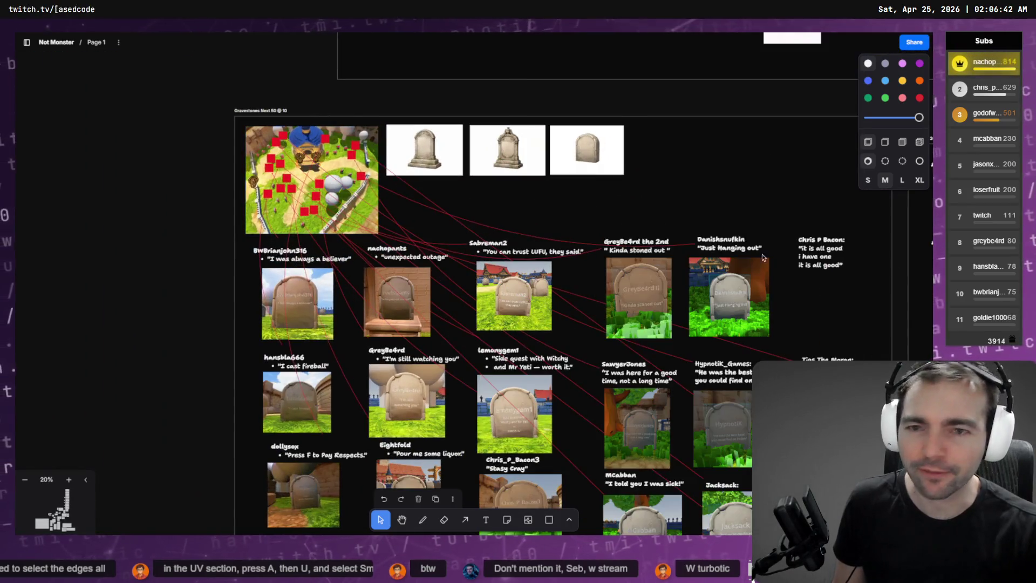
key("alt+Tab")
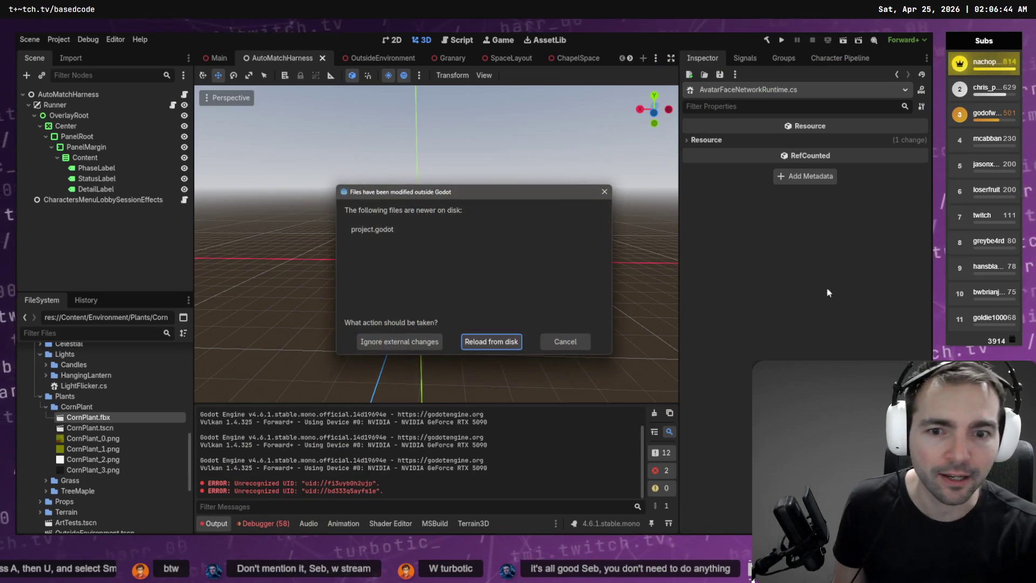
- Reload project.godot from disk and approve the coding assistant's test command
left_click(491, 342)
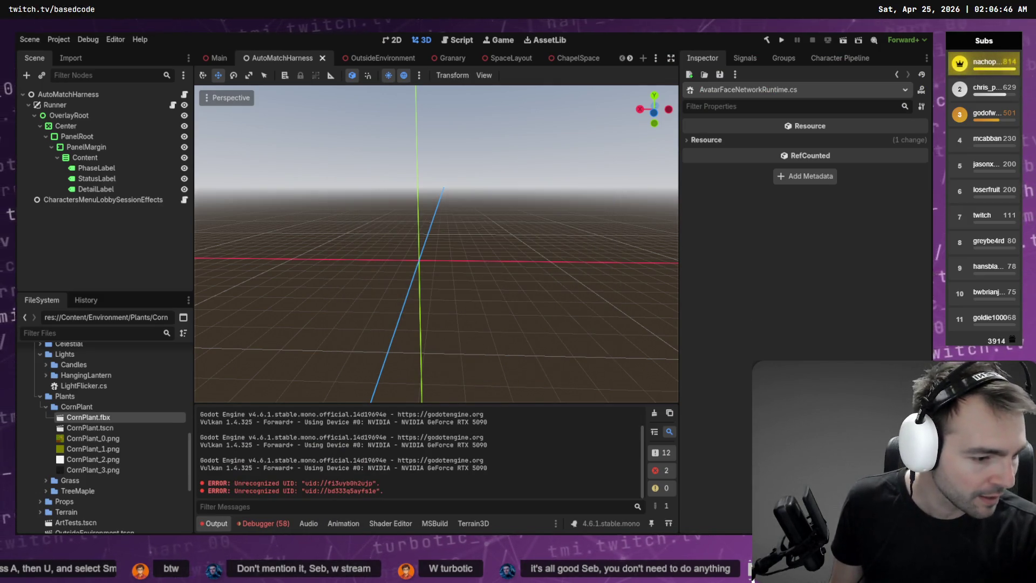
key("alt+Tab")
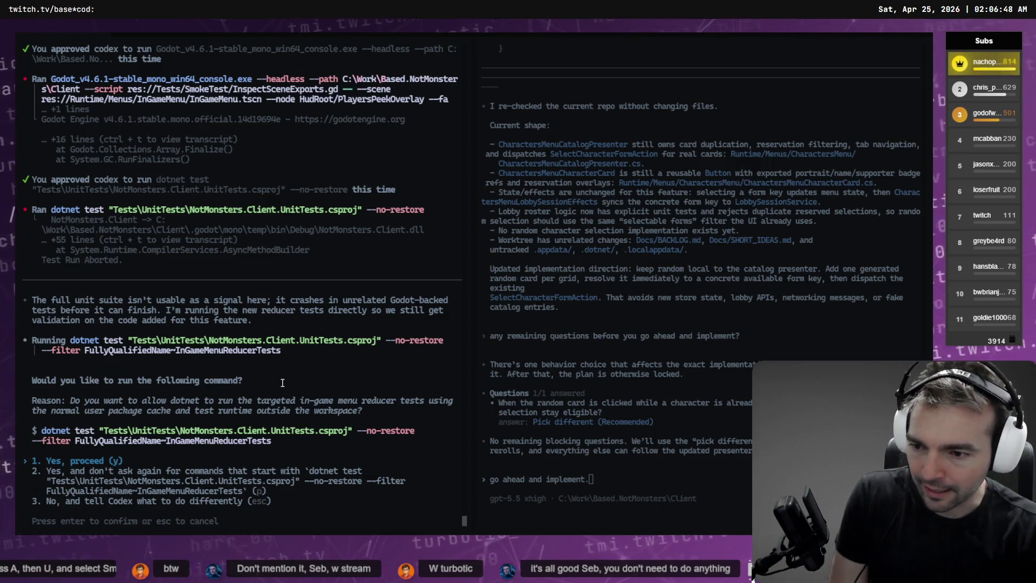
key("Return")
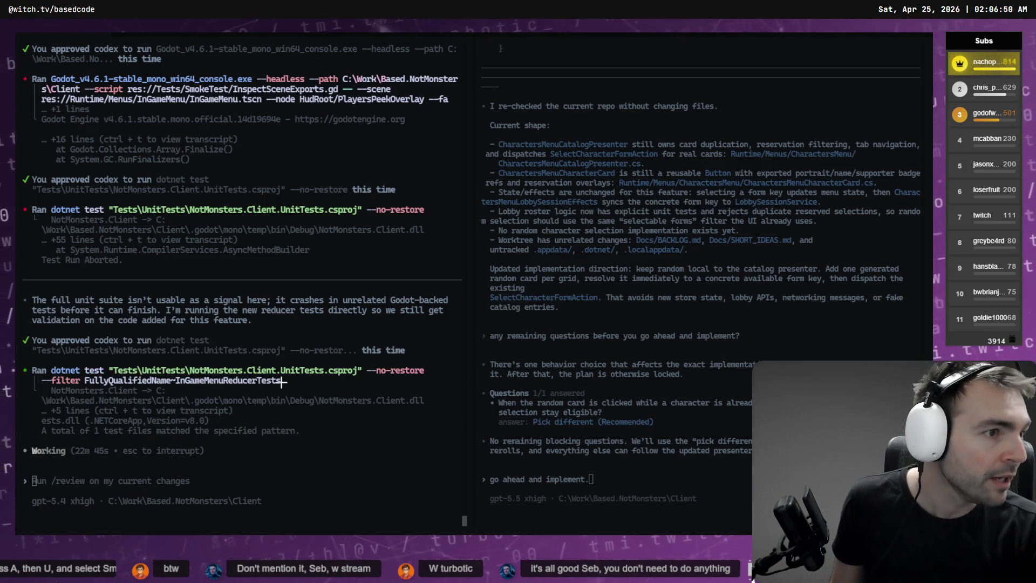
key("alt+Tab")
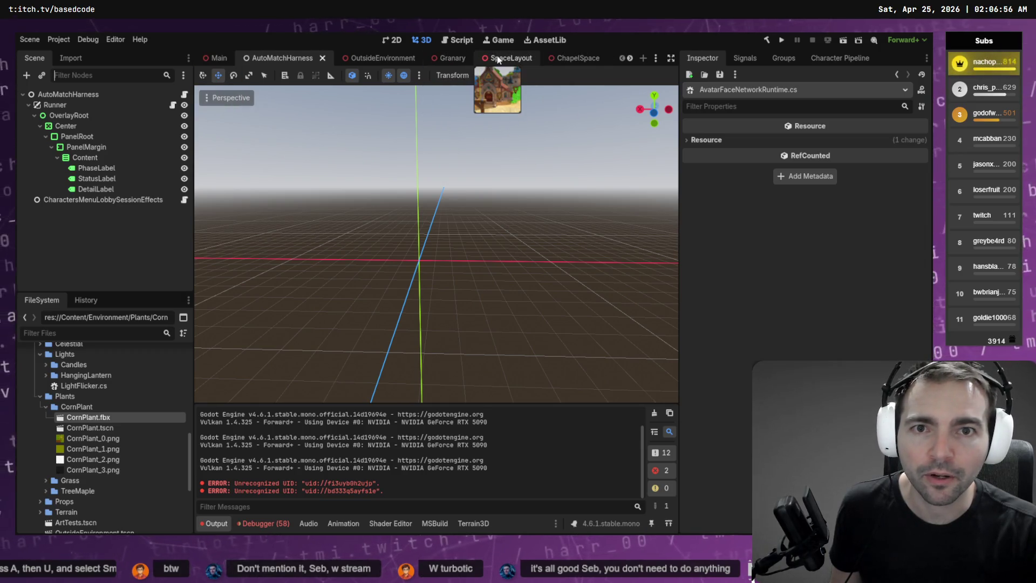
- Filter the files by 'Outside' and open the OutsideEnvironment.tscn scene
left_click(102, 334)
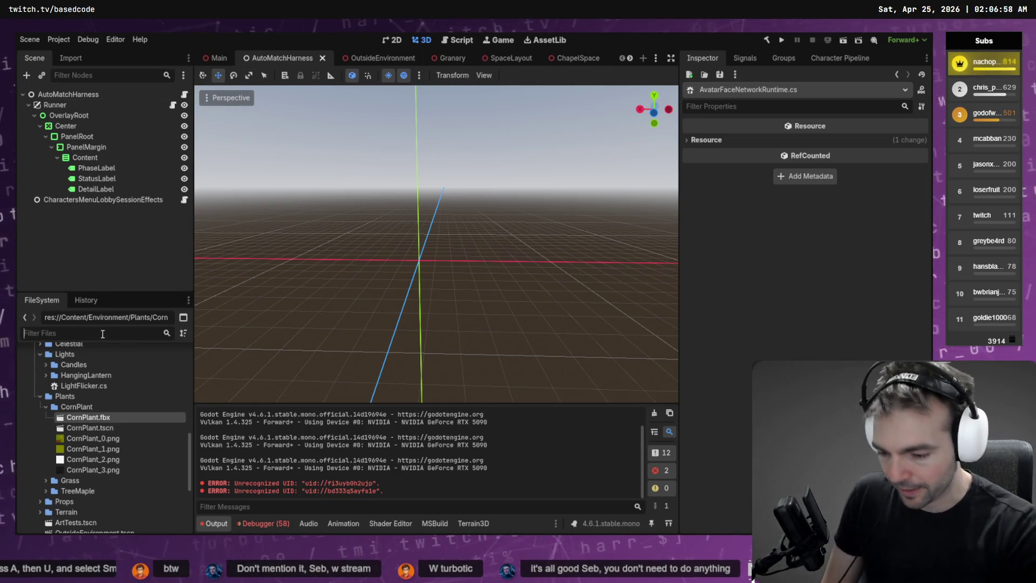
type("Outside")
left_click(114, 397)
key("alt+Tab")
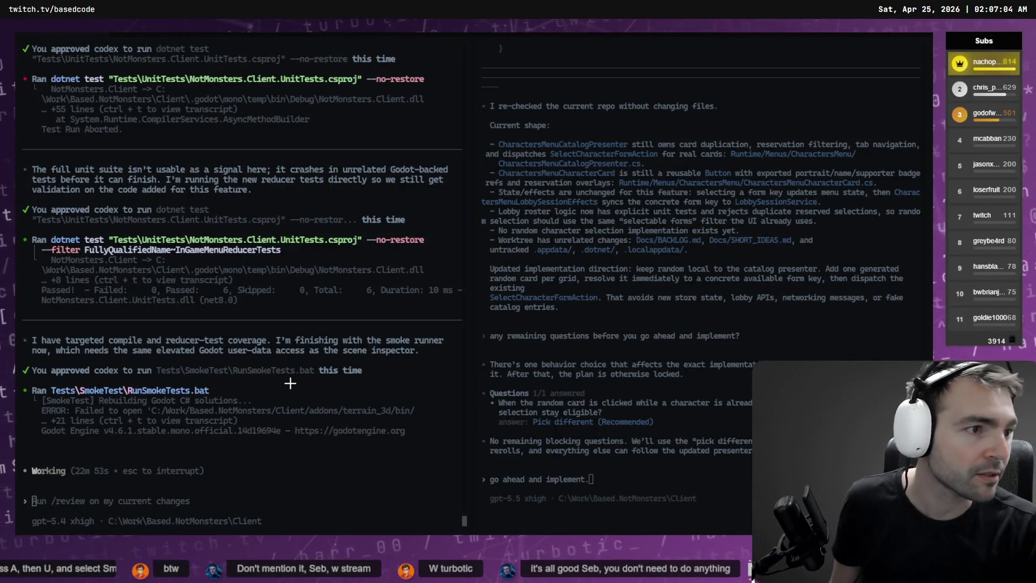
key("alt+Tab")
- Freelook-fly the camera across the village up to the chapel and its graveyard
key("w")
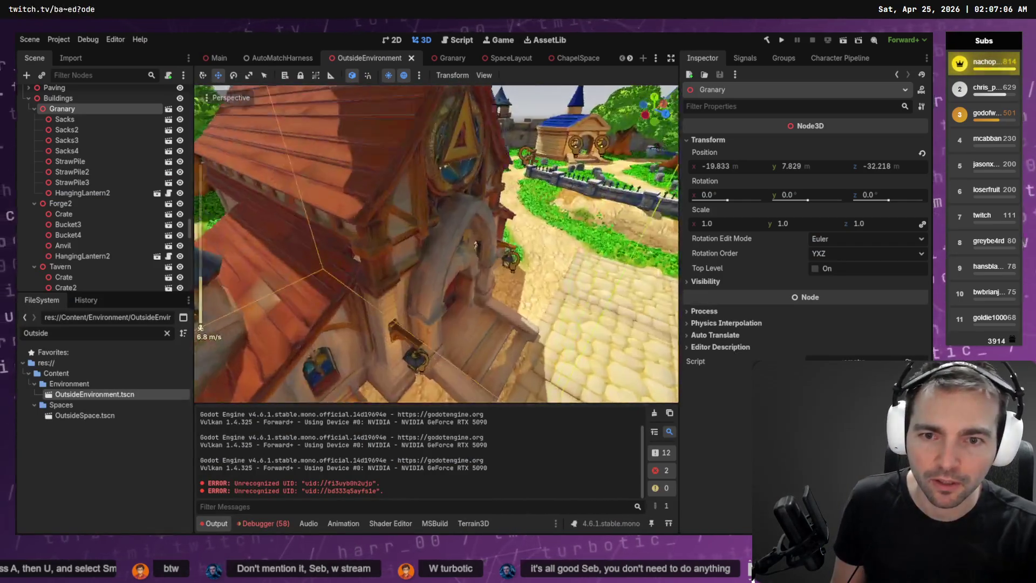
scroll(436, 243, "down", 8)
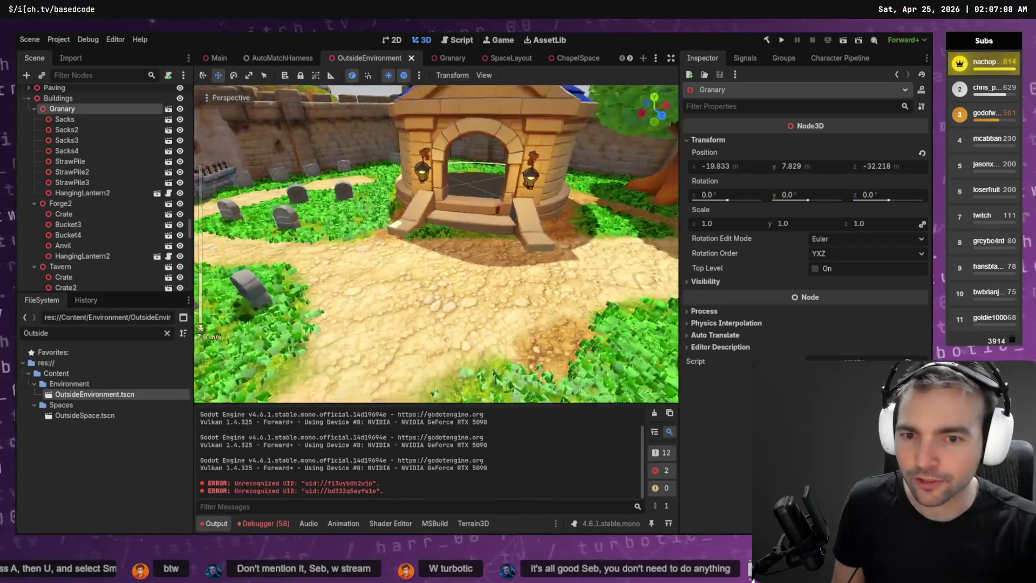
key("w")
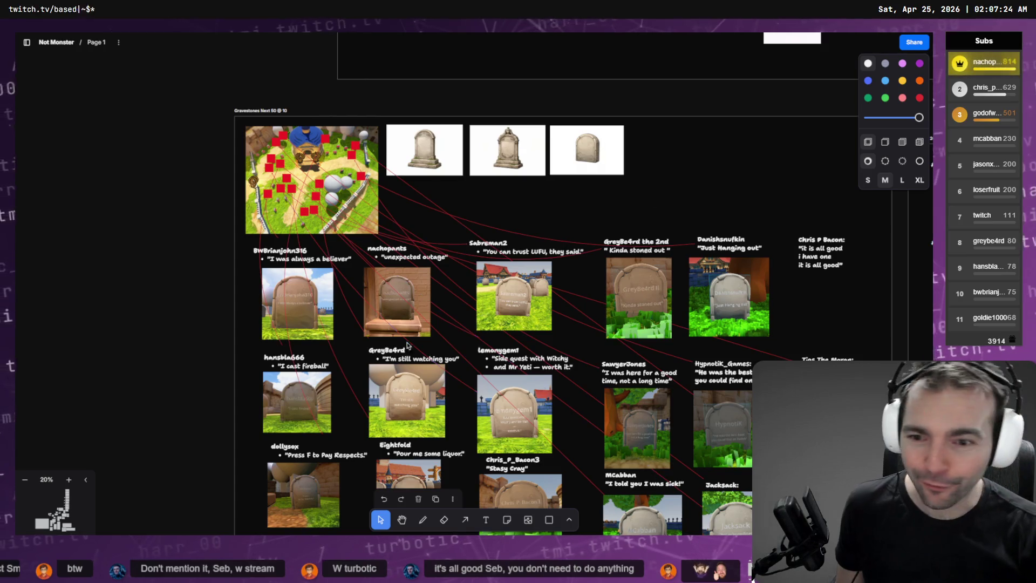
- Paste the viewer's chat quote into the empty caption, split onto two lines, and move it left
scroll(412, 238, "down", 5)
scroll(412, 237, "up", 3)
scroll(394, 248, "up", 5)
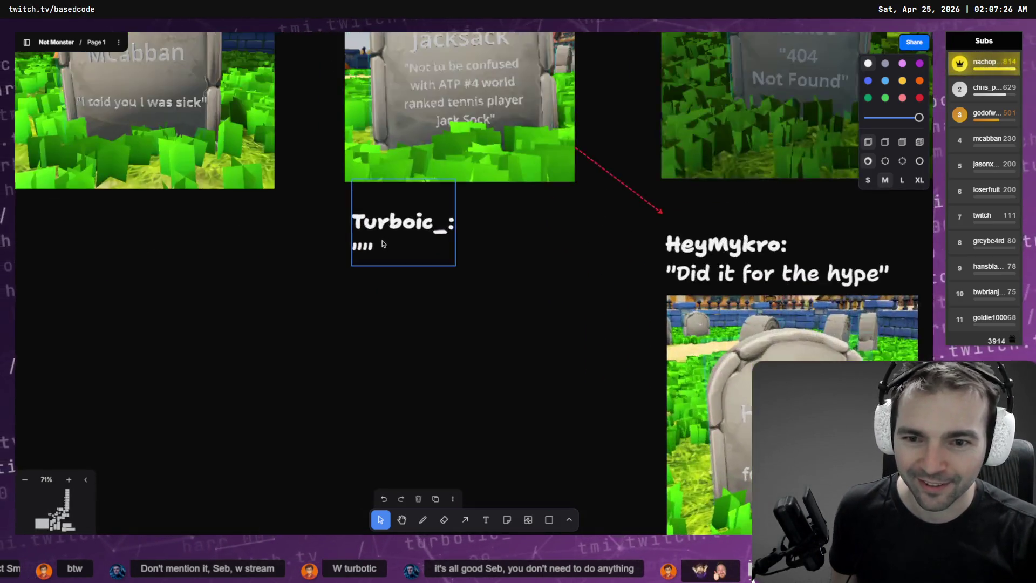
double_click(359, 254)
left_click(362, 270)
key("ctrl+v")
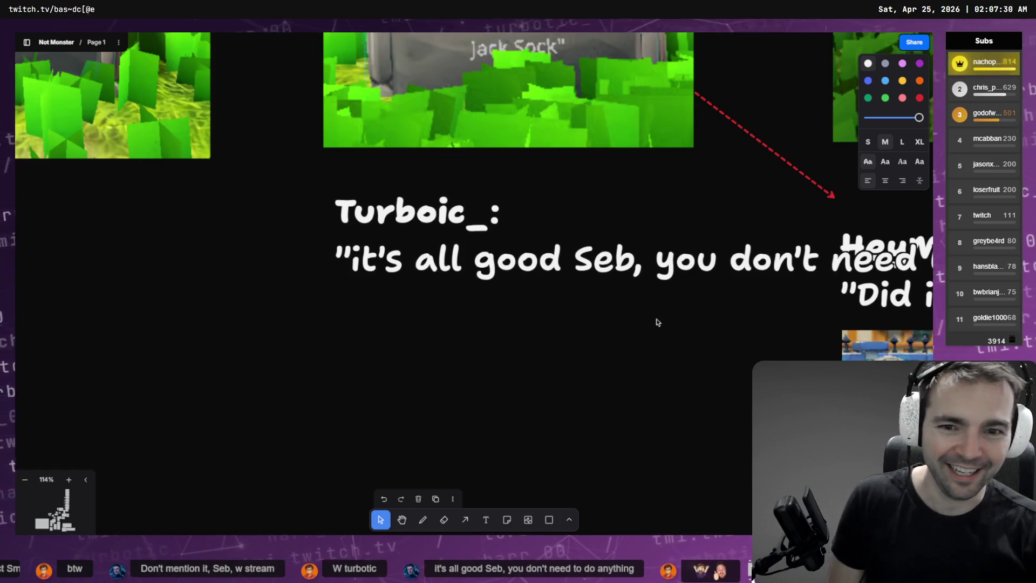
key("Return")
key("Escape")
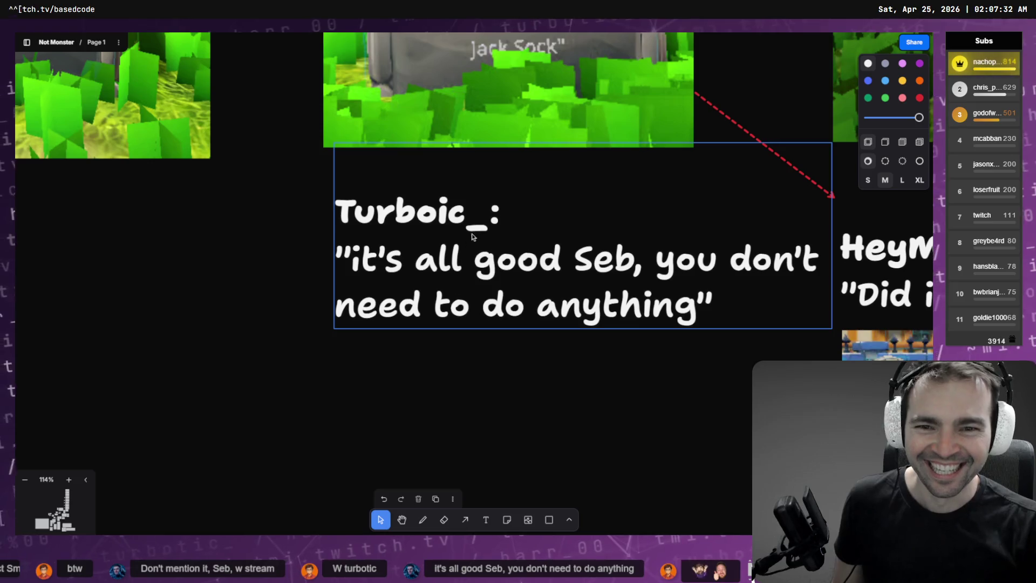
left_click_drag(471, 247, 406, 265)
scroll(406, 265, "down", 5)
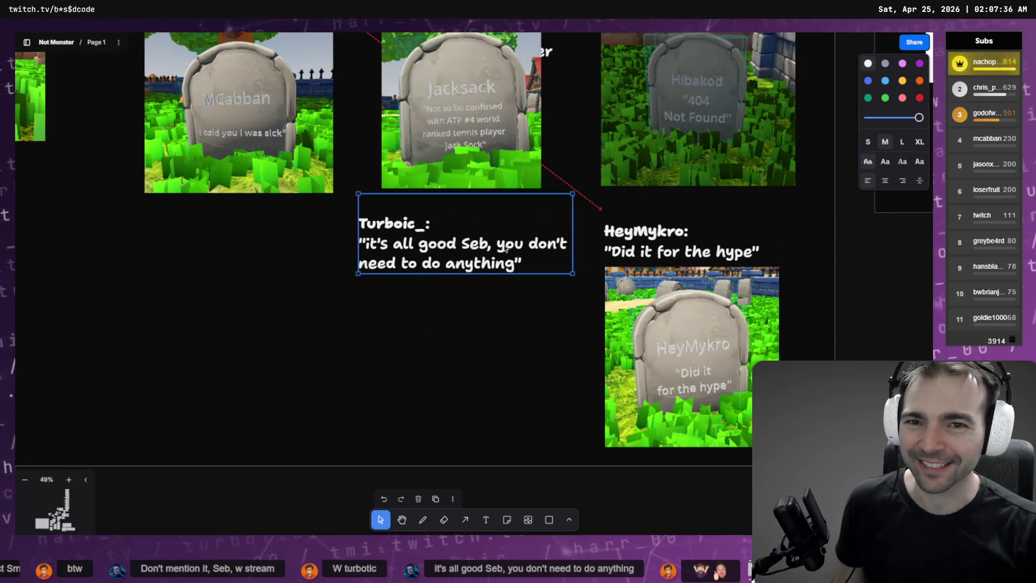
key("alt+Tab")
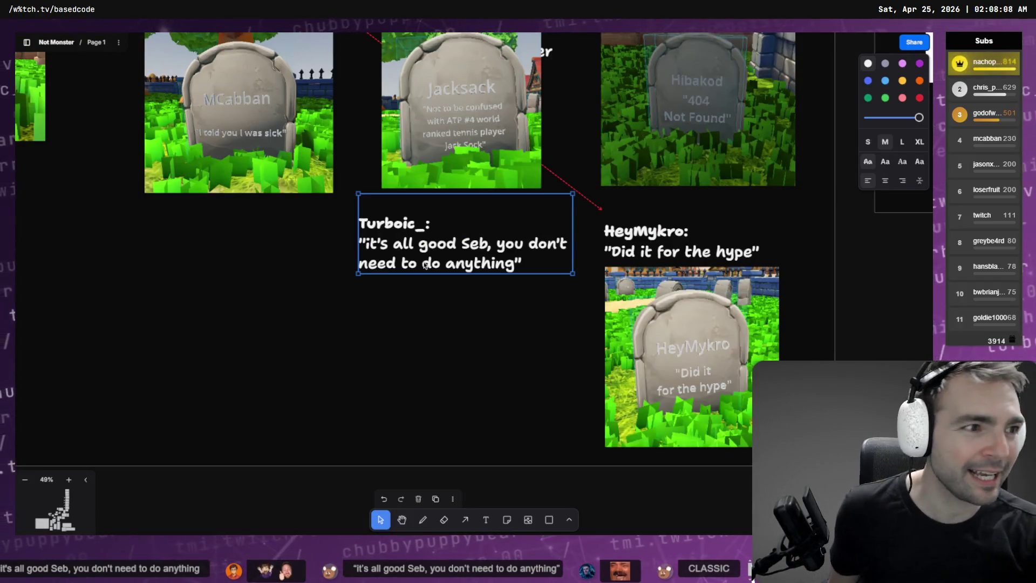
scroll(378, 243, "up", 3)
- Pan around the tldraw board to inspect the graveyard map and gravestone reference picture
scroll(294, 201, "down", 5)
scroll(294, 201, "up", 5)
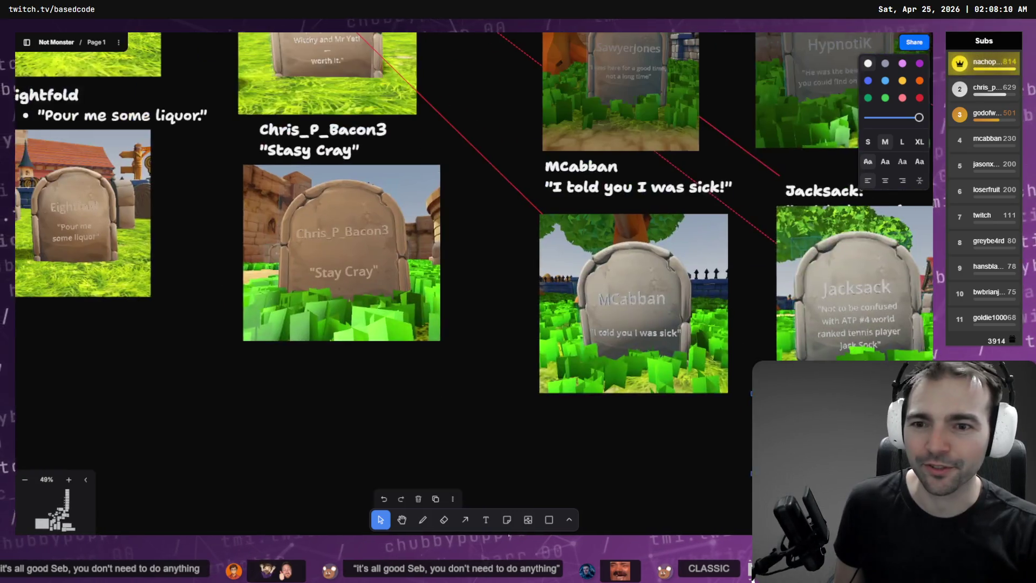
scroll(345, 462, "down", 5)
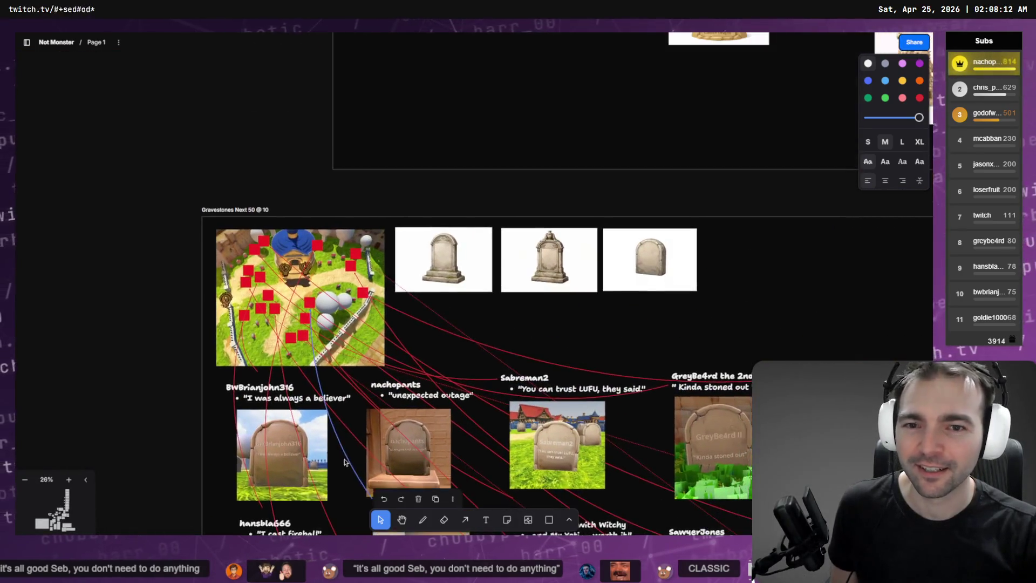
scroll(292, 280, "up", 10)
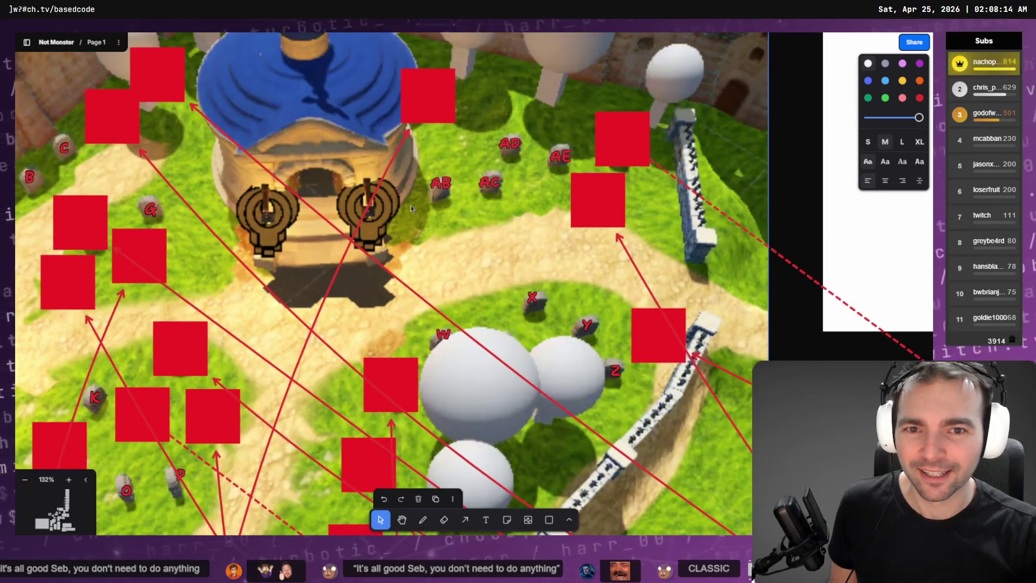
scroll(200, 82, "left", 5)
scroll(201, 83, "down", 1)
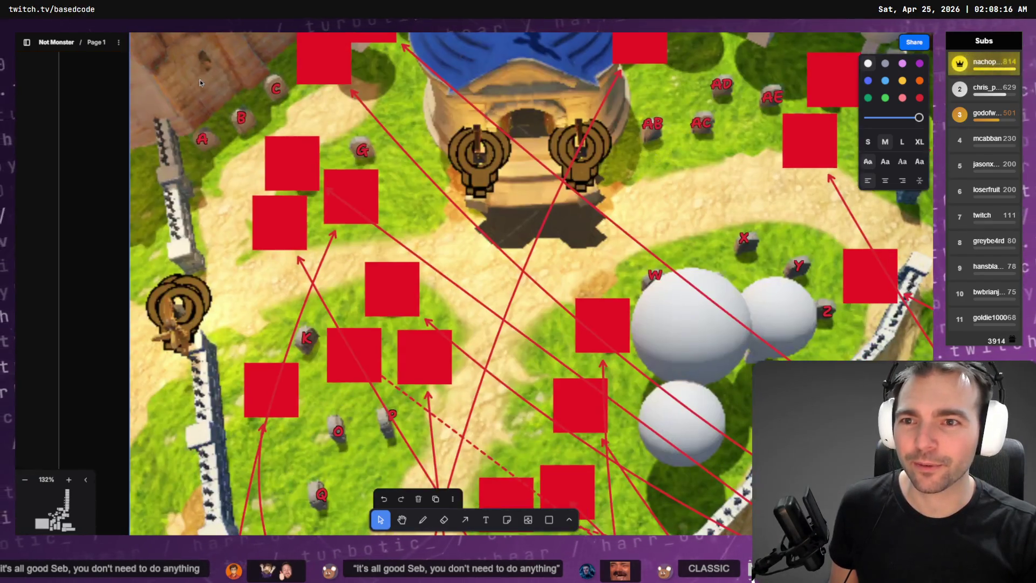
scroll(299, 388, "down", 3)
scroll(298, 389, "right", 1)
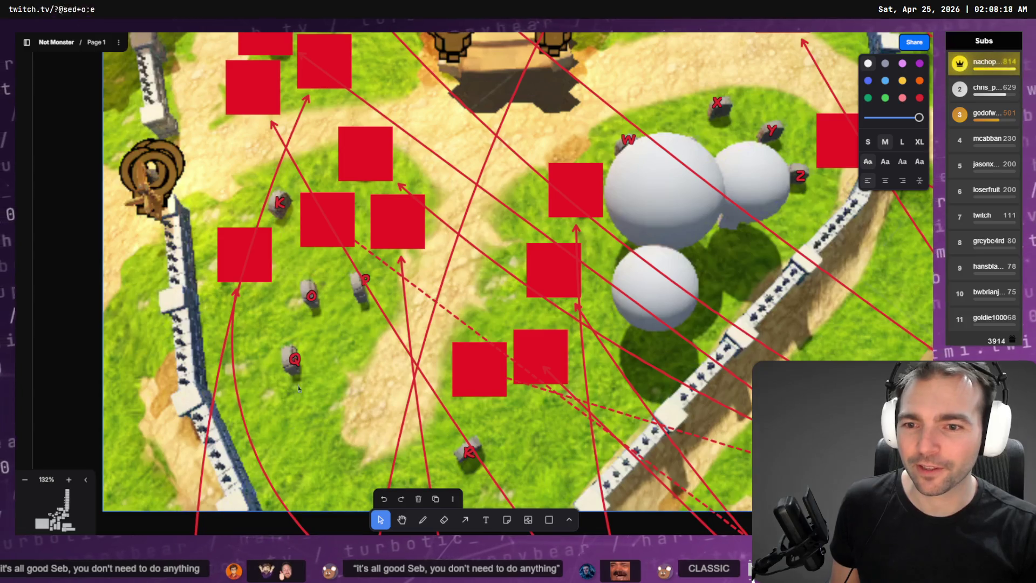
scroll(576, 211, "down", 3)
scroll(576, 211, "right", 1)
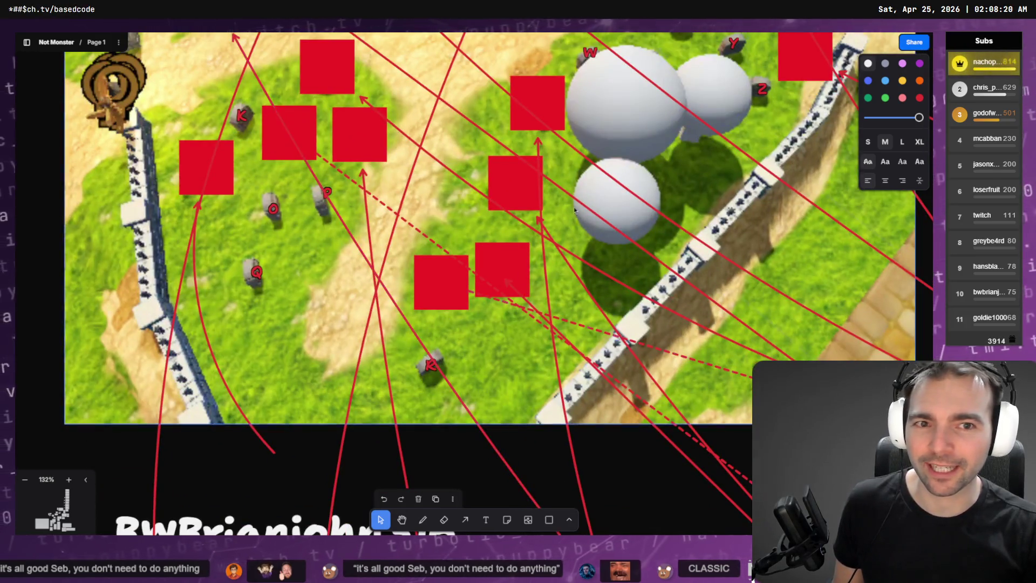
scroll(575, 211, "up", 4)
scroll(575, 211, "right", 3)
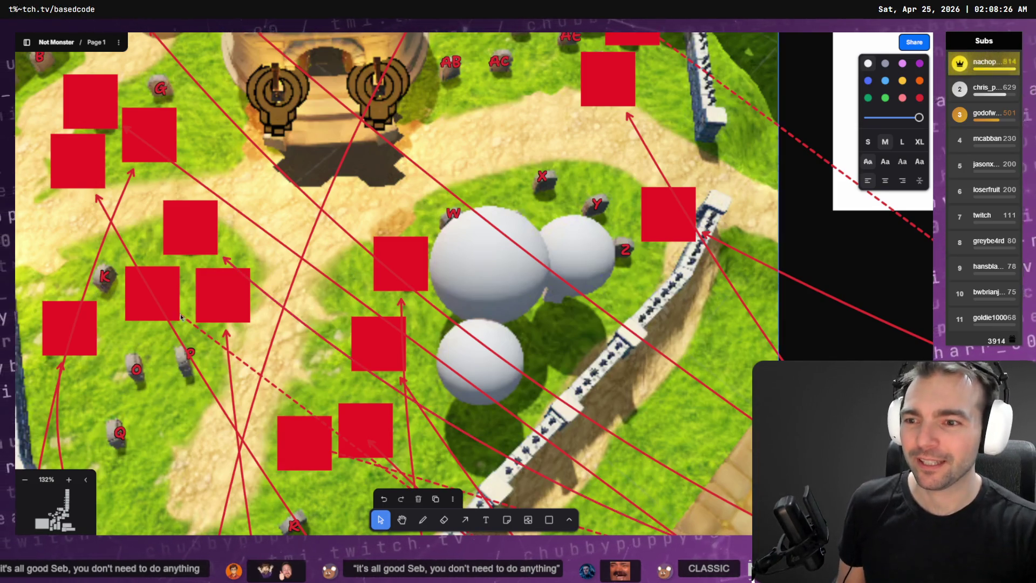
scroll(275, 305, "down", 3)
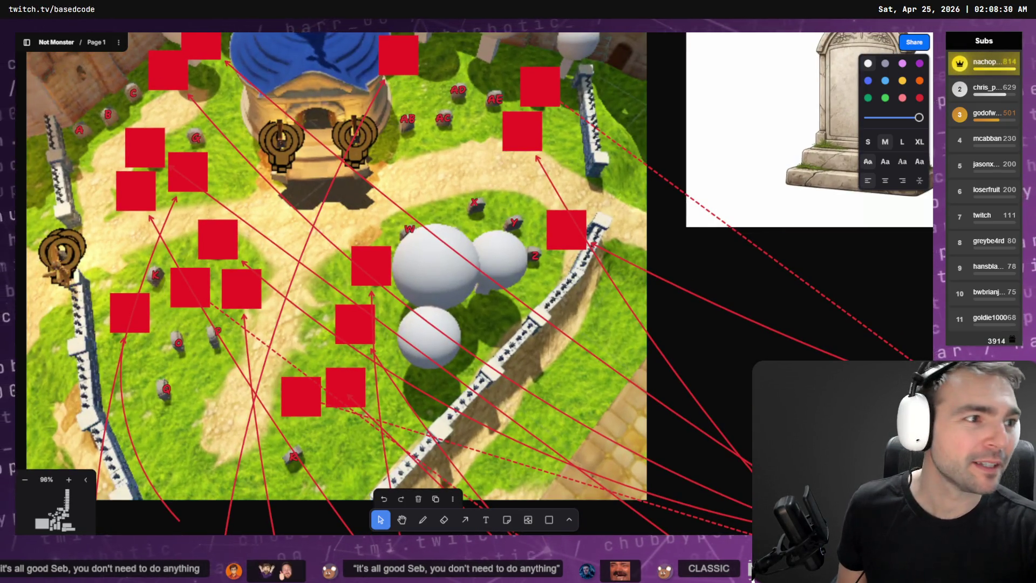
key("alt+Tab")
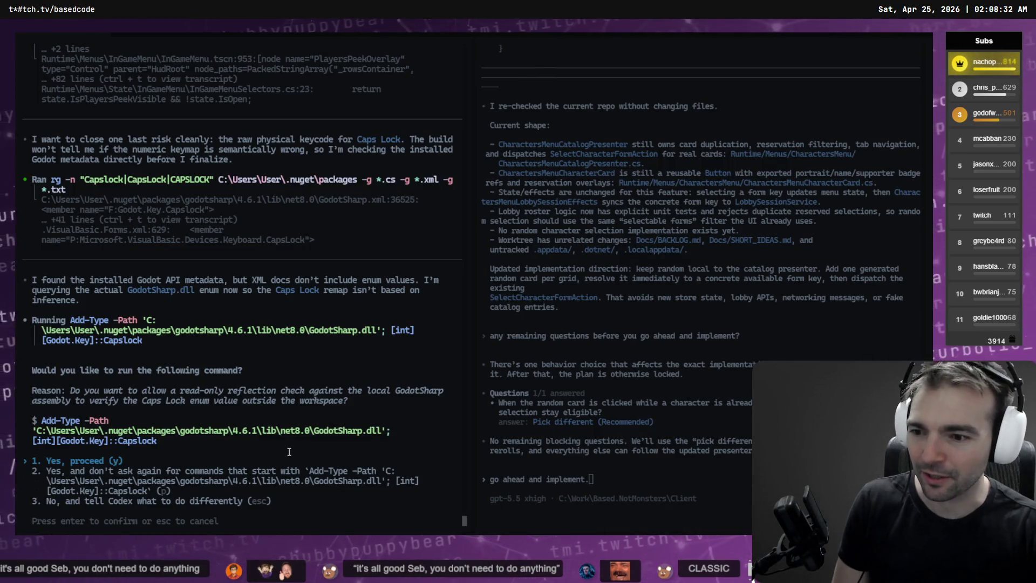
- Allow each of Codex's two read-only Caps Lock reflection checks once
key("Return")
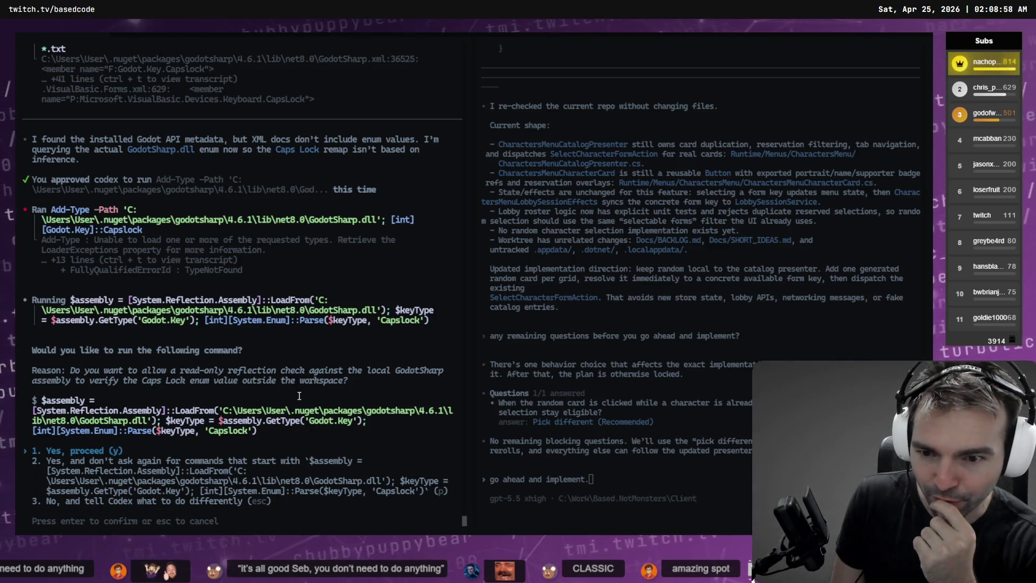
key("Return")
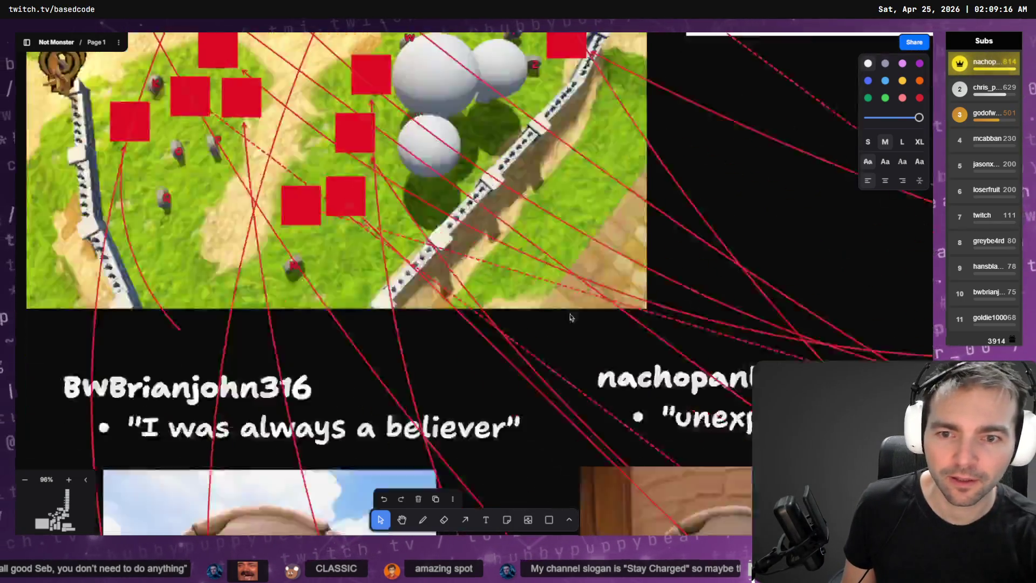
- Replace the quote on the card without a gravestone picture with "Stay Charged"
scroll(570, 317, "down", 10)
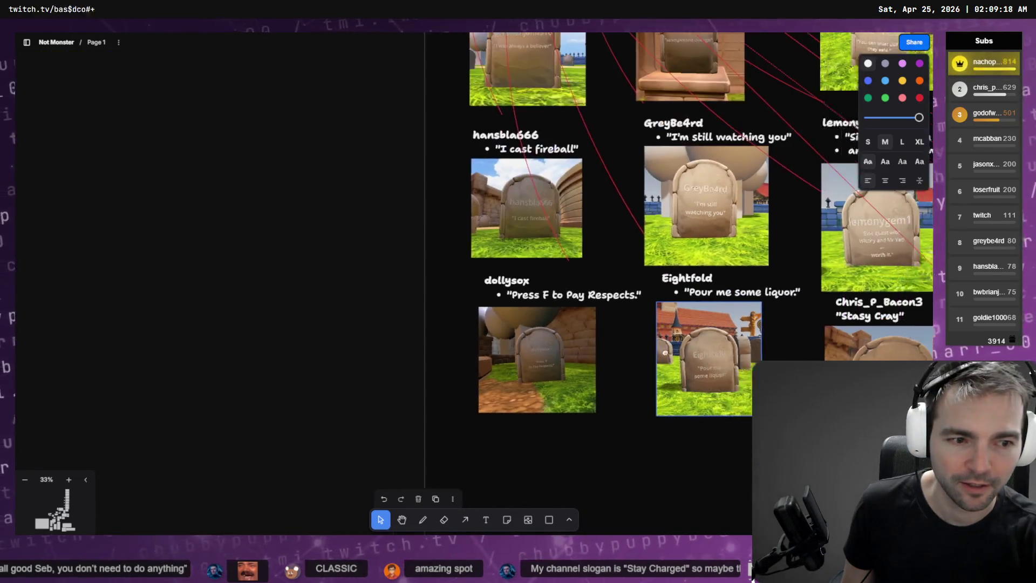
scroll(665, 353, "right", 10)
left_click(491, 354)
double_click(471, 356)
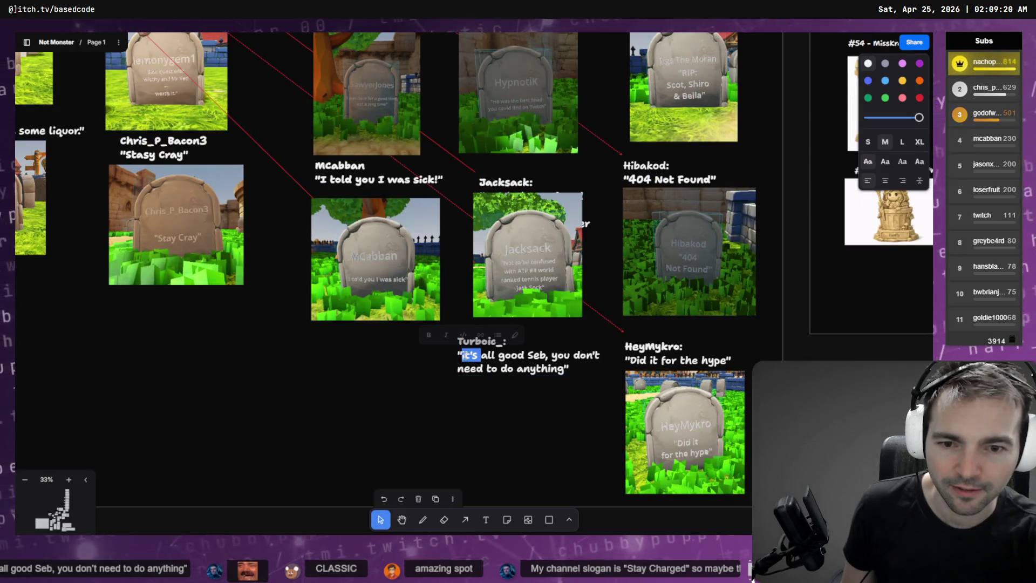
left_click(566, 371, "shift")
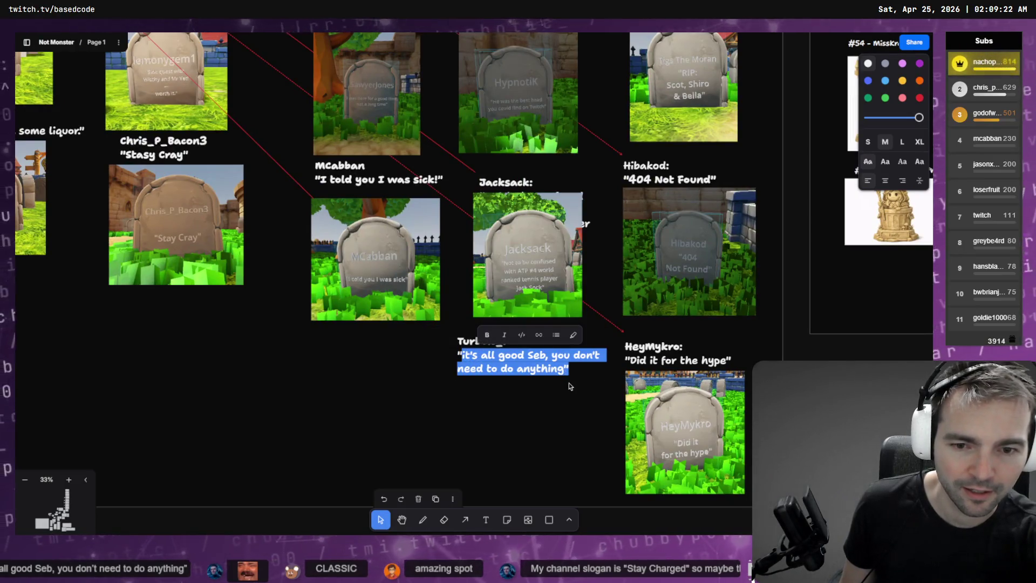
type("Stay Charged\"")
left_click(569, 383)
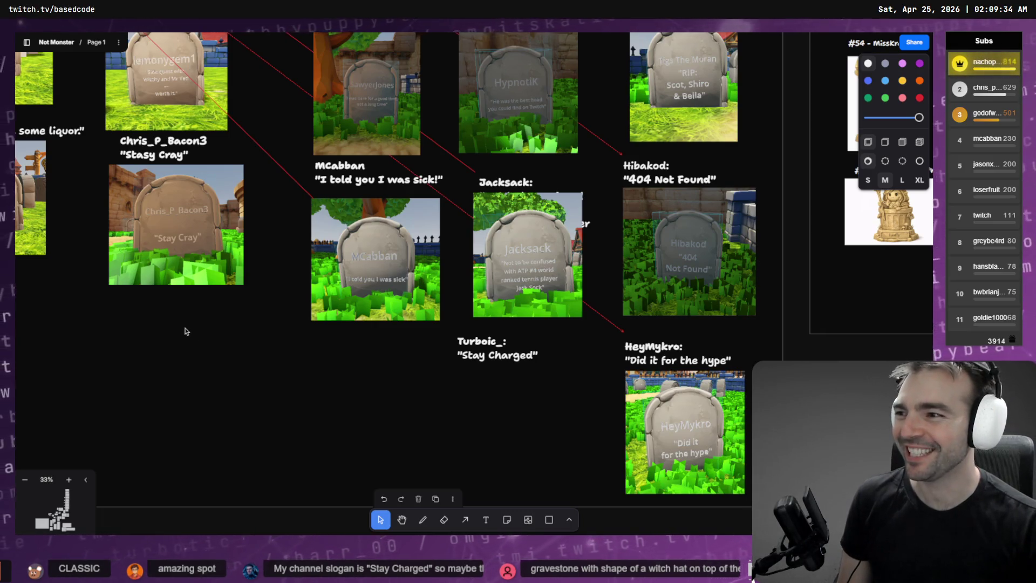
scroll(196, 305, "down", 1)
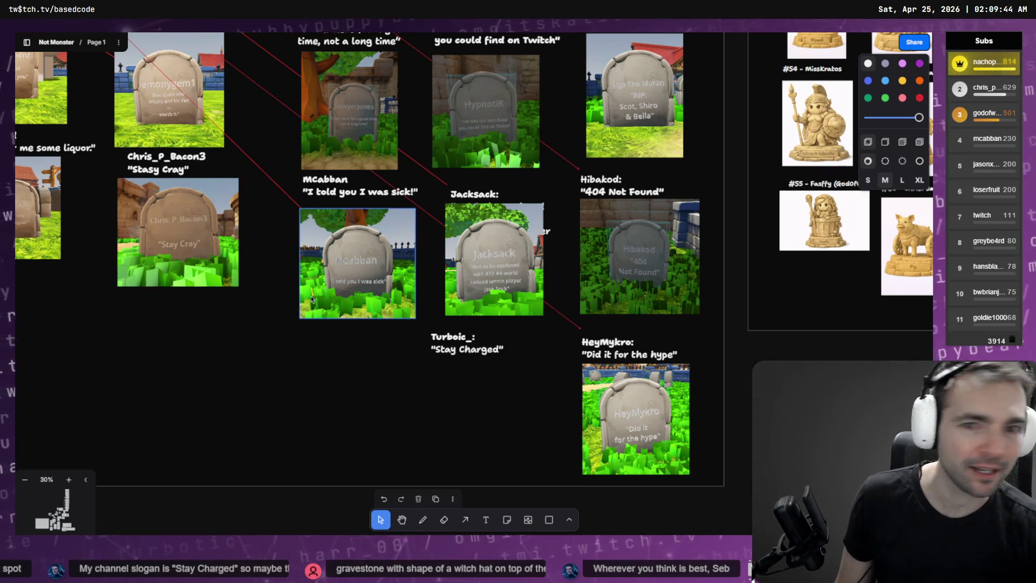
- On the map, select the Z gravestone label and the red marker beside it
scroll(312, 298, "down", 10)
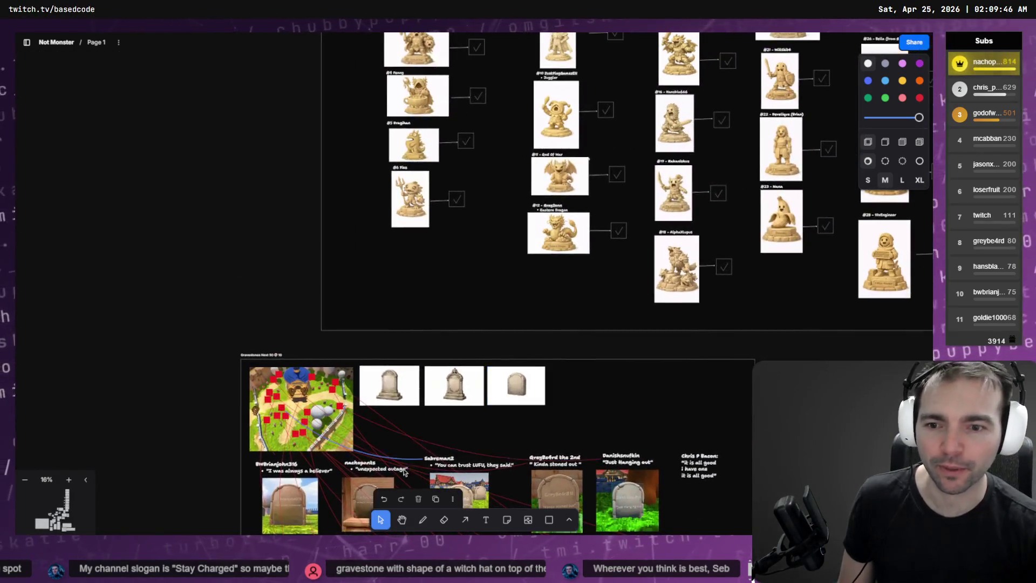
scroll(403, 472, "up", 10)
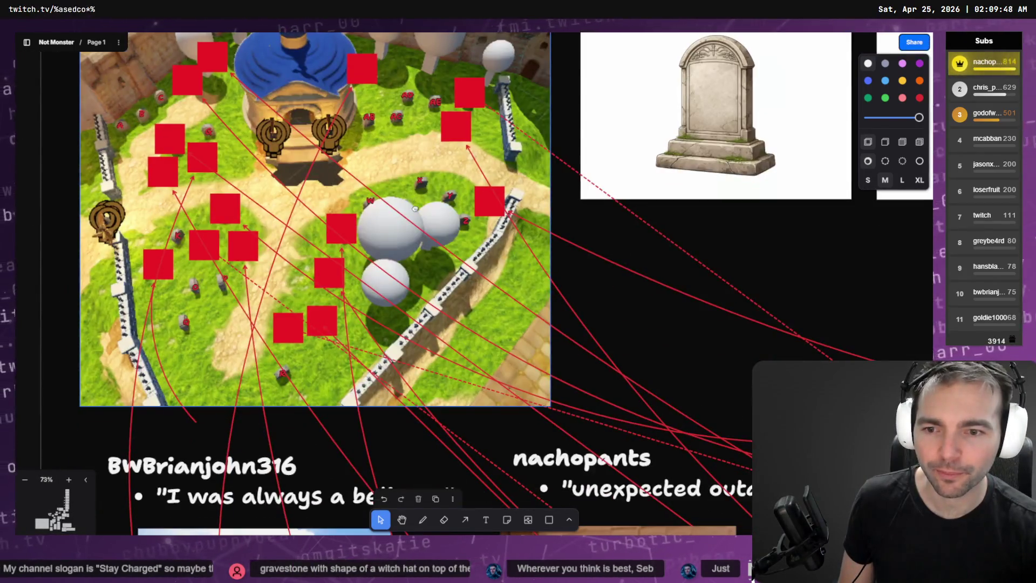
scroll(366, 289, "up", 1)
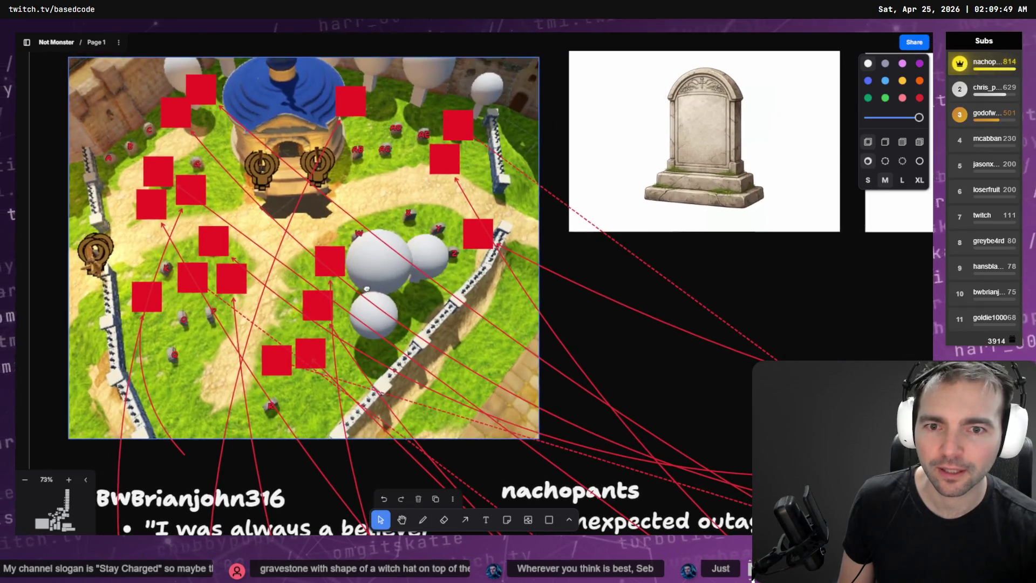
left_click(452, 254)
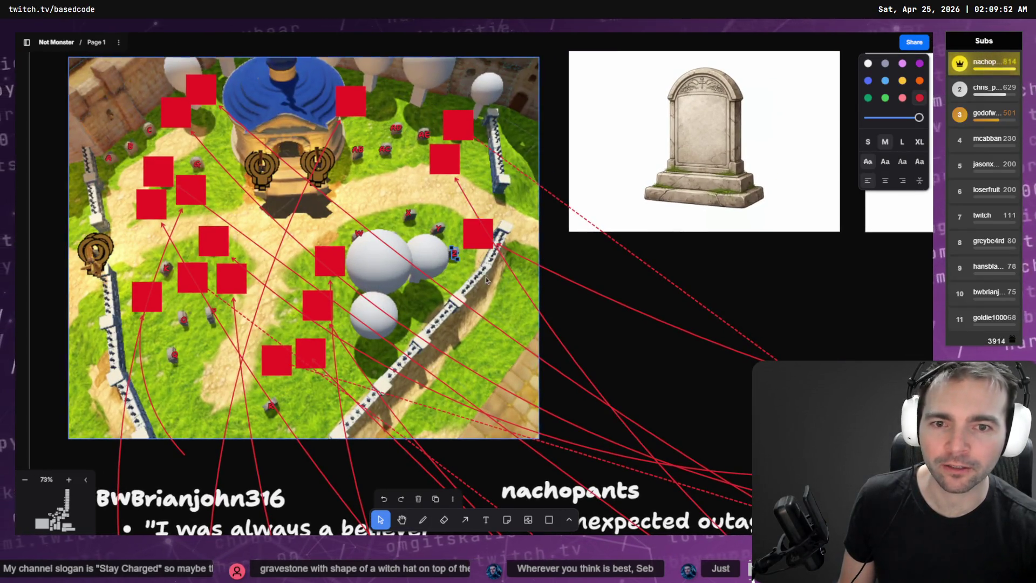
left_click(472, 233)
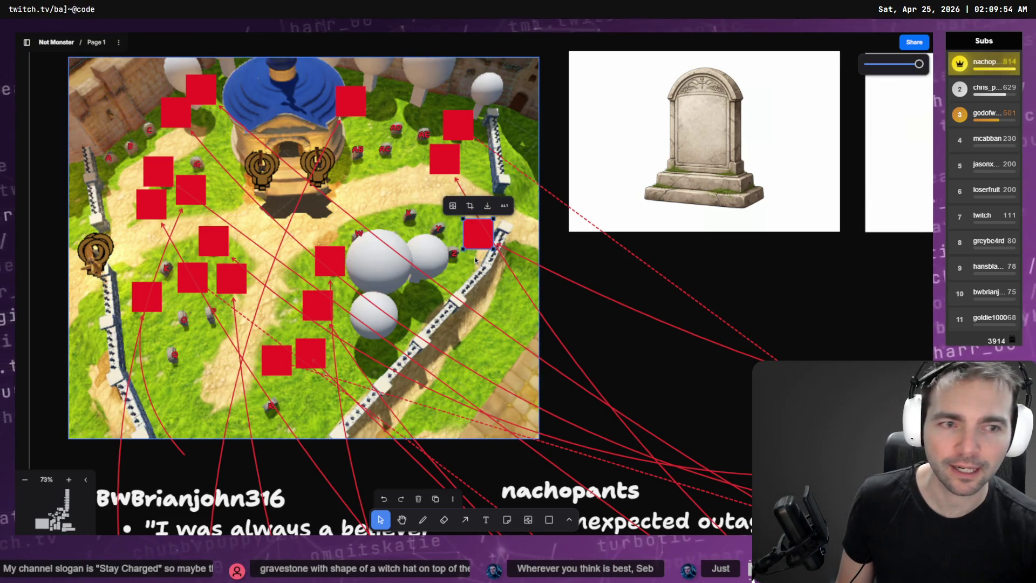
- Select the gravestone under the tree in Godot to compare with the map marker
key("alt+Tab")
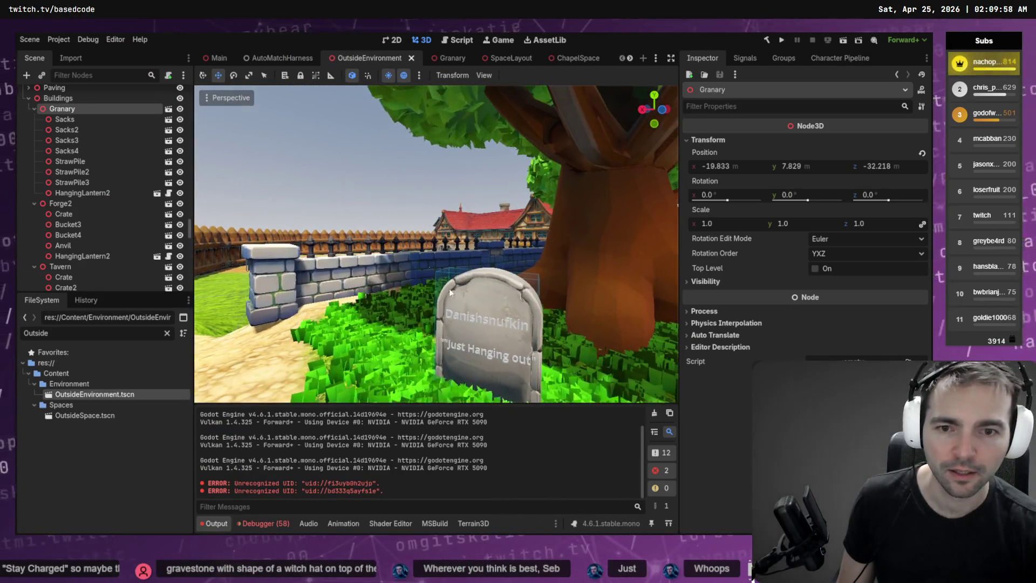
key("alt+Tab")
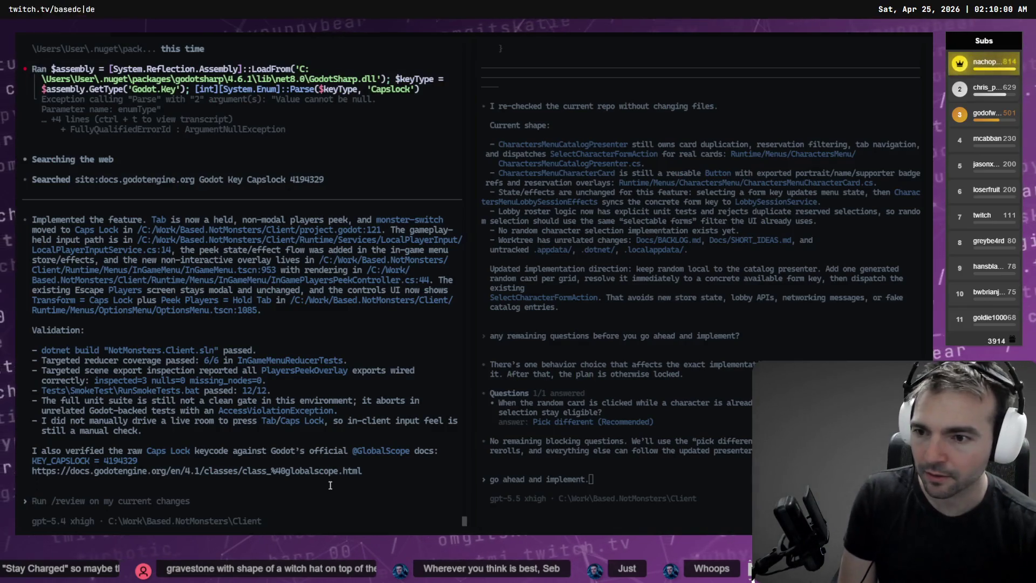
key("alt+Tab")
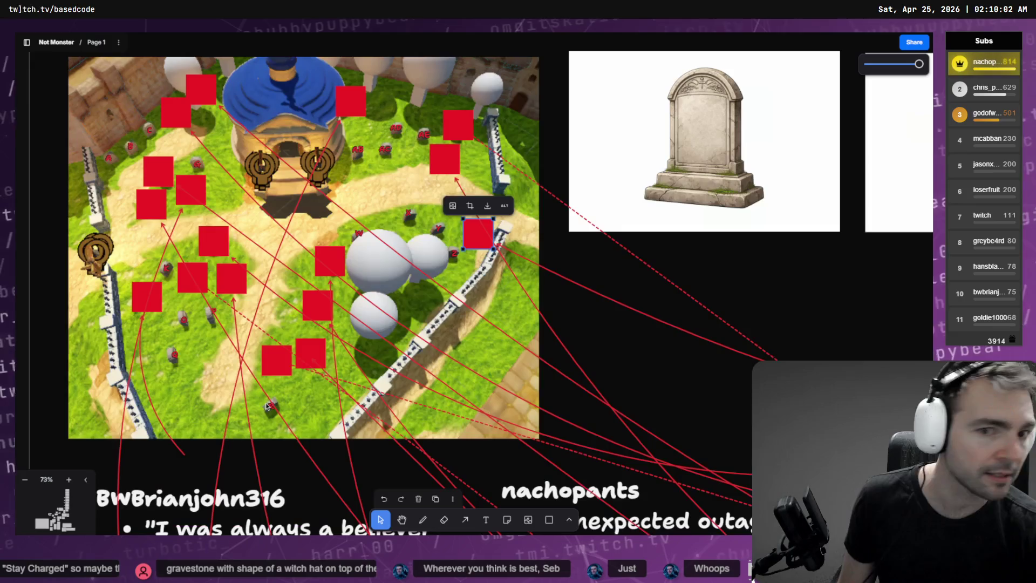
key("alt+Tab")
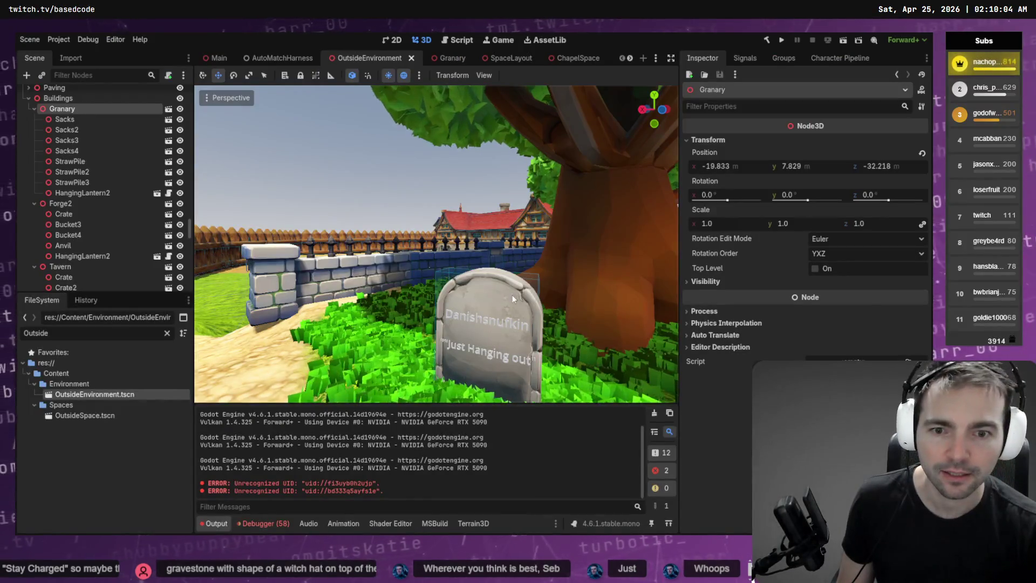
left_click(507, 305)
key("alt+Tab")
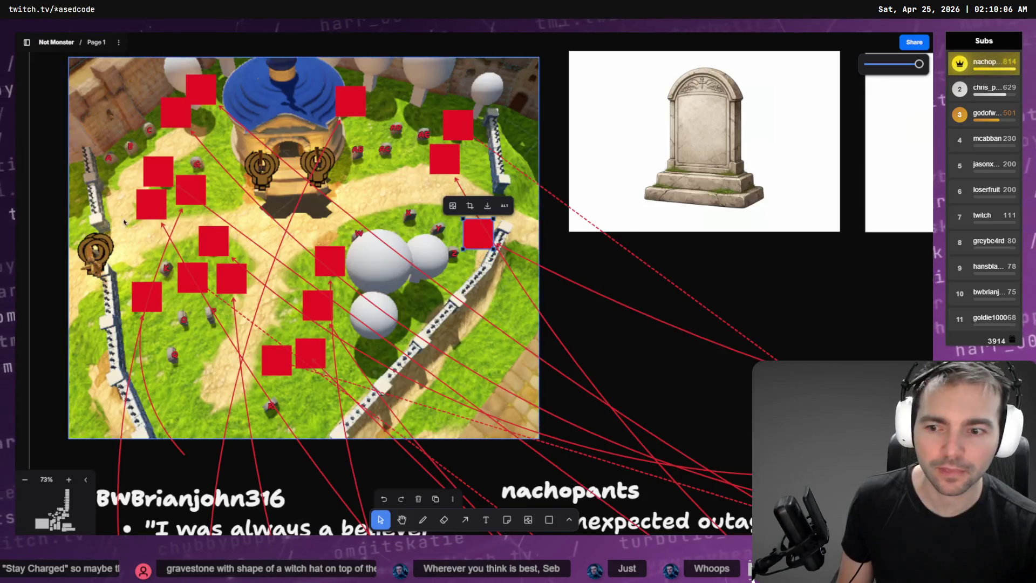
key("alt+Tab")
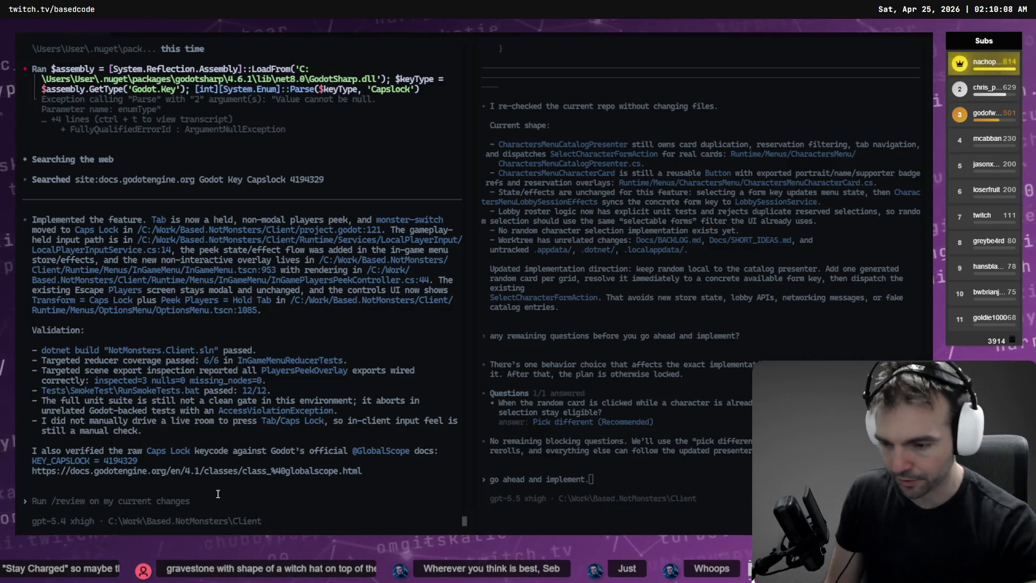
- Switch Codex CLI permissions to Auto-review with /approvals, then duplicate the red map marker
type("ap")
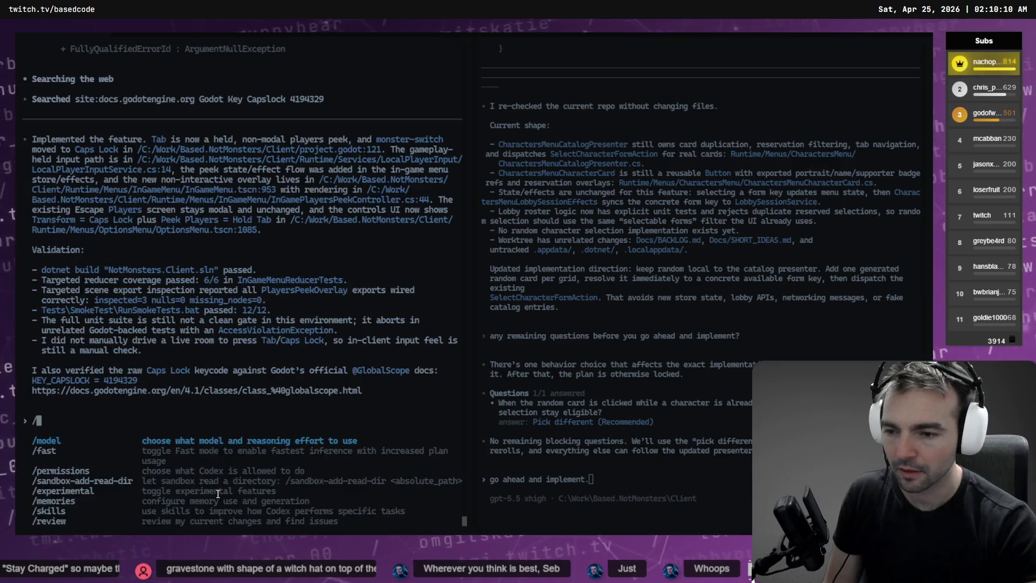
key("Return")
key("Down")
key("Down")
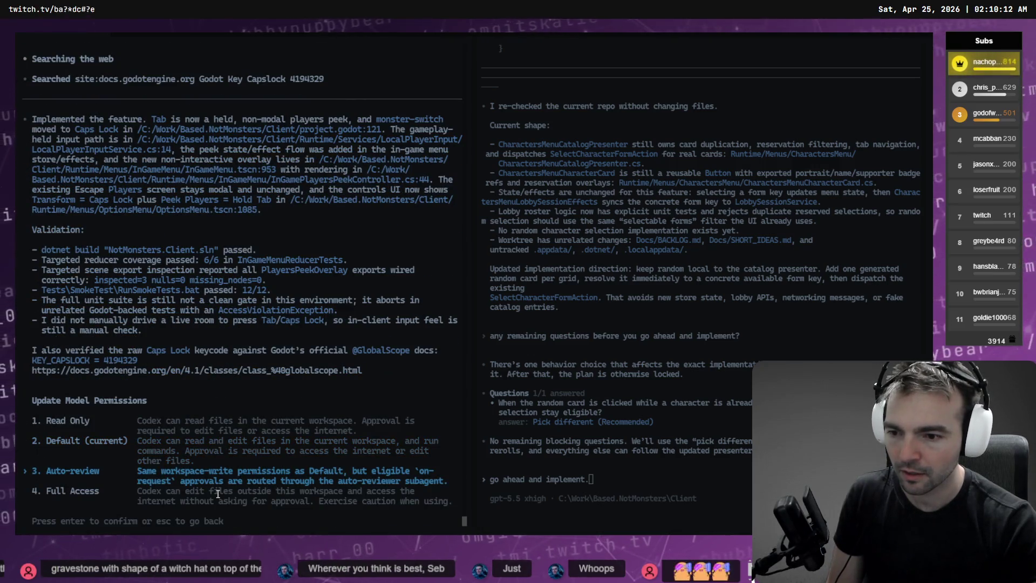
key("Up")
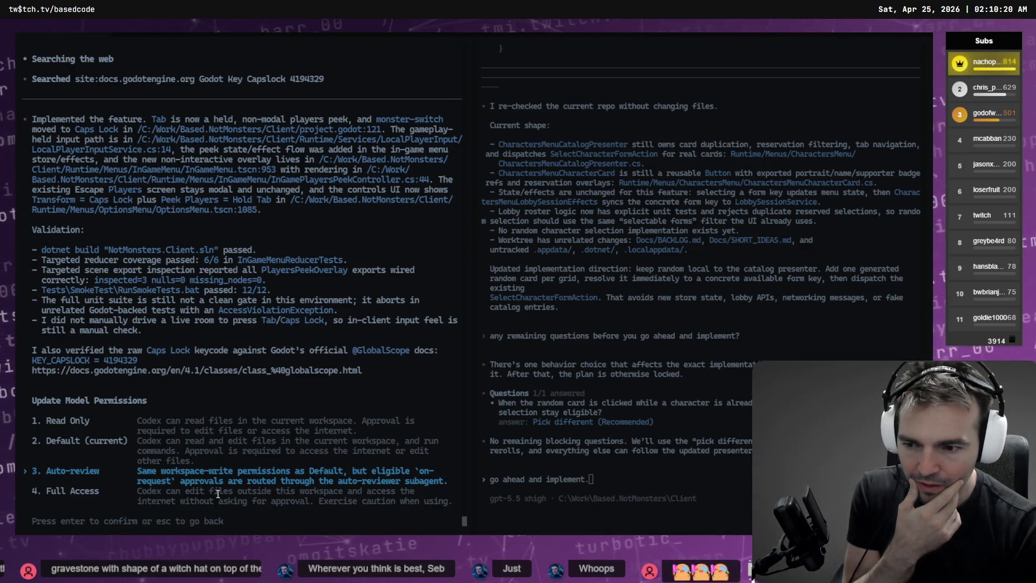
key("Return")
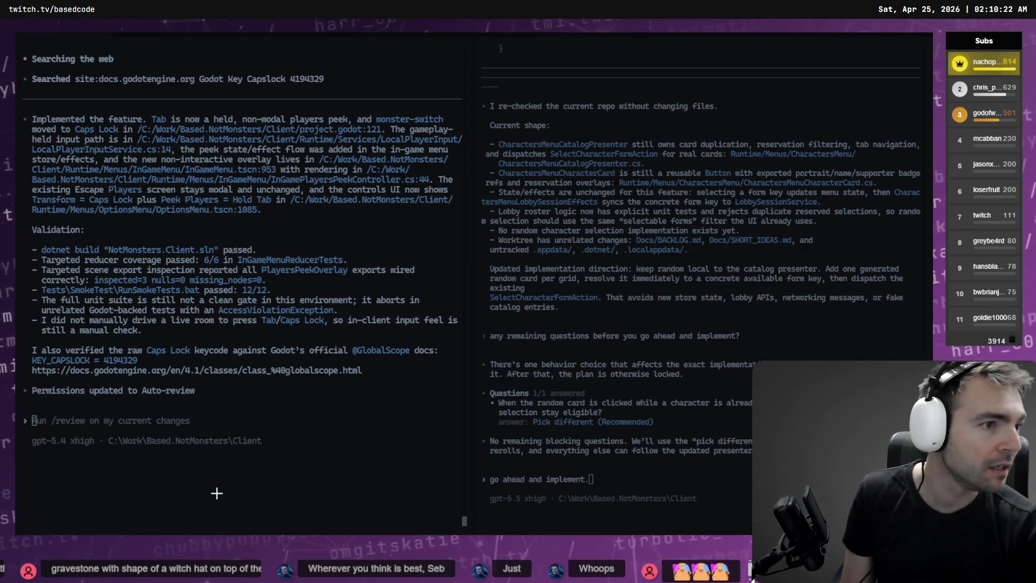
key("alt+Tab")
left_click_drag(483, 234, 469, 252)
- Paste a copy of Gravestone37 into the Gravestones group as Gravestone40
left_click(457, 257)
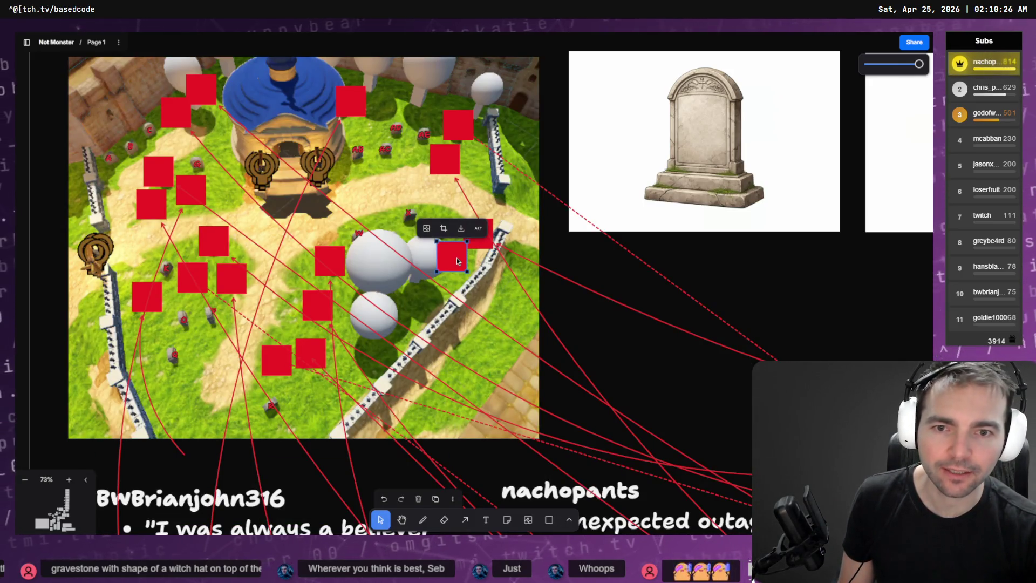
key("alt+Tab")
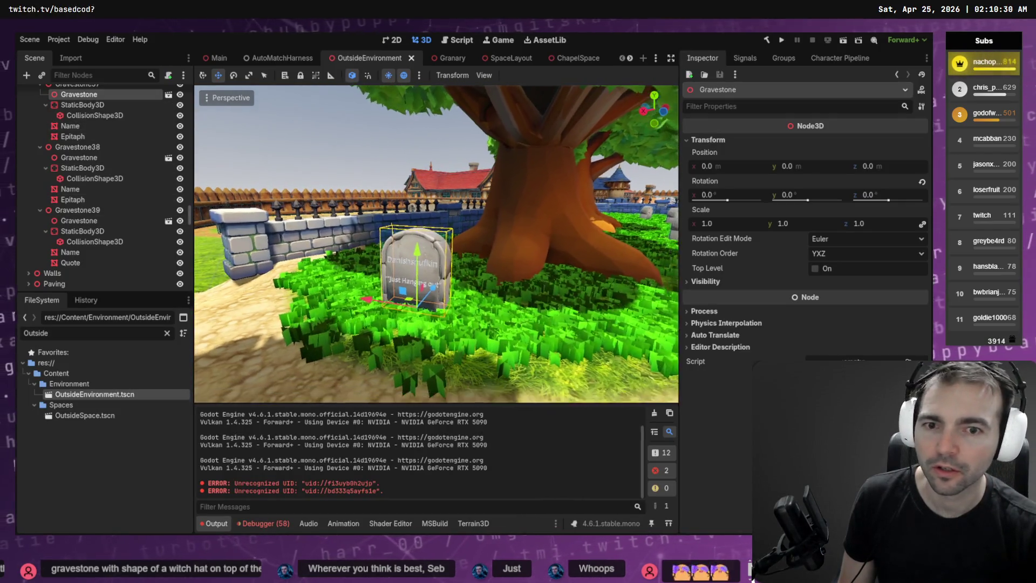
scroll(158, 215, "up", 1)
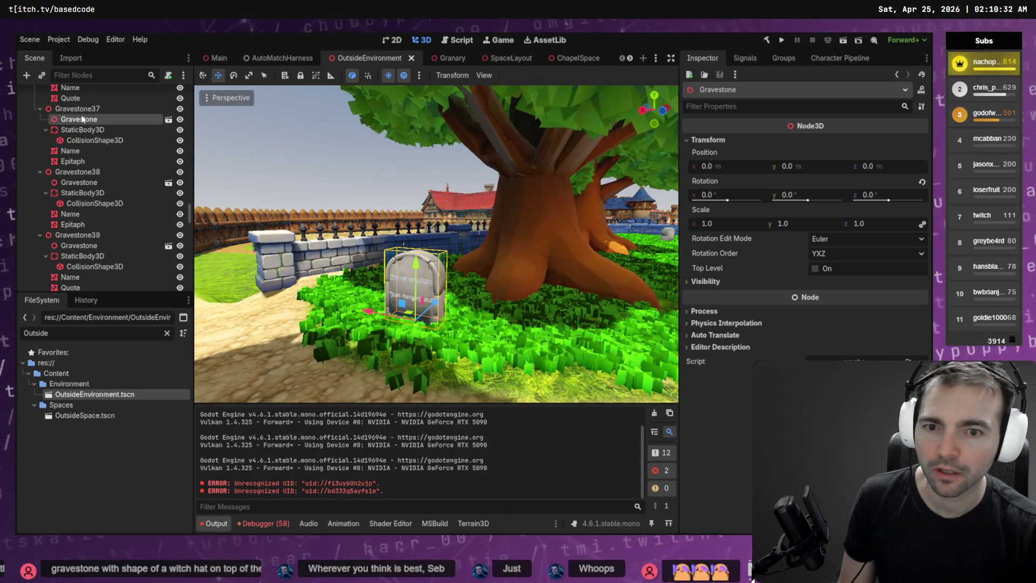
left_click(83, 111)
key("Left")
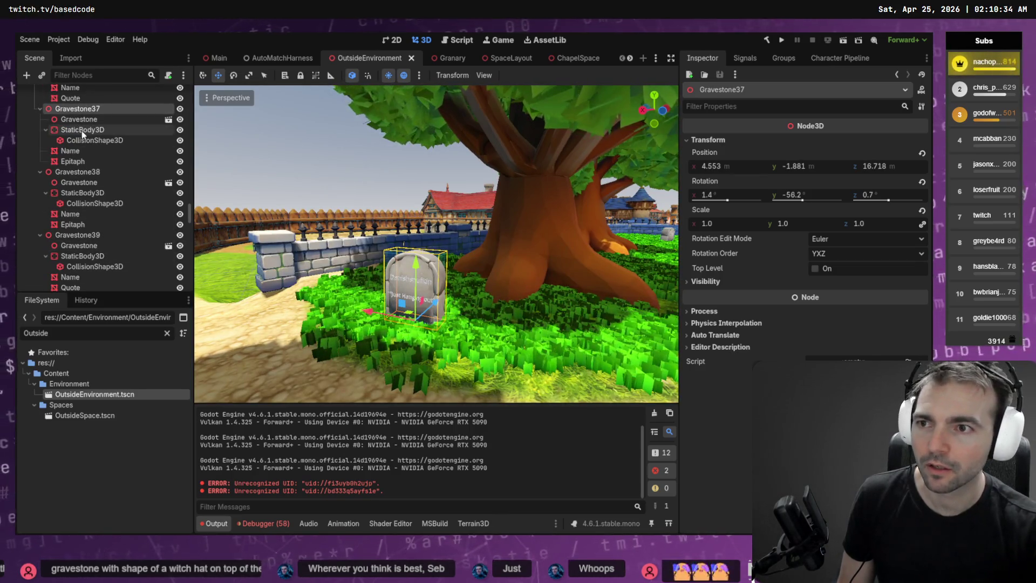
key("Left")
key("Left")
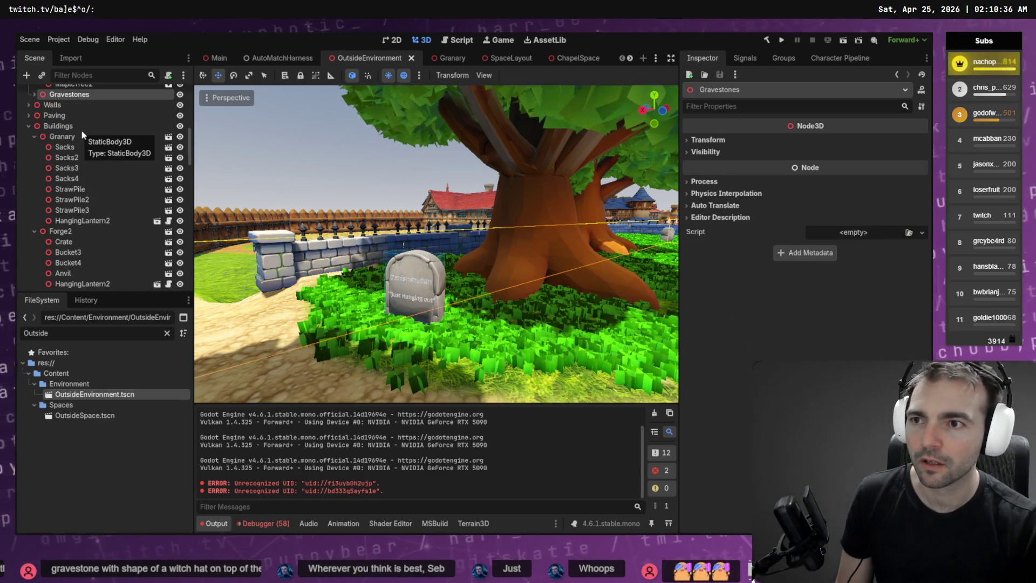
key("ctrl+v")
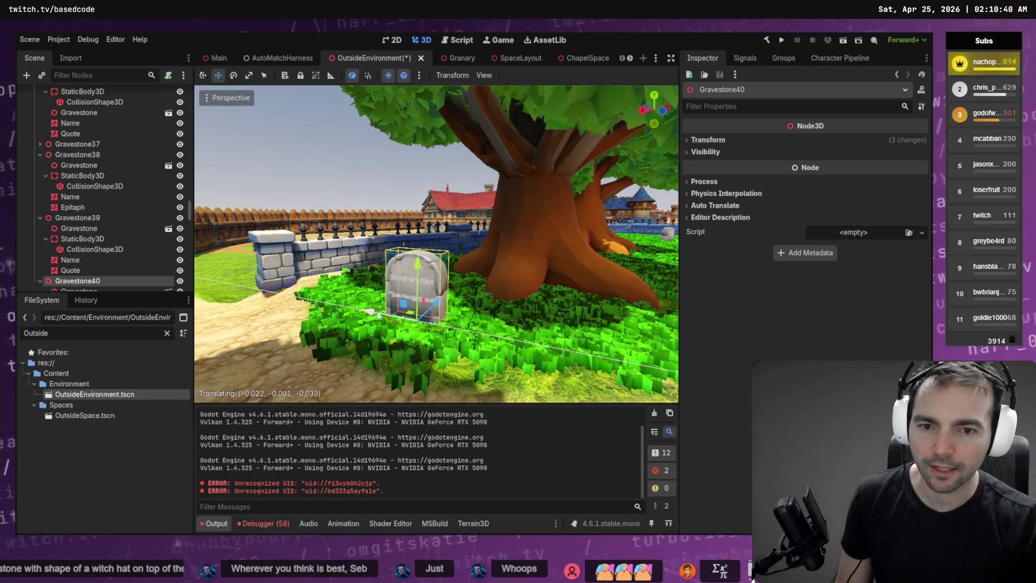
- Turn Gravestone40 slightly around its vertical axis beneath the graveyard tree
mouse_move(546, 324)
left_mouse_down()
mouse_move(470, 284)
mouse_move(495, 301)
left_mouse_up()
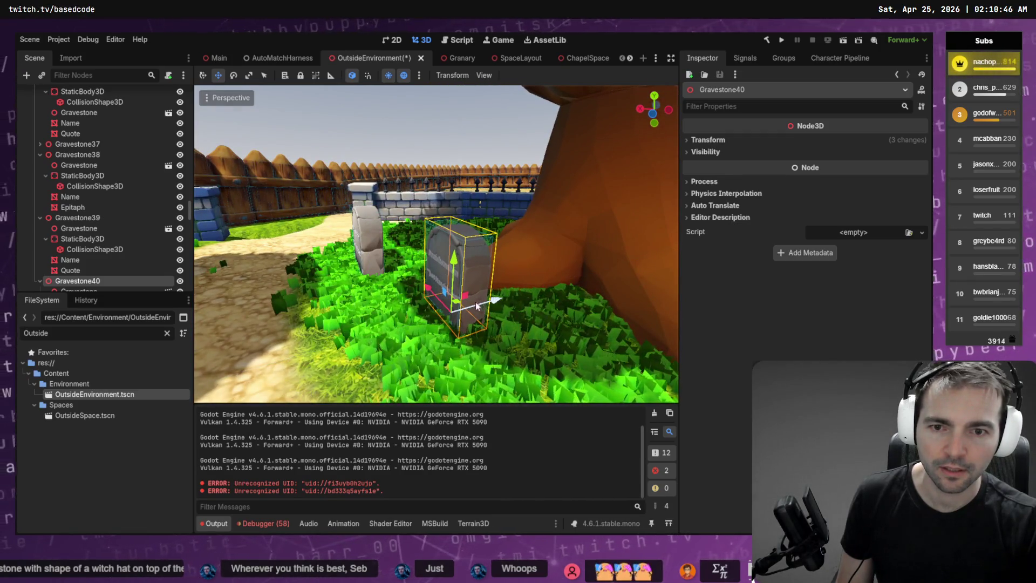
mouse_move(475, 341)
left_mouse_down()
mouse_move(460, 342)
mouse_move(471, 312)
mouse_move(410, 312)
left_mouse_up()
scroll(424, 259, "up", 2)
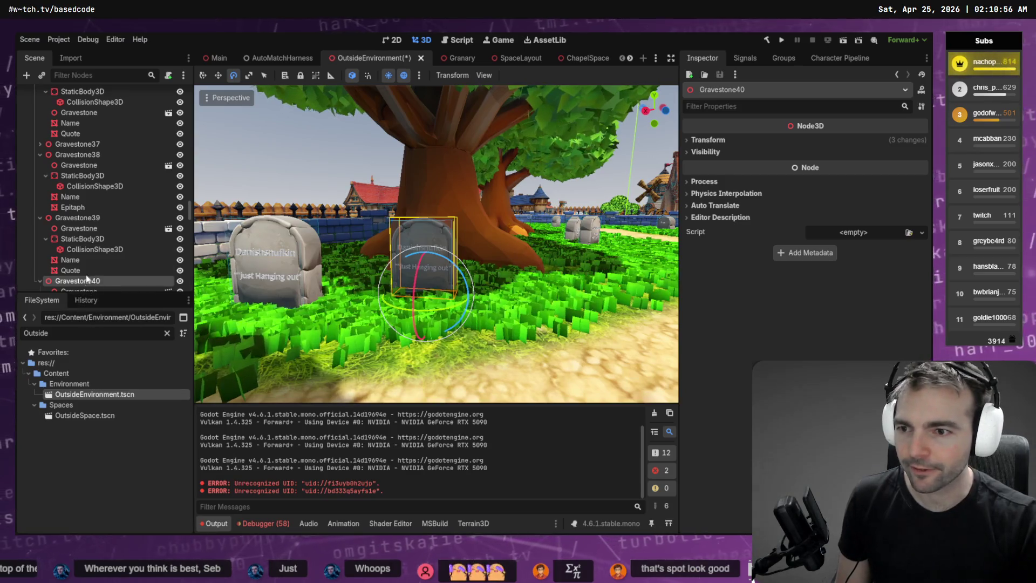
scroll(86, 235, "down", 3)
left_click(81, 225)
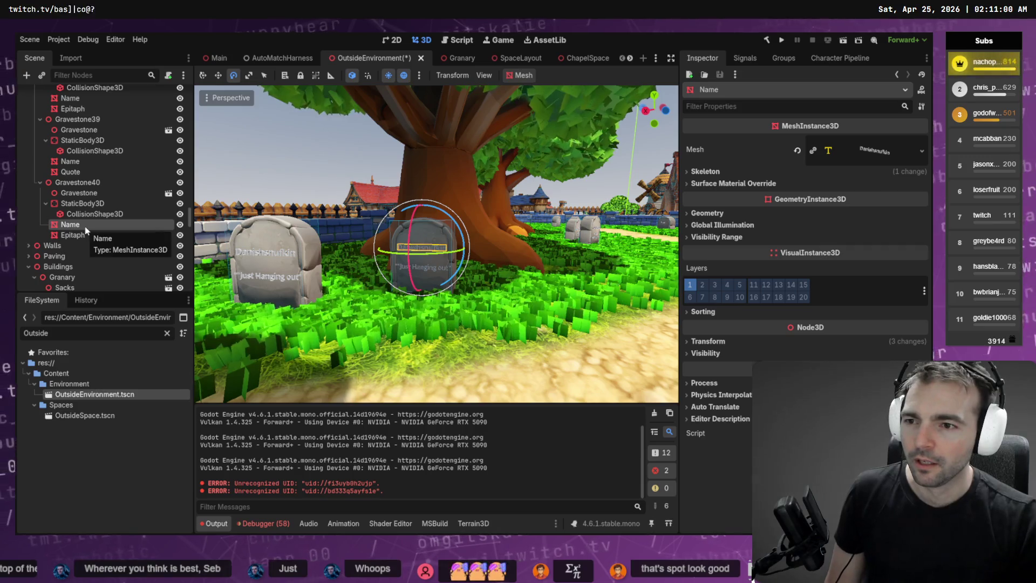
- Give the accidentally pasted child Name label a new TextMesh
key("ctrl+v")
left_click(73, 246)
key("ctrl+c")
key("ctrl+v")
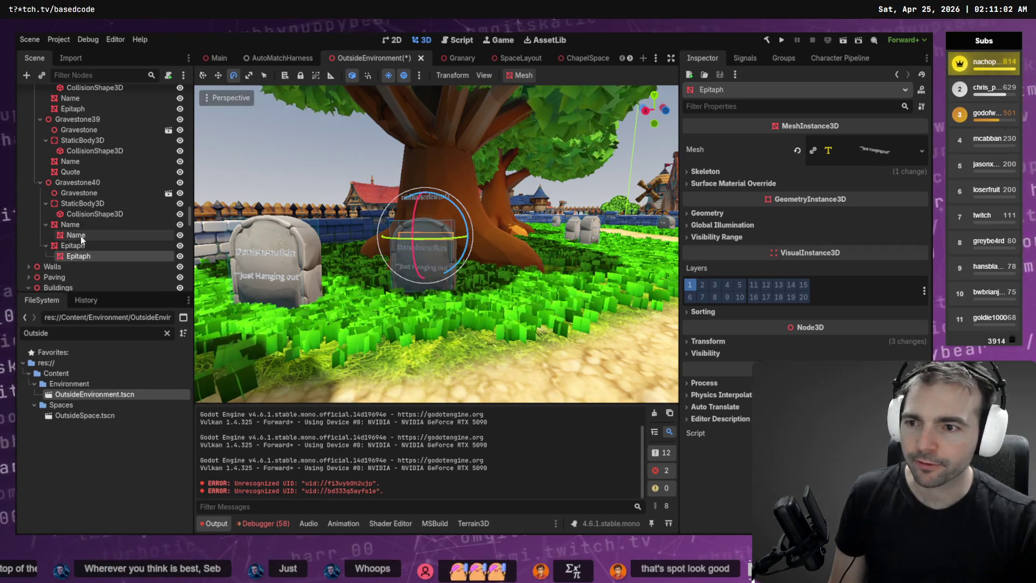
left_click(81, 235)
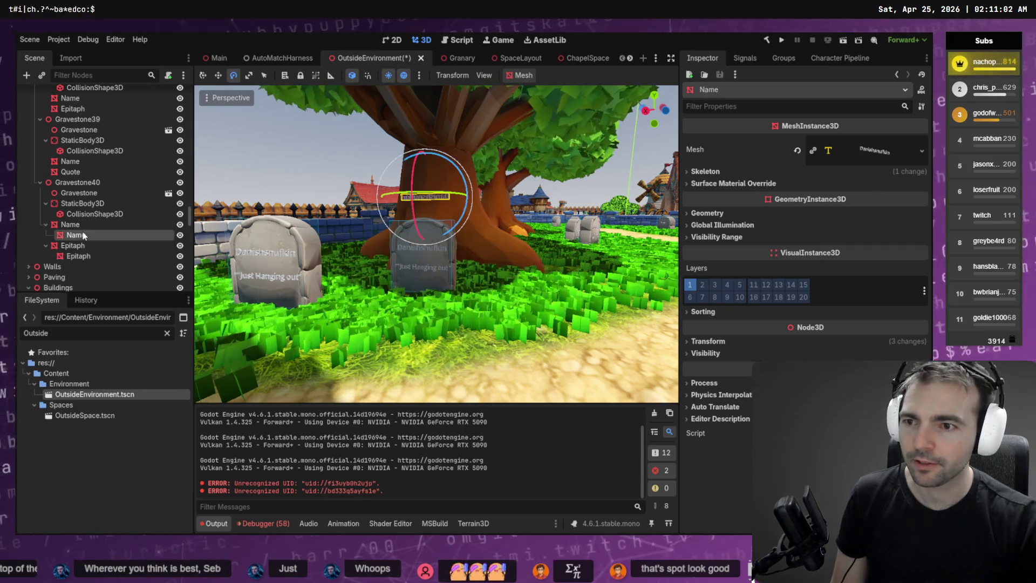
left_click(921, 150)
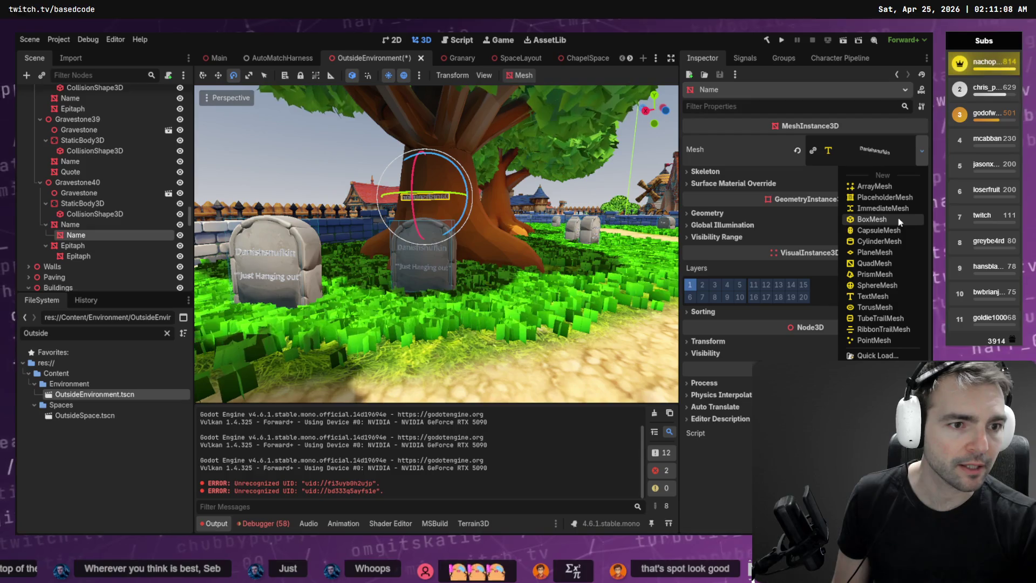
left_click(80, 237)
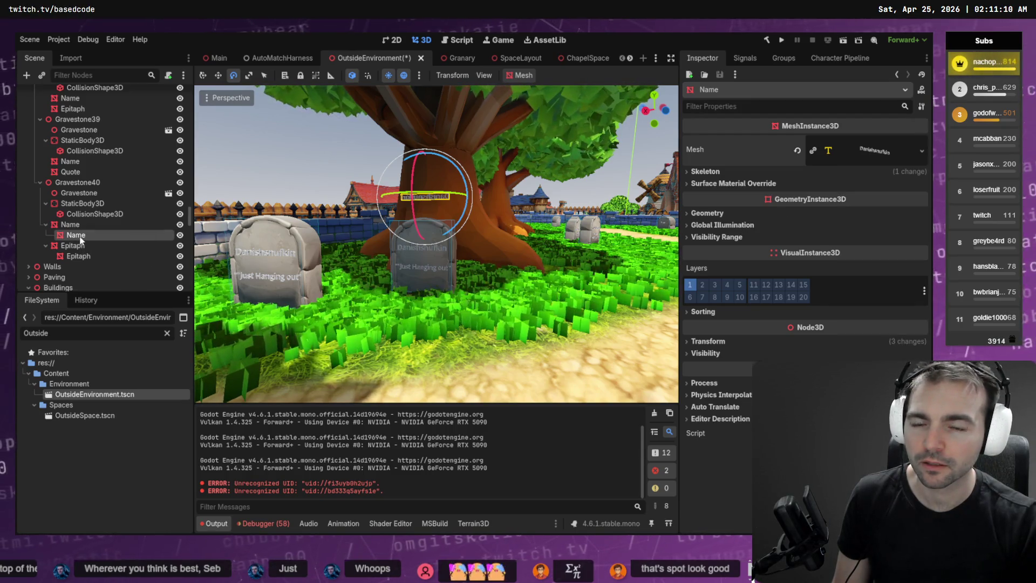
left_click(922, 151)
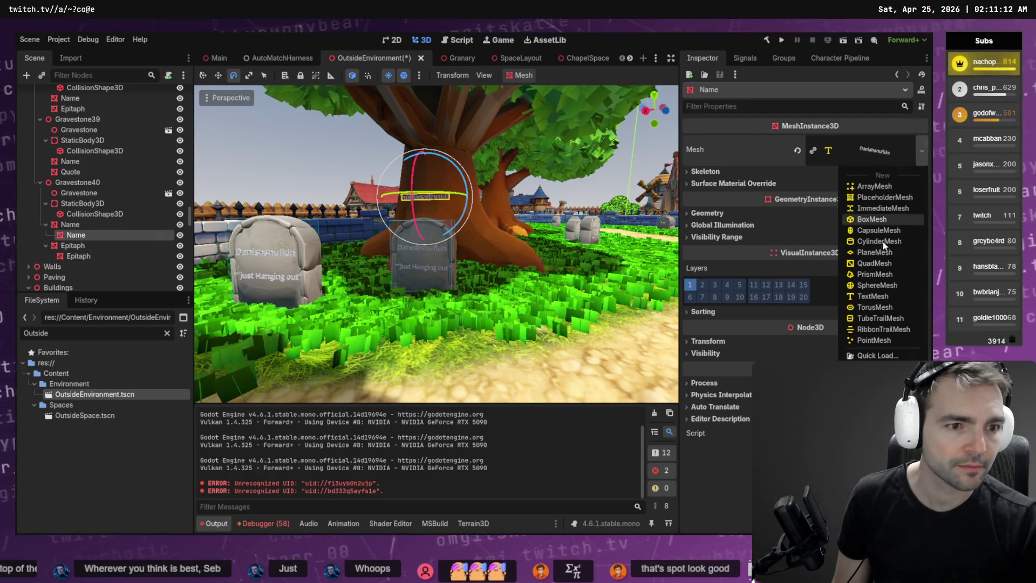
left_click(873, 296)
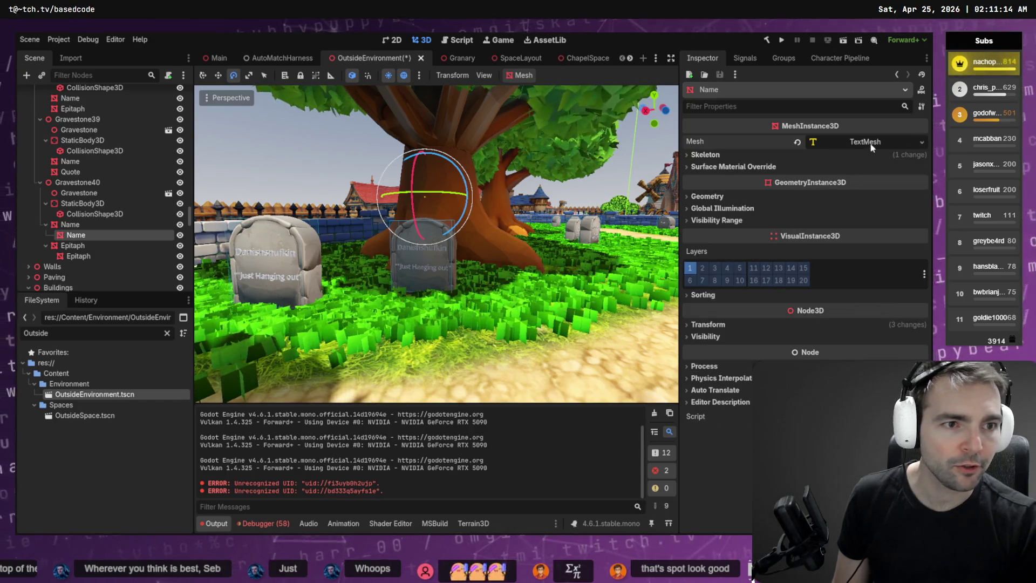
left_click(873, 143)
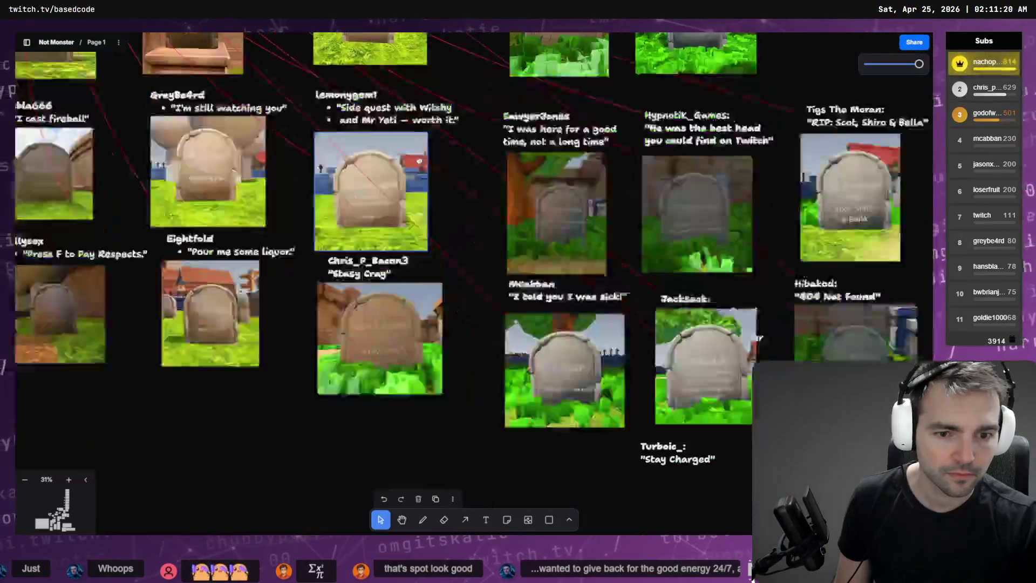
- Copy the Turboic_ caption from the board into that TextMesh's Text field
left_click(457, 271)
left_click(458, 271)
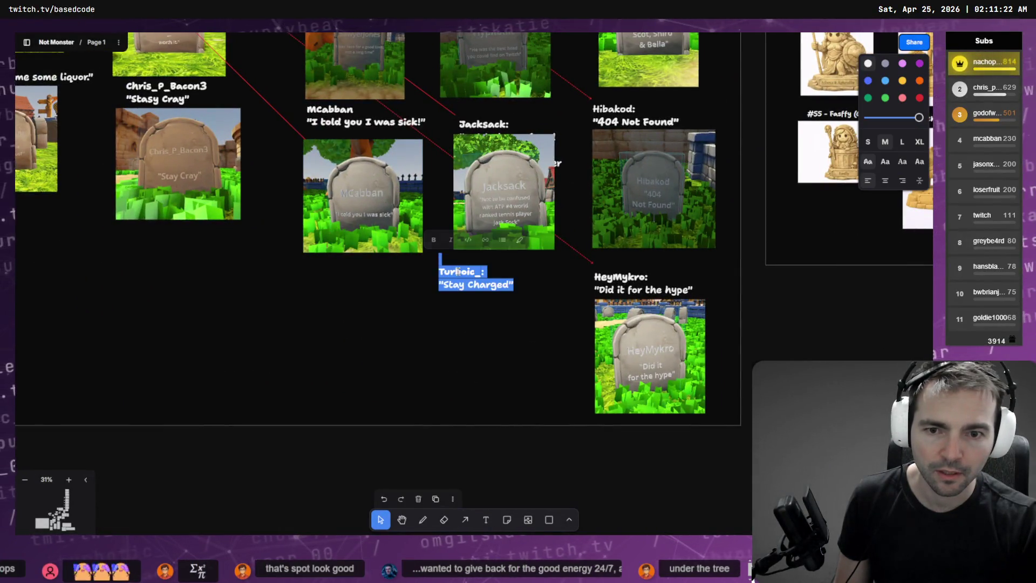
key("alt+Tab")
left_click(731, 260)
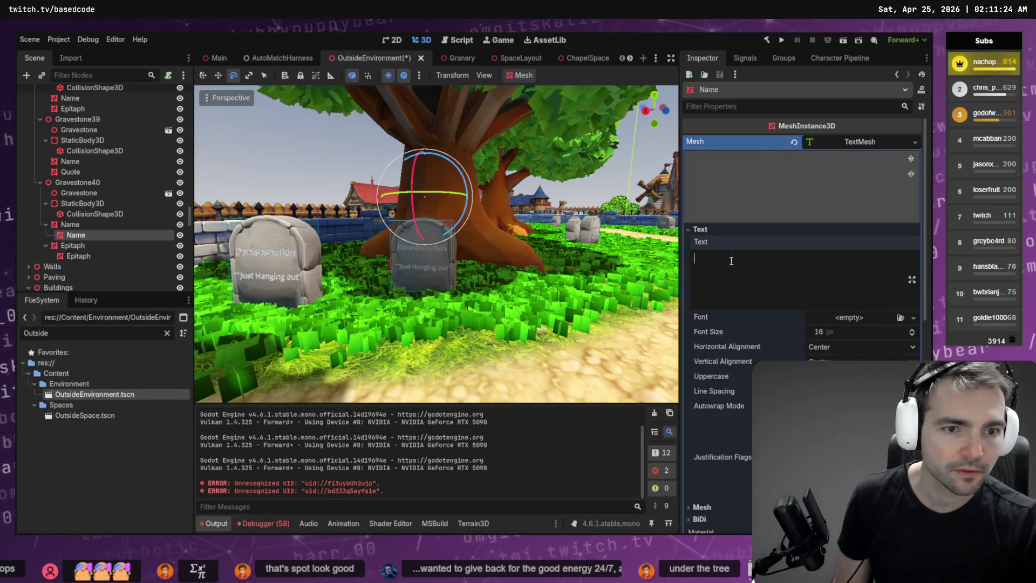
key("ctrl+v")
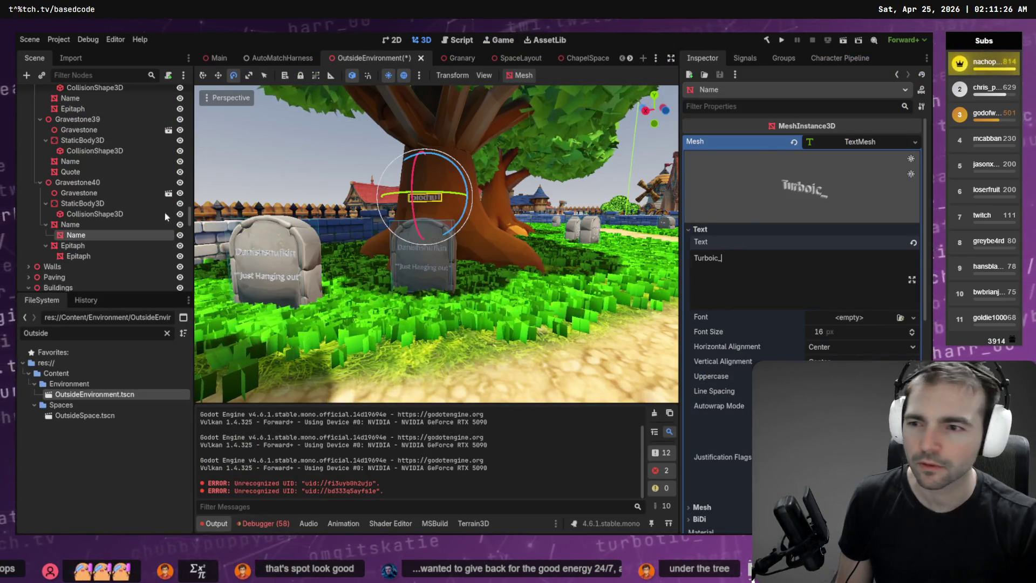
- Delete the duplicate child Name and Epitaph labels
left_click(82, 227)
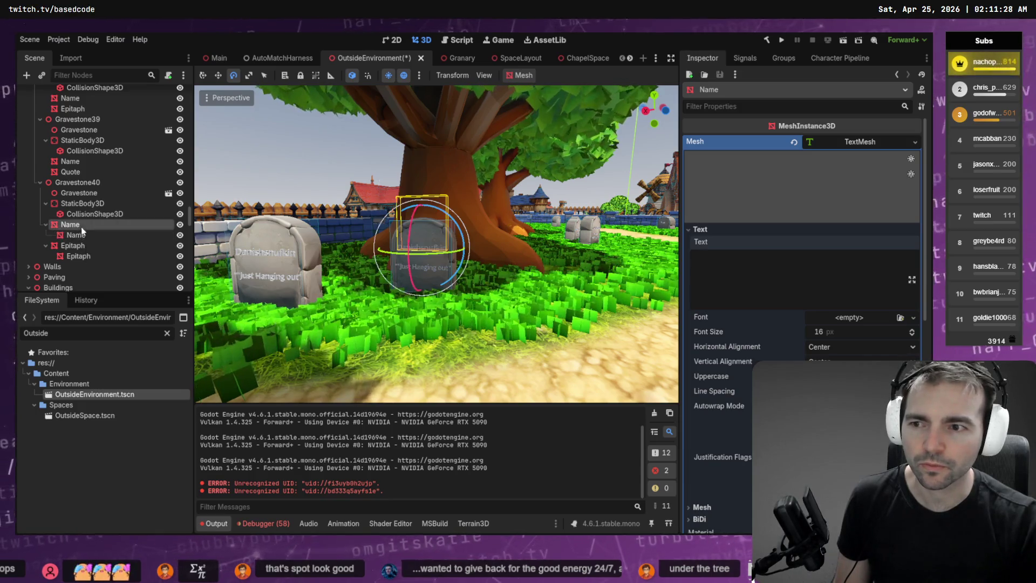
left_click(88, 232)
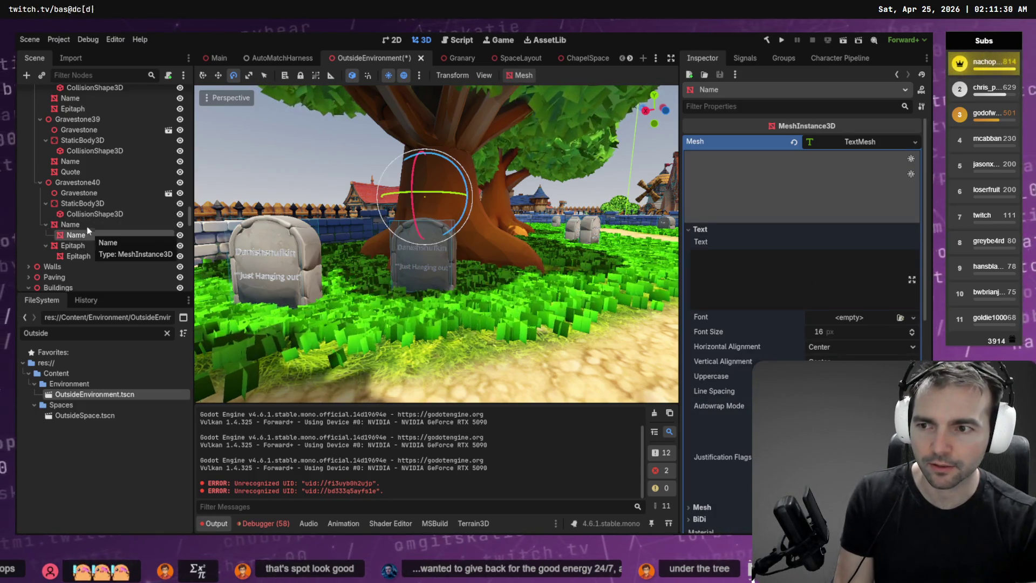
key("Delete")
key("Return")
left_click(78, 246)
key("Delete")
key("Return")
- Replace the original Name label's mesh with a new TextMesh reading Turboic_
left_click(70, 224)
left_click(915, 150)
left_click(917, 150)
left_click(879, 156)
left_click(922, 142)
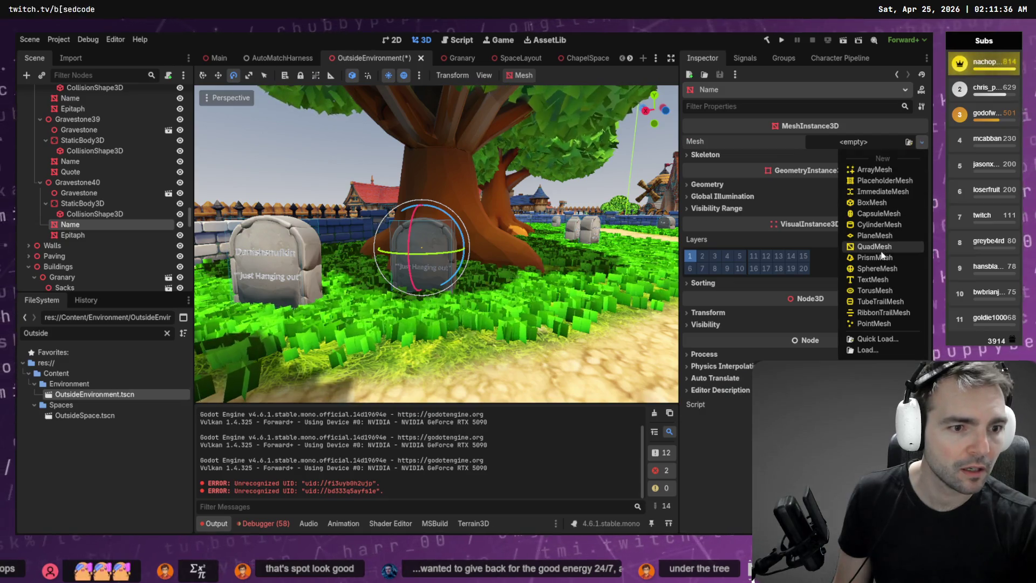
left_click(873, 279)
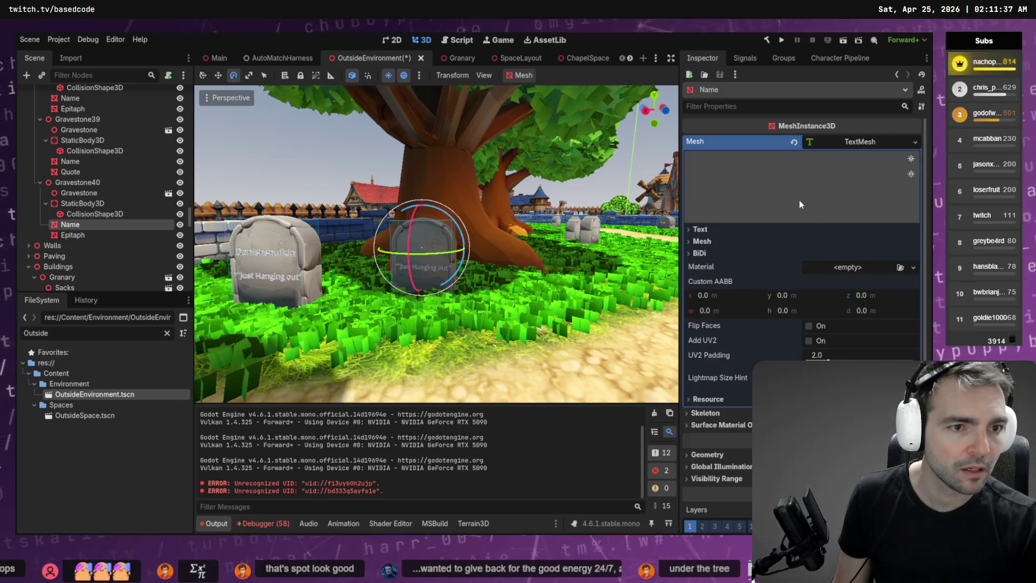
left_click(702, 229)
left_click(740, 264)
type("Turboic_")
- Clear the Epitaph label's old mesh and give it a new blank TextMesh
left_click(70, 234)
left_click(922, 151)
left_click(890, 158)
left_click(798, 151)
left_click(922, 141)
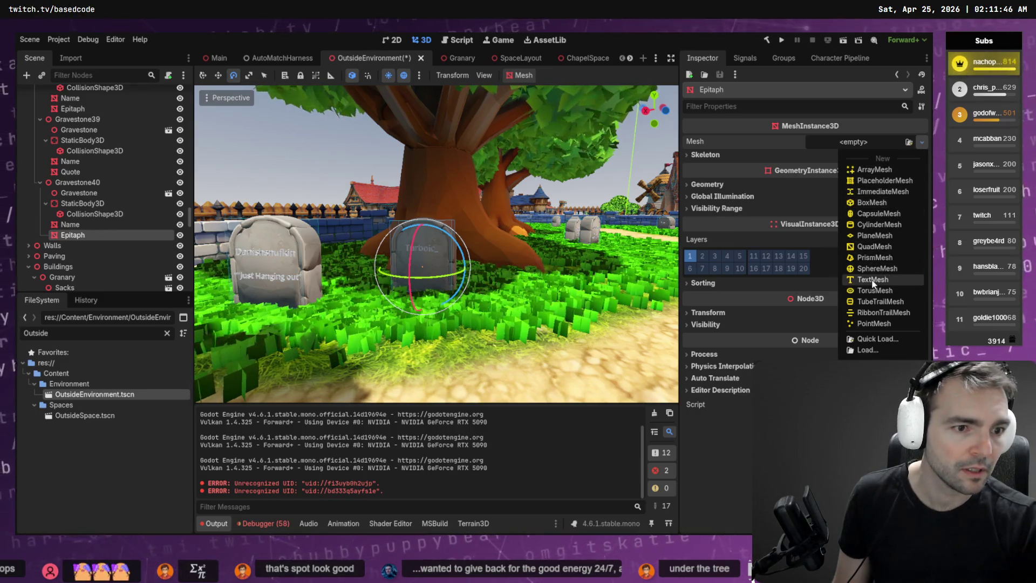
left_click(854, 277)
left_click(839, 144)
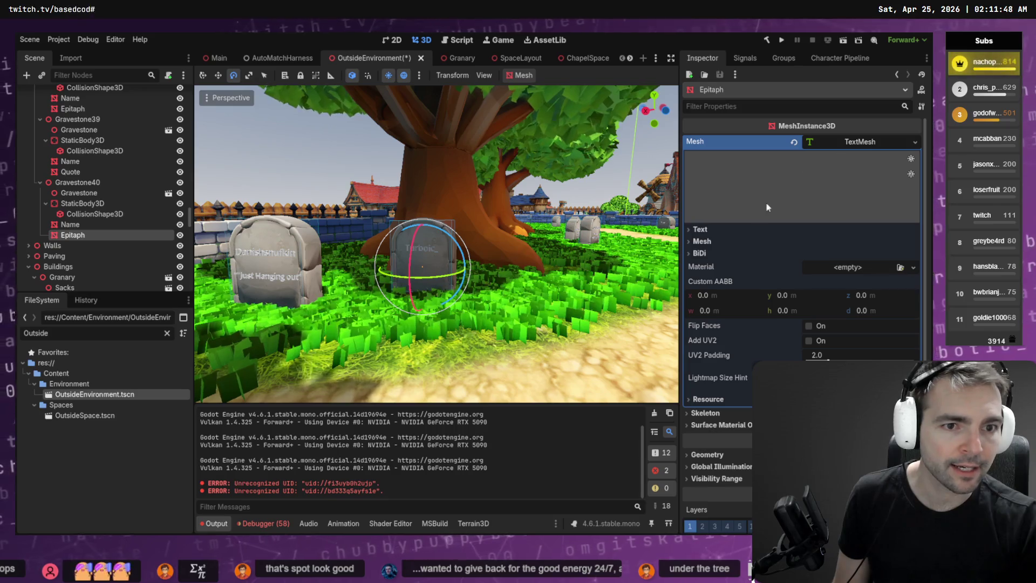
left_click(707, 294)
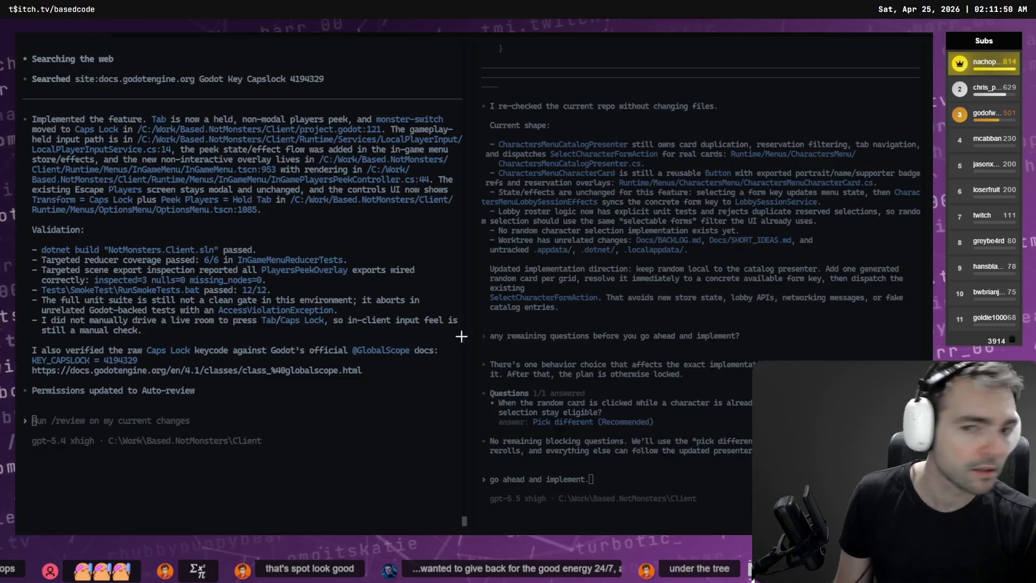
- Paste Stay Charged from the board into the epitaph Text, drop the '!', and add quotation marks
key("alt+Tab")
key("alt+Tab")
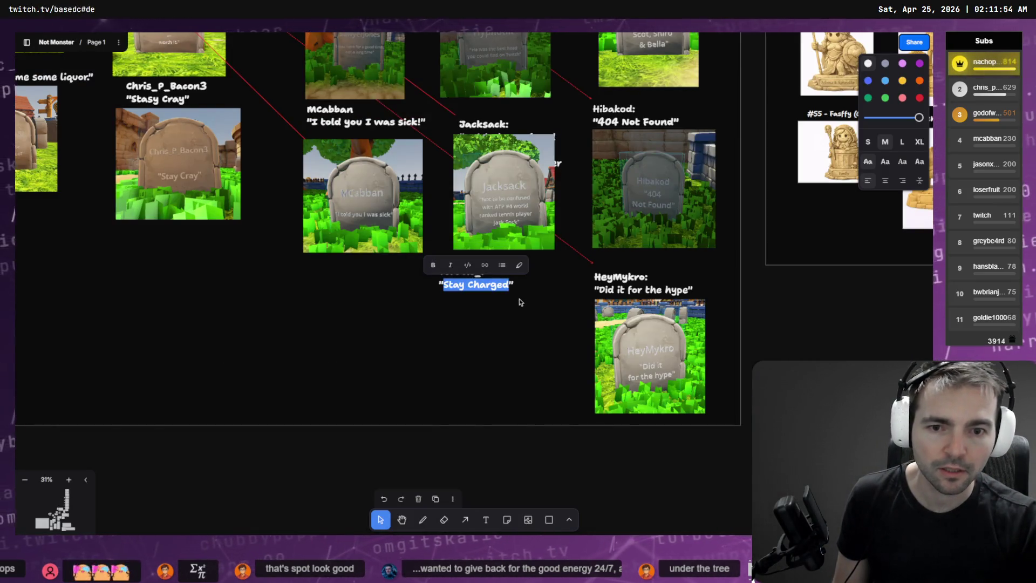
key("alt+Tab")
key("alt+Tab")
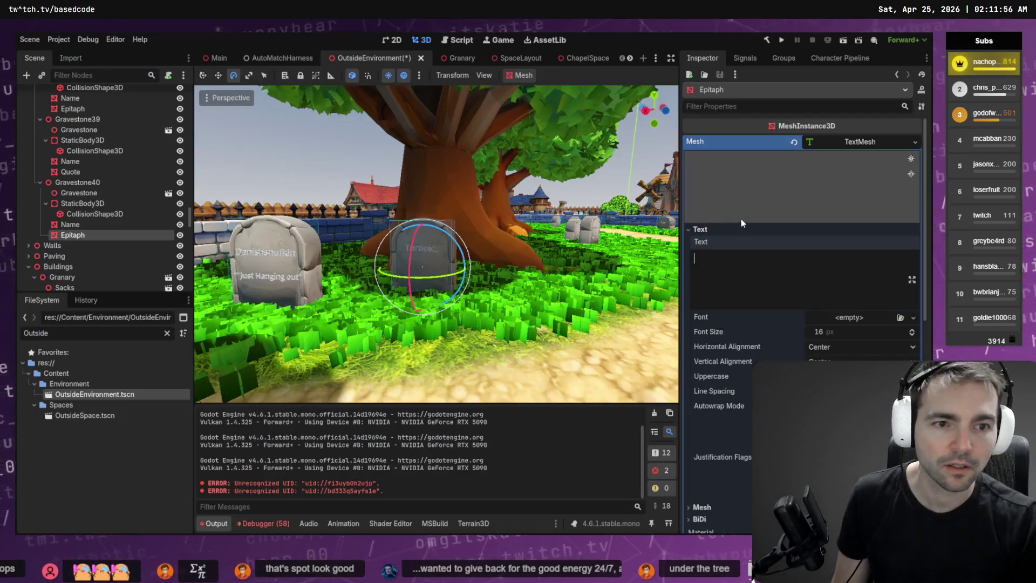
type("Stay Charged")
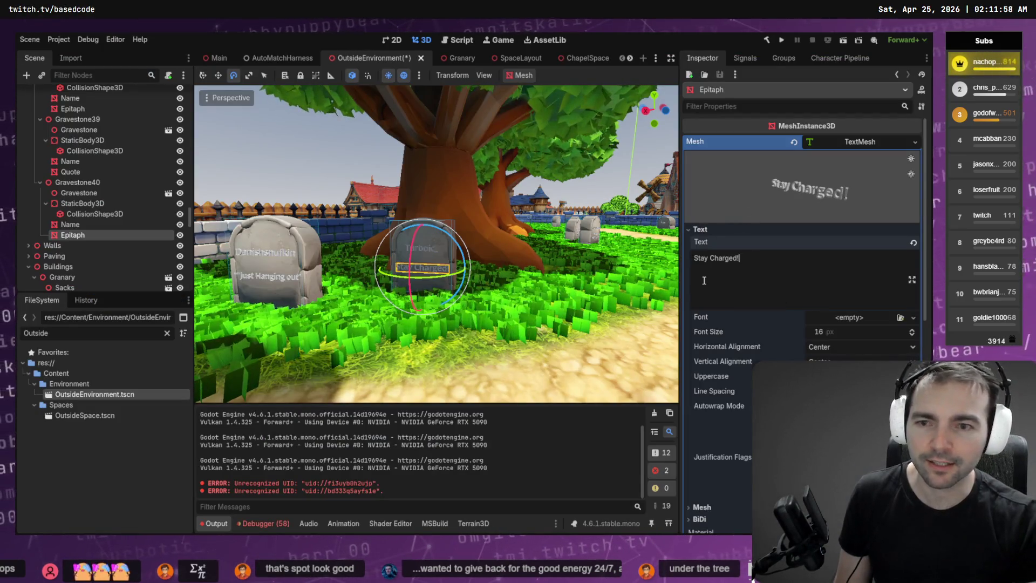
key("BackSpace")
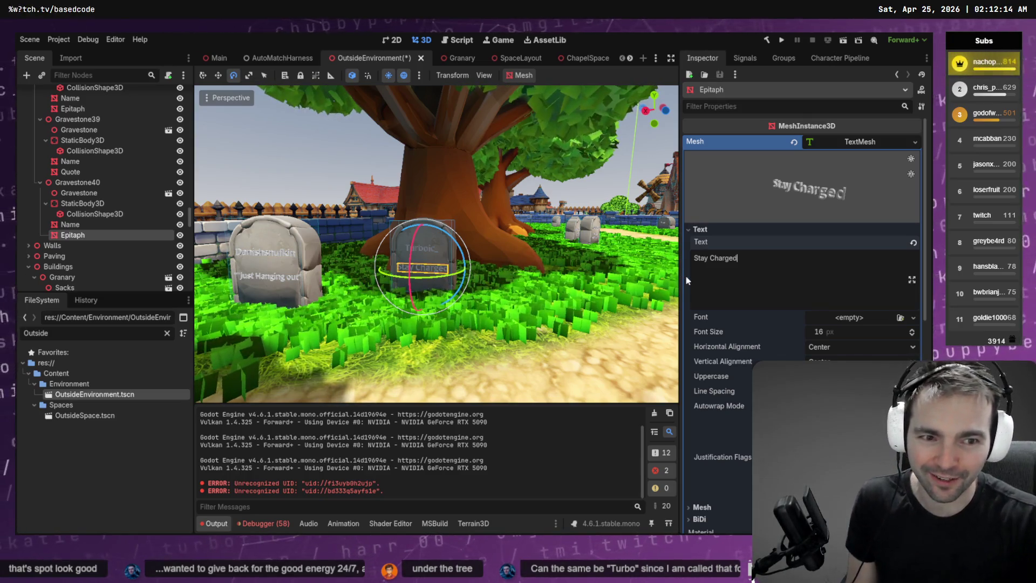
type("\"")
key("Home")
type("\"")
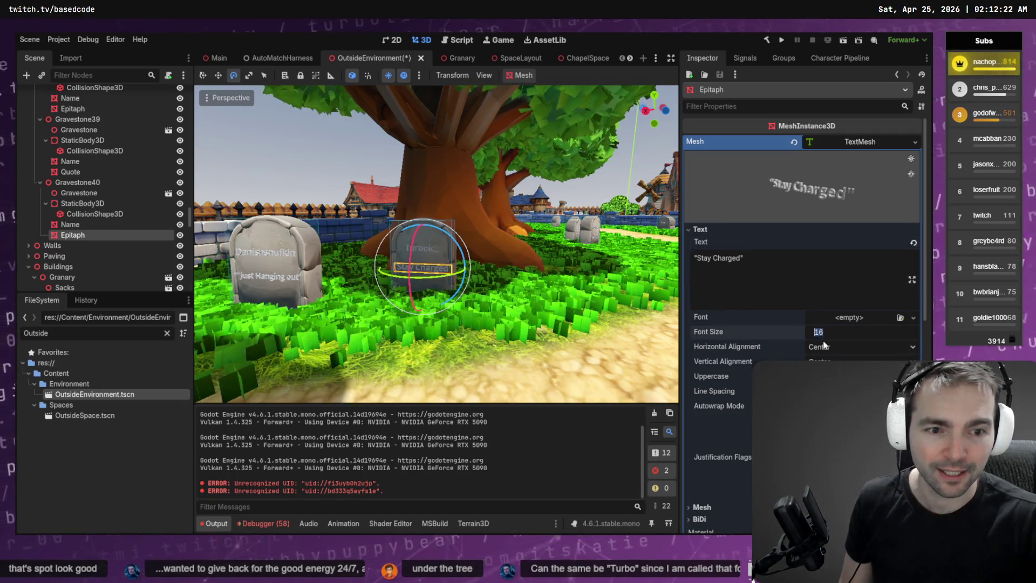
- Change Gravestone40's name text to Turboic and set its font size to 18
left_click(339, 165)
left_click(421, 250)
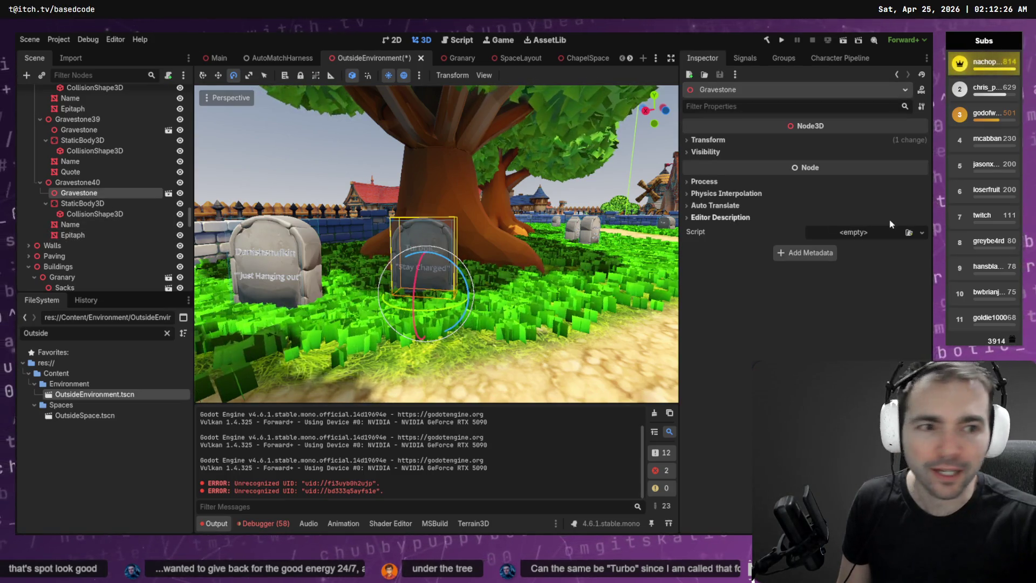
left_click(93, 225)
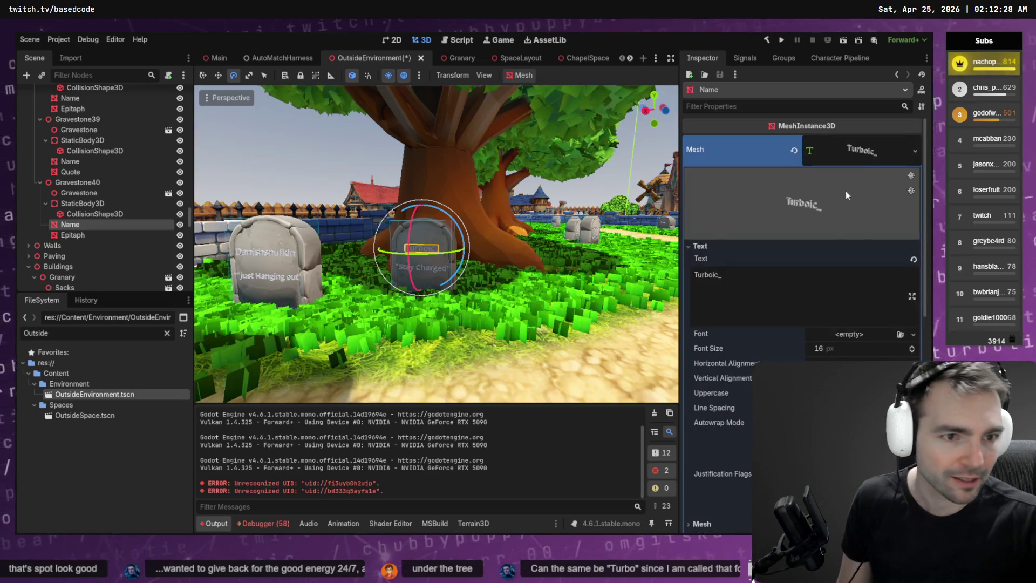
left_click(760, 283)
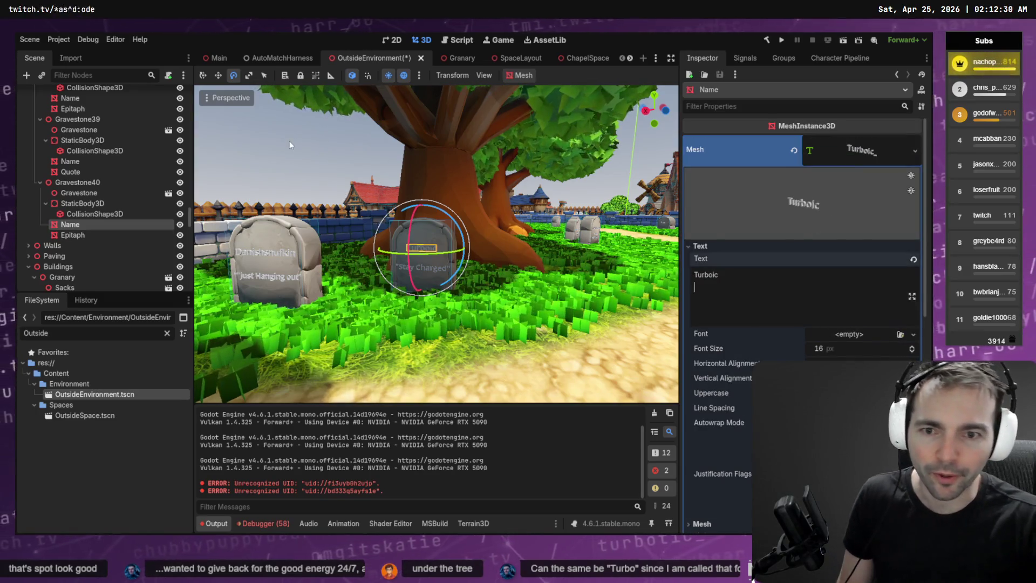
left_click(289, 141)
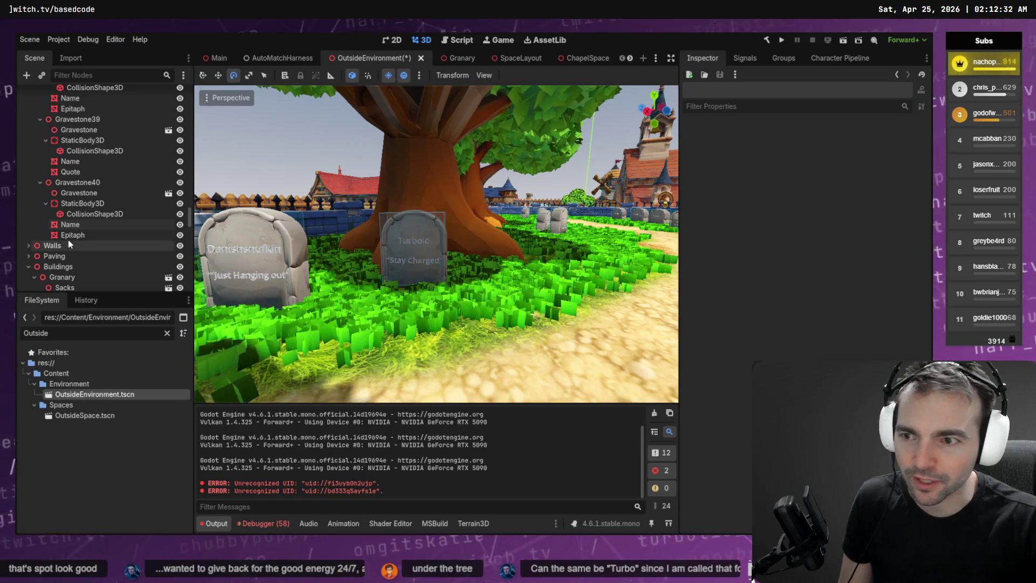
left_click(100, 224)
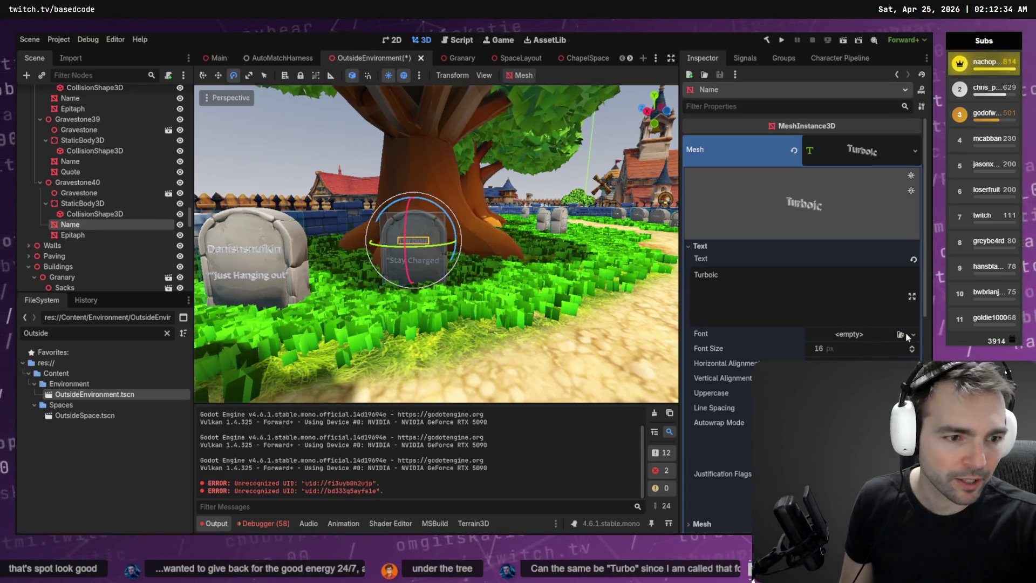
left_click(892, 350)
type("18")
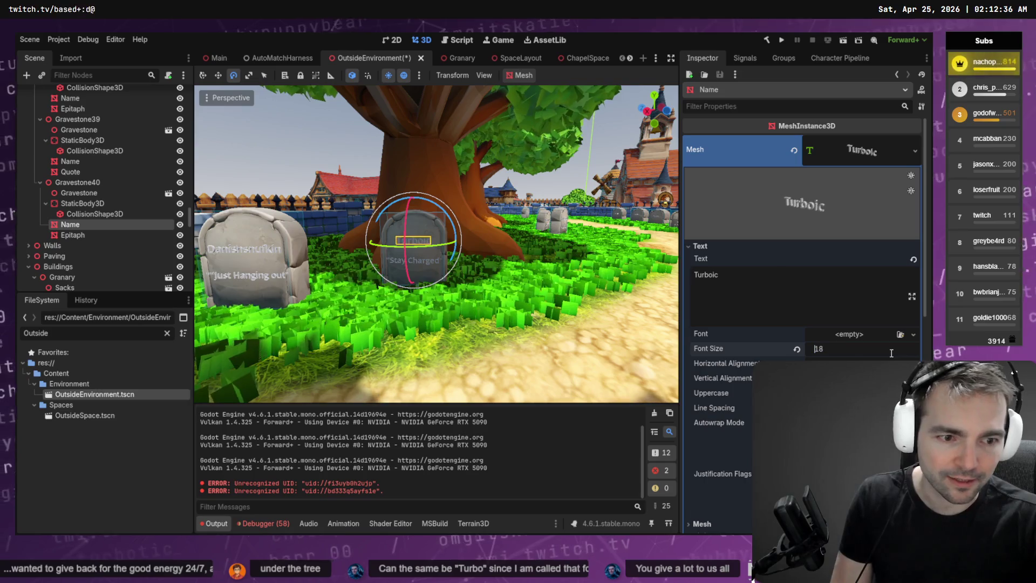
left_click(296, 148)
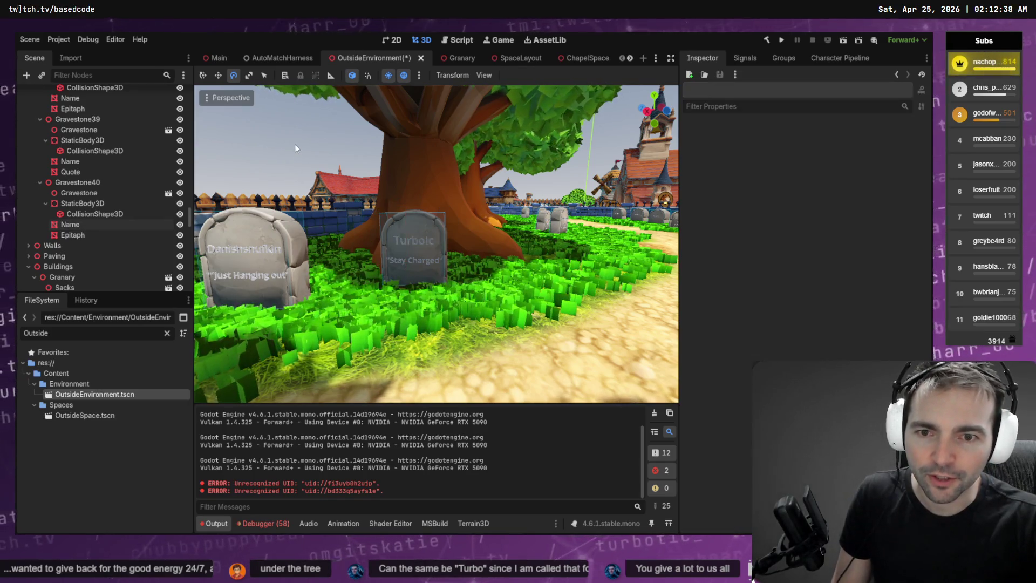
- Screenshot a gravestone close-up and paste it, enlarged, under the Turboic_ label on the board
key("w")
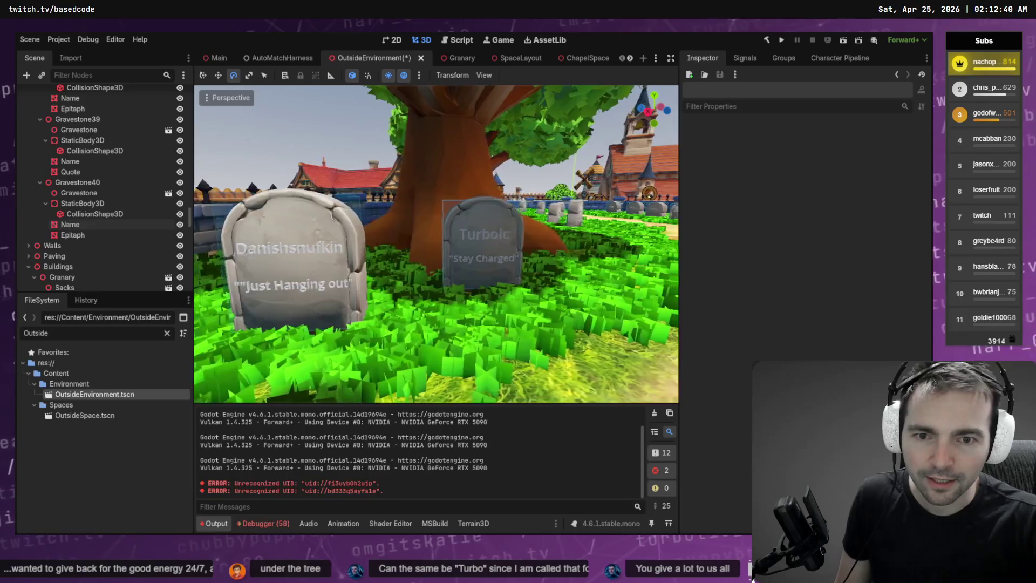
key("w")
key("w")
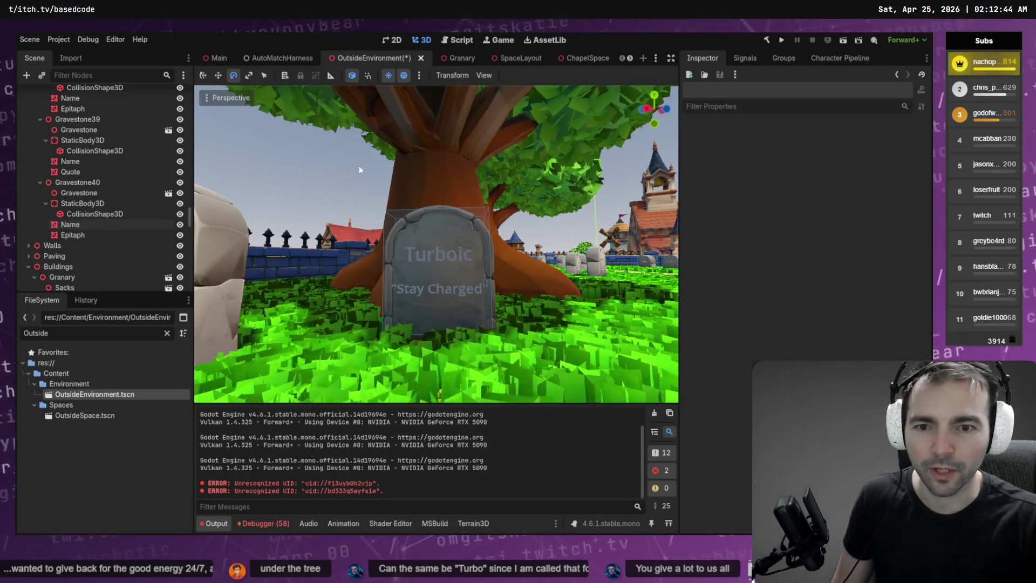
key("super+shift+s")
left_click_drag(329, 142, 556, 383)
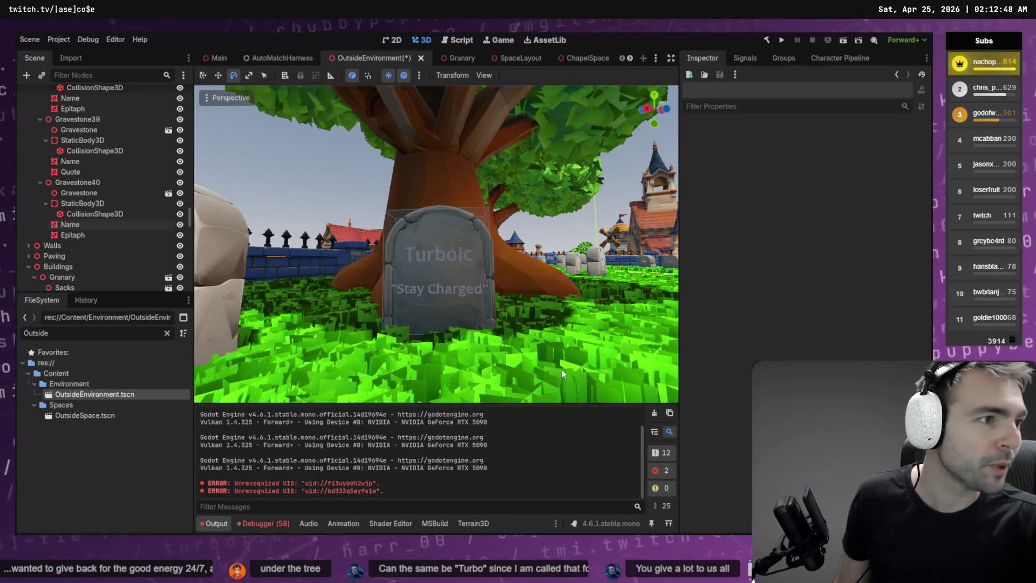
key("alt+Tab")
key("ctrl+v")
left_click_drag(499, 263, 500, 317)
left_click_drag(510, 370, 551, 411)
left_click(337, 325)
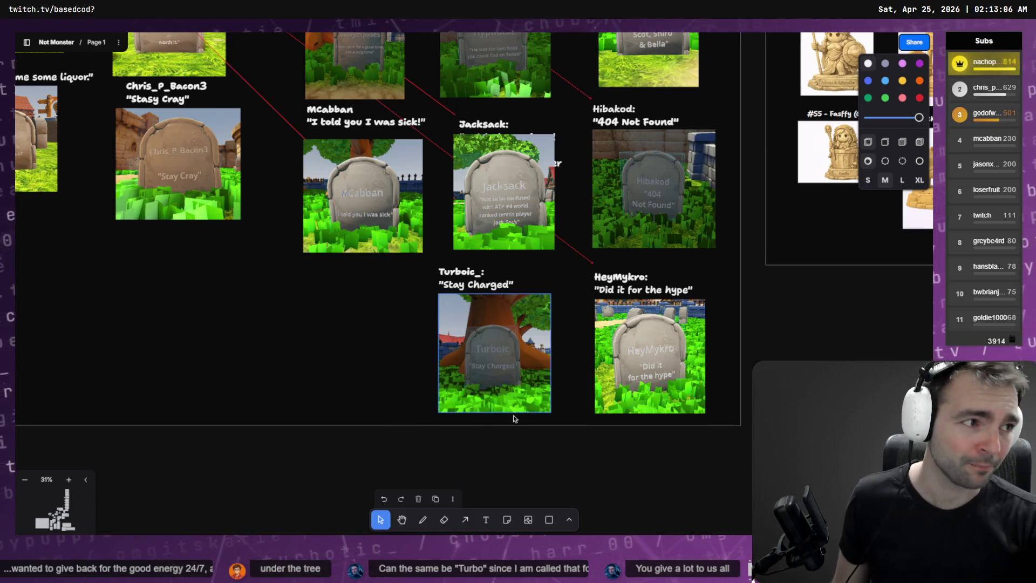
- Switch from the tldraw board to the Codex CLI terminal
key("alt+Tab")
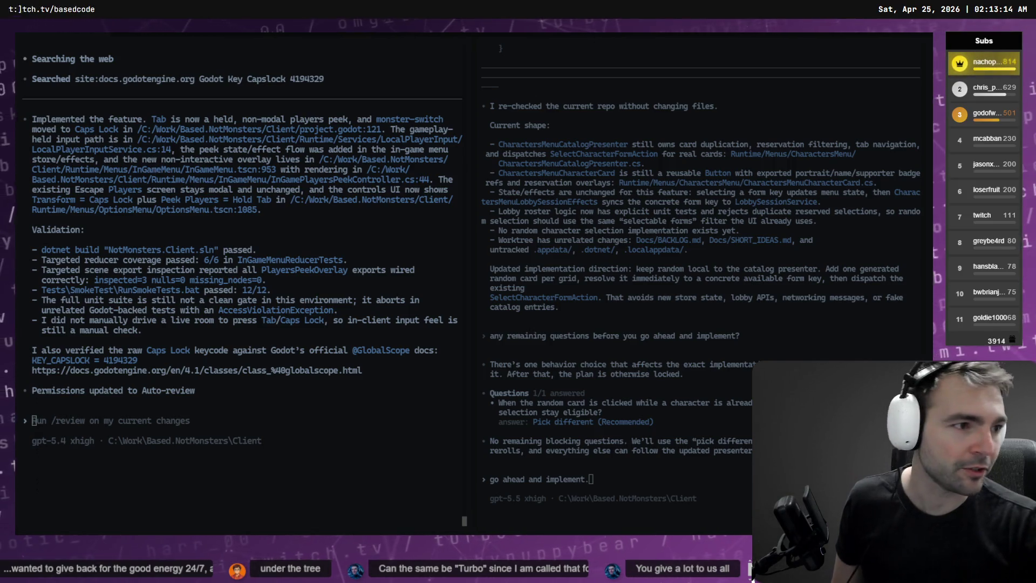
- Save the scene in Godot and look through the cache and log file changes in Fork
key("alt+Tab")
key("ctrl+s")
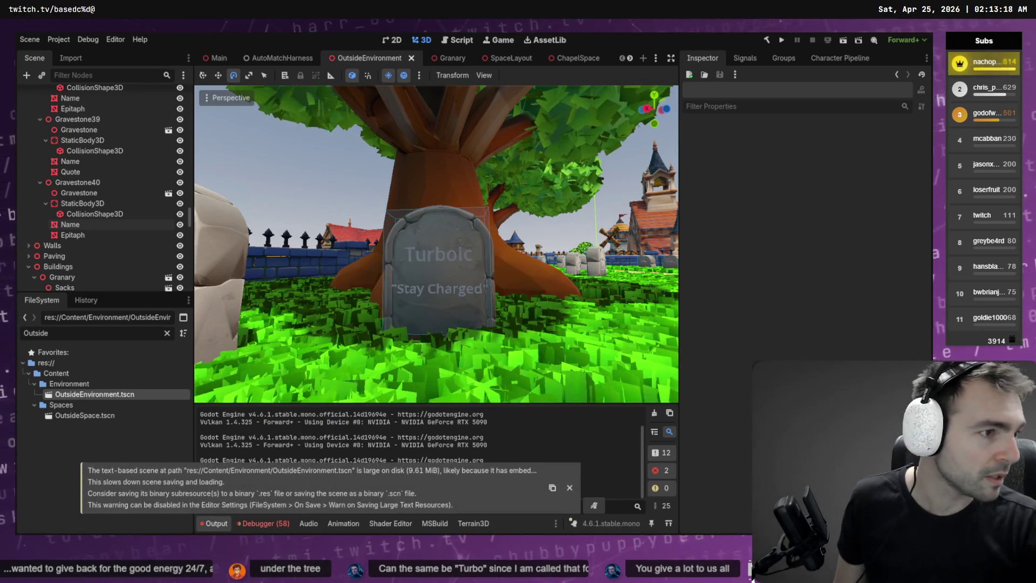
key("alt+Tab")
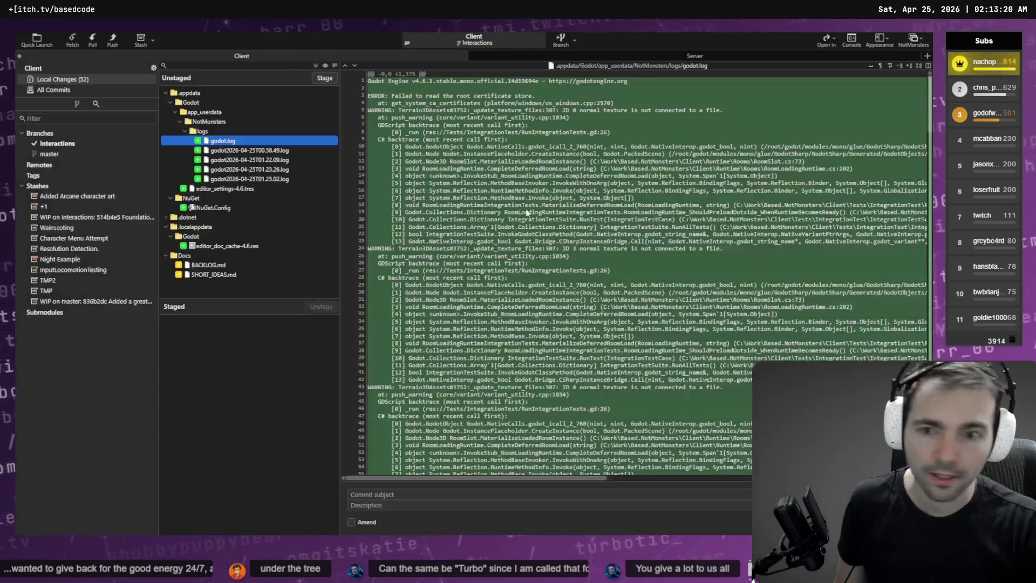
left_click(240, 237)
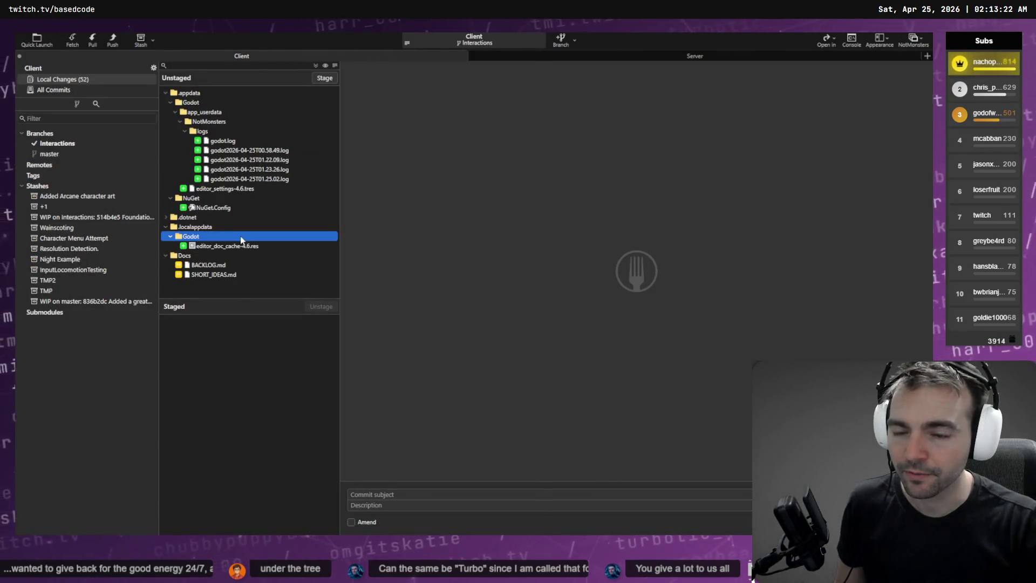
left_click(248, 159)
left_click(252, 142)
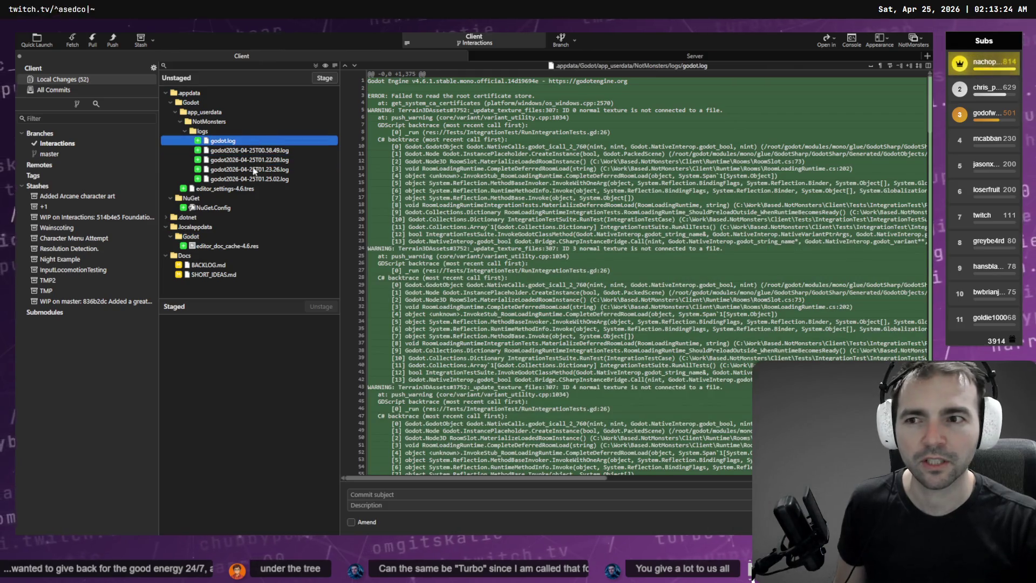
- Open the OutsideEnvironment.tscn diff from the unstaged changes list
scroll(258, 200, "down", 5)
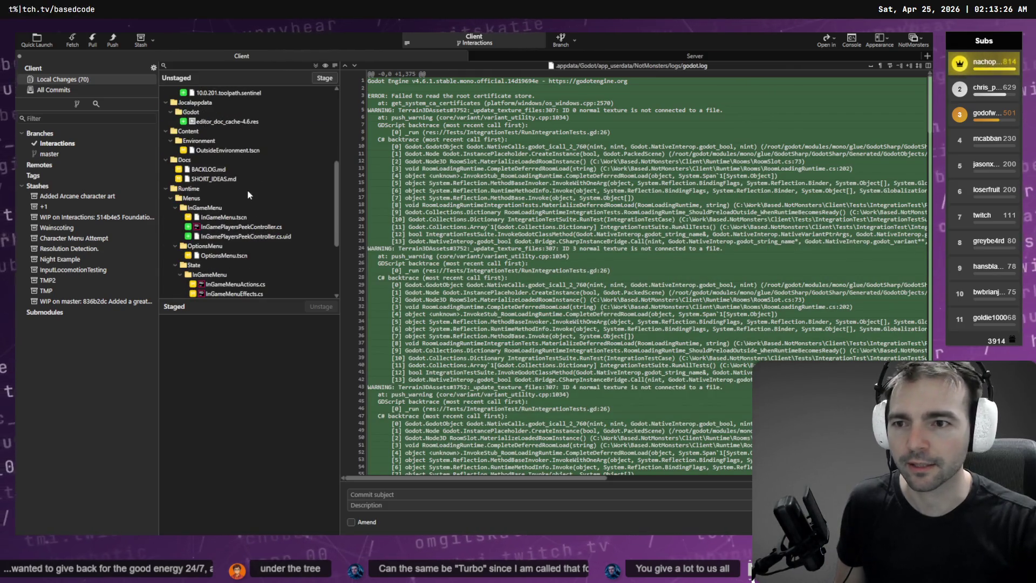
scroll(238, 157, "down", 3)
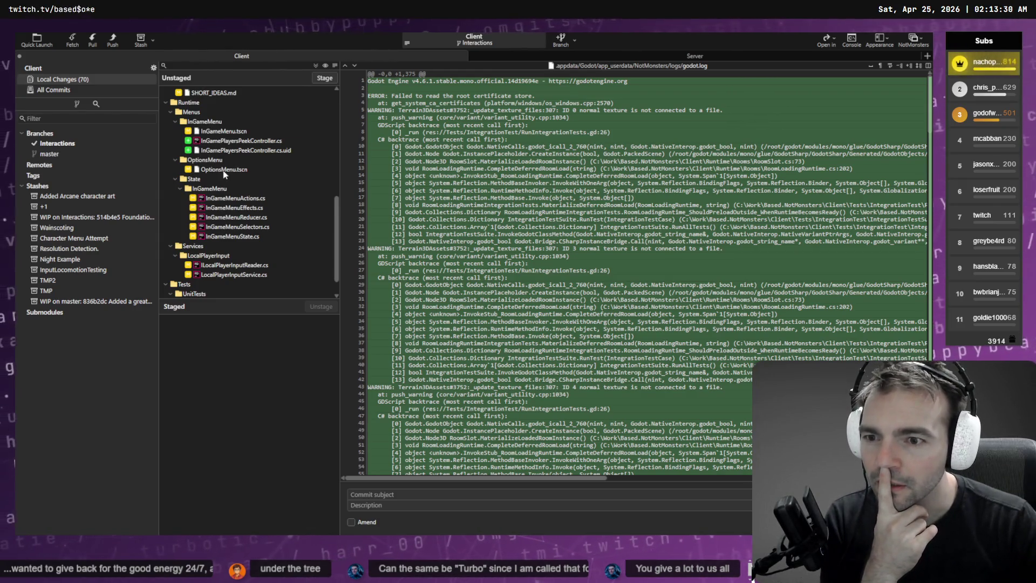
scroll(223, 177, "down", 1)
scroll(213, 246, "up", 4)
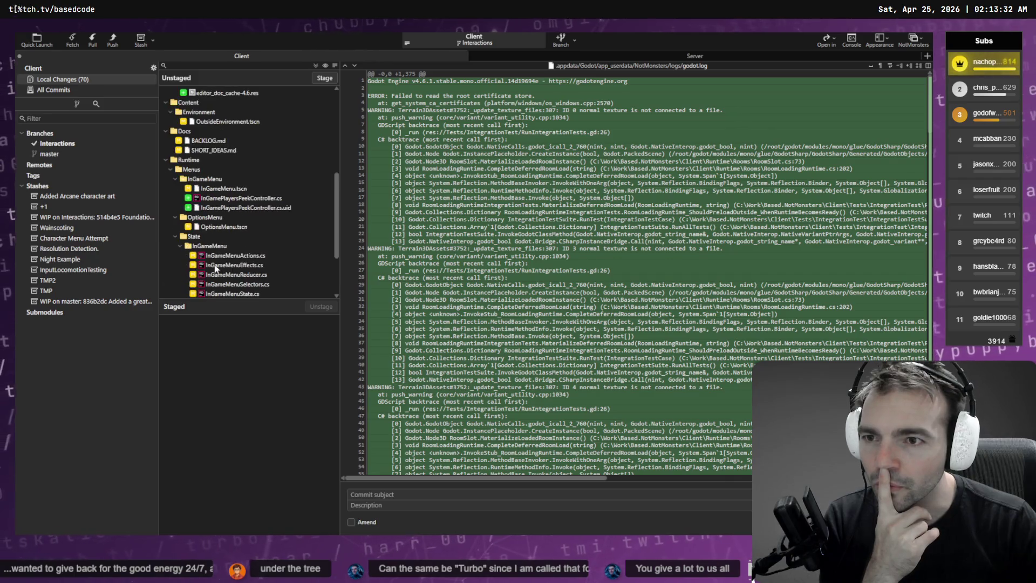
left_click(219, 150)
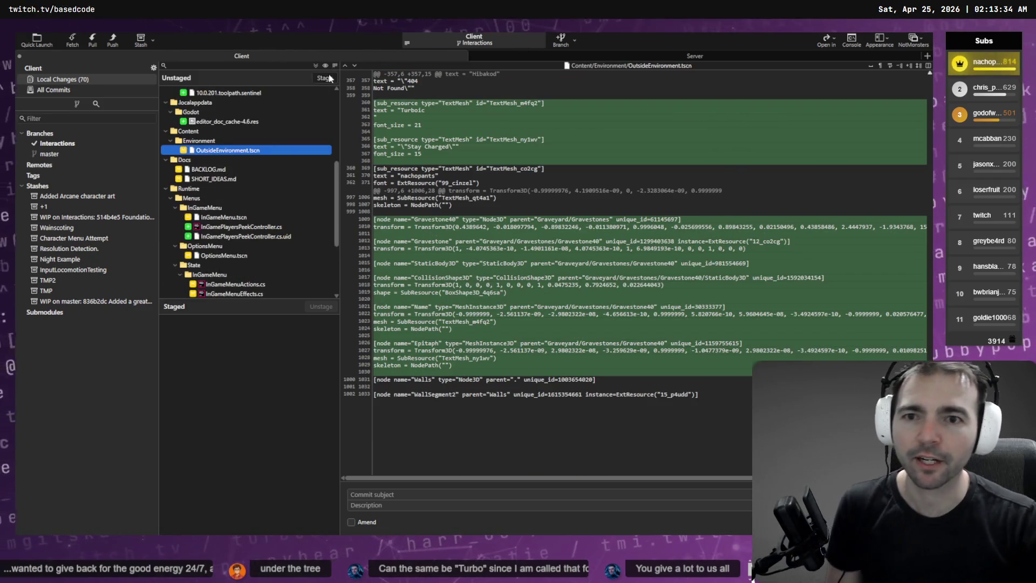
- Stage OutsideEnvironment.tscn and commit it as 'Added greystone for Turboic'
left_click(329, 78)
left_click(415, 493)
key("ctrl+space")
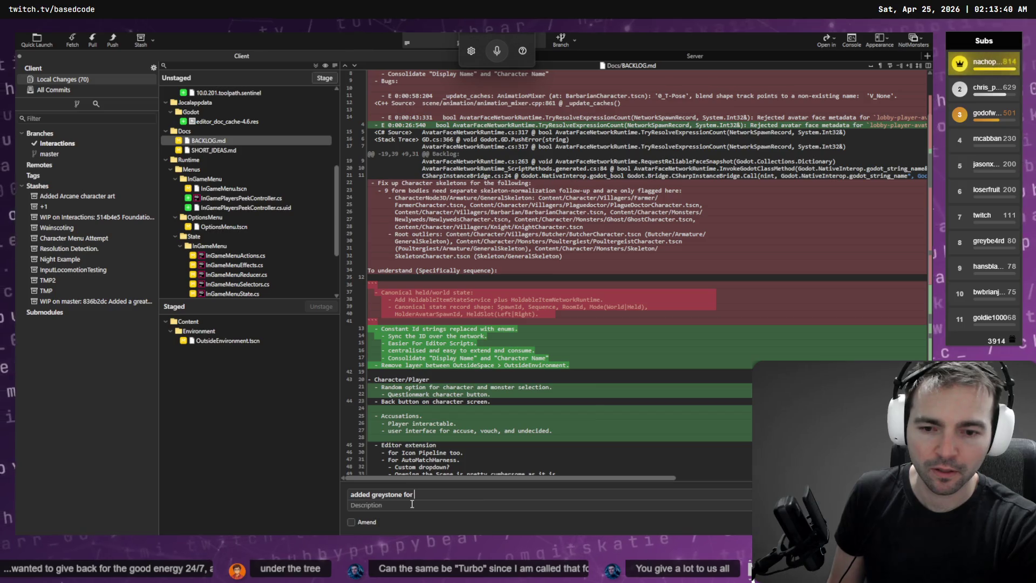
type("Turboic")
key("Down")
key("Return")
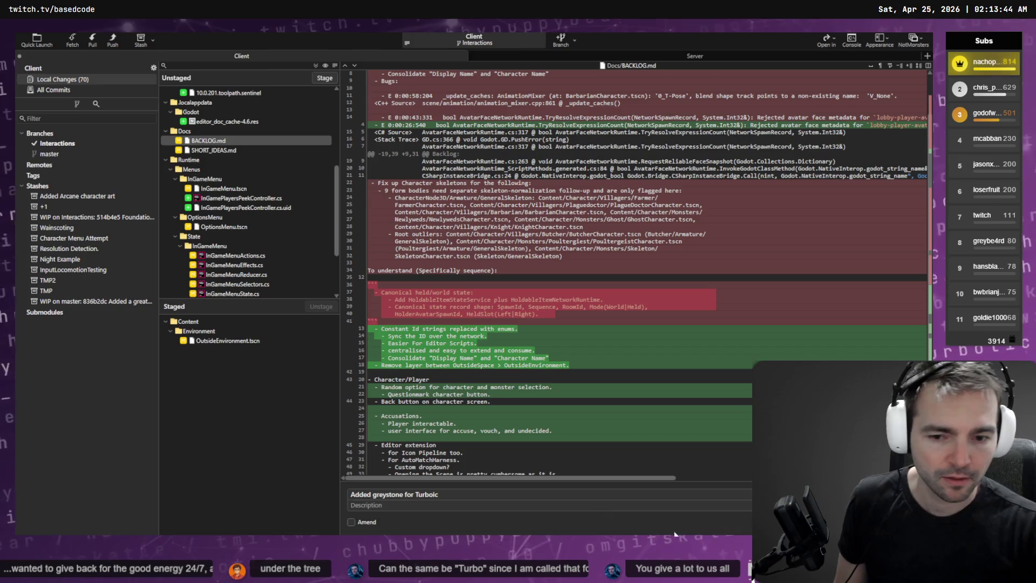
key("ctrl+Return")
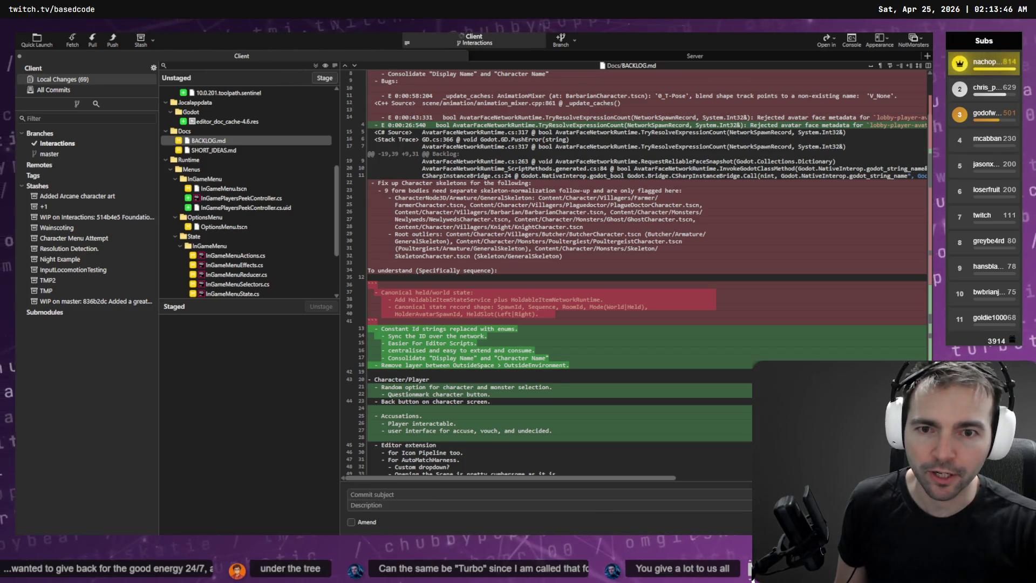
- View the InGameMenu.tscn changes, then return to the Godot editor
scroll(543, 161, "up", 3)
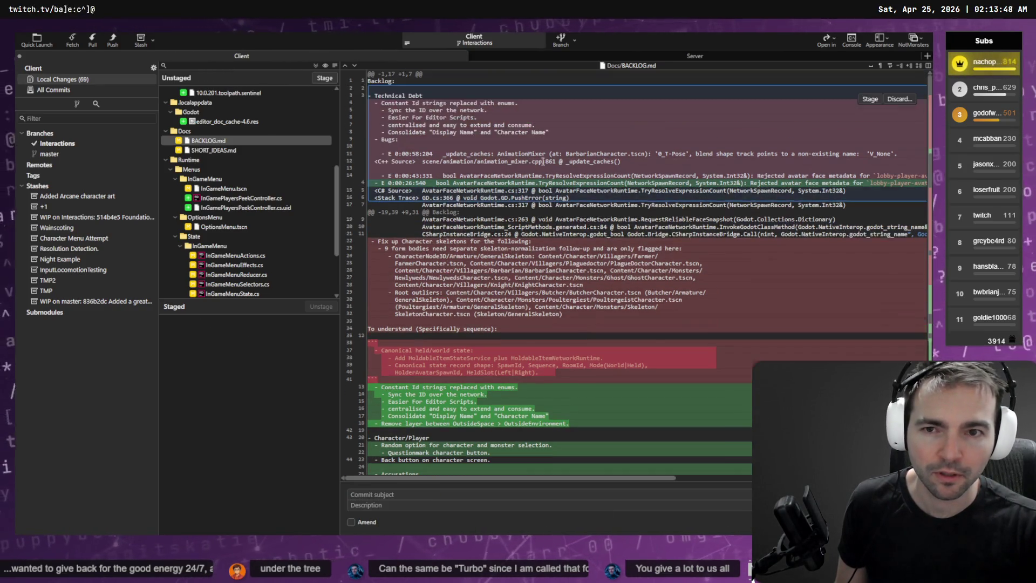
scroll(524, 177, "down", 8)
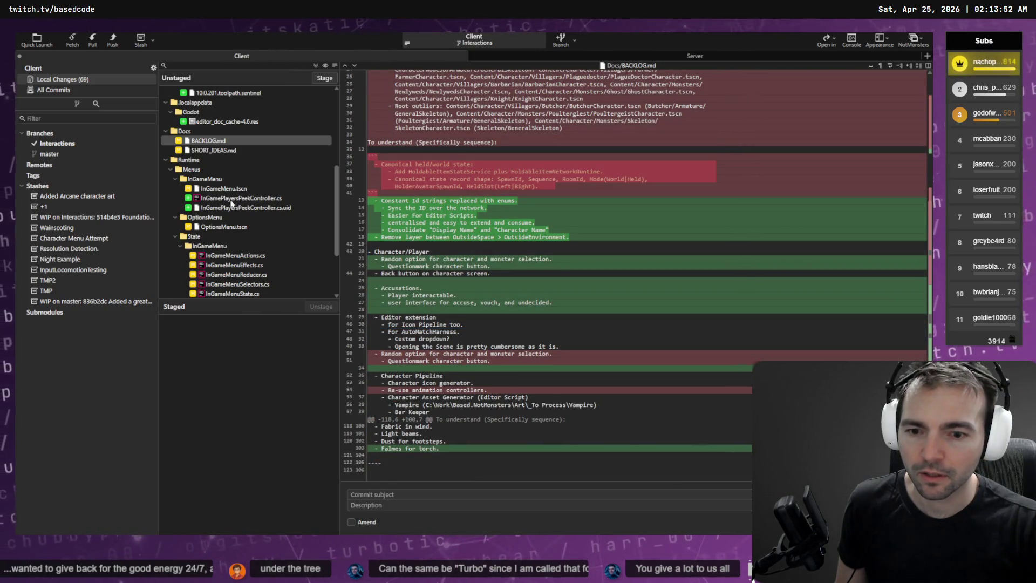
left_click(219, 188)
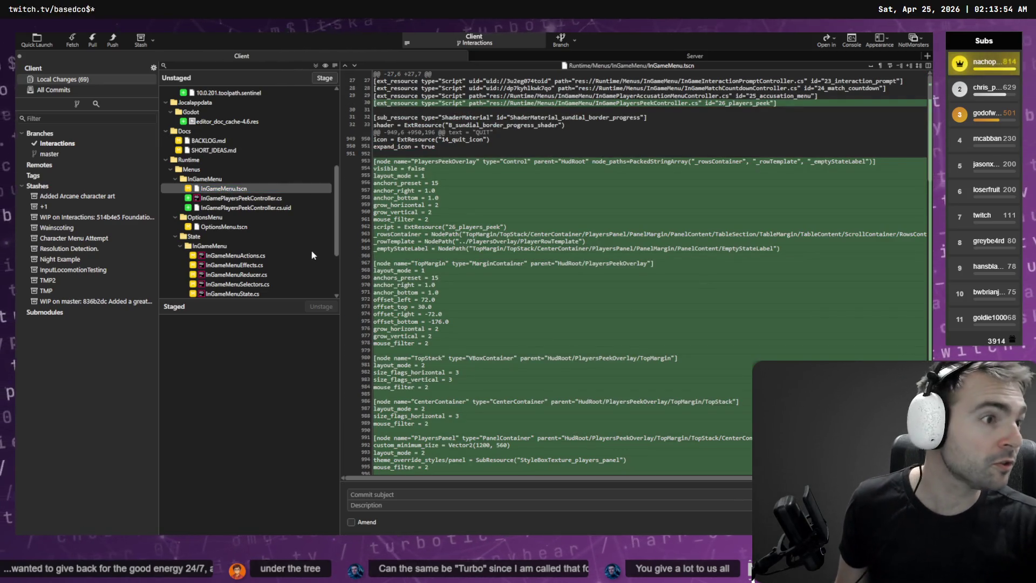
key("alt+Tab")
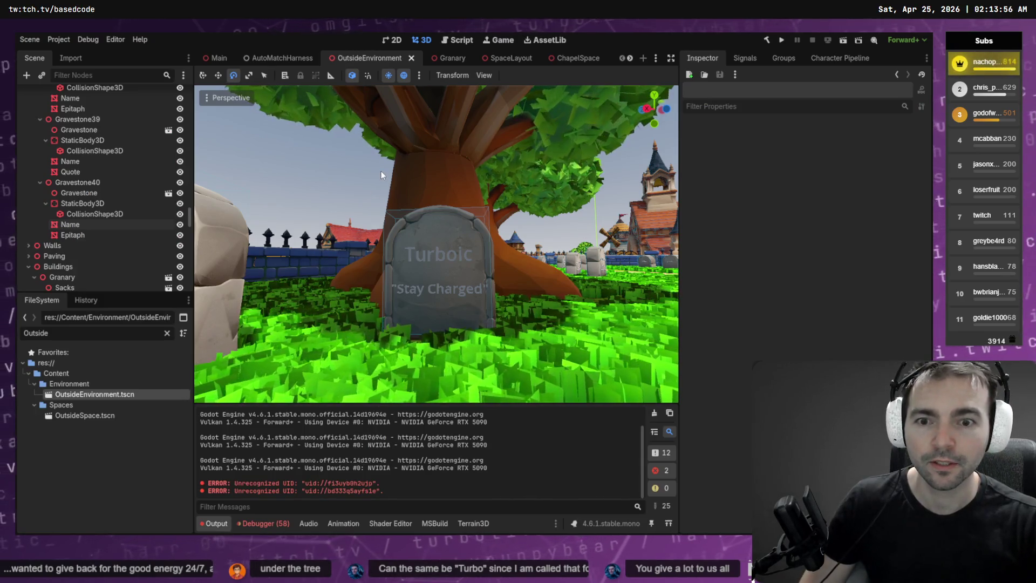
- Run the project with F5 to open four NotMonsters game instances
mouse_move(210, 61)
key("F5")
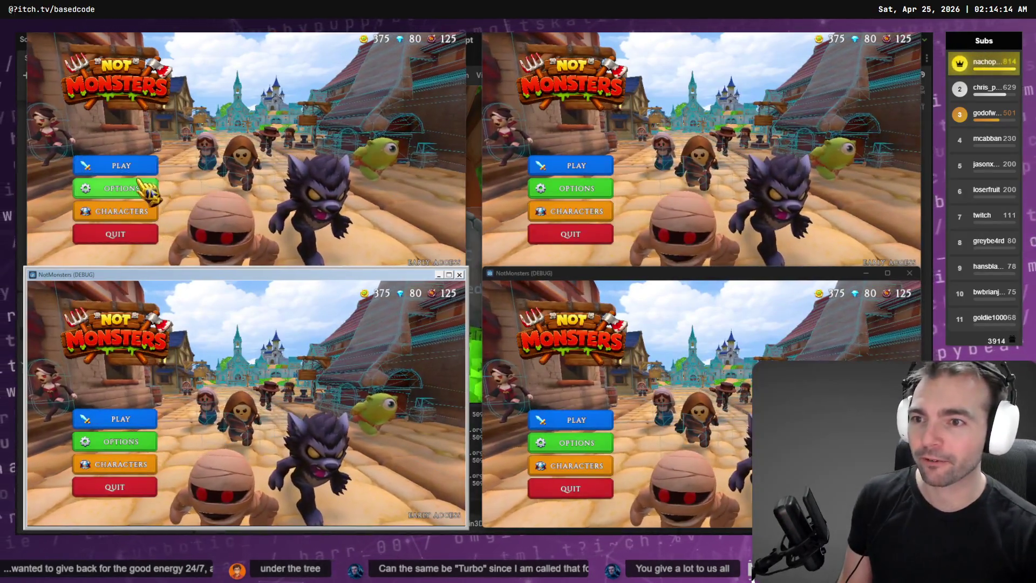
- Host an online match in the first instance and join it from the other three
left_click(135, 166)
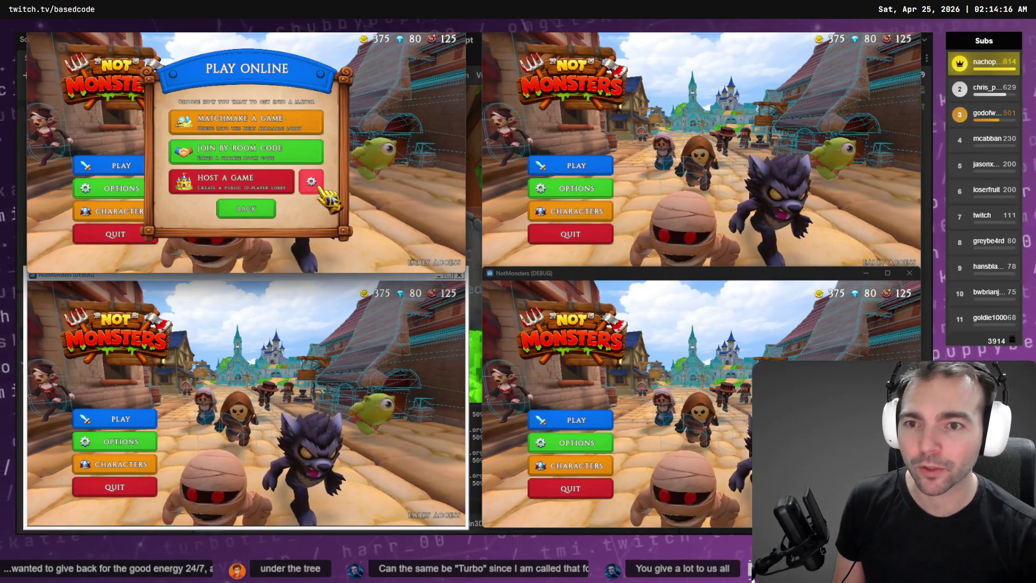
left_click(312, 182)
left_click(220, 203)
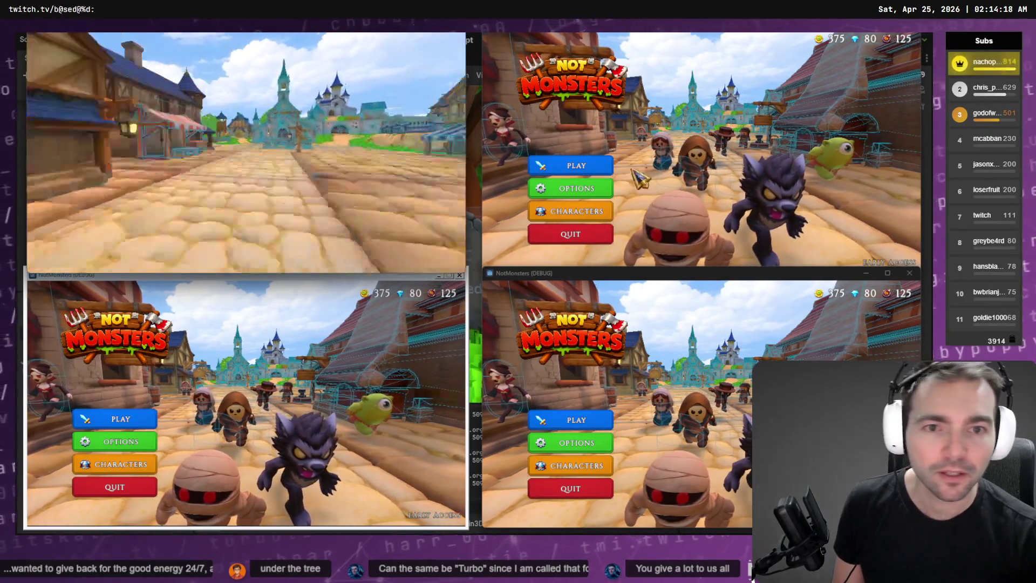
left_click(577, 165)
left_click(687, 144)
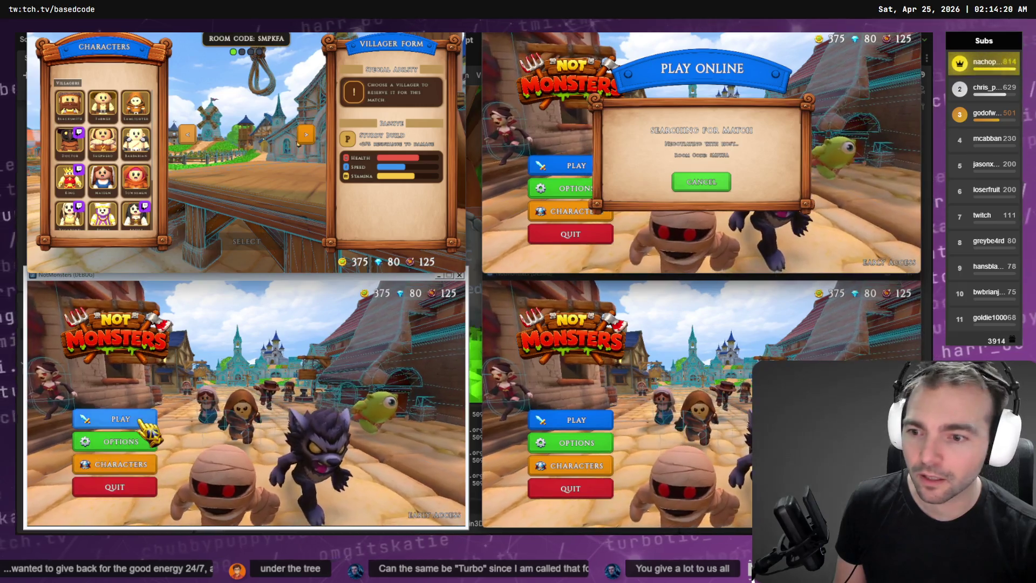
left_click(120, 419)
left_click(273, 392)
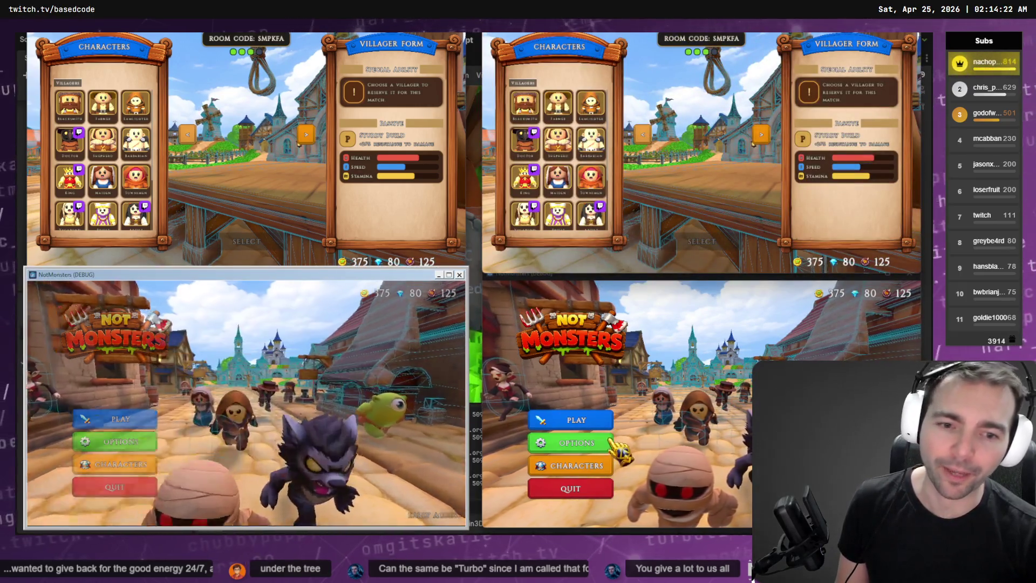
left_click(577, 420)
left_click(685, 388)
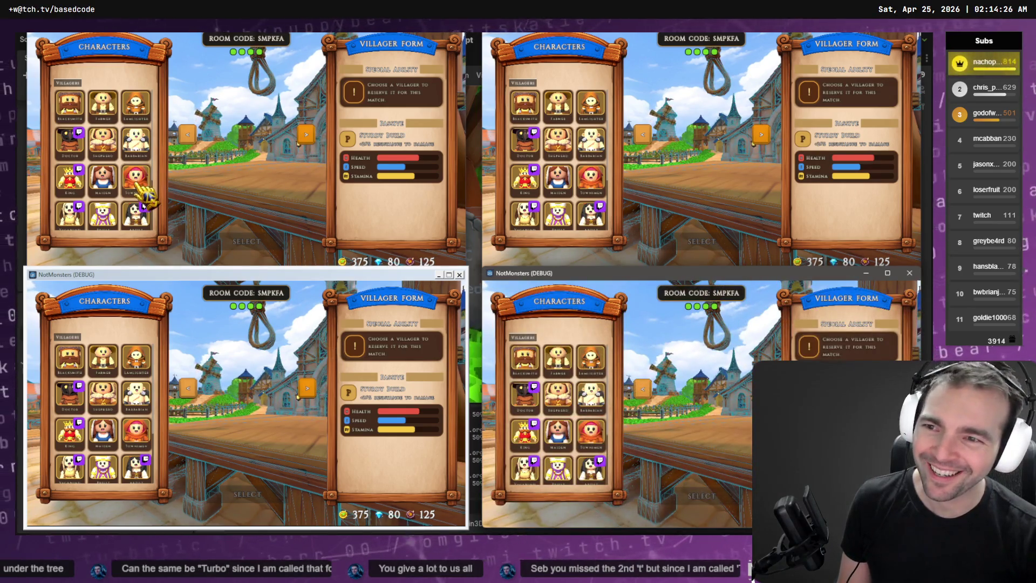
- Pick Butcher, Fruitseller, Barkeeper and Artist as villagers and confirm the selections
scroll(139, 189, "down", 2)
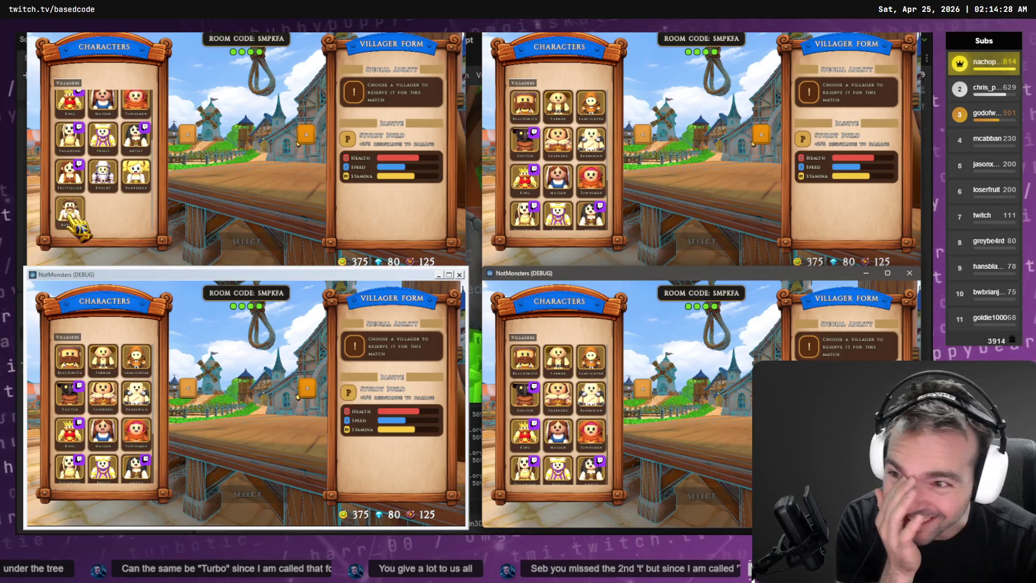
left_click(72, 213)
scroll(559, 179, "down", 2)
left_click(524, 174)
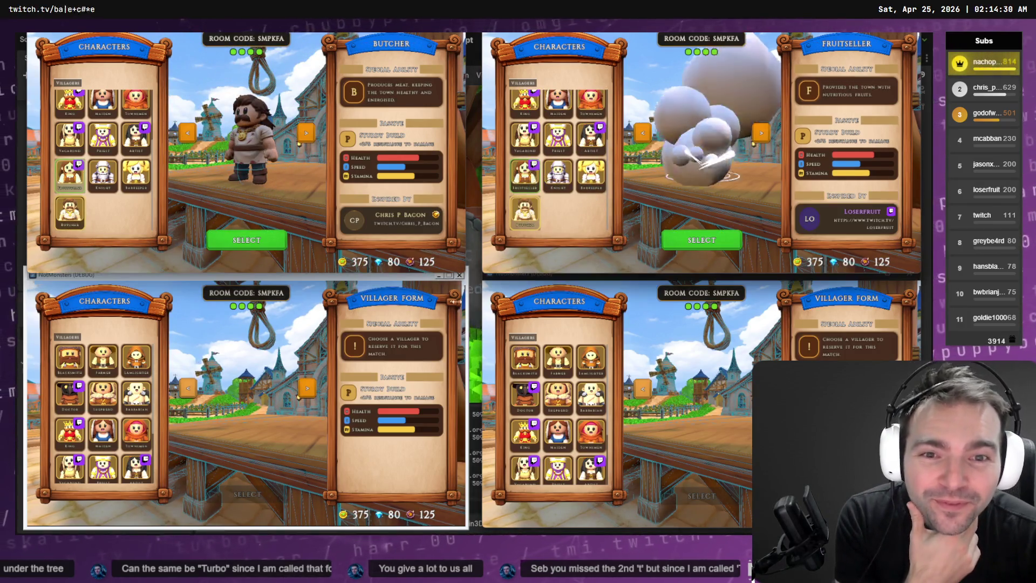
scroll(100, 459, "down", 2)
left_click(139, 427)
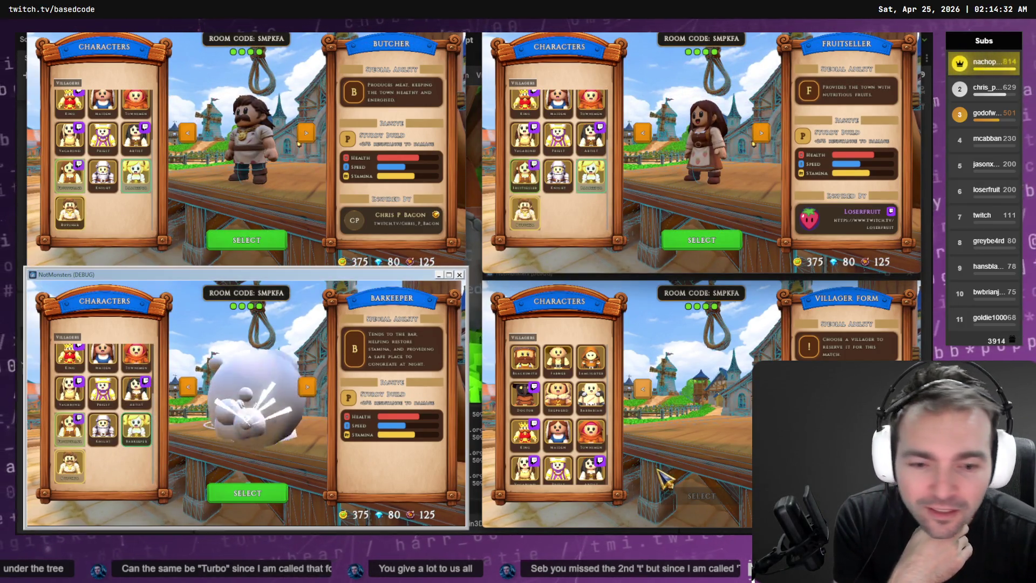
scroll(559, 426, "down", 2)
left_click(591, 393)
left_click(696, 243)
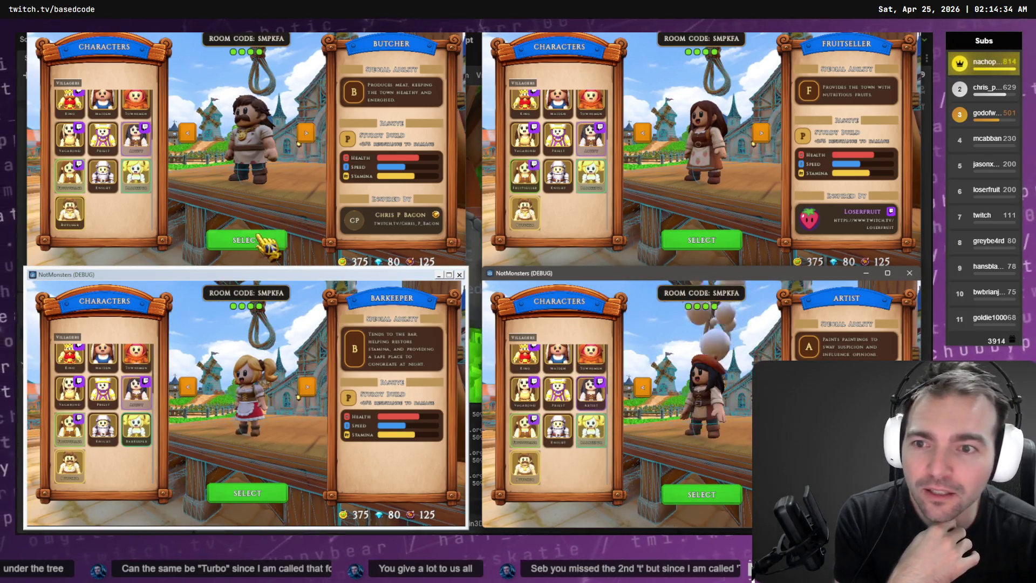
left_click(266, 241)
left_click(258, 499)
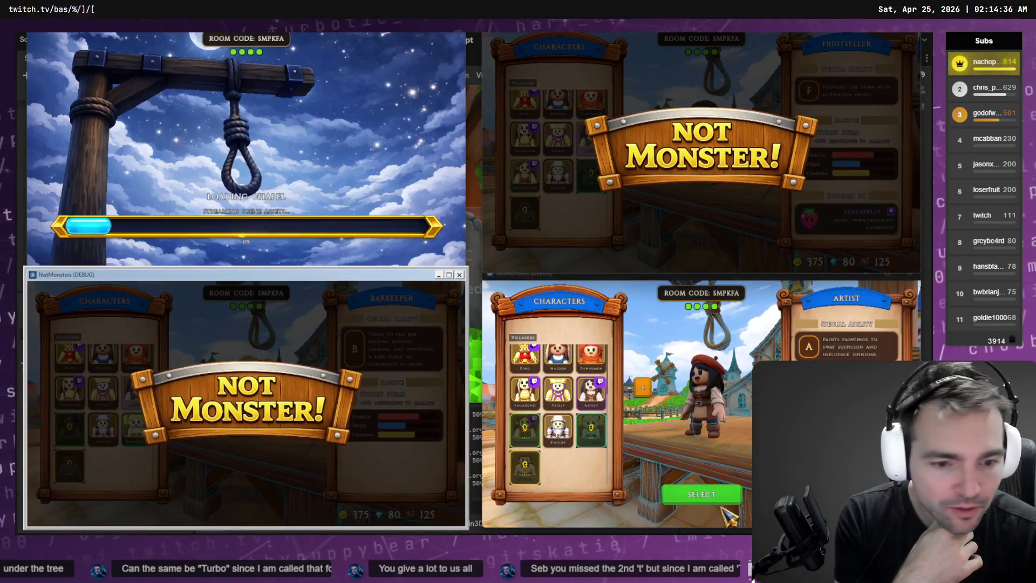
- Confirm the fourth player's villager, pick the Witch as monster to load into the chapel, then stop all game instances
left_click(699, 495)
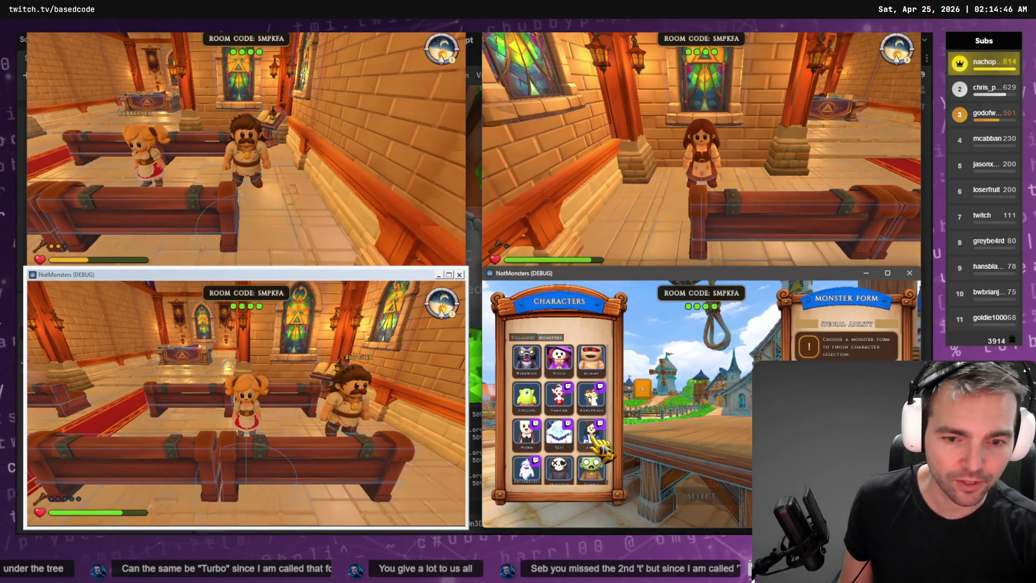
left_click(560, 358)
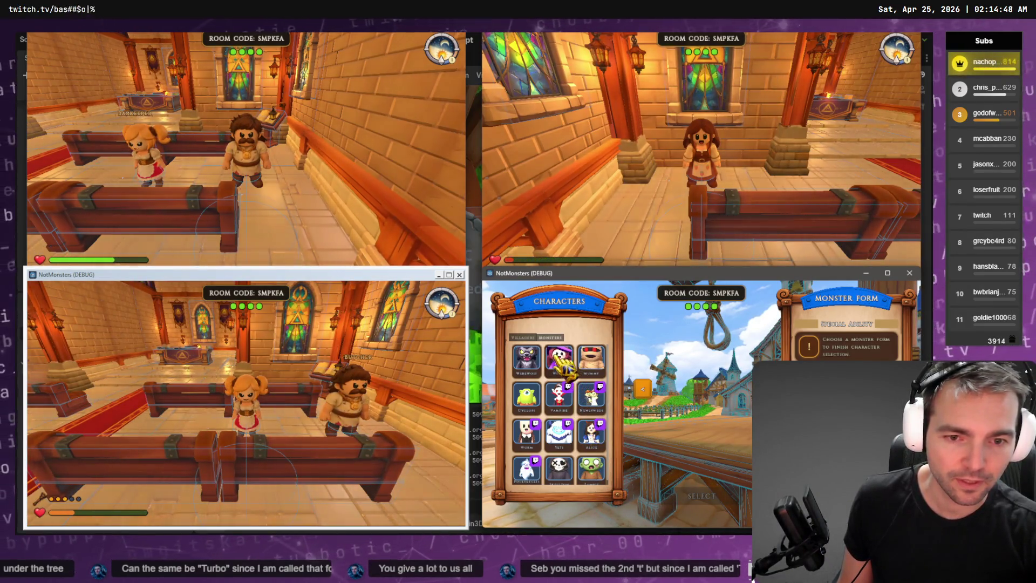
left_click(685, 494)
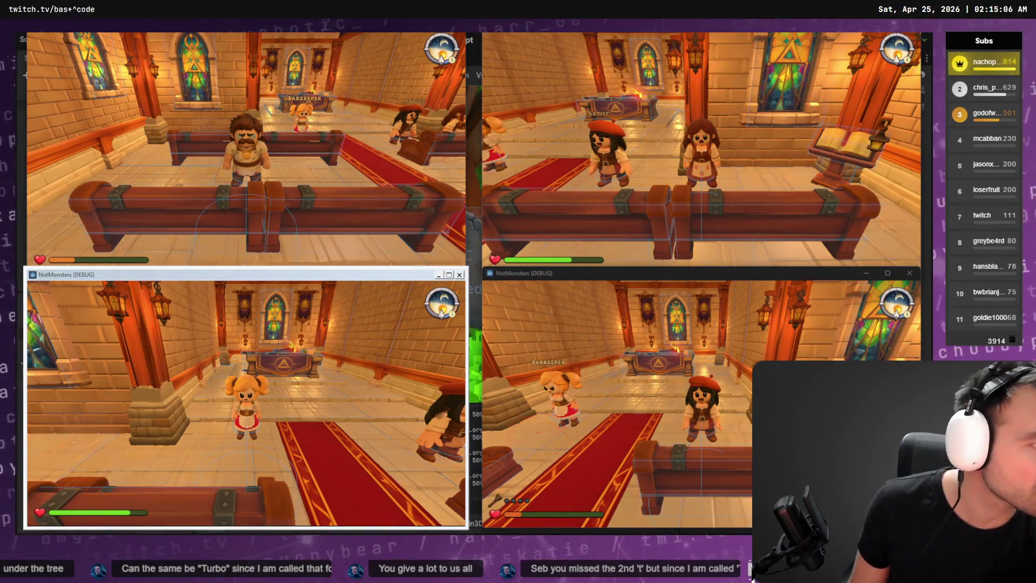
key("F8")
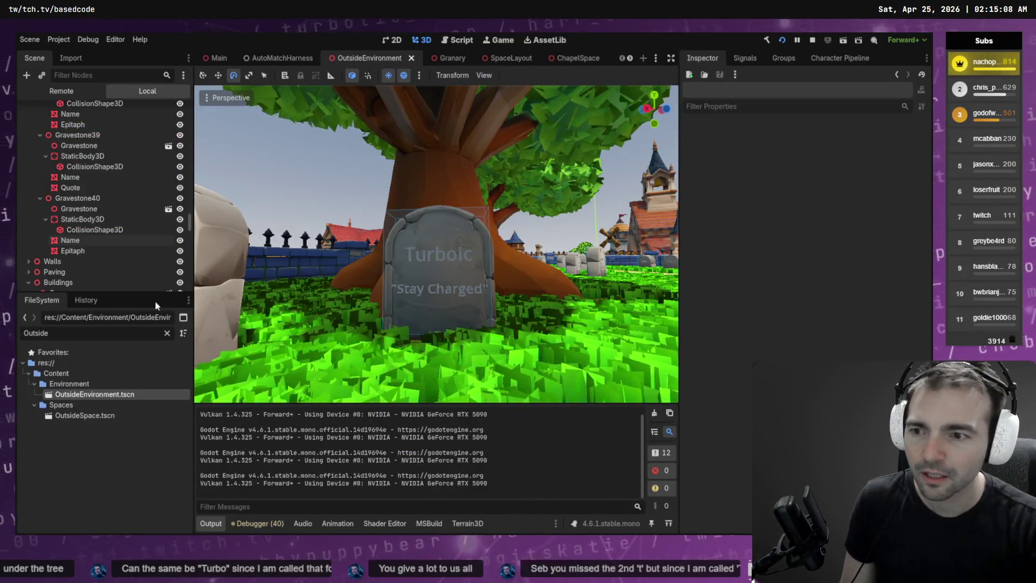
- Insert the missing 't' in Gravestone40's Name text so it reads Turbotic, then save OutsideEnvironment
left_click(82, 240)
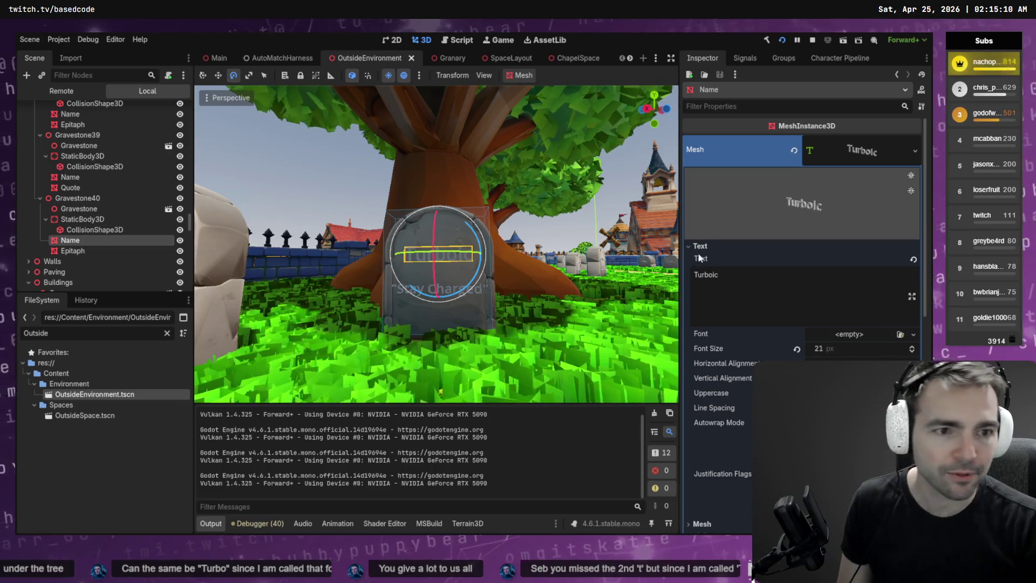
left_click(742, 297)
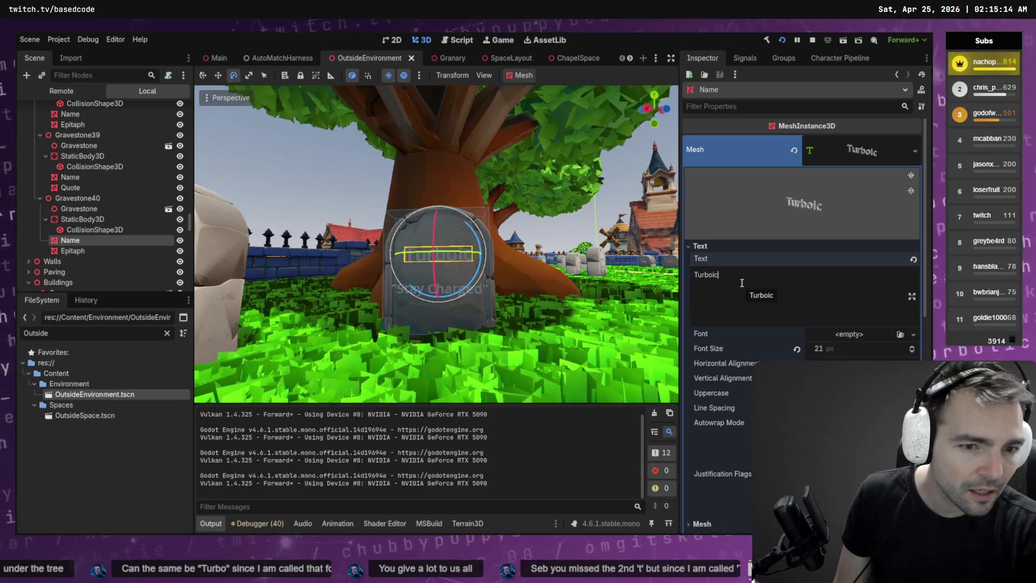
key("Left")
key("Left")
key("Left")
type("t")
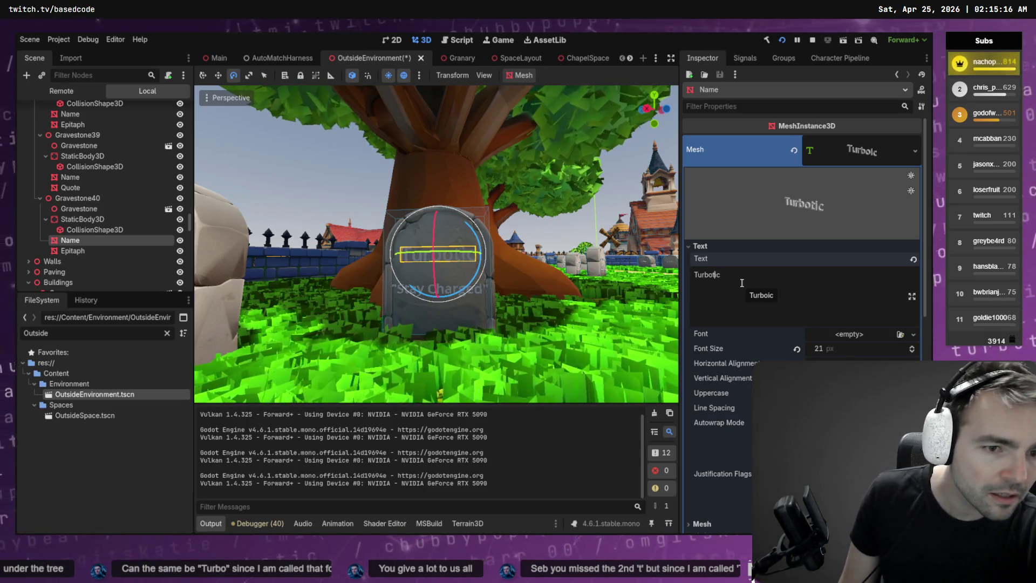
left_click(749, 307)
key("ctrl+s")
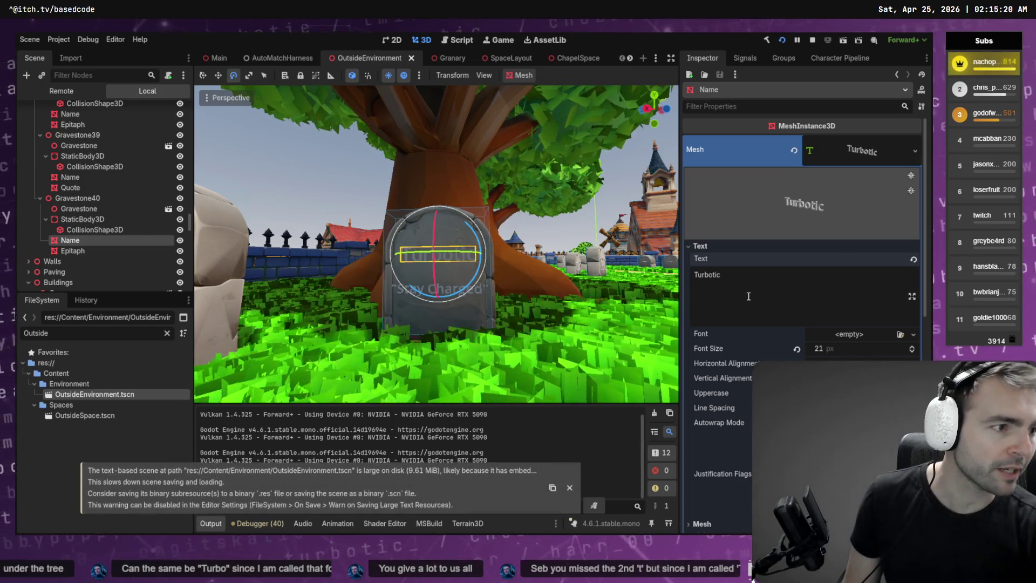
key("alt+Tab")
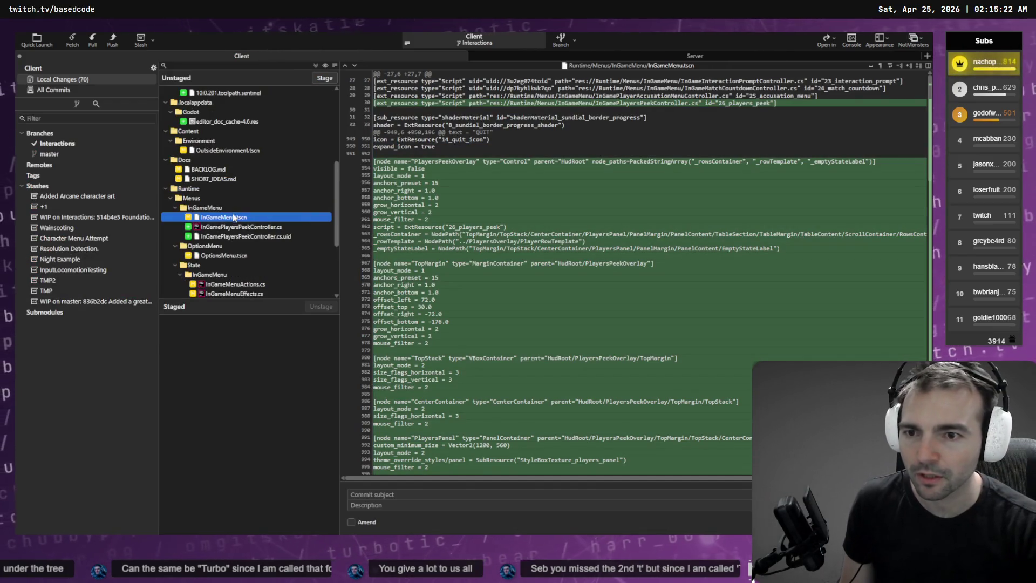
- Review the OptionsMenu.tscn diff and the OutsideEnvironment.tscn Turbotic name change
left_click(254, 255)
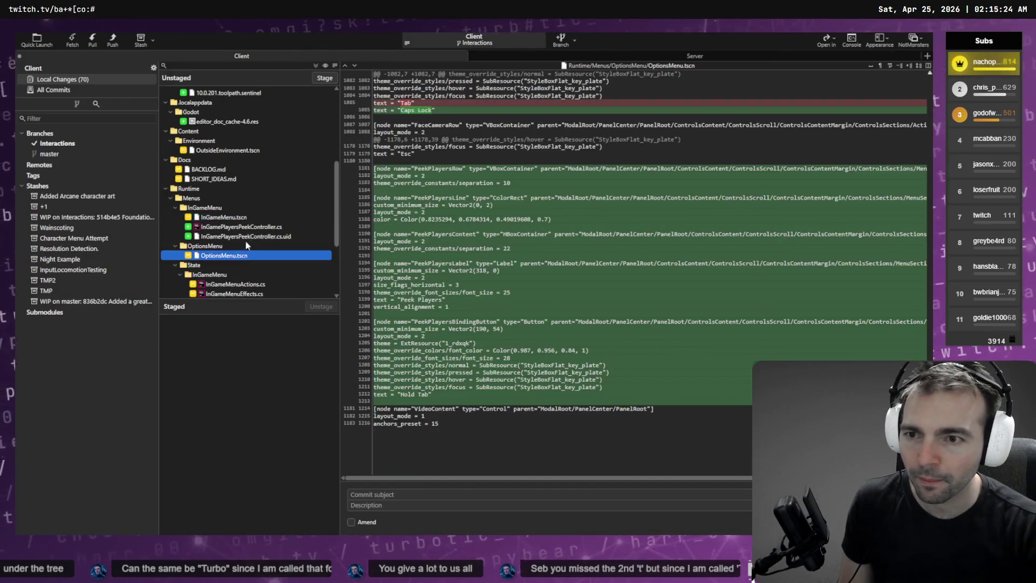
scroll(220, 137, "down", 1)
left_click(229, 123)
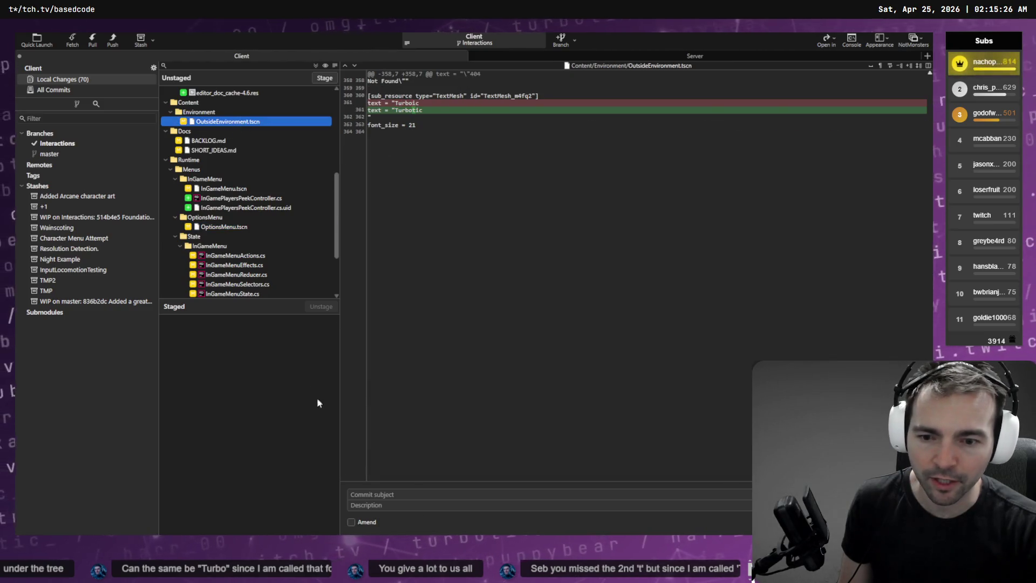
- Stage OutsideEnvironment.tscn and amend the previous commit, correcting its subject to 'Added greystone for Turbotic'
left_click(325, 78)
left_click(352, 522)
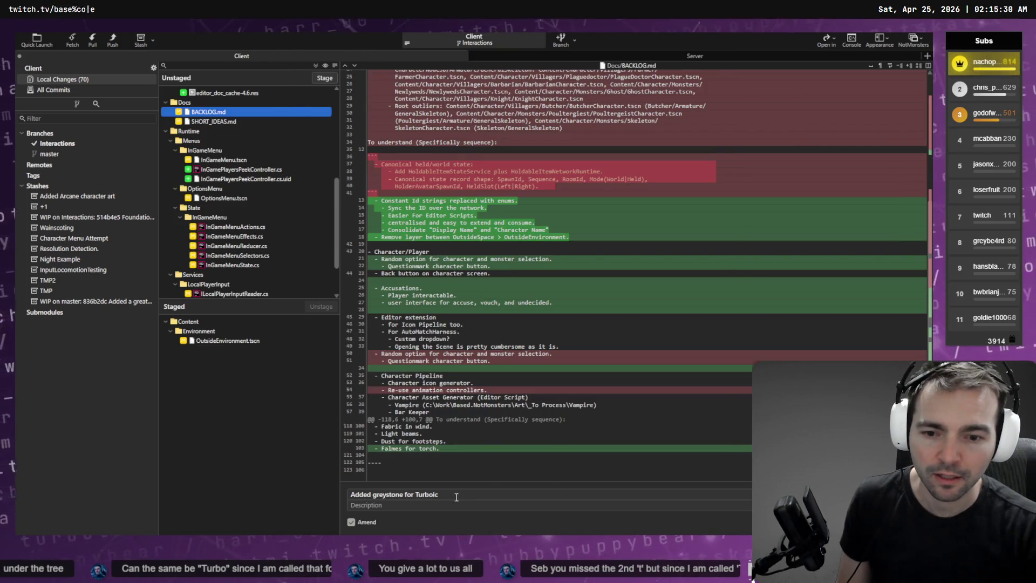
left_click(433, 495)
type("t")
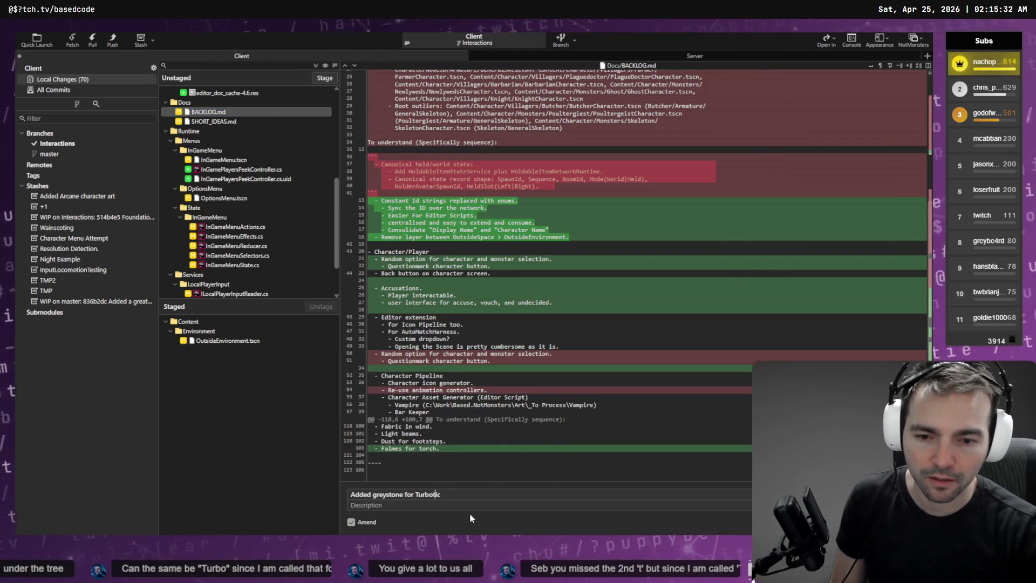
key("ctrl+Return")
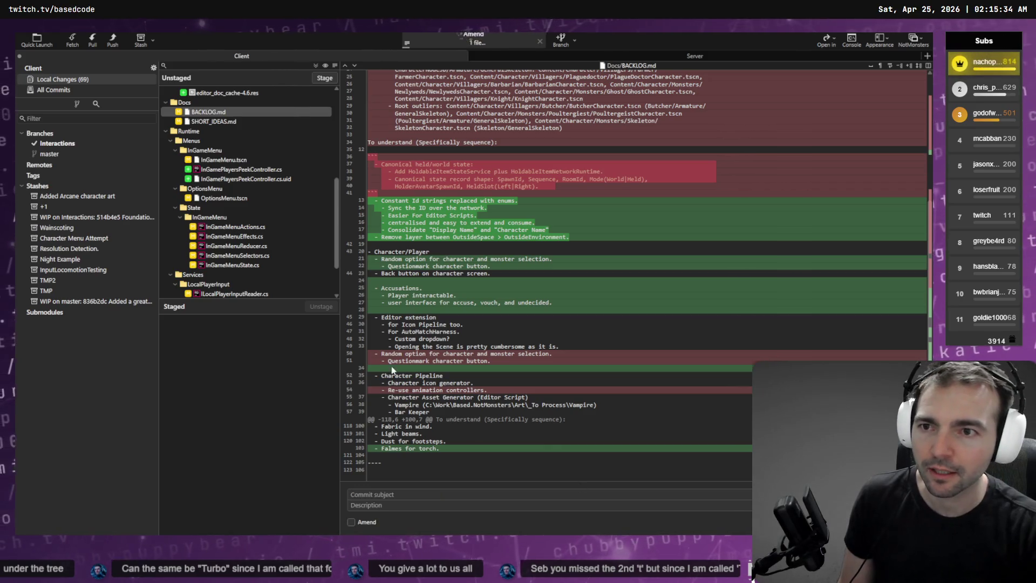
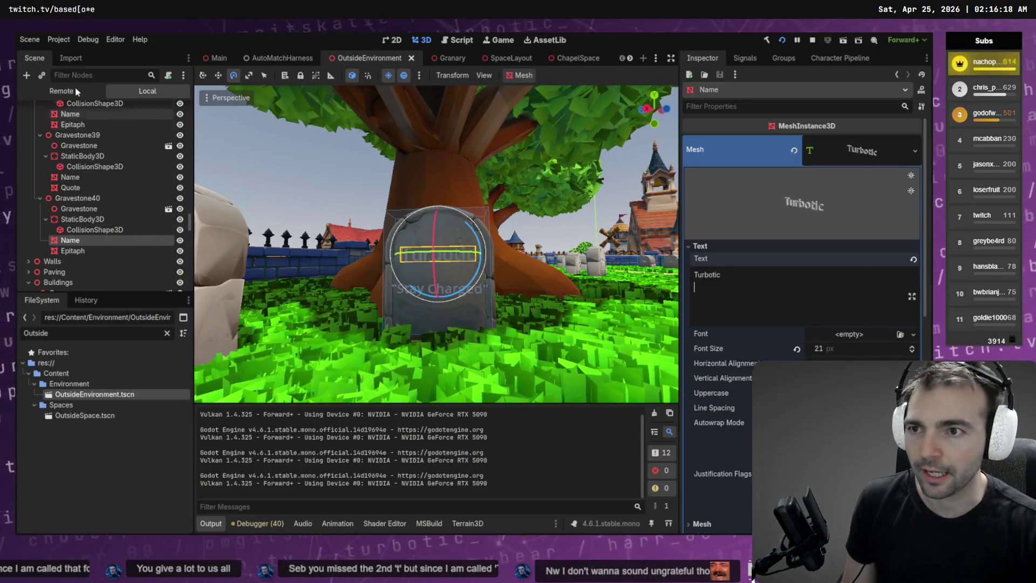
- Filter the FileSystem dock for 'InGameM' and open InGameMenu.tscn
double_click(71, 340)
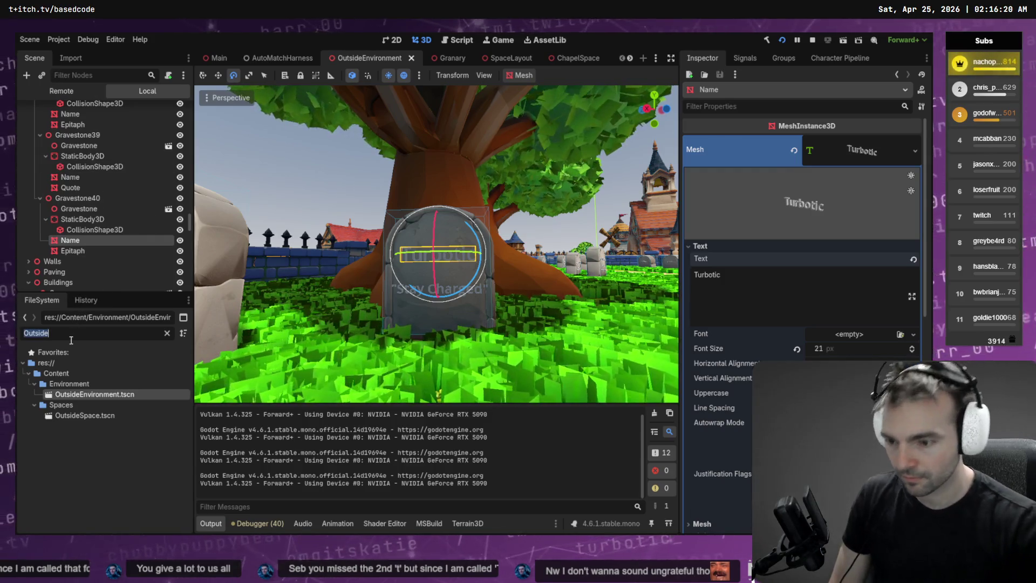
type("InGame")
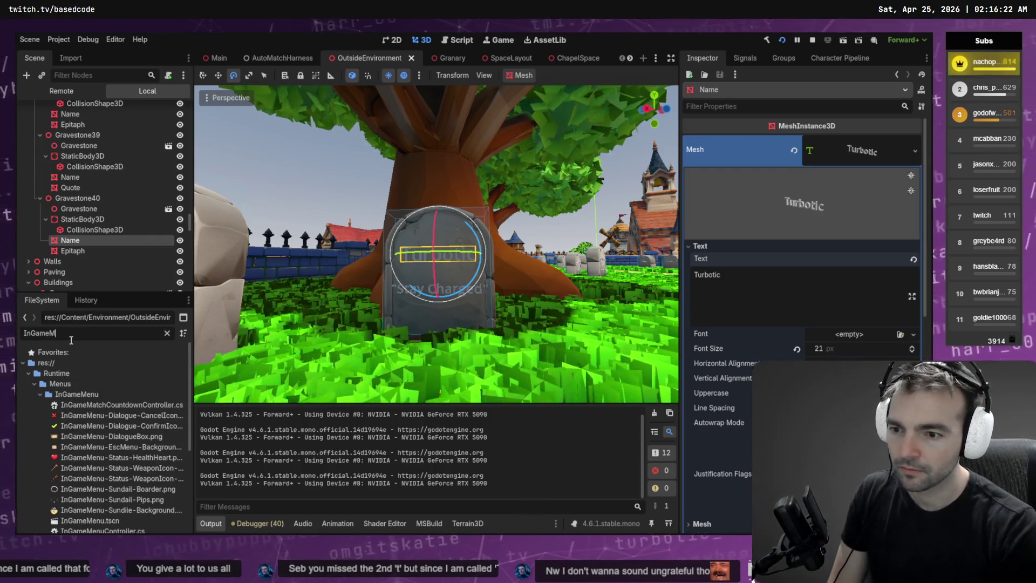
type("M")
double_click(106, 477)
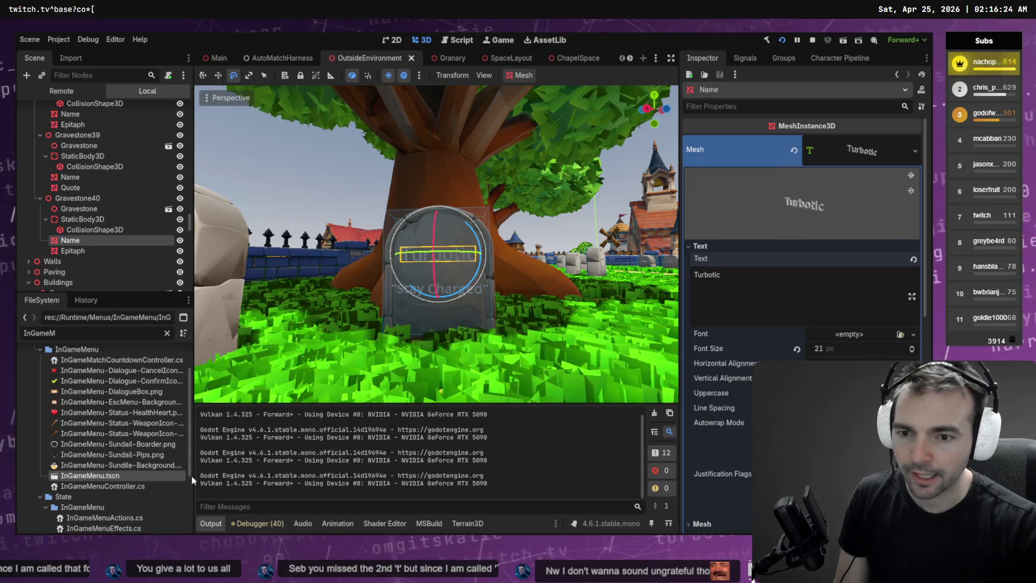
- Collapse the PlayersPeekOverlay, PlayersOverlay and MatchCountdownOverlay branches in the Scene tree
scroll(473, 212, "down", 3)
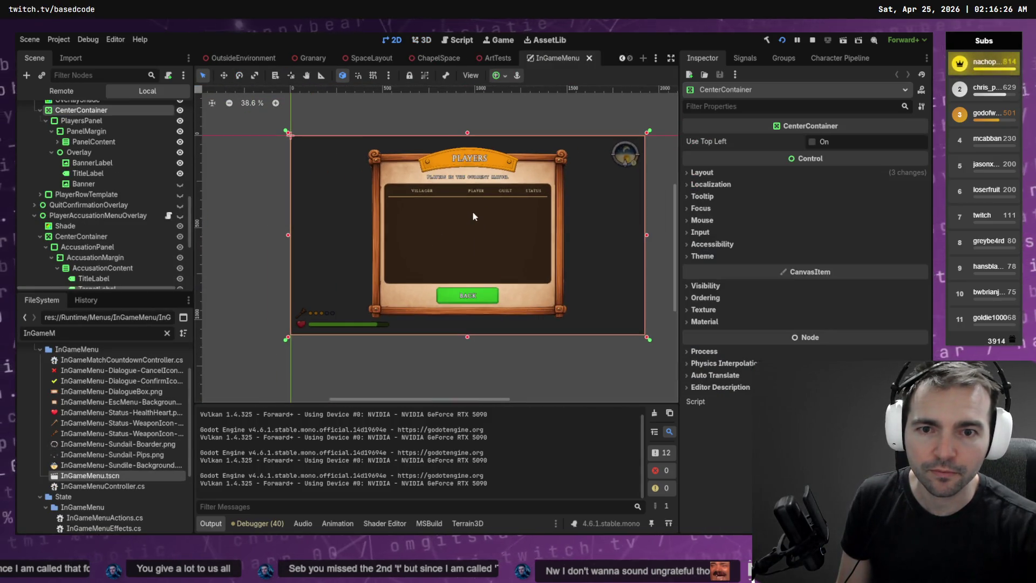
scroll(69, 156, "up", 1)
scroll(69, 157, "up", 2)
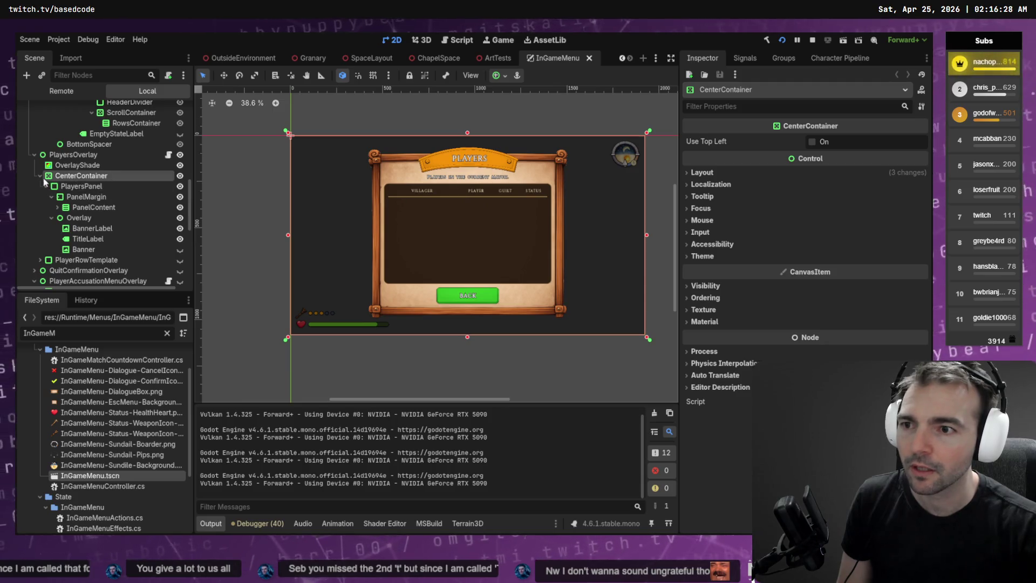
scroll(79, 176, "up", 10)
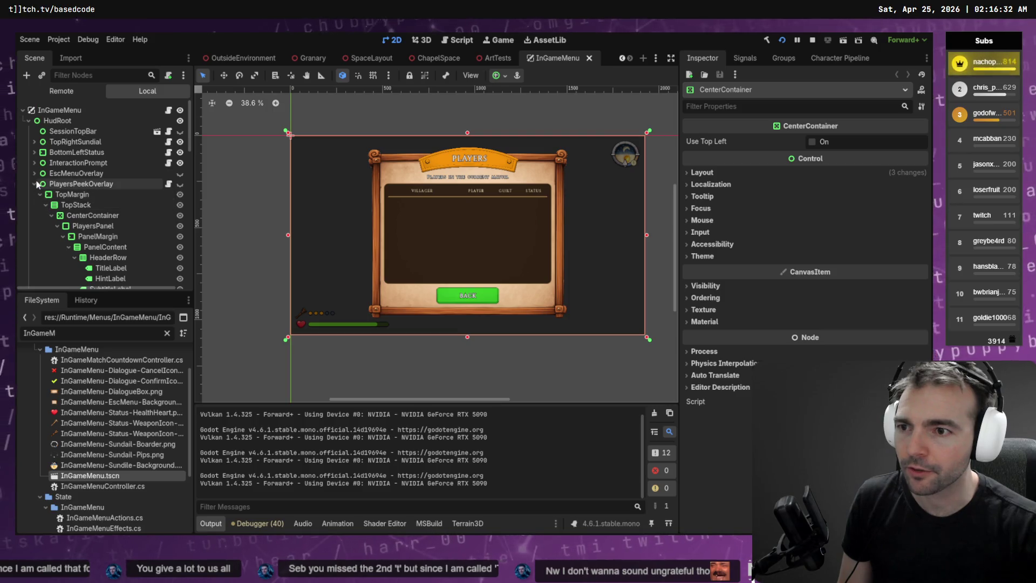
left_click(35, 184)
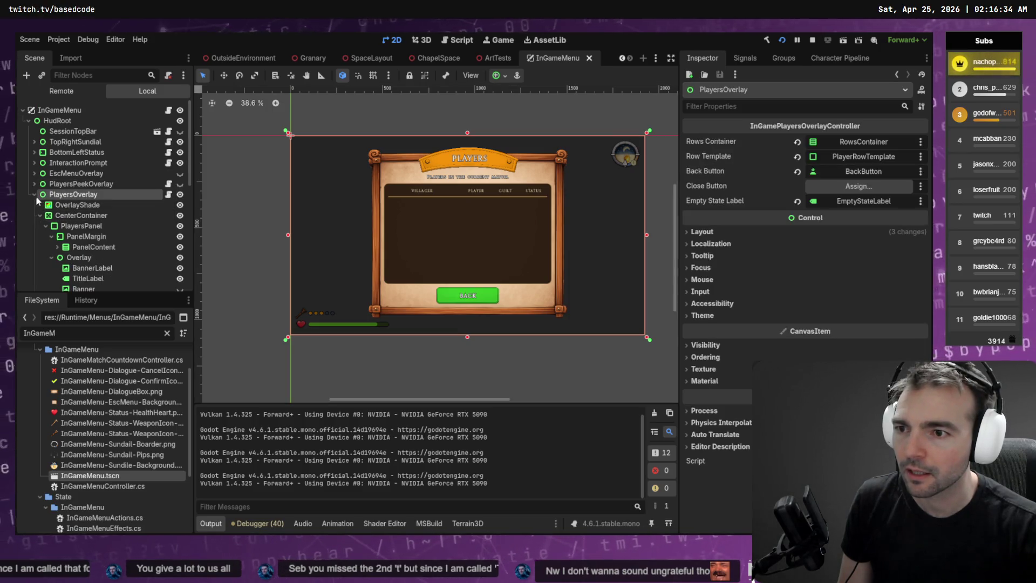
left_click(35, 194)
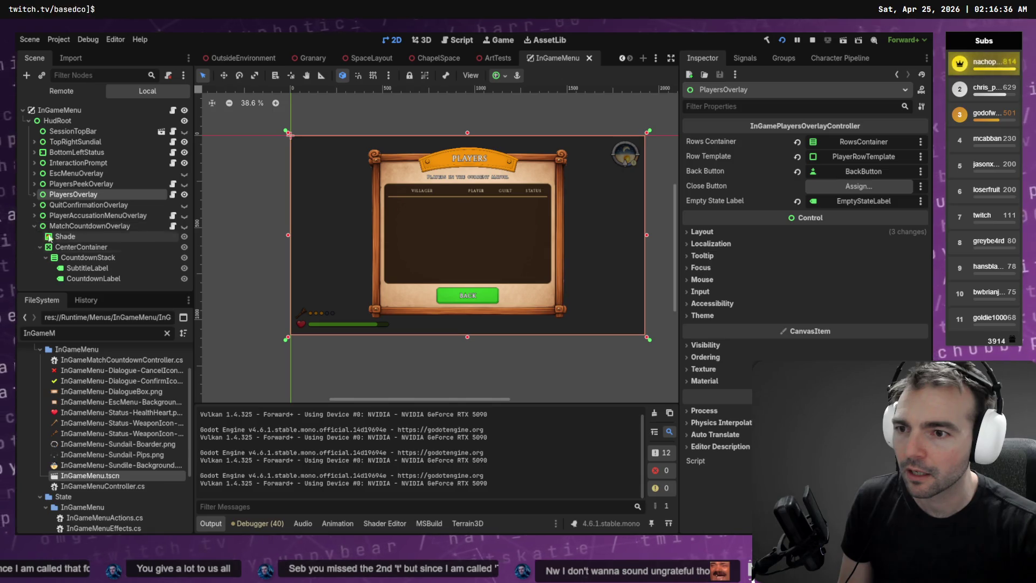
left_click(34, 226)
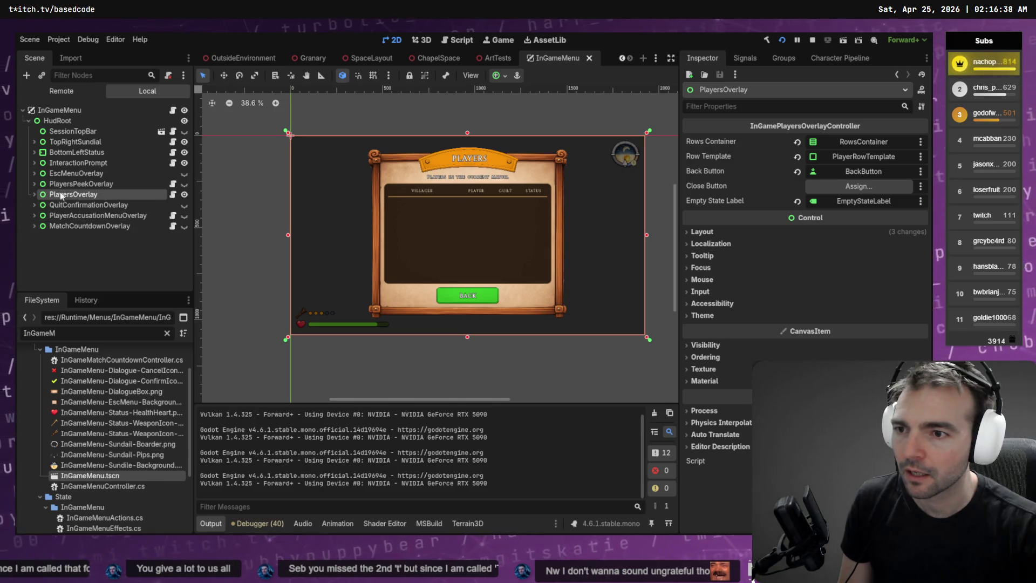
left_click(76, 184)
left_click(78, 197)
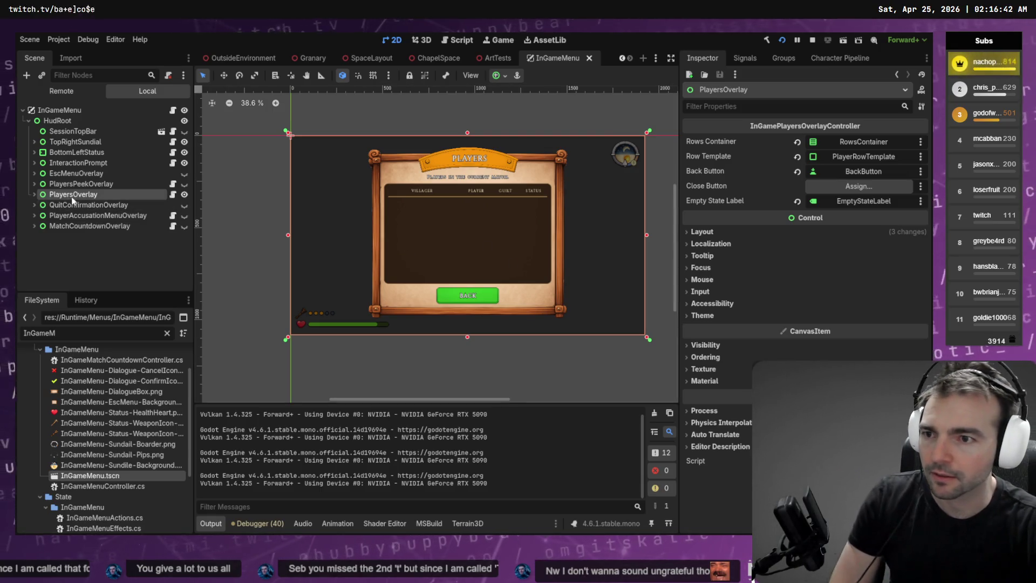
- Browse PlayersOverlay's children down to PlayersPanel, then launch the game with F5
left_click(34, 195)
scroll(87, 244, "down", 1)
scroll(87, 244, "down", 1)
left_click(93, 196)
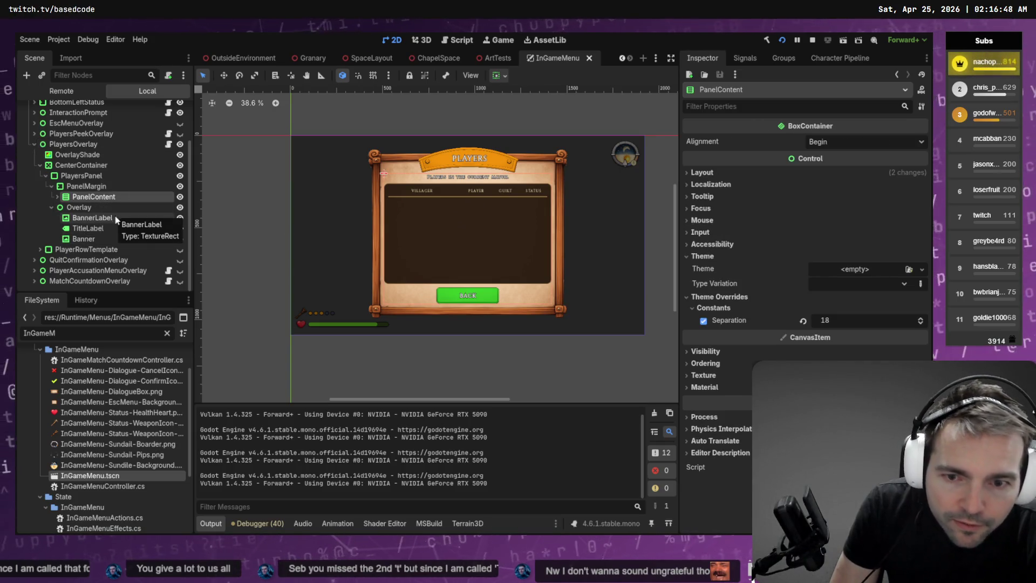
key("Down")
left_click(106, 222)
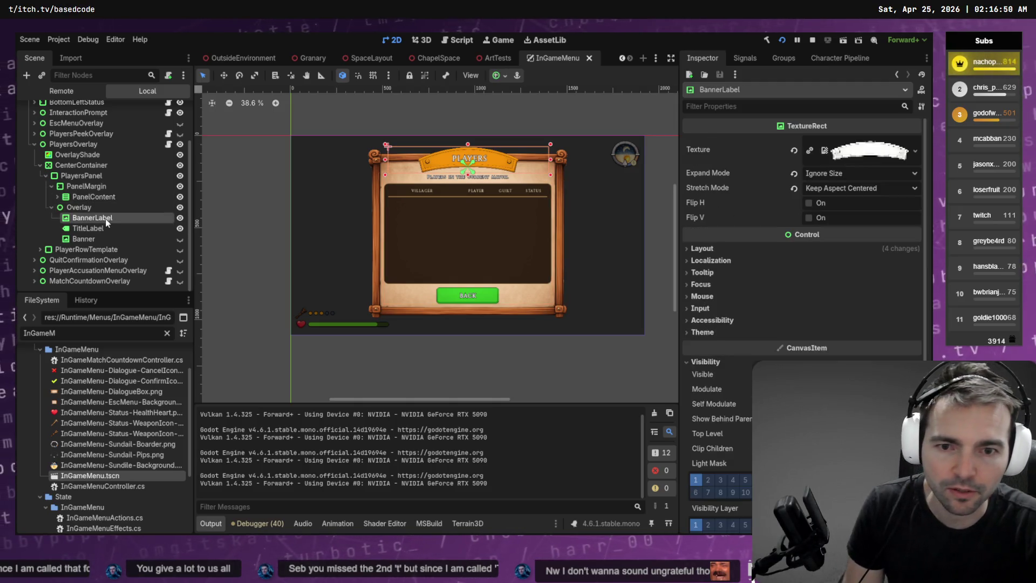
left_click(85, 185)
left_click(87, 176)
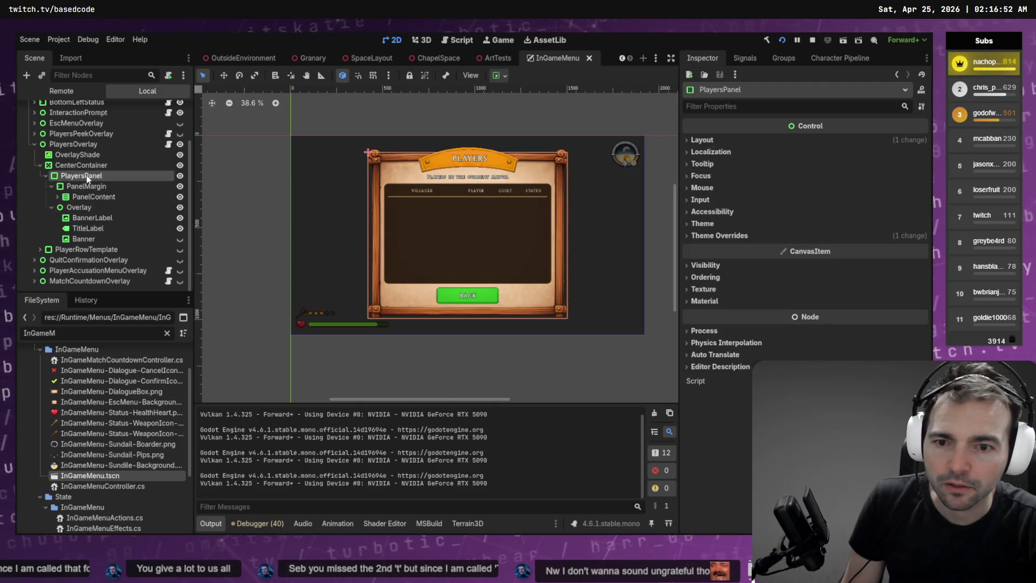
key("F5")
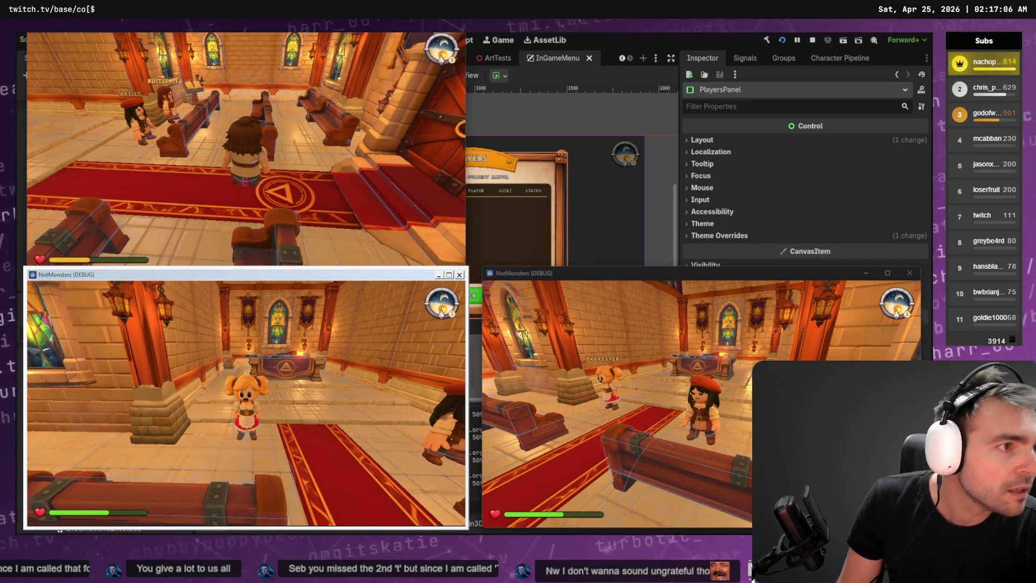
key("F8")
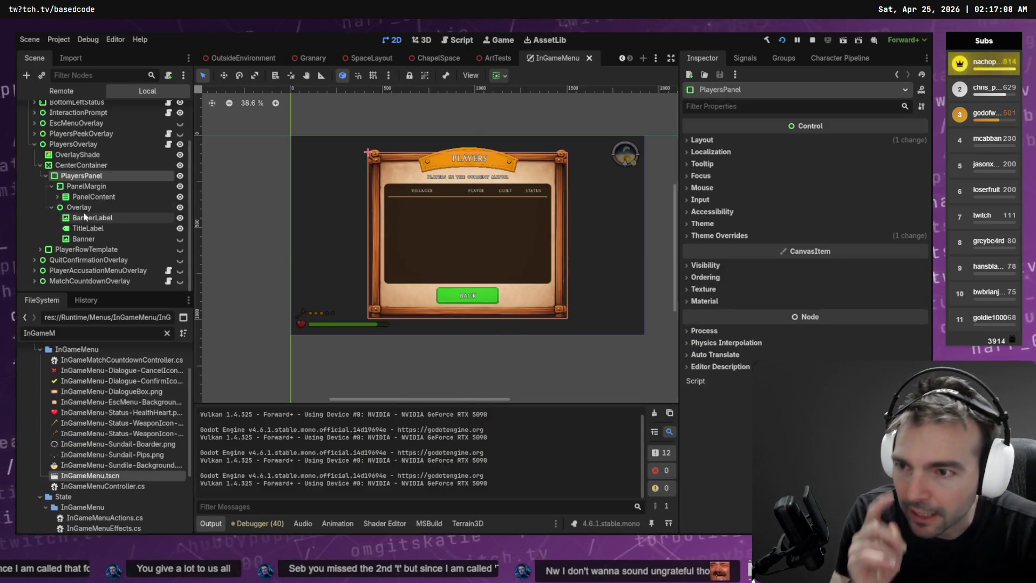
left_click(78, 165)
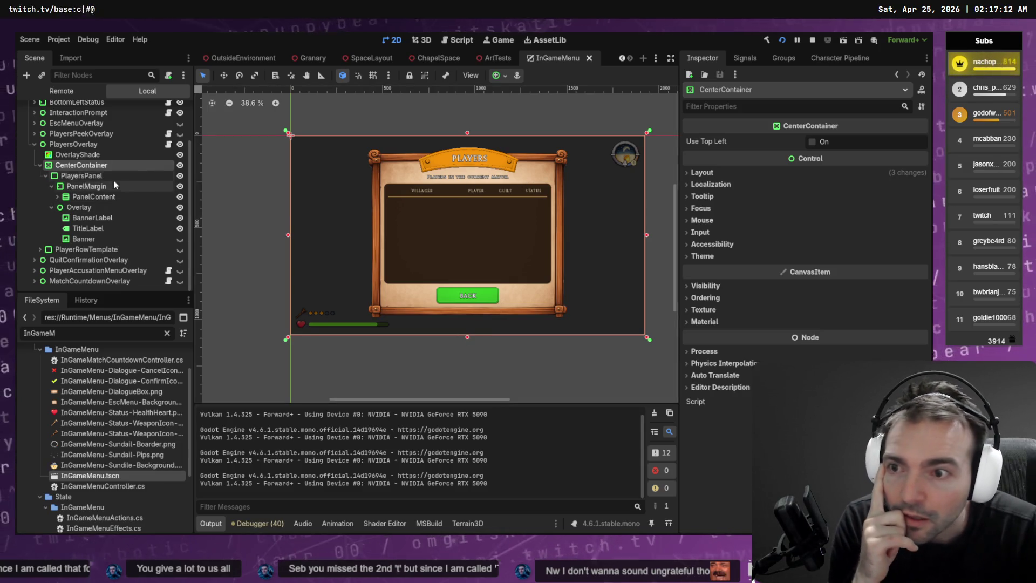
- Toggle PlayersOverlay's visibility off and on, collapse it, and reselect it
left_click(180, 144)
left_click(180, 145)
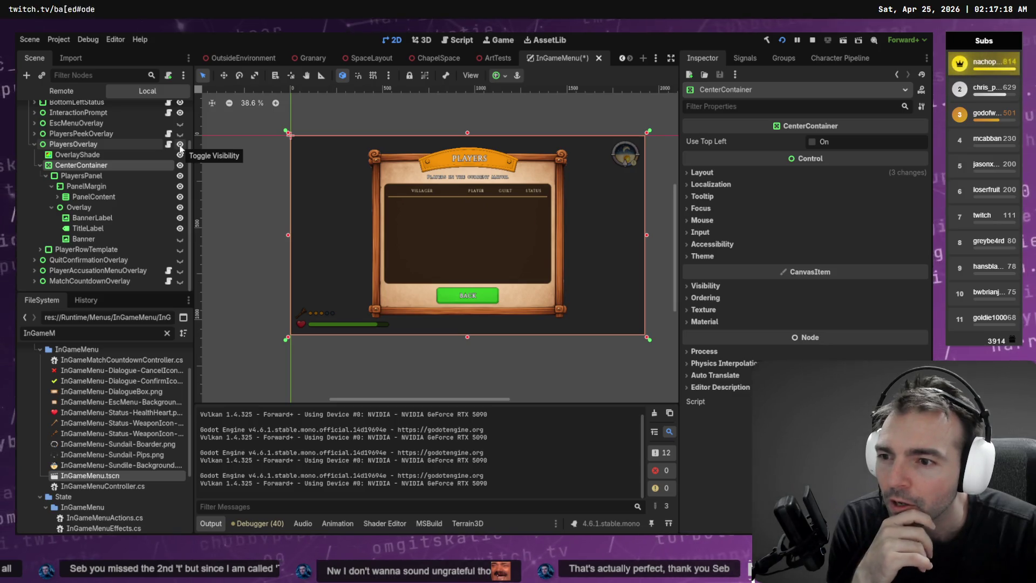
left_click(33, 144)
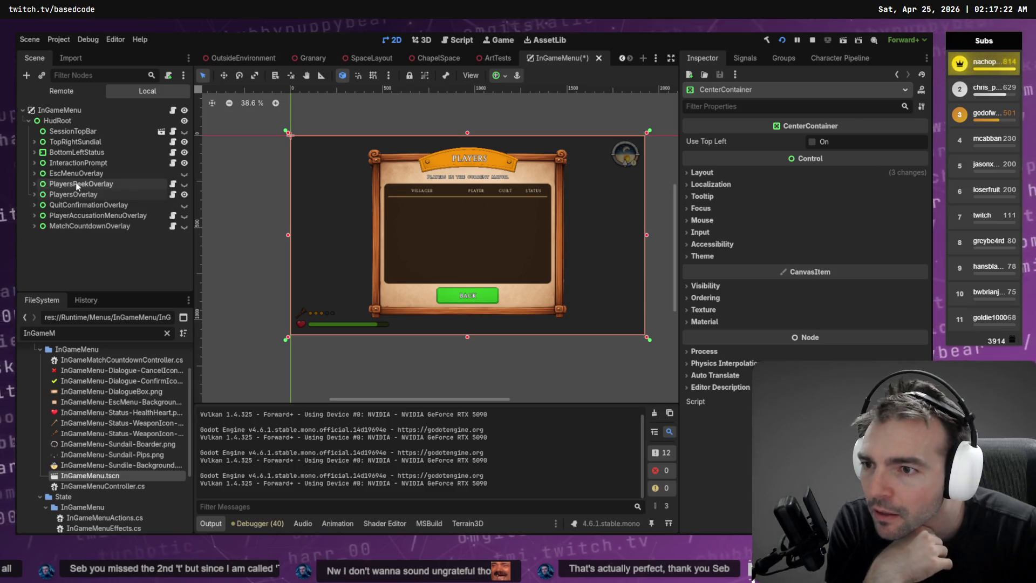
left_click(101, 216)
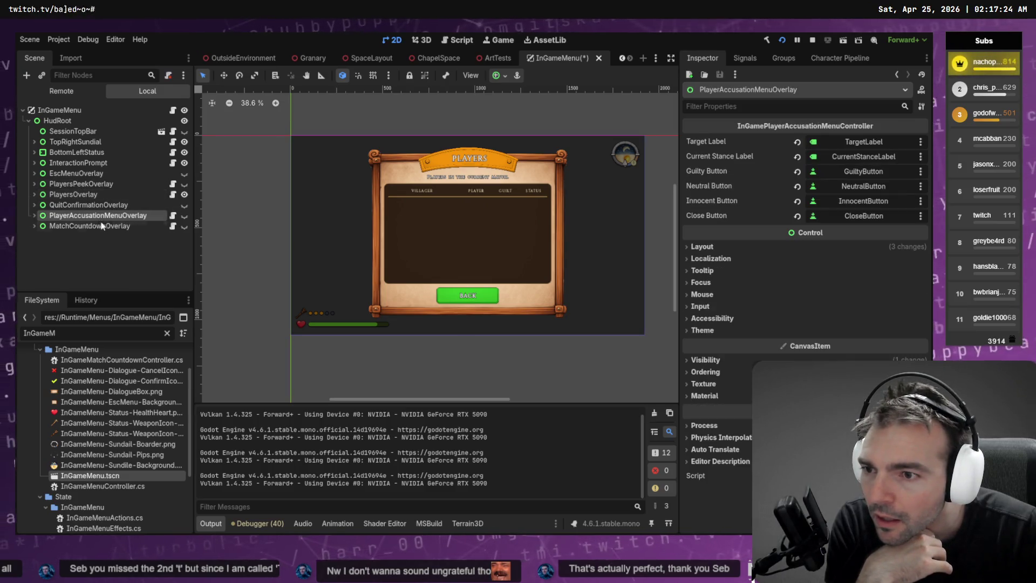
left_click(93, 206)
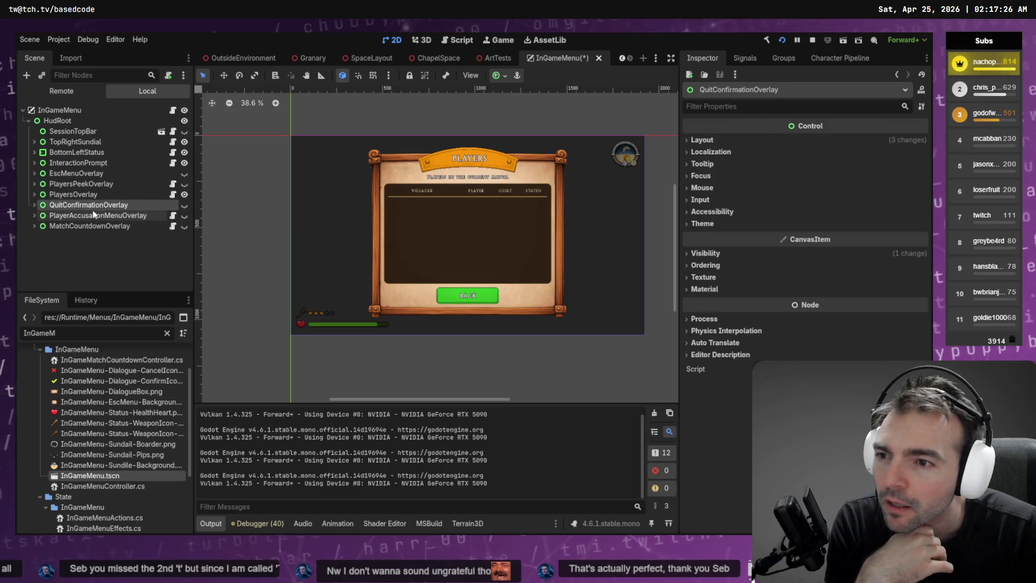
left_click(86, 195)
left_click(84, 184)
left_click(86, 197)
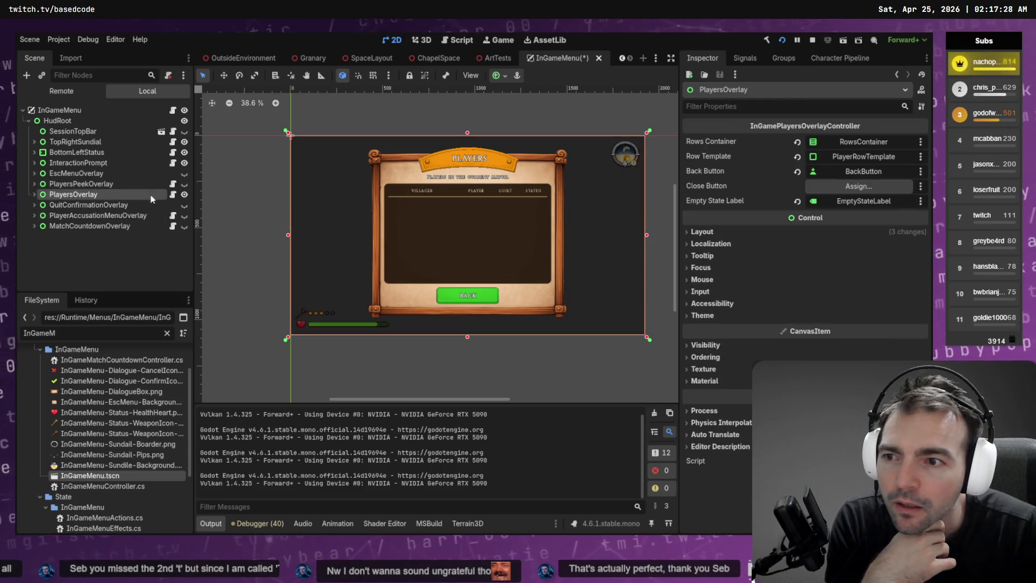
- Toggle the Players panel's visibility, then show PlayersPeekOverlay and hide PlayersOverlay
left_click(185, 195)
left_click(185, 195)
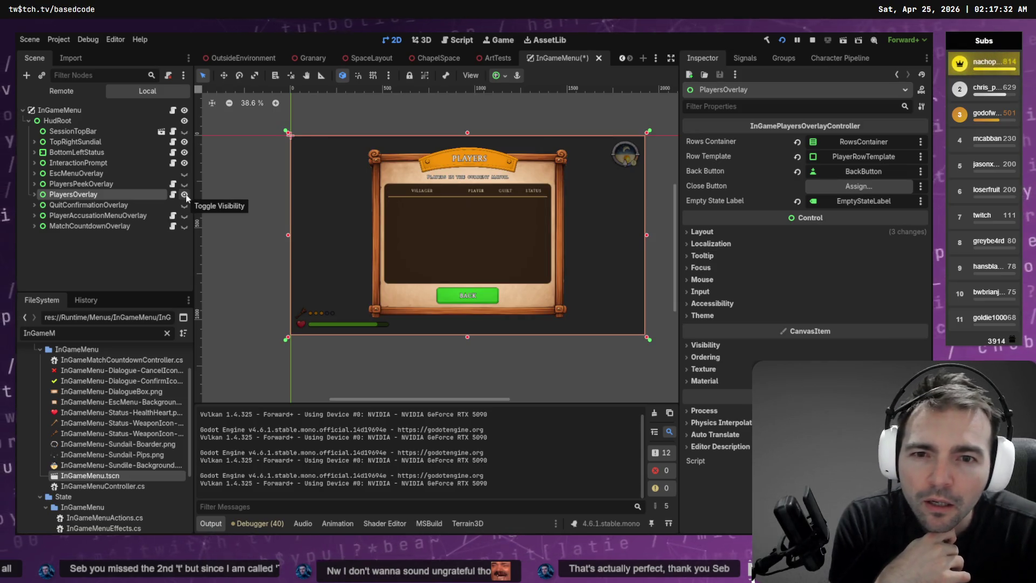
left_click(185, 195)
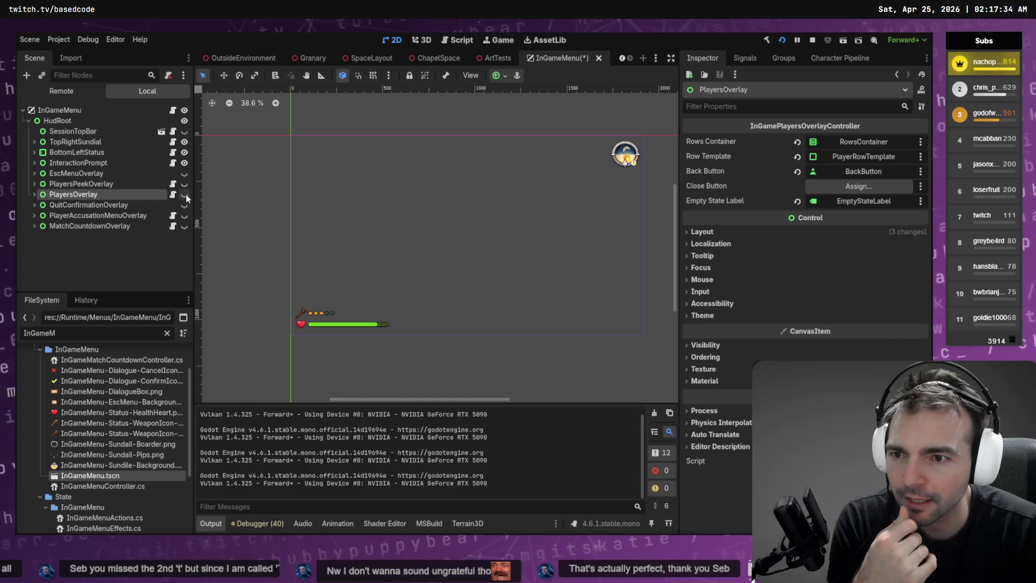
left_click(185, 194)
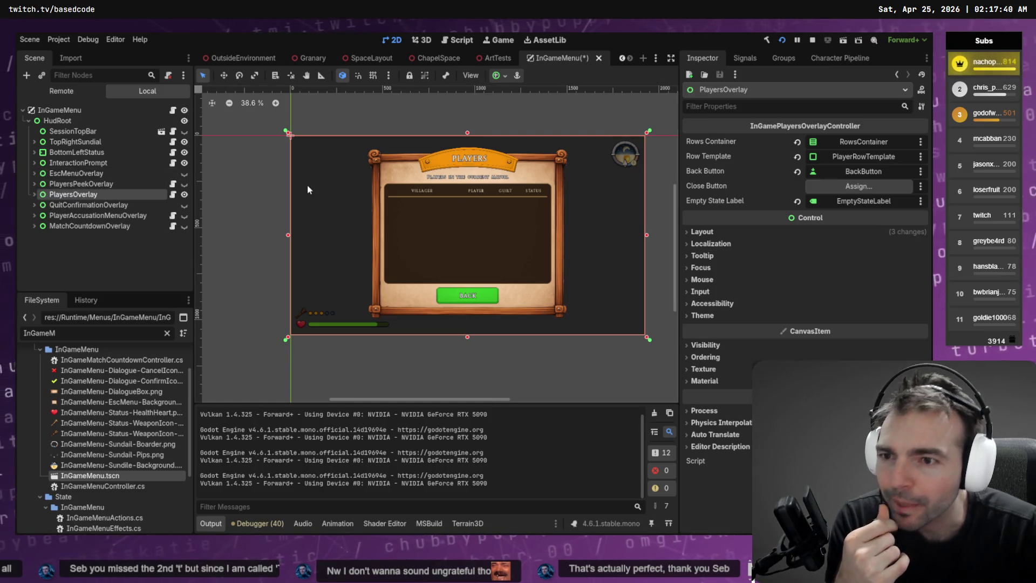
left_click(184, 184)
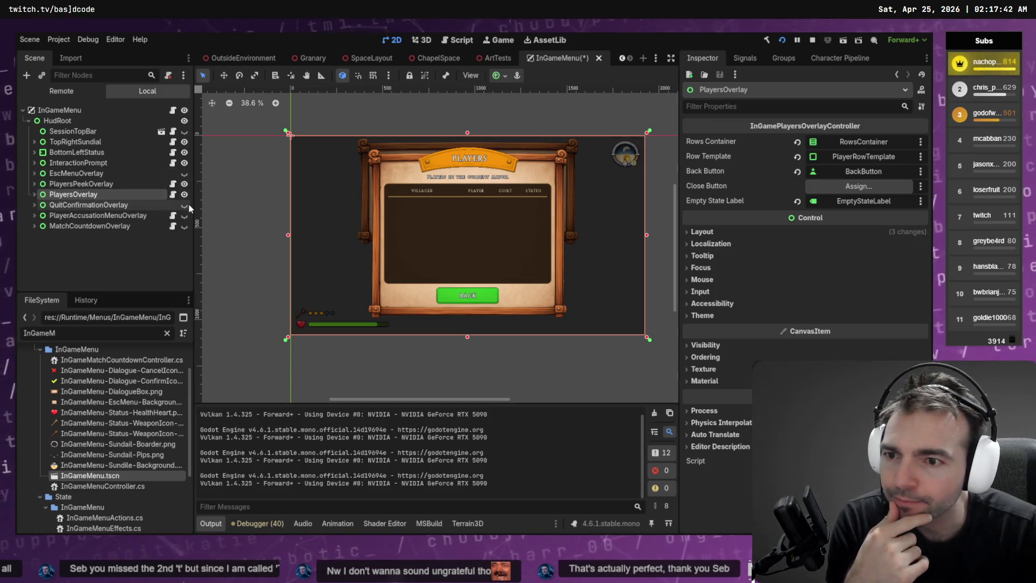
left_click(185, 195)
- Navigate the peek overlay's tree, expanding TopStack to reach its CenterContainer
left_click(489, 224)
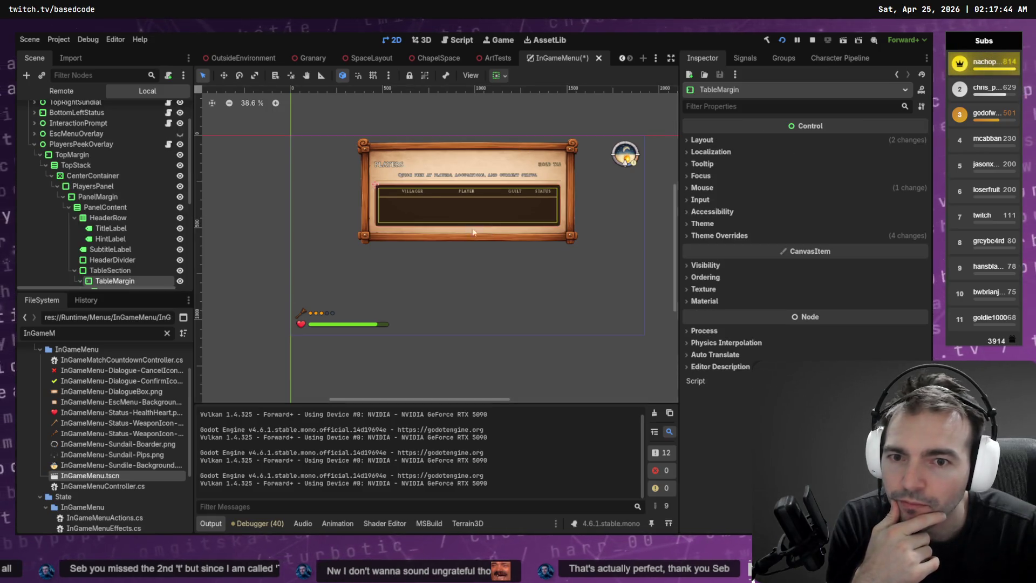
left_click(80, 165)
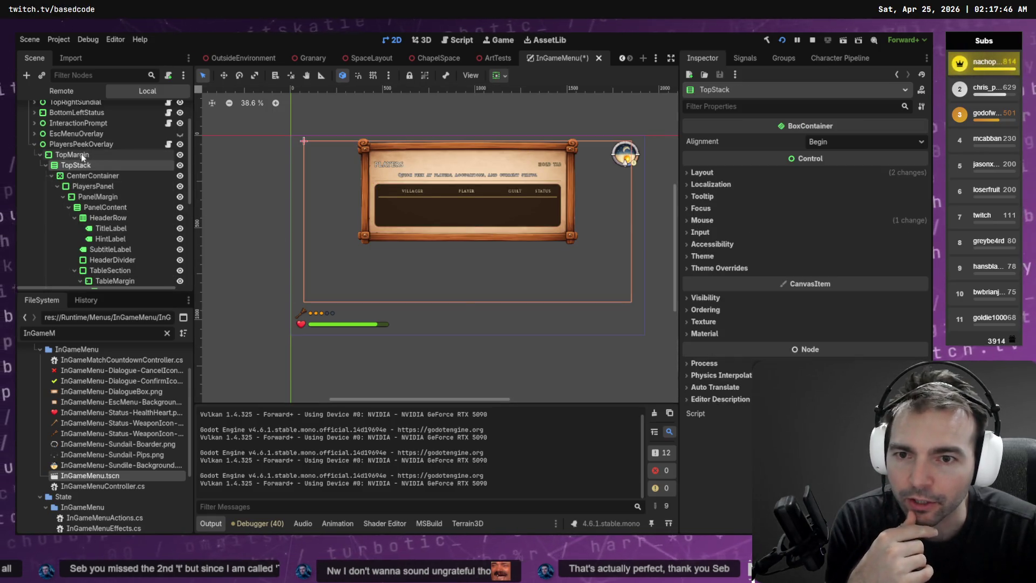
left_click(81, 154)
left_click(46, 165)
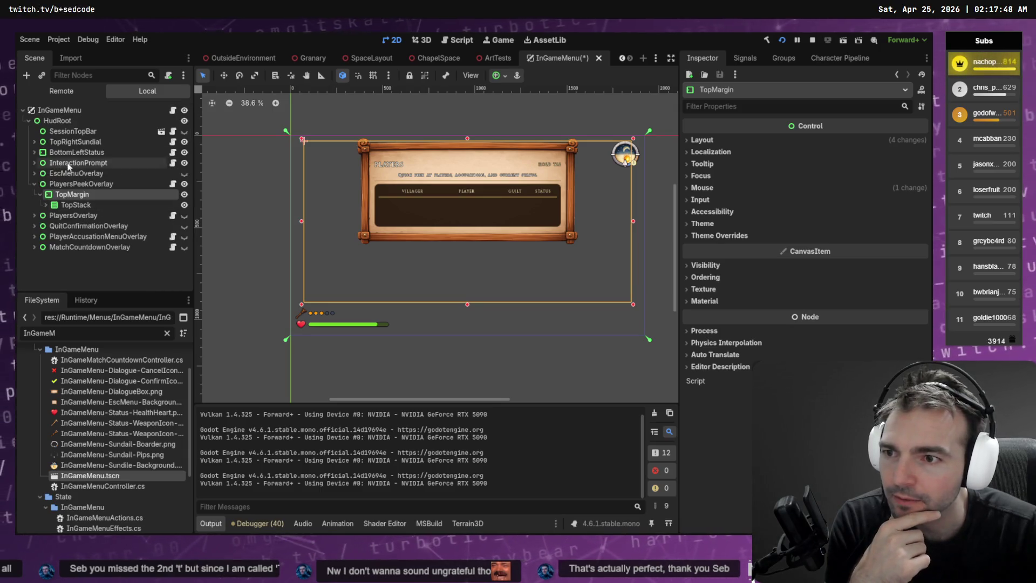
left_click(80, 206)
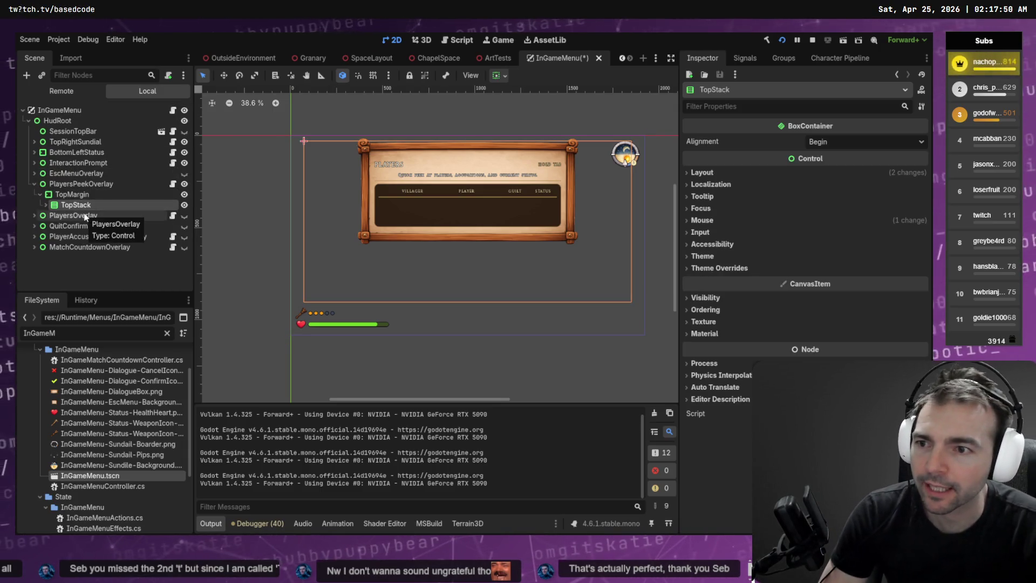
key("Right")
key("Down")
key("Down")
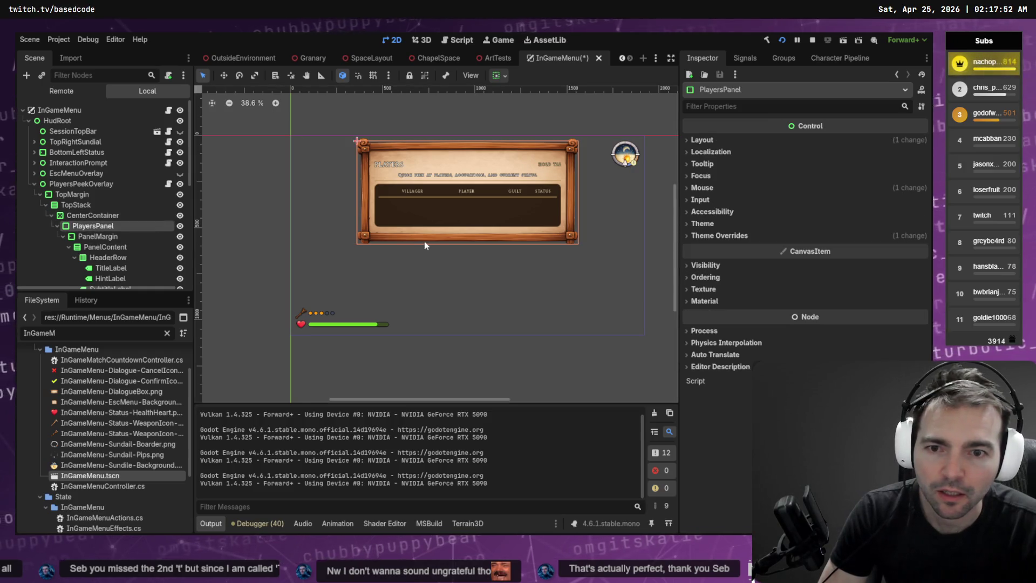
- Turn on Vertical Expand in CenterContainer's Container Sizing
left_click(122, 216)
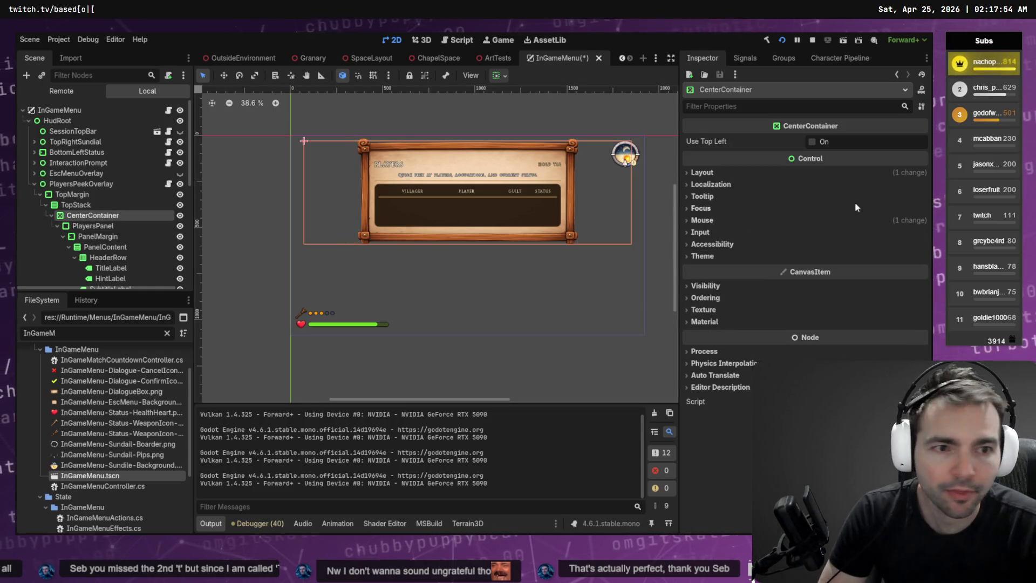
left_click(702, 173)
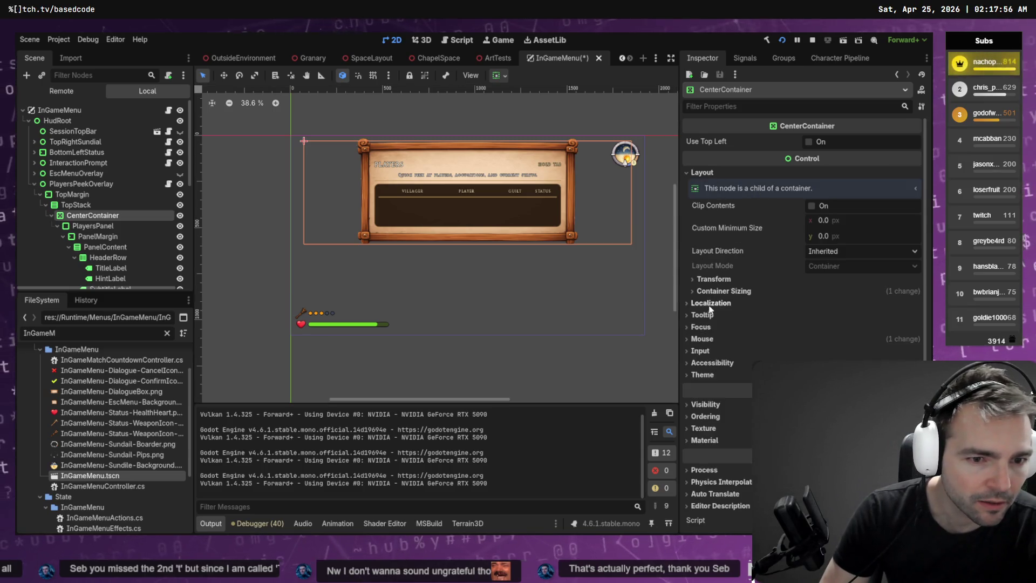
left_click(714, 280)
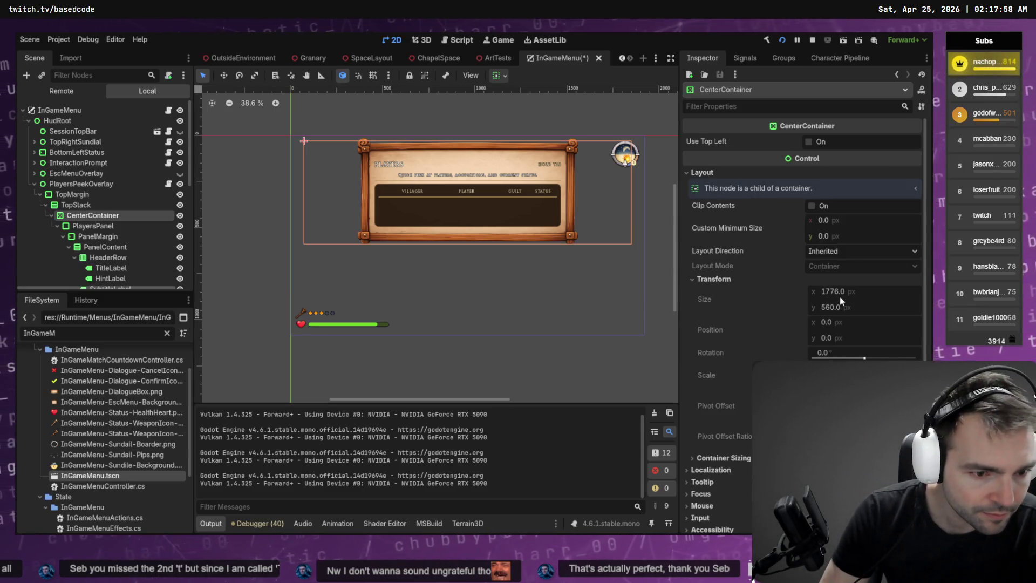
scroll(729, 459, "down", 5)
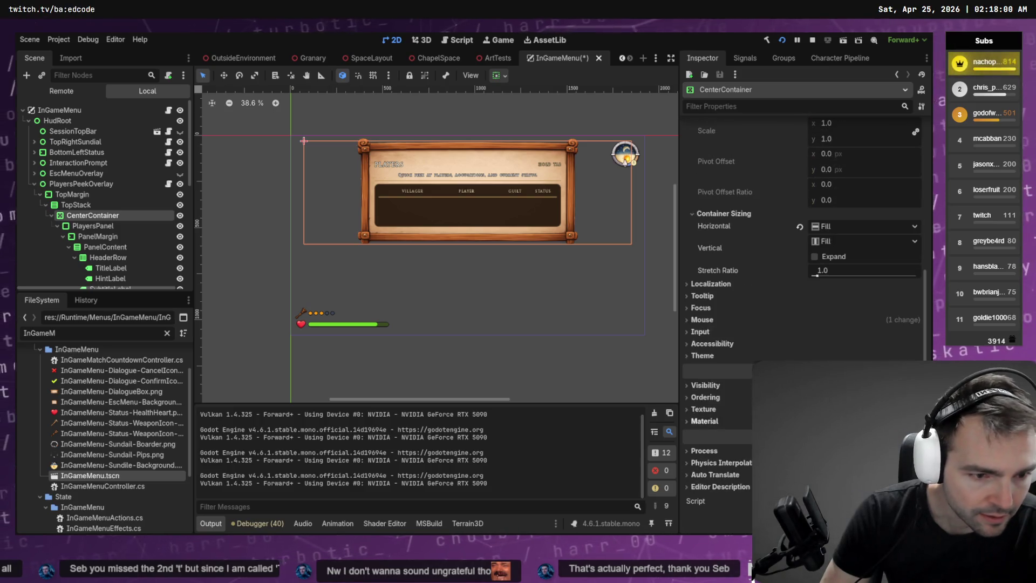
left_click(815, 257)
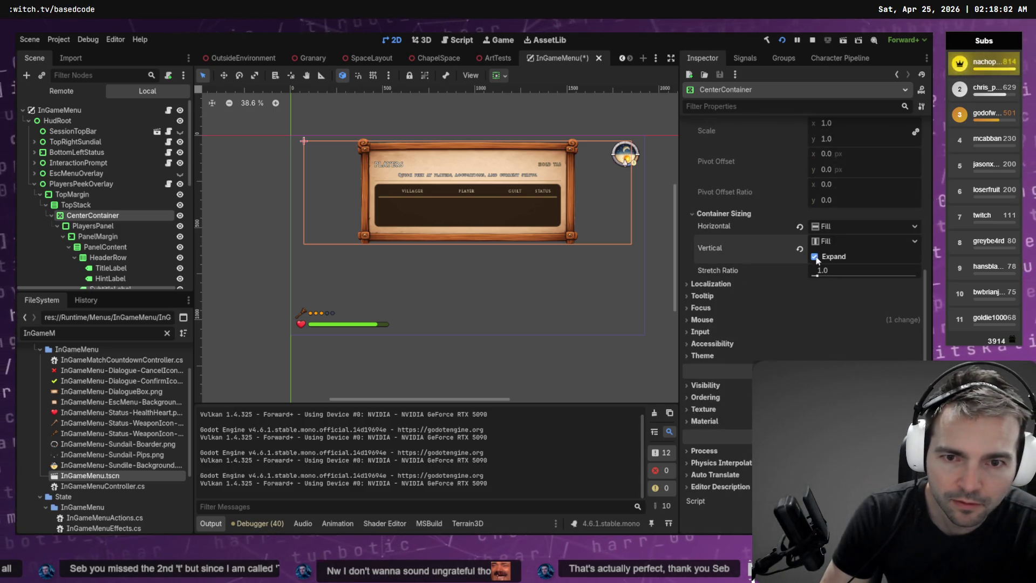
scroll(748, 252, "up", 5)
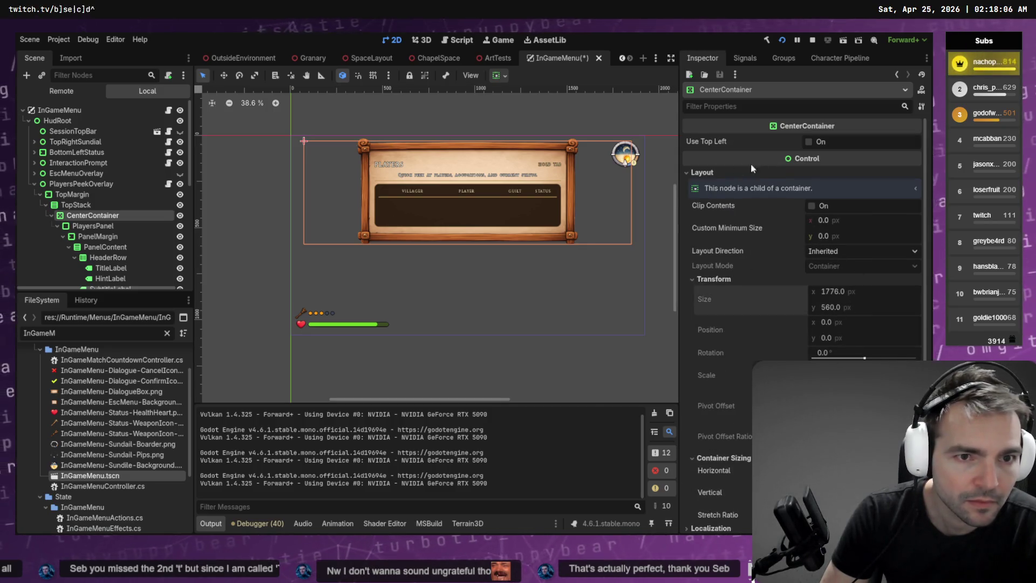
- Delete the BottomSpacer node from TopStack
left_click(79, 193)
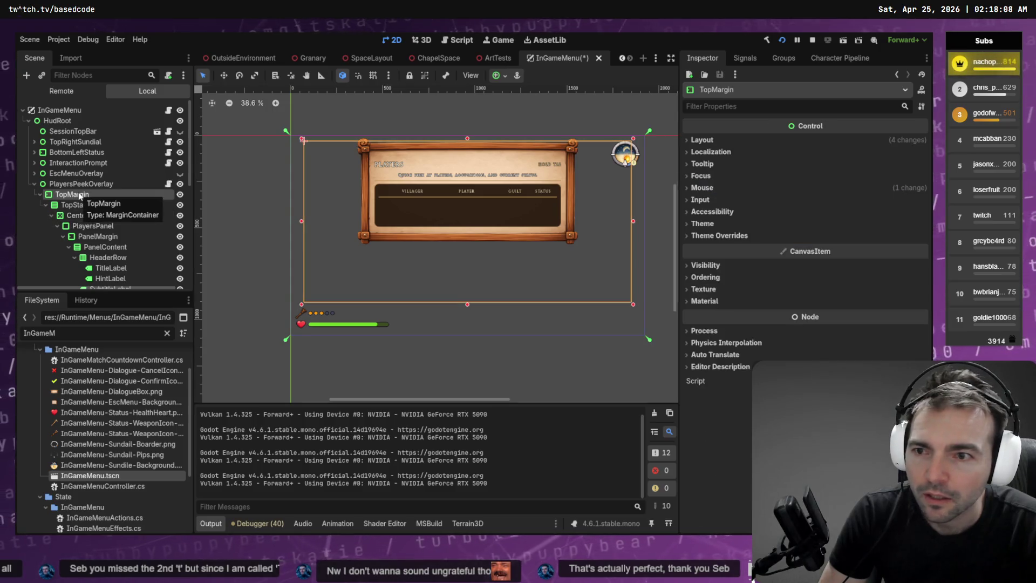
left_click(79, 205)
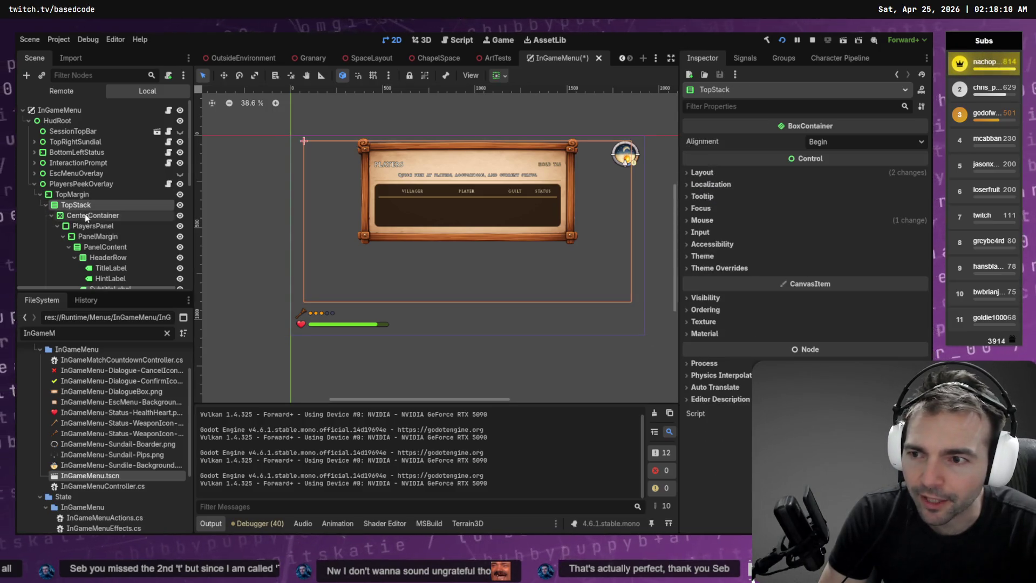
left_click(50, 216)
left_click(79, 227)
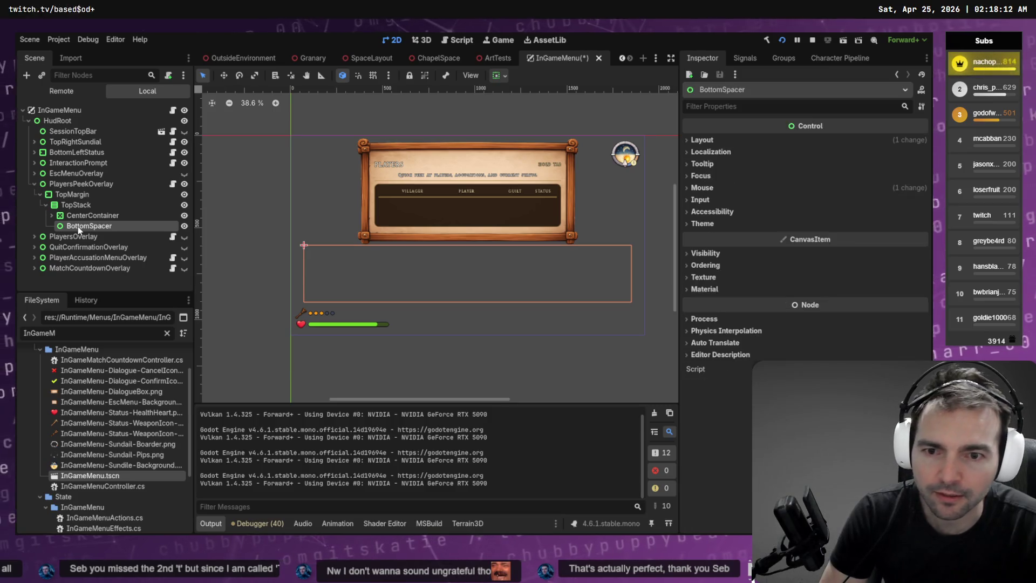
key("Delete")
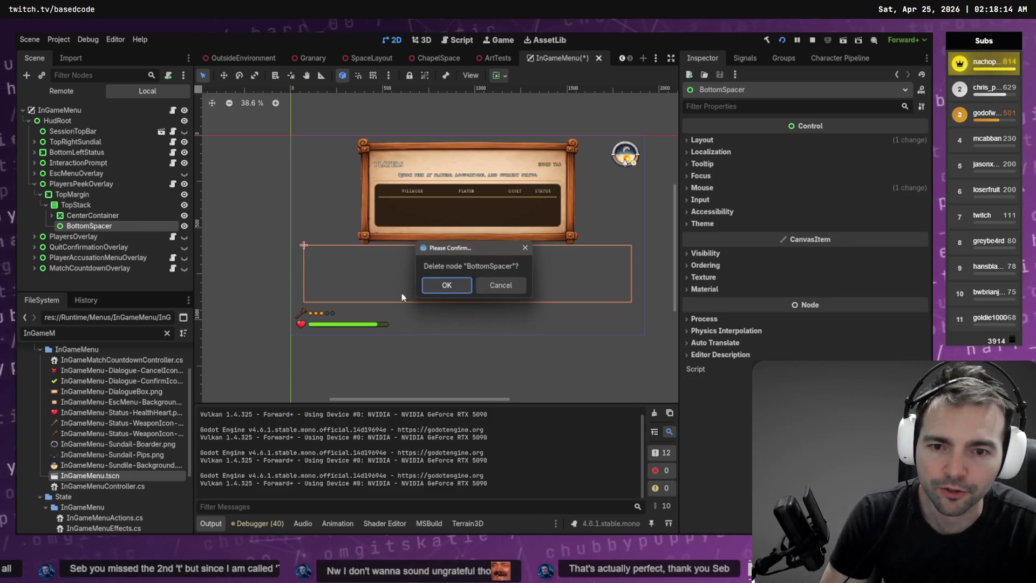
left_click(457, 290)
- Compare the TopStack, CenterContainer, PanelMargin and TopMargin nodes in the Inspector
left_click(92, 215)
left_click(82, 206)
left_click(90, 216)
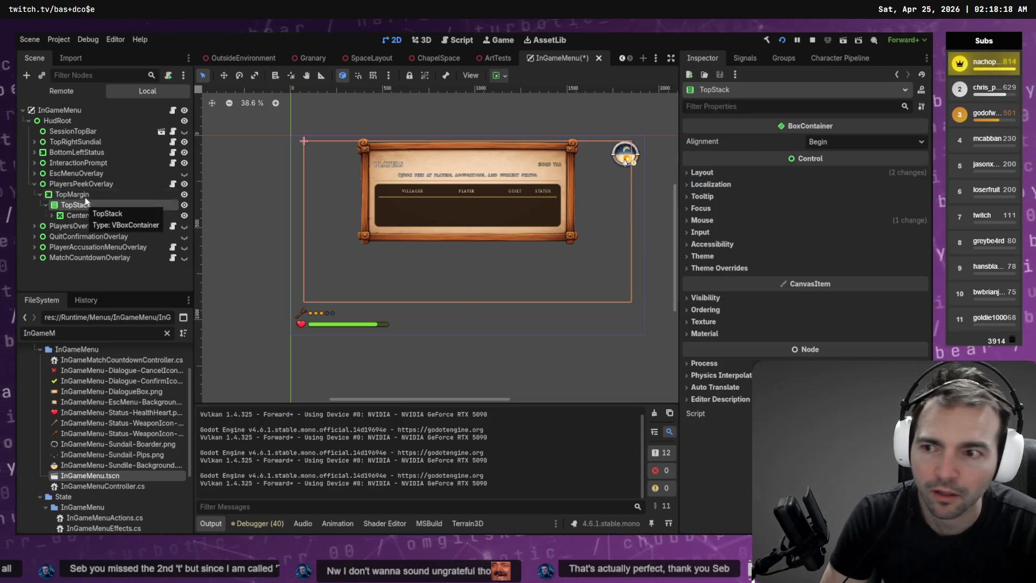
left_click(87, 205)
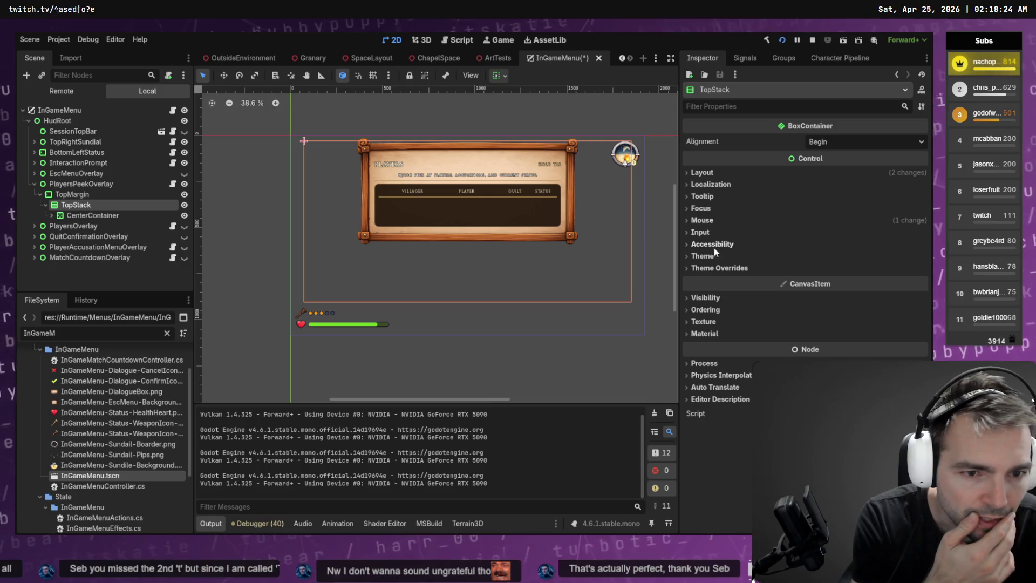
left_click(470, 231)
left_click(89, 215)
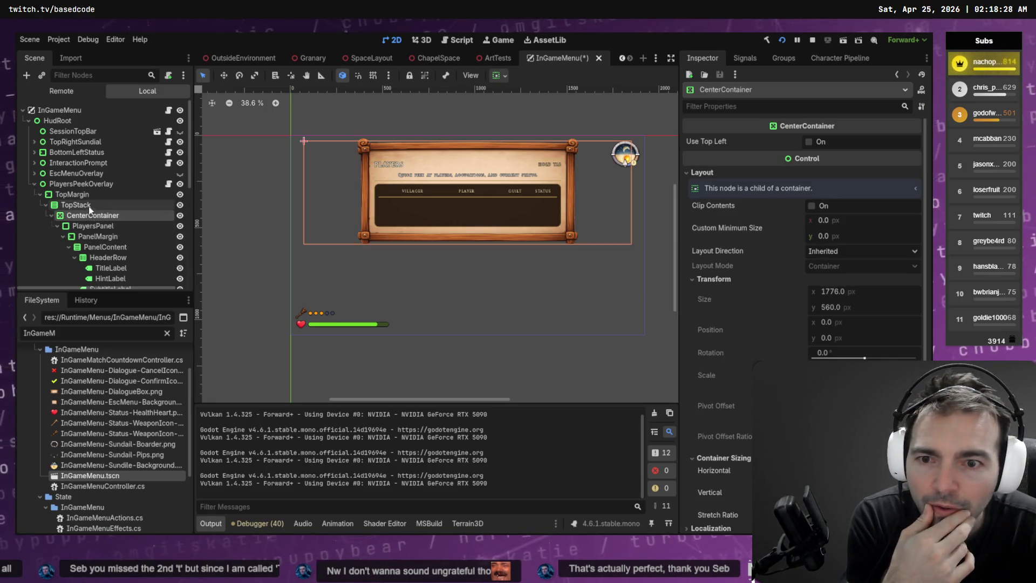
left_click(88, 205)
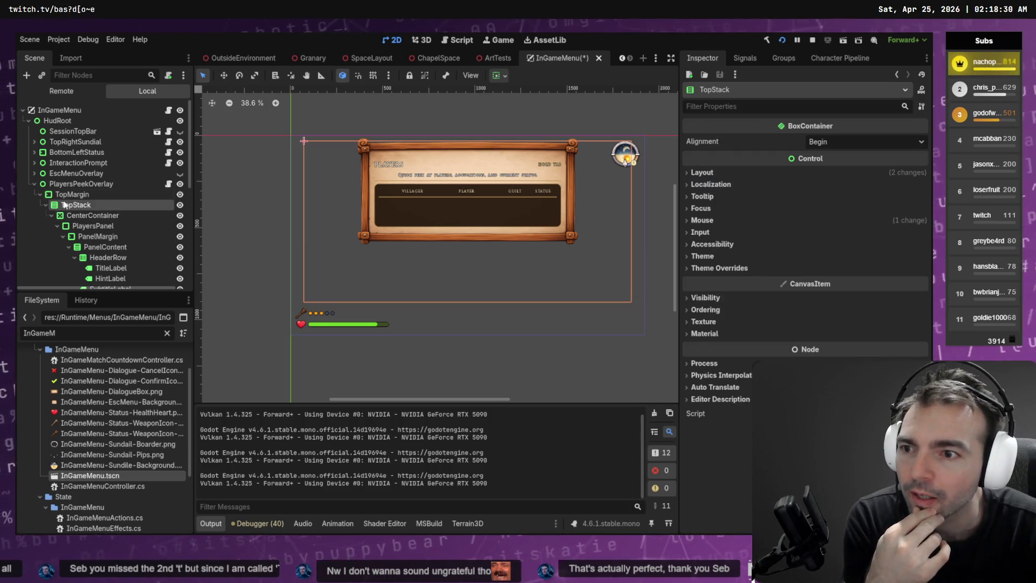
left_click(69, 196)
left_click(71, 207)
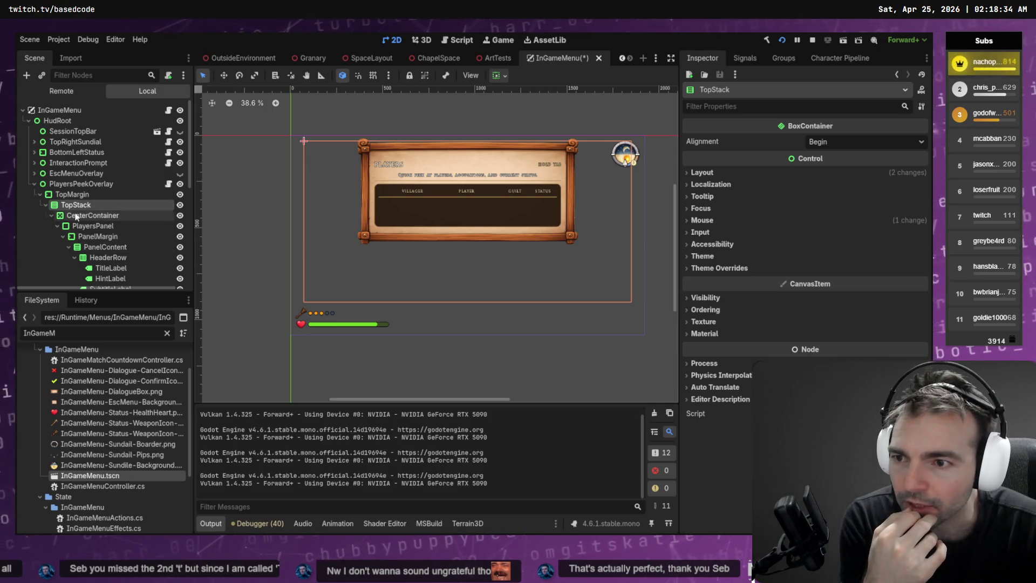
- Drag CenterContainer out of TopStack so it sits directly under TopMargin
left_click(76, 215)
left_click(52, 216)
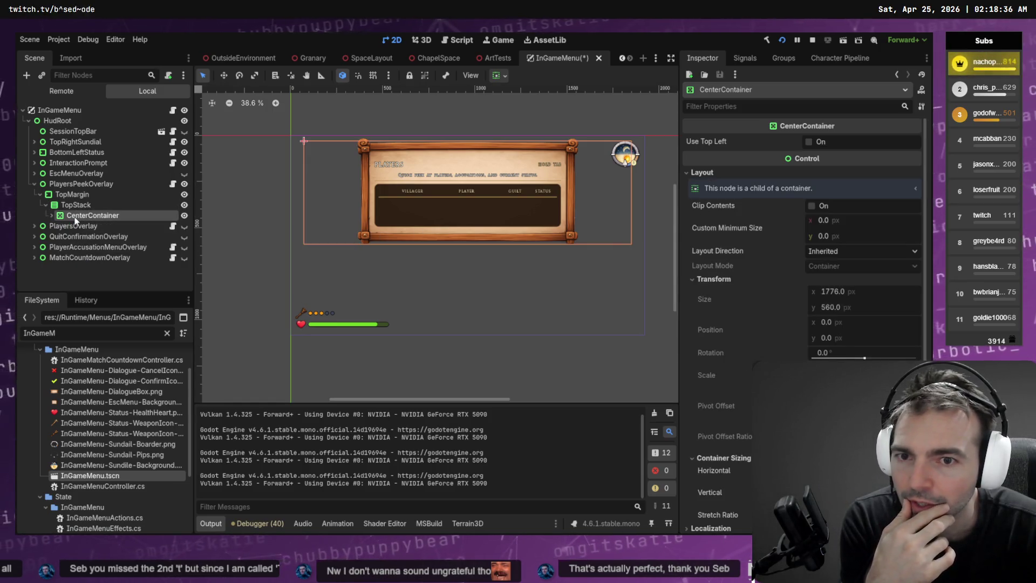
double_click(79, 217)
key("Escape")
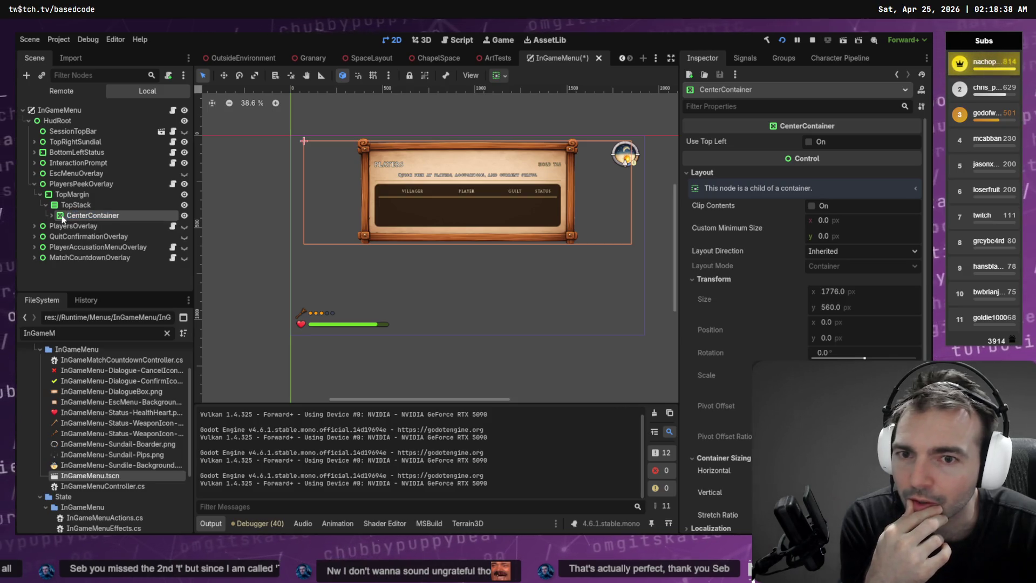
left_click_drag(61, 218, 80, 203)
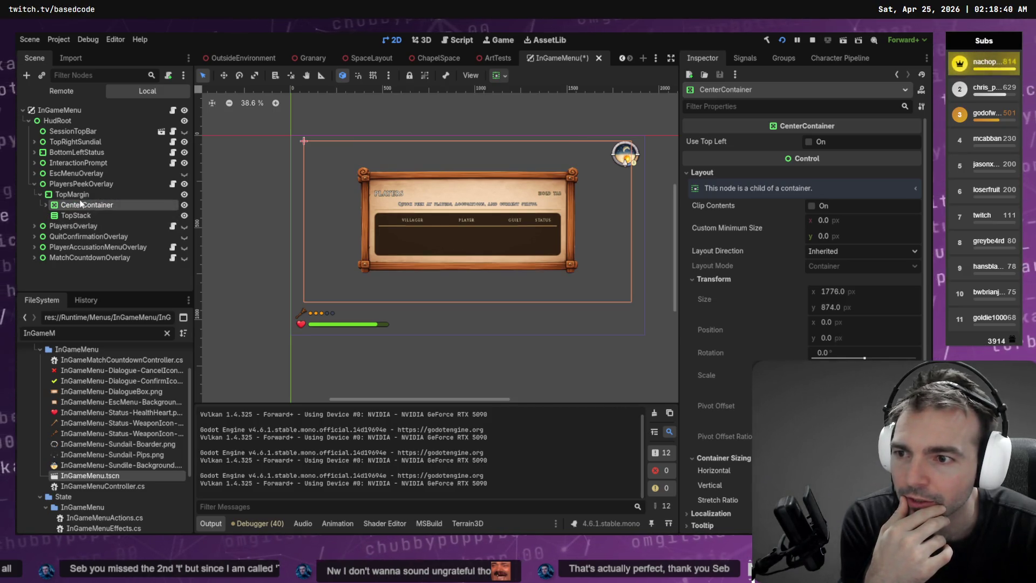
left_click(72, 194)
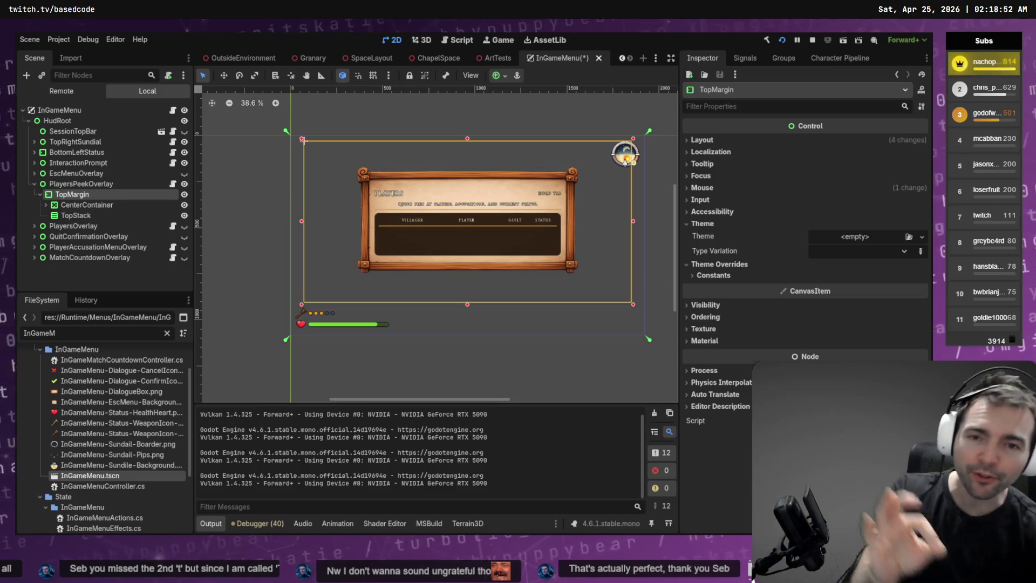
left_click(98, 186)
left_click(707, 203)
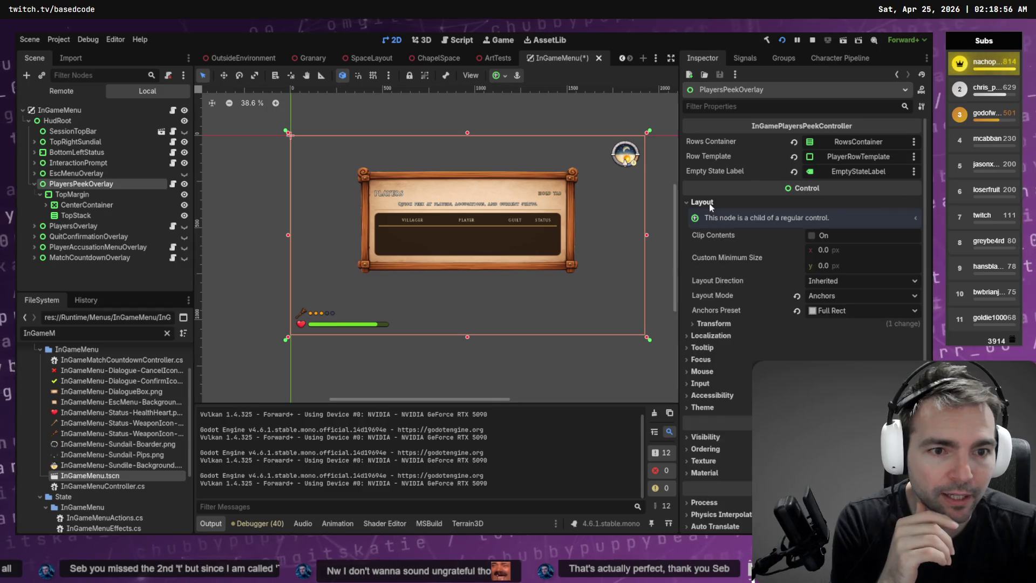
left_click(715, 323)
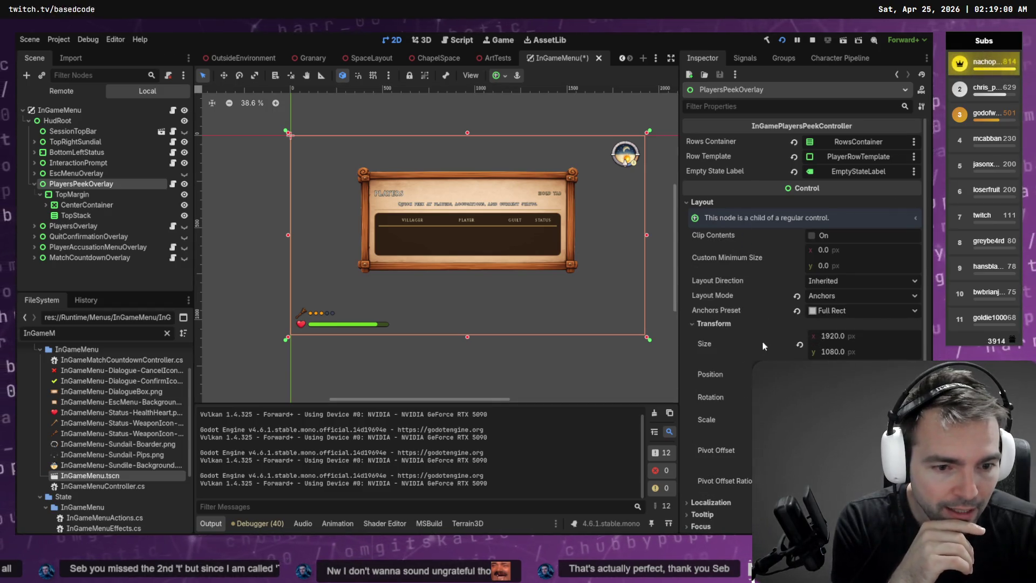
scroll(756, 343, "down", 5)
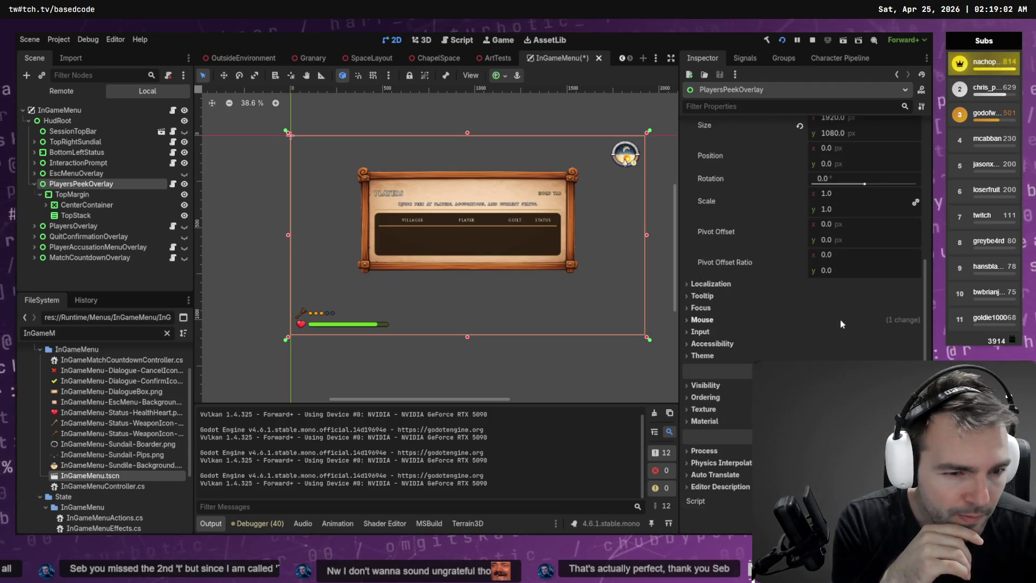
left_click(901, 331)
left_click(898, 321)
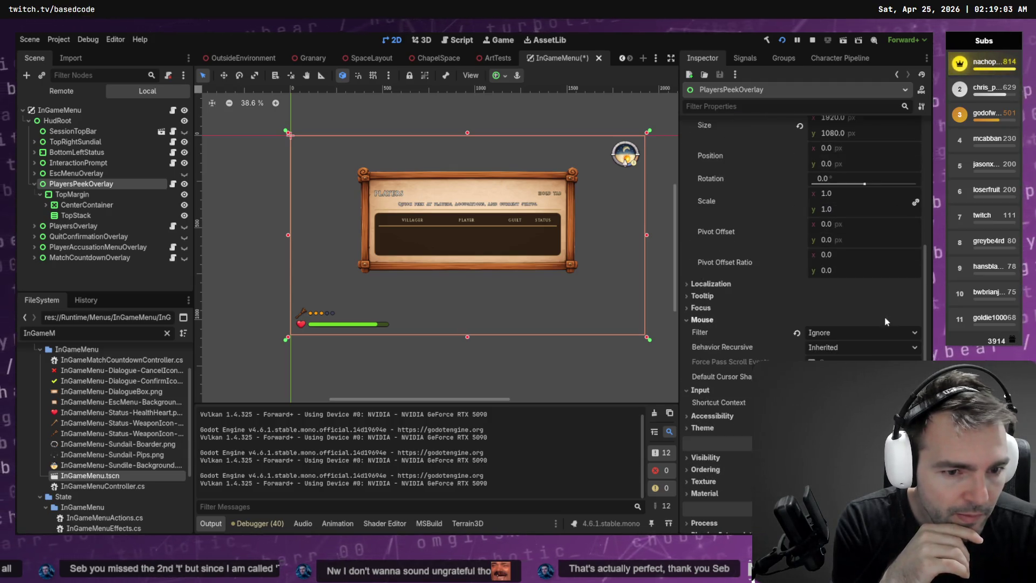
left_click(711, 388)
left_click(702, 319)
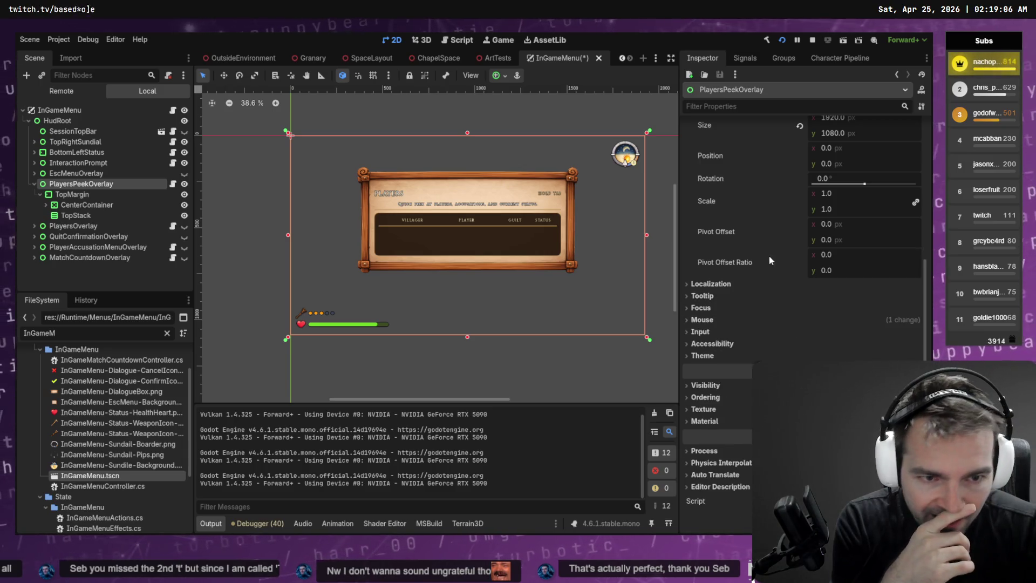
scroll(768, 255, "up", 2)
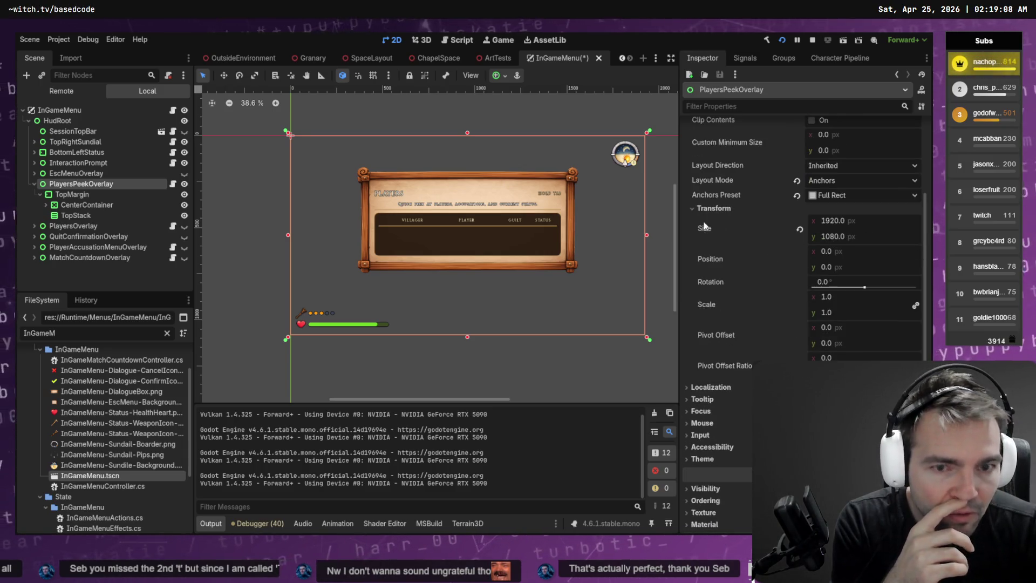
left_click(316, 245)
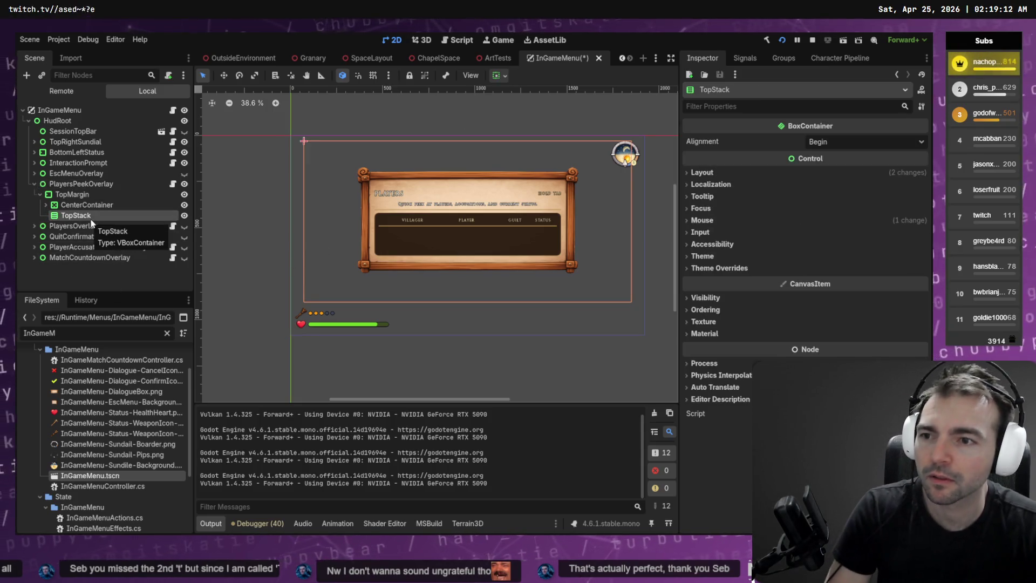
key("Delete")
key("Return")
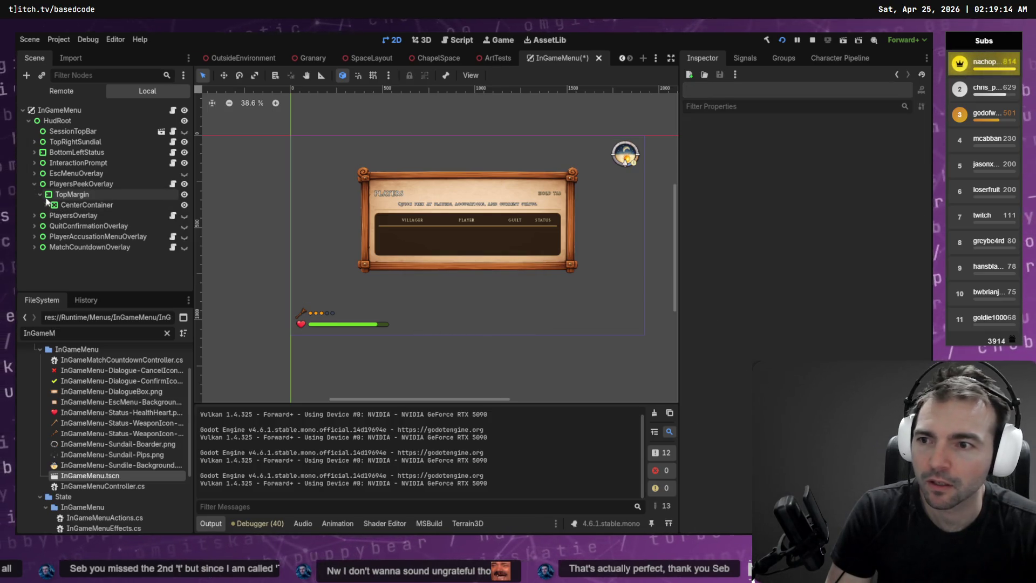
left_click(46, 204)
left_click(46, 205)
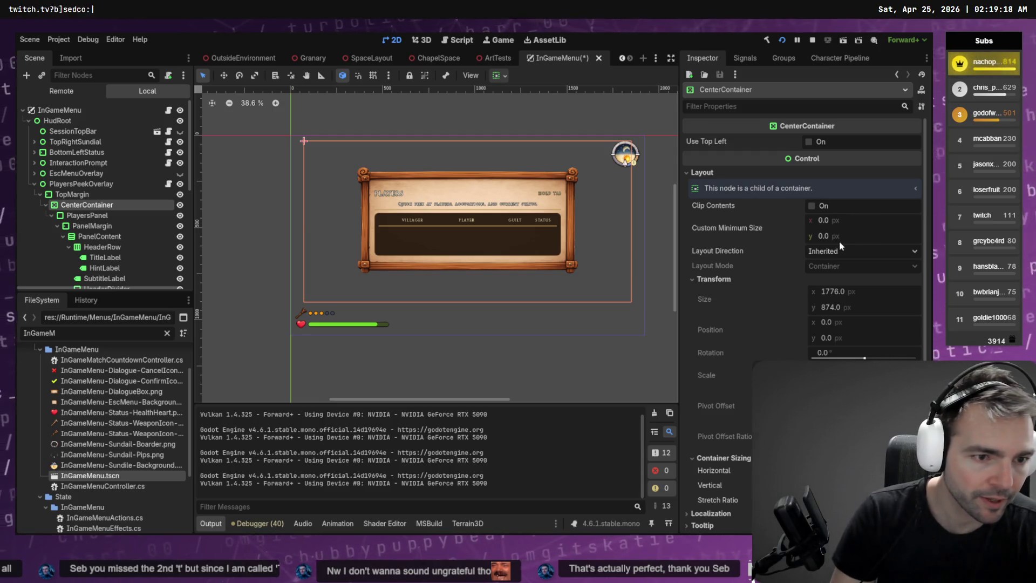
scroll(840, 241, "down", 5)
left_click(454, 270)
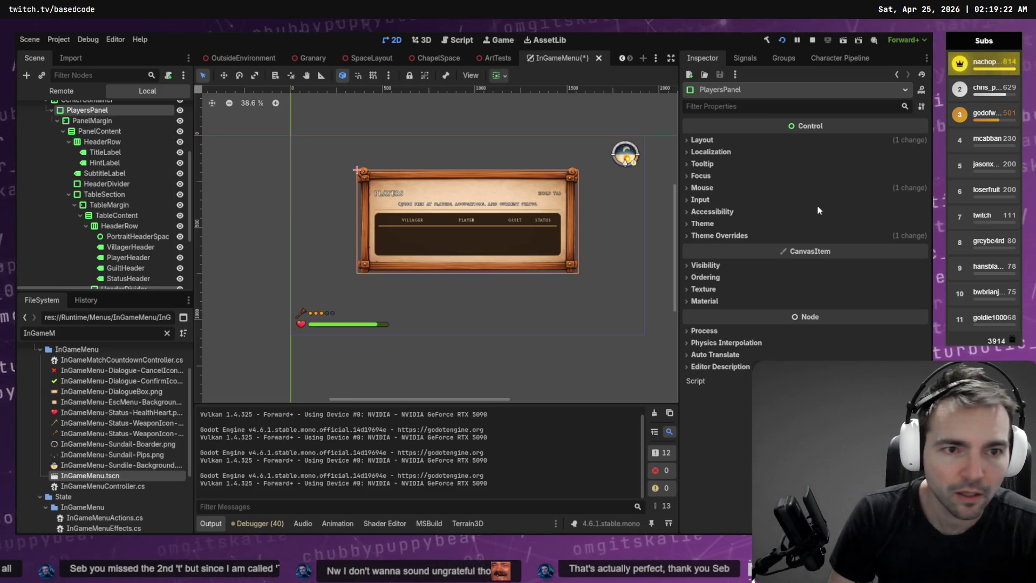
left_click(718, 141)
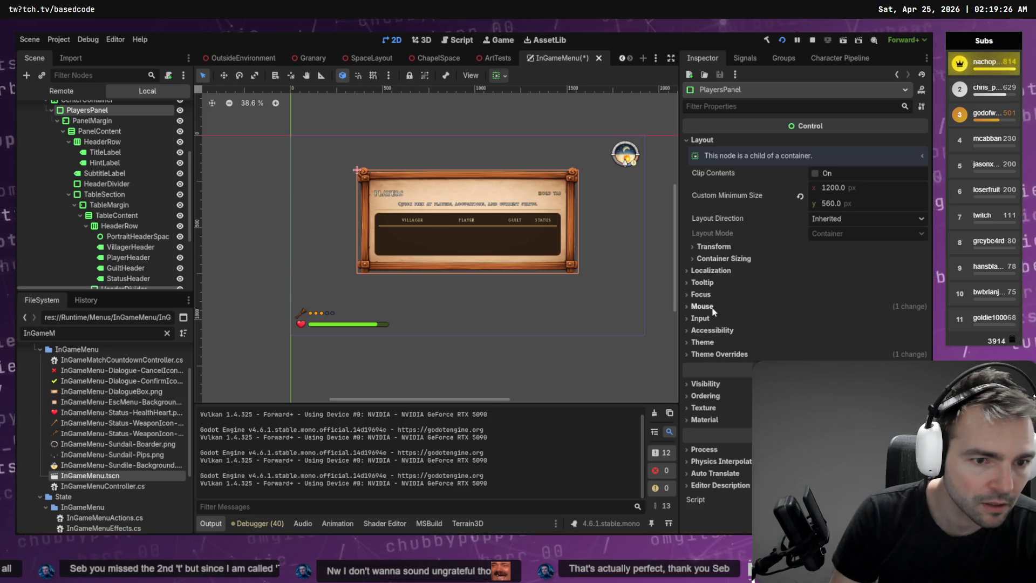
left_click(724, 357)
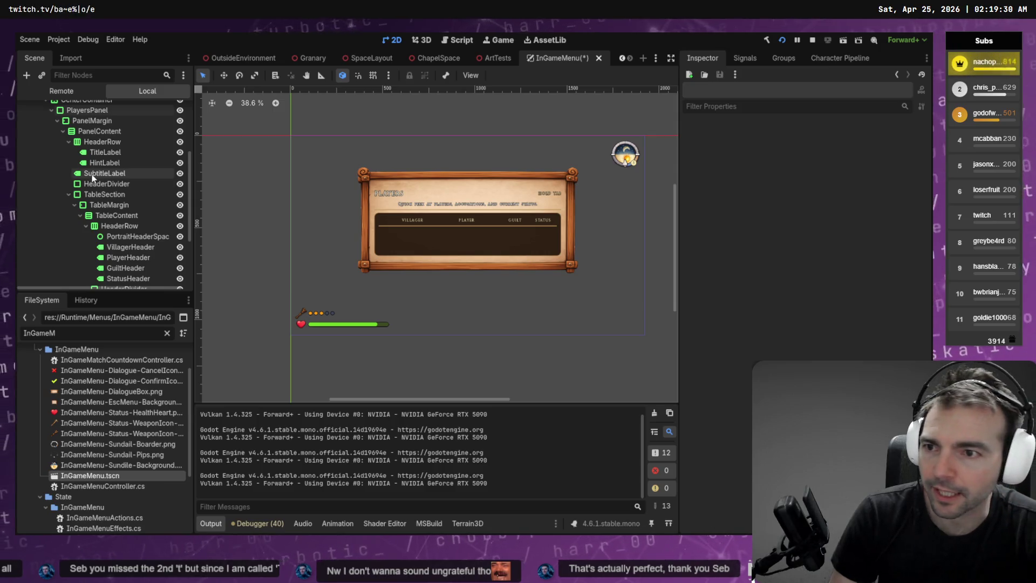
left_click(88, 111)
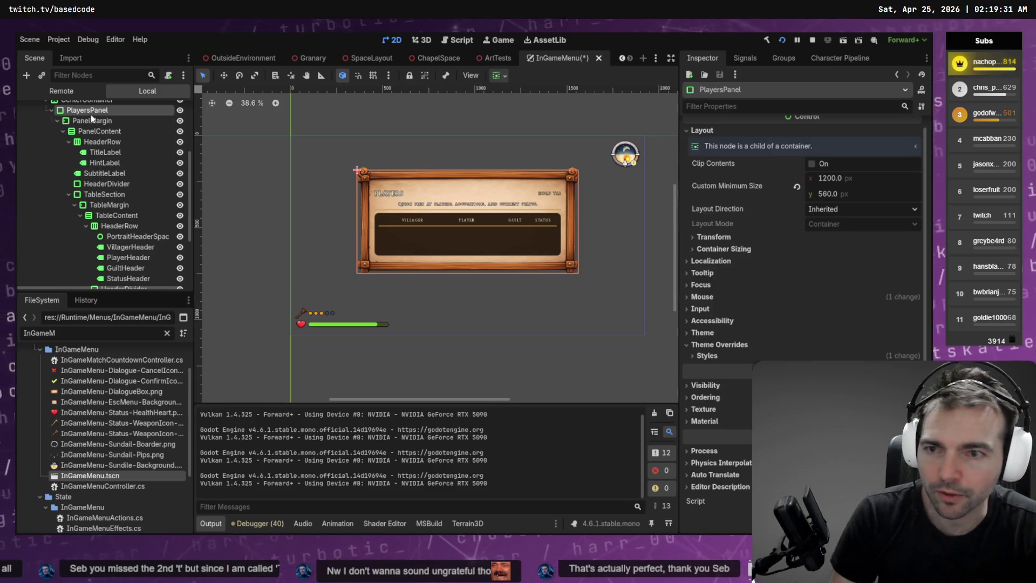
left_click(722, 355)
left_click(863, 378)
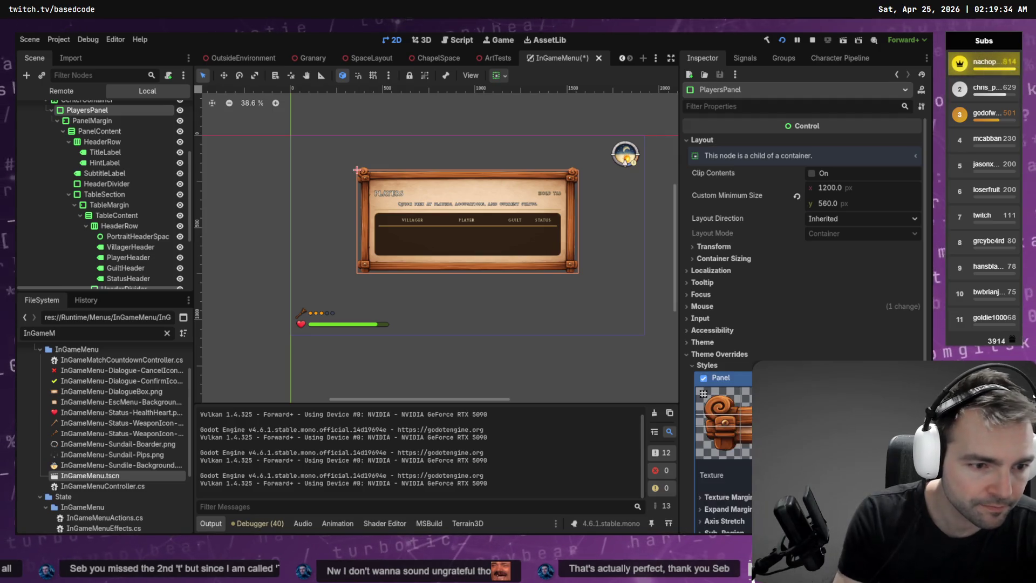
scroll(804, 243, "down", 5)
scroll(859, 267, "up", 4)
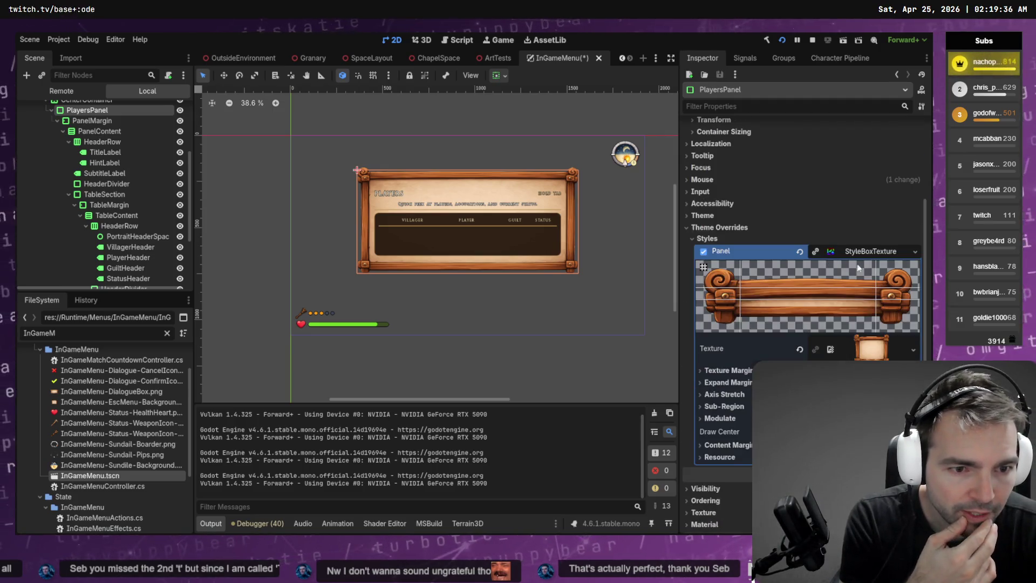
left_click(870, 249)
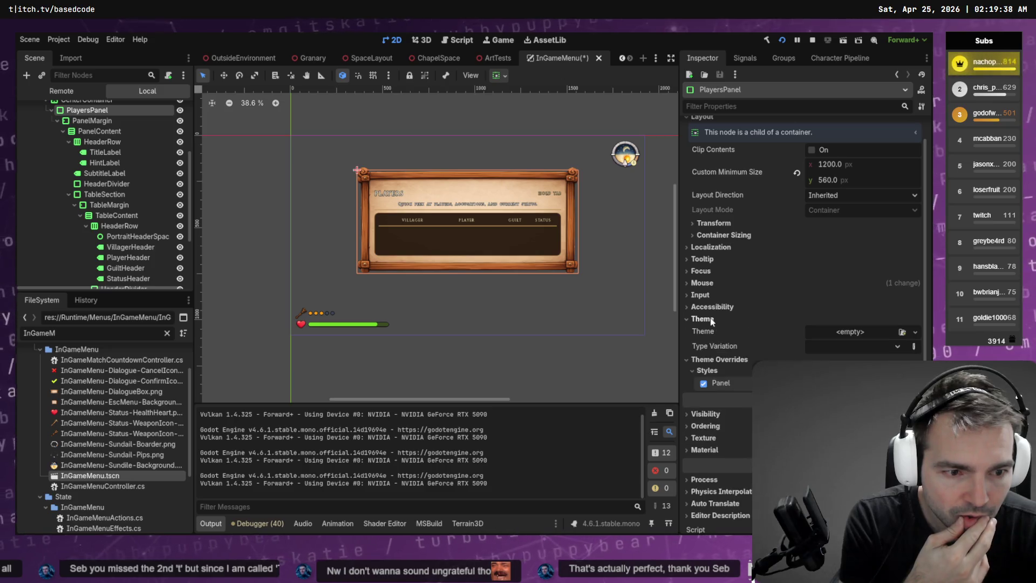
left_click(705, 283)
left_click(703, 284)
left_click(703, 271)
left_click(702, 270)
left_click(707, 247)
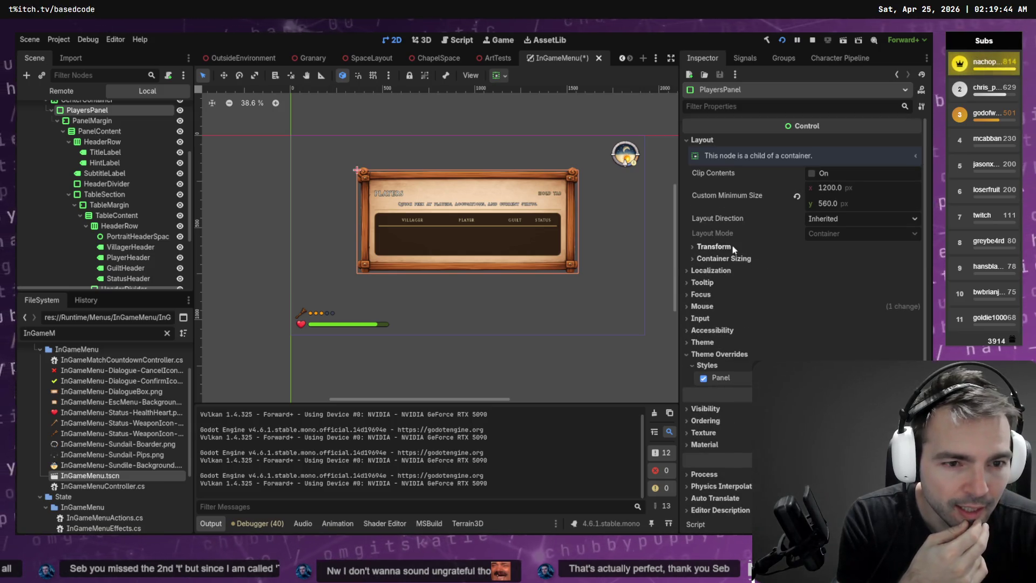
left_click(734, 247)
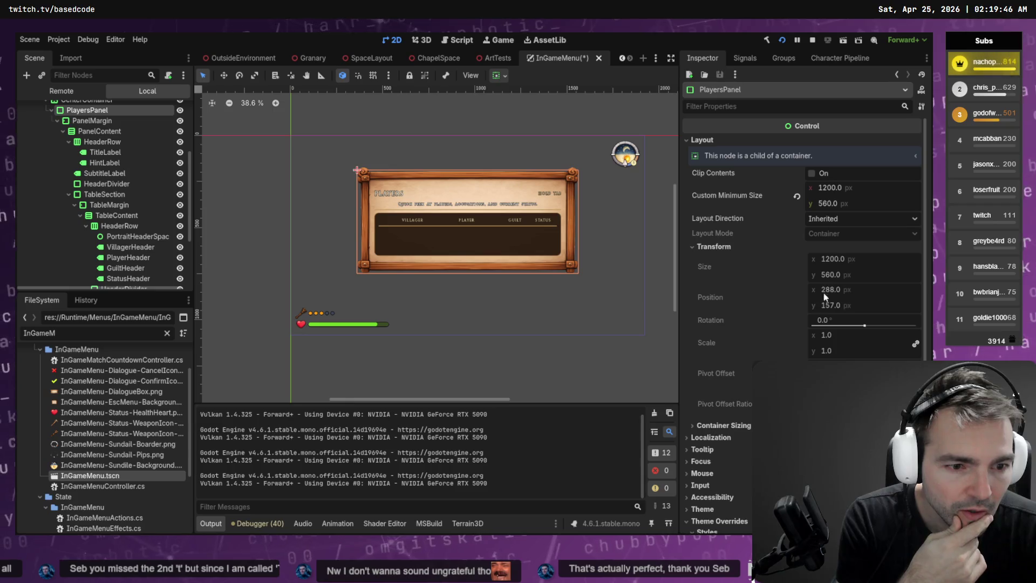
left_click(464, 257)
left_click(497, 272)
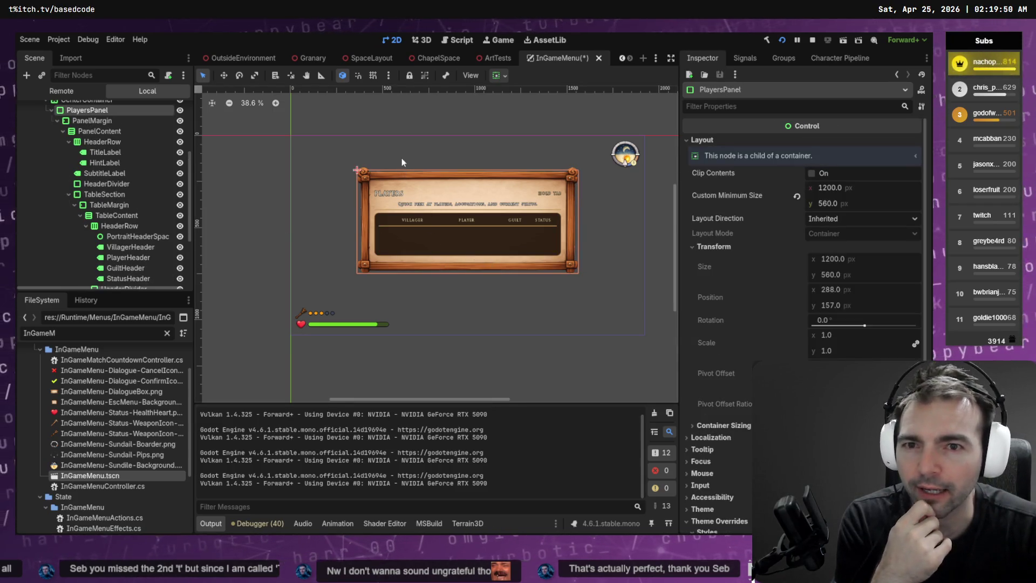
scroll(718, 304, "down", 5)
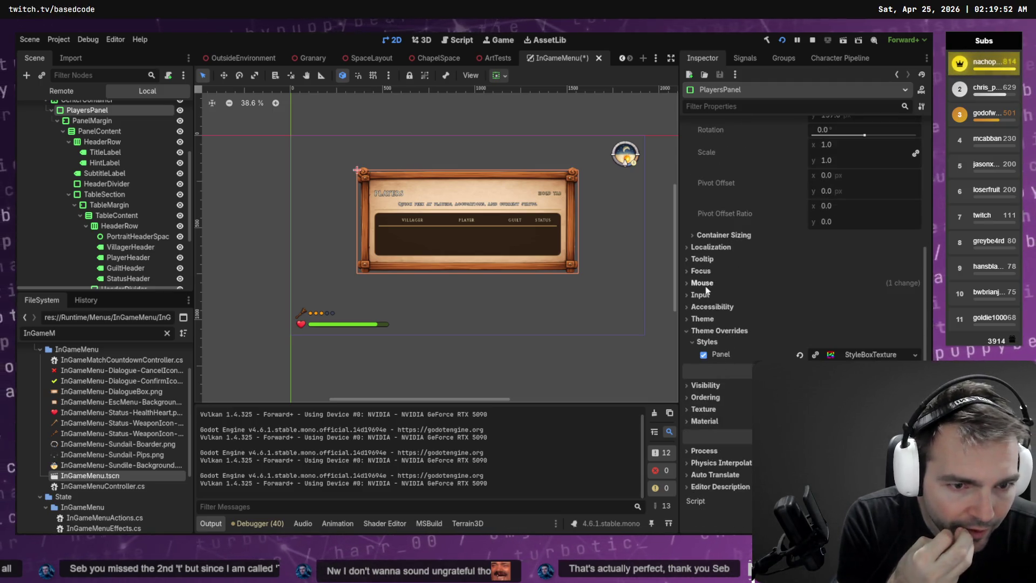
scroll(500, 205, "up", 1)
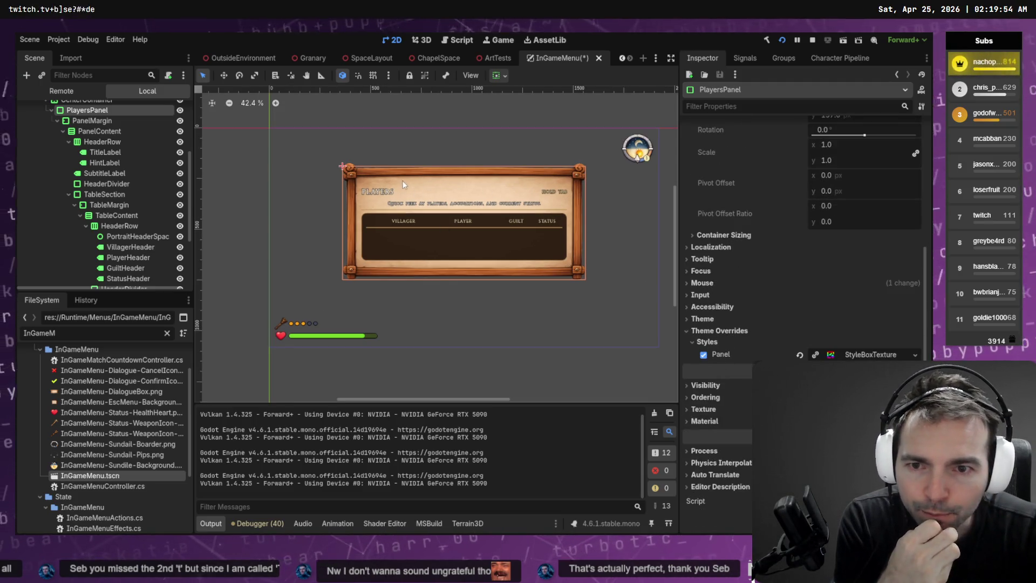
left_click_drag(399, 163, 391, 169)
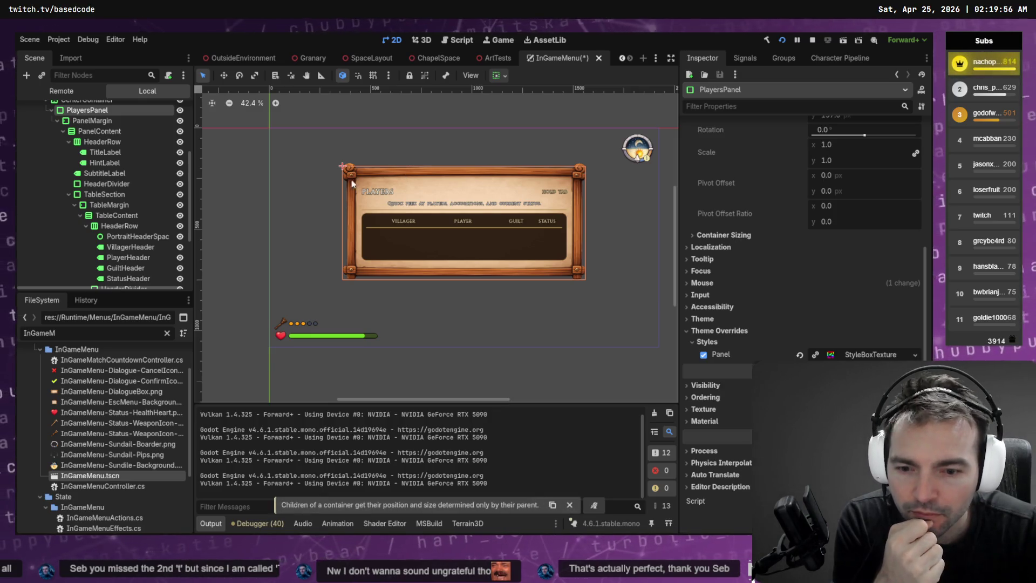
scroll(103, 162, "up", 2)
left_click(87, 144)
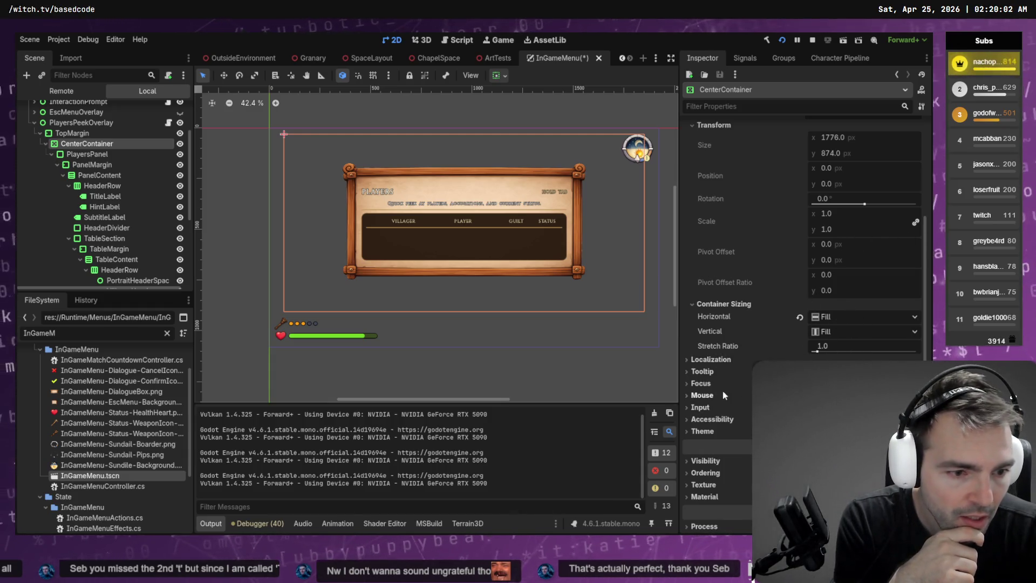
- Drag CenterContainer above TopMargin under PlayersPeekOverlay, then delete TopMargin
scroll(755, 261, "up", 5)
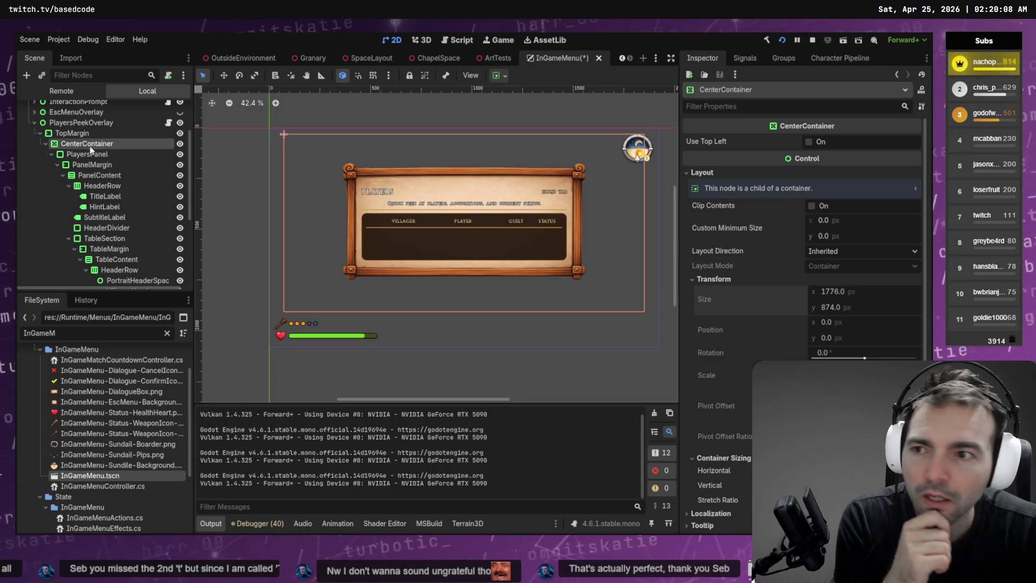
key("Up")
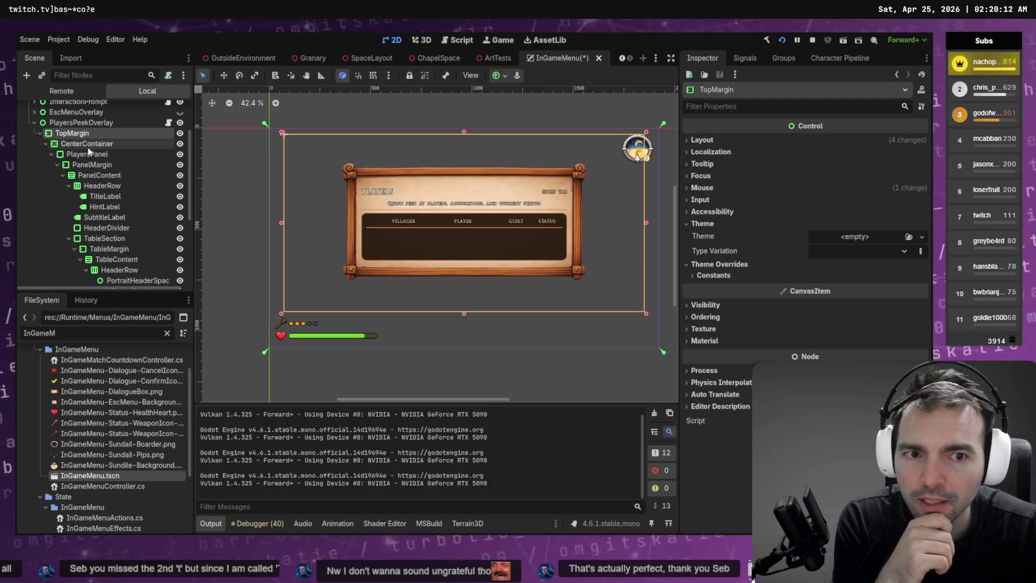
left_click(63, 146)
left_click(46, 143)
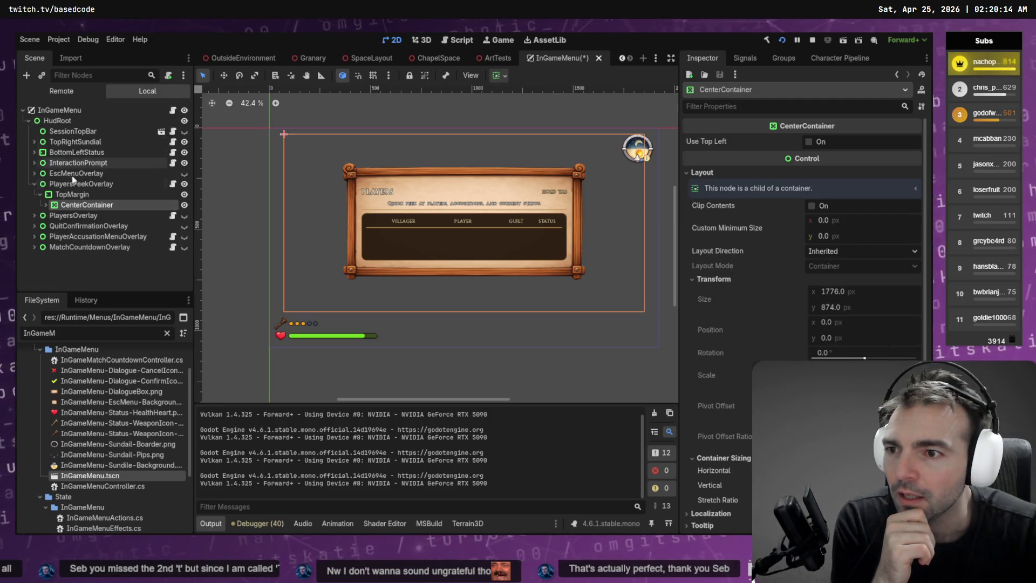
left_click_drag(76, 205, 85, 192)
left_click(72, 204)
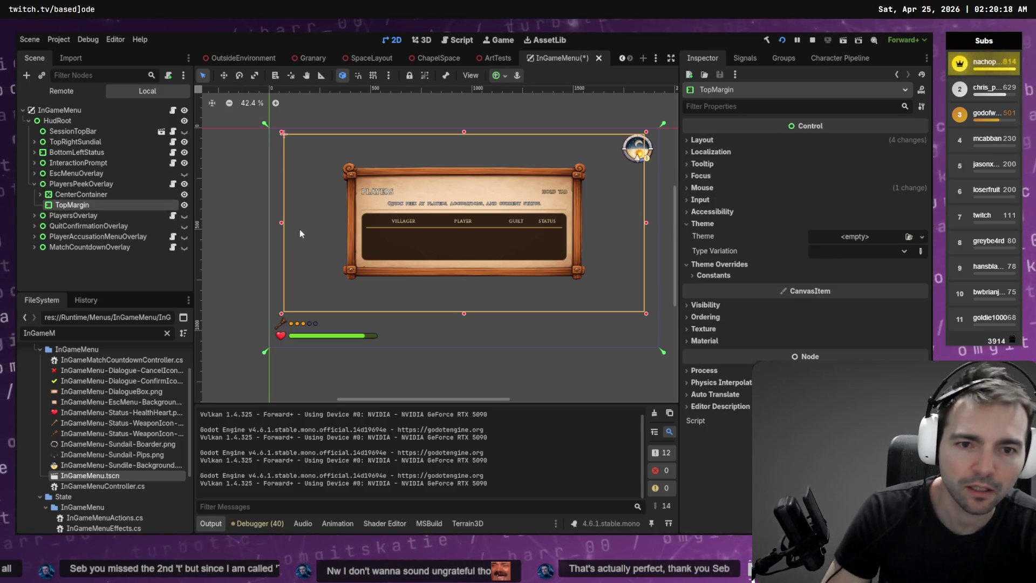
key("Delete")
key("Return")
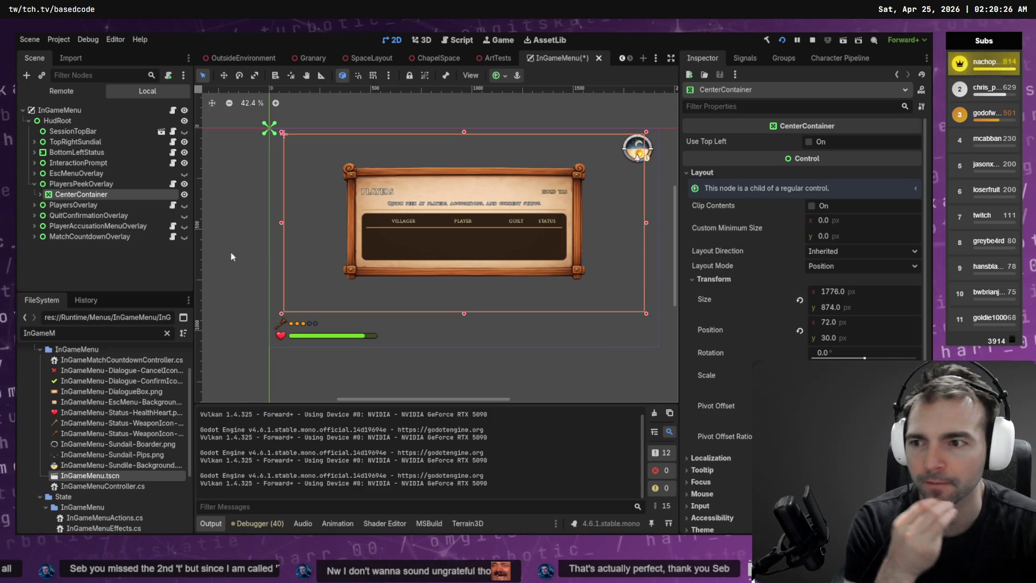
- Add a VBoxContainer (Container > BoxContainer) as a child of PlayersPeekOverlay
right_click(70, 186)
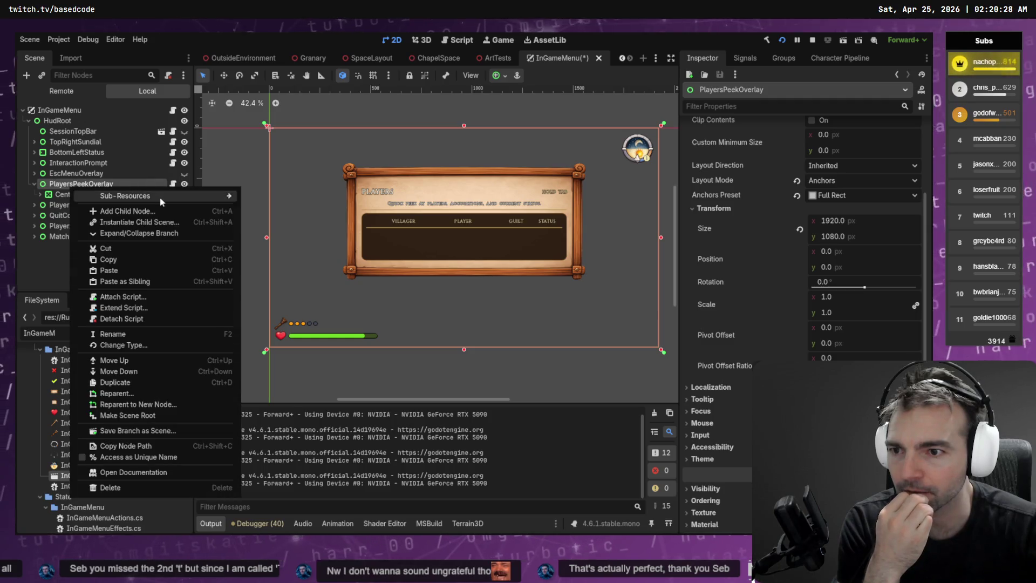
left_click(156, 212)
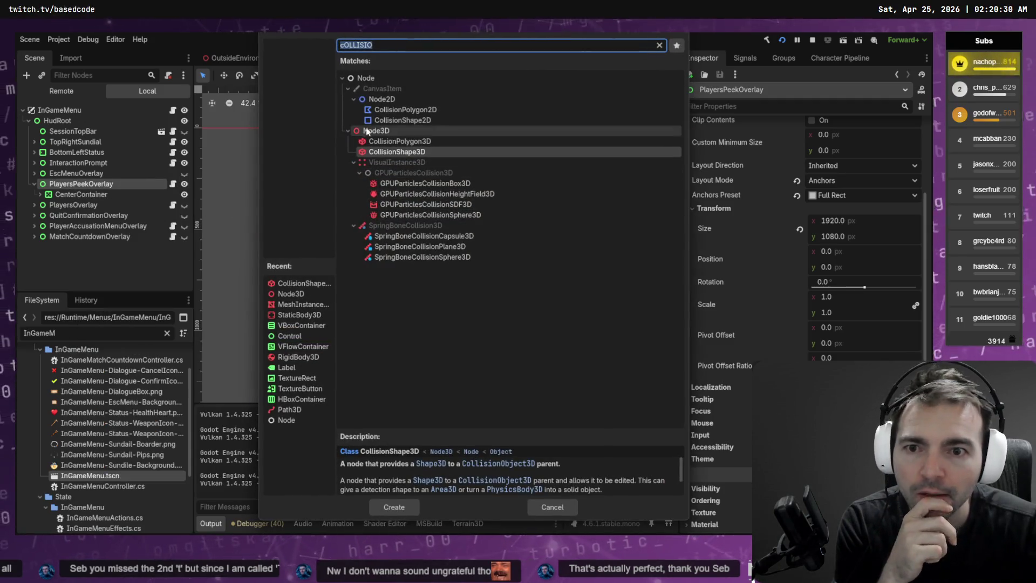
key("BackSpace")
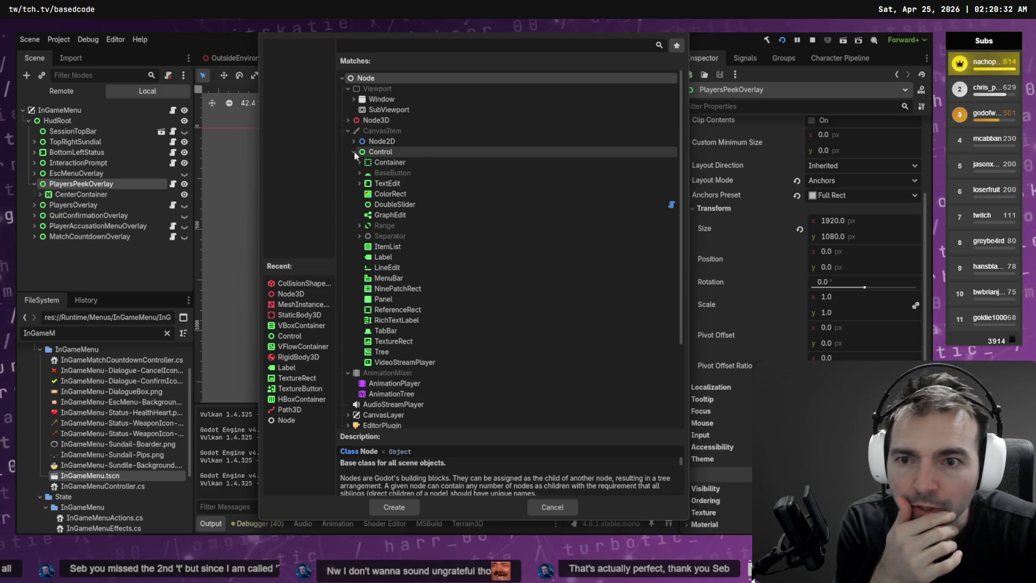
left_click(359, 163)
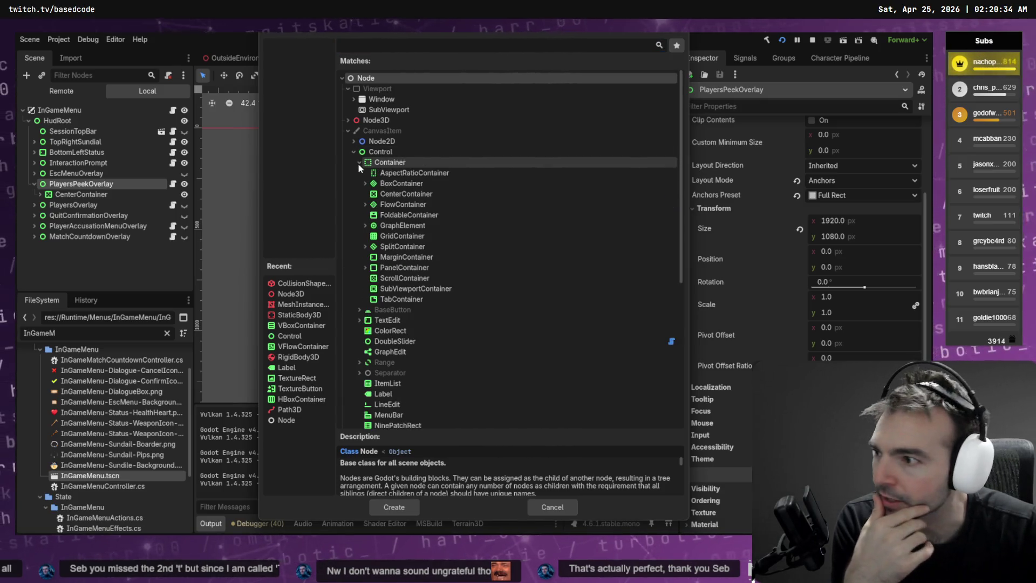
left_click(366, 184)
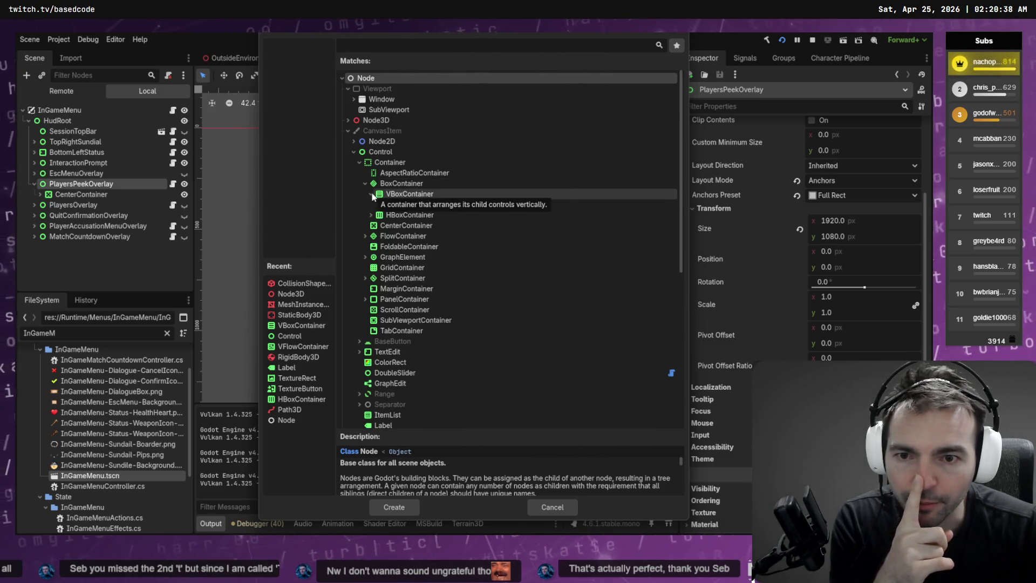
double_click(400, 195)
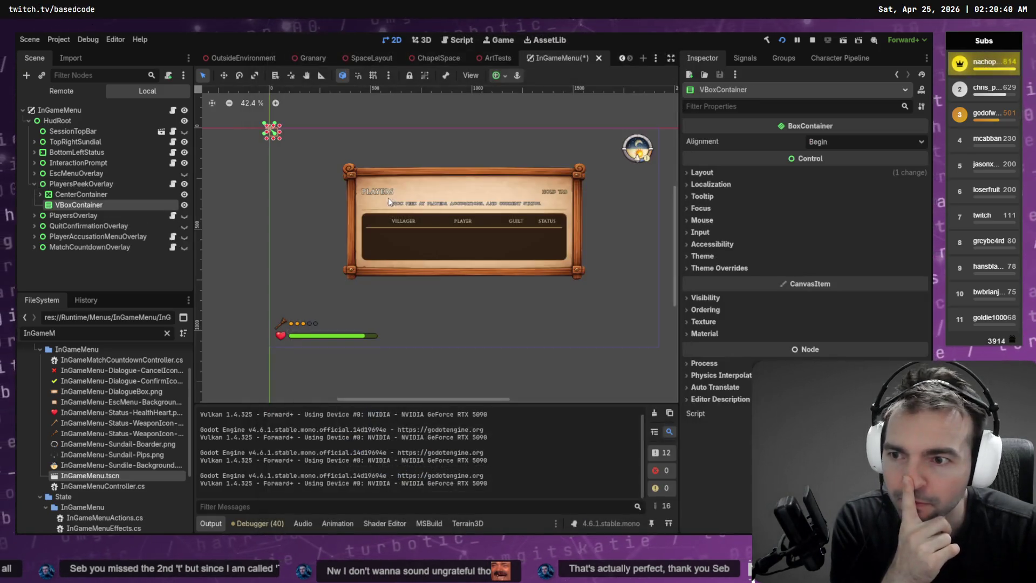
left_click_drag(89, 198, 89, 203)
left_click(79, 194)
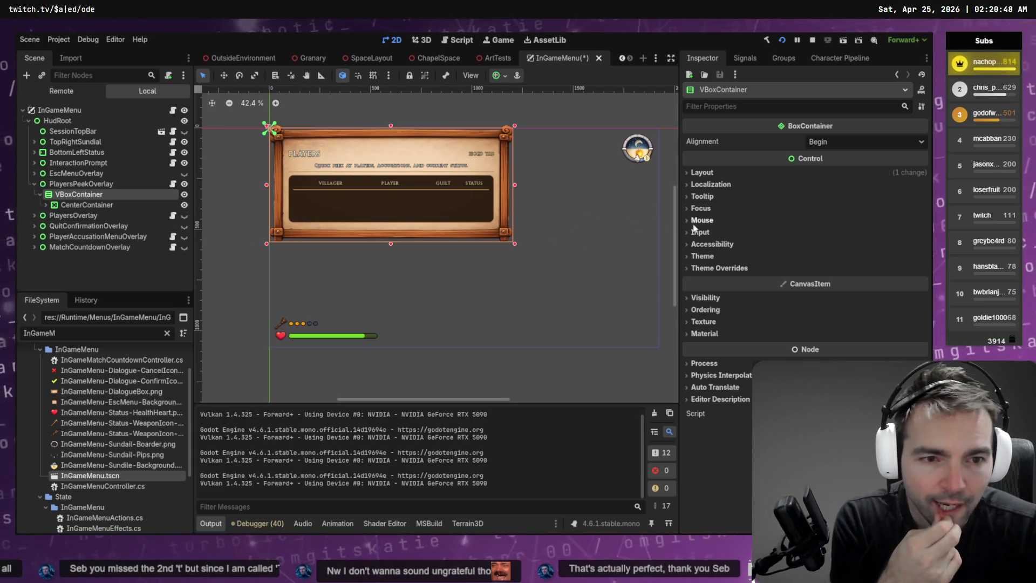
left_click(87, 185)
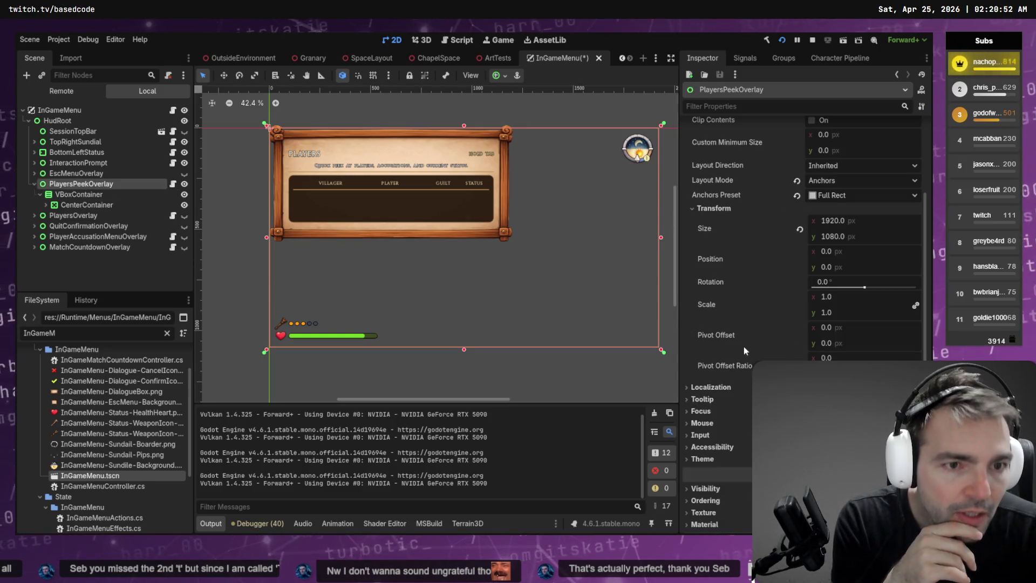
scroll(727, 227, "up", 2)
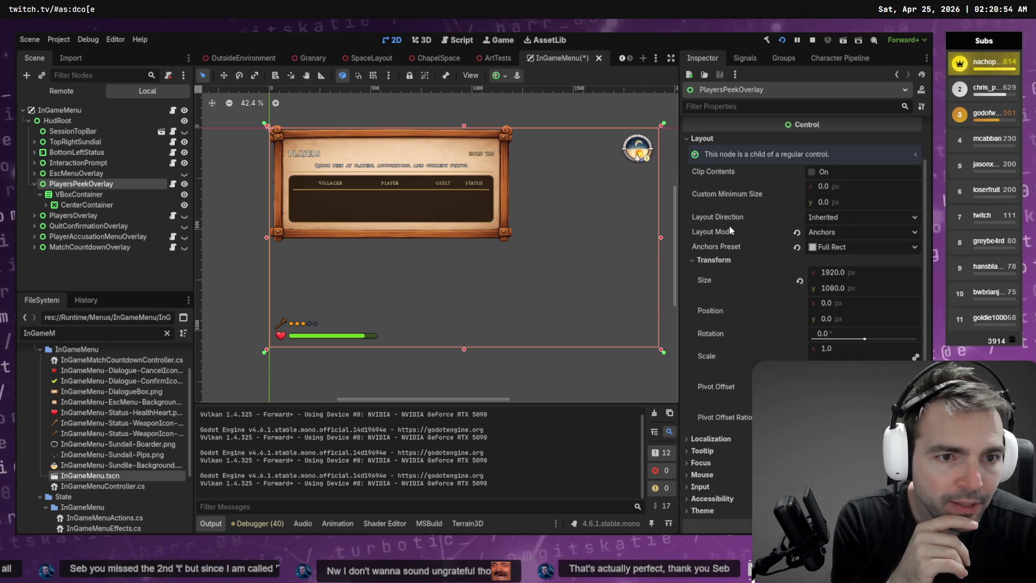
left_click(105, 197)
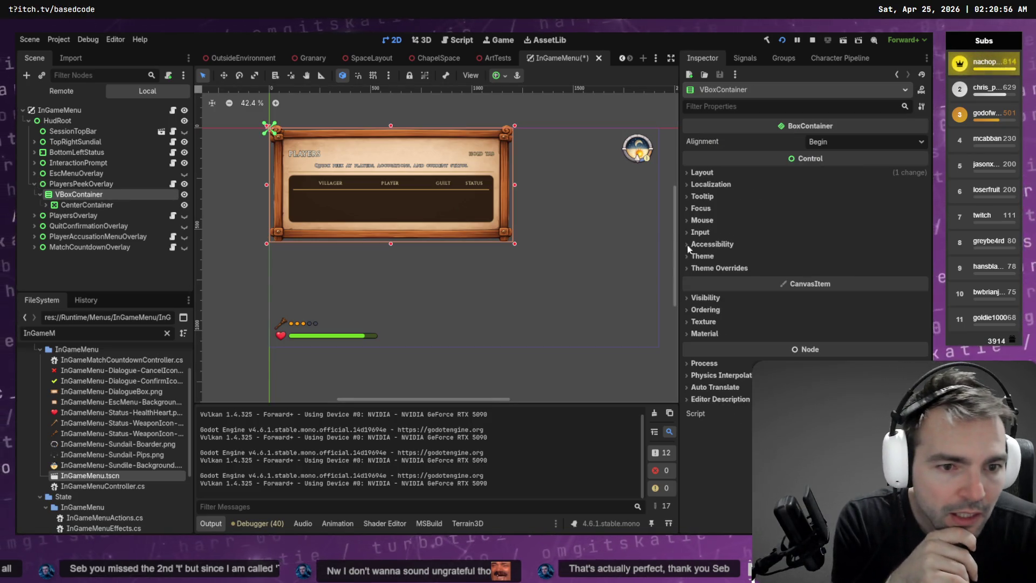
left_click(703, 256)
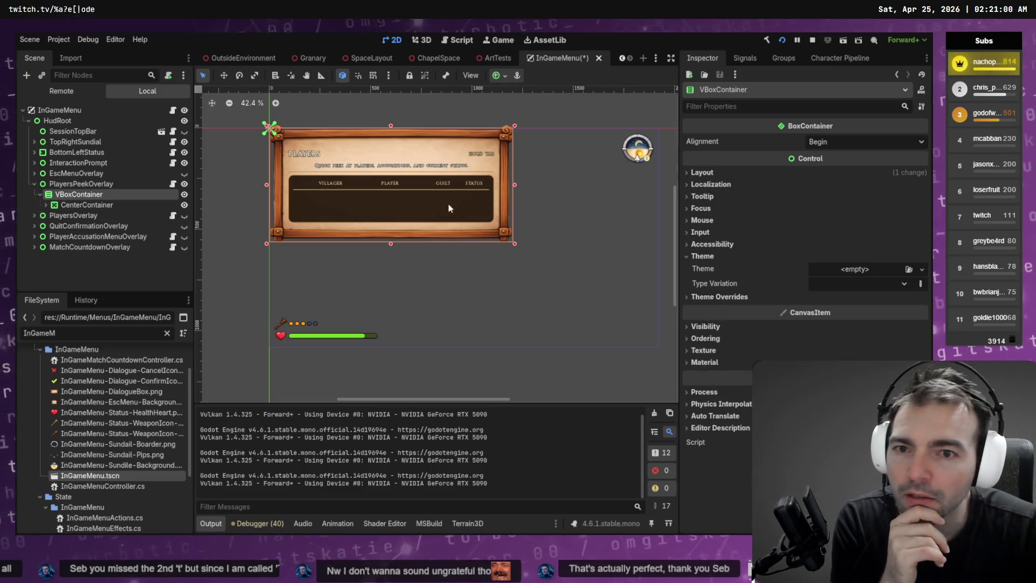
left_click_drag(514, 186, 661, 187)
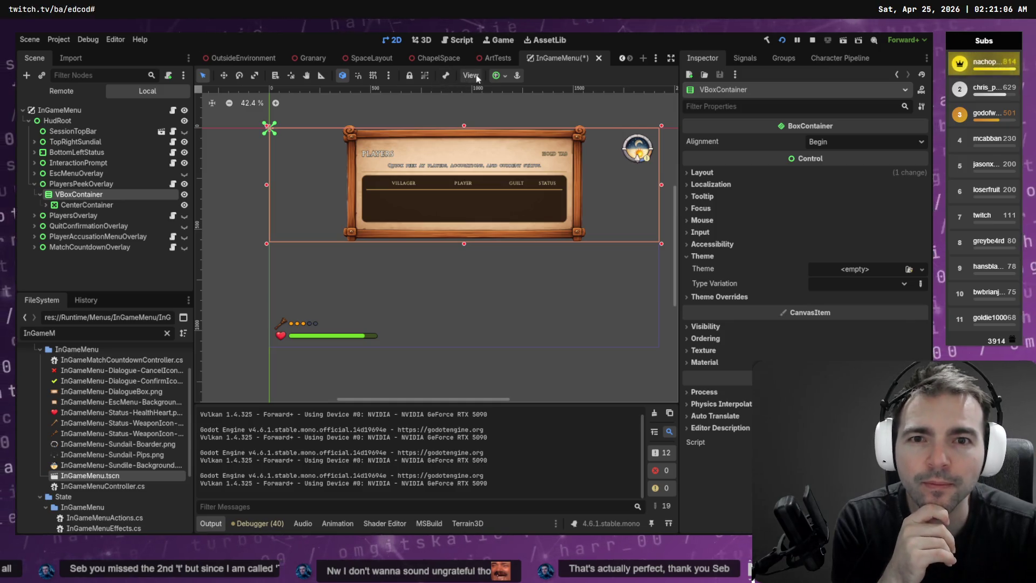
left_click(497, 77)
left_click(554, 164)
left_click(106, 202)
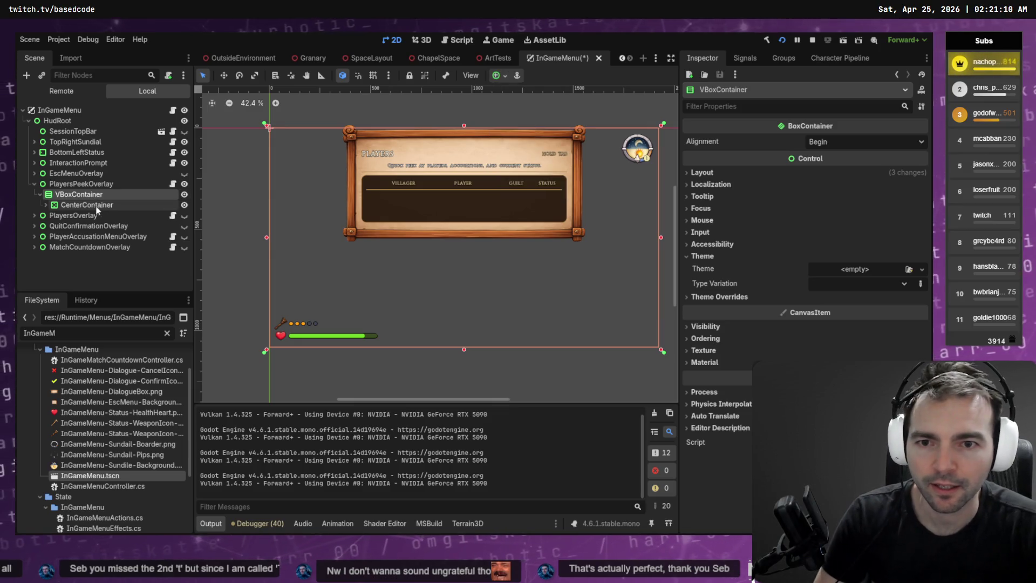
left_click(92, 206)
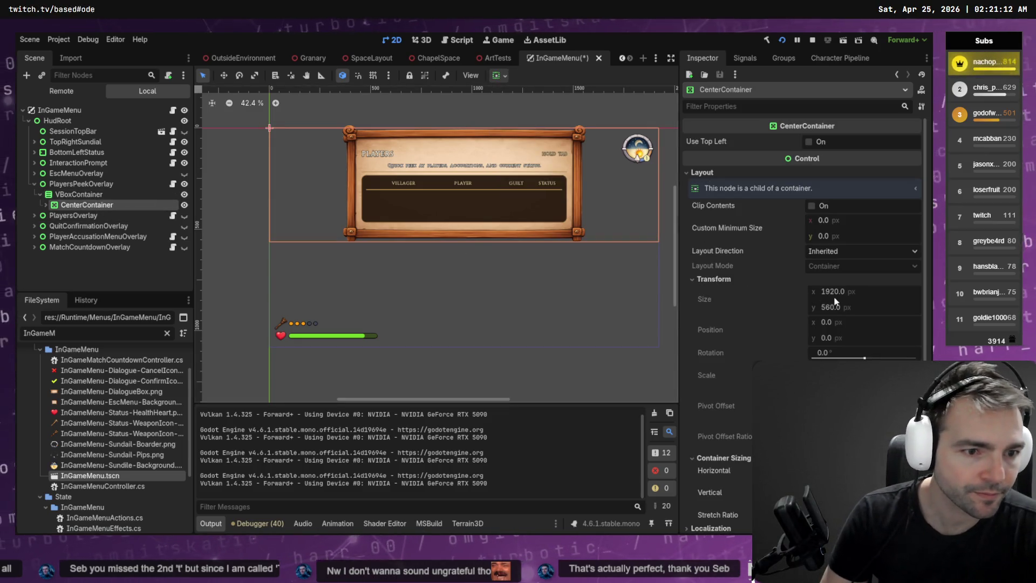
left_click(83, 194)
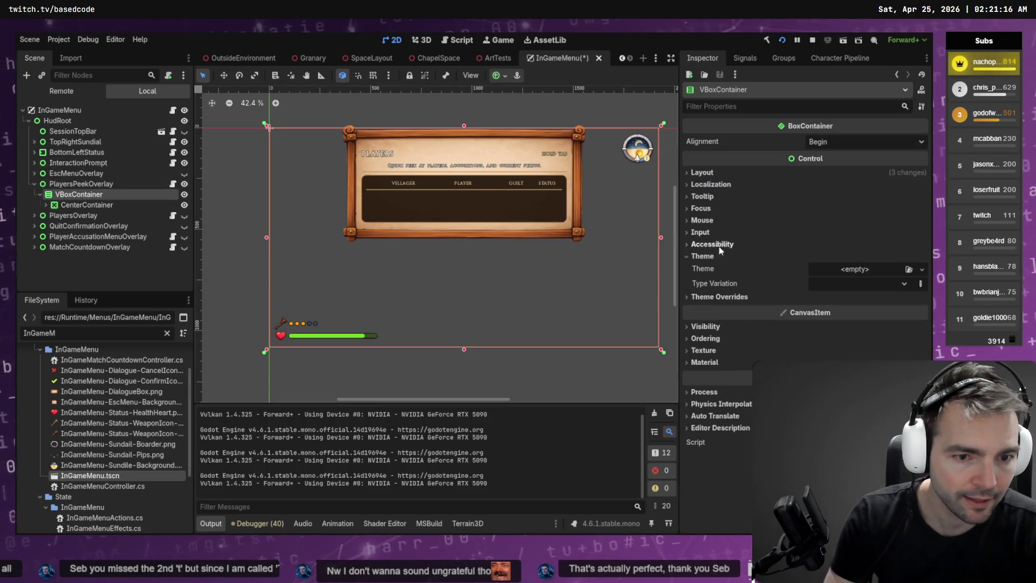
left_click(707, 327)
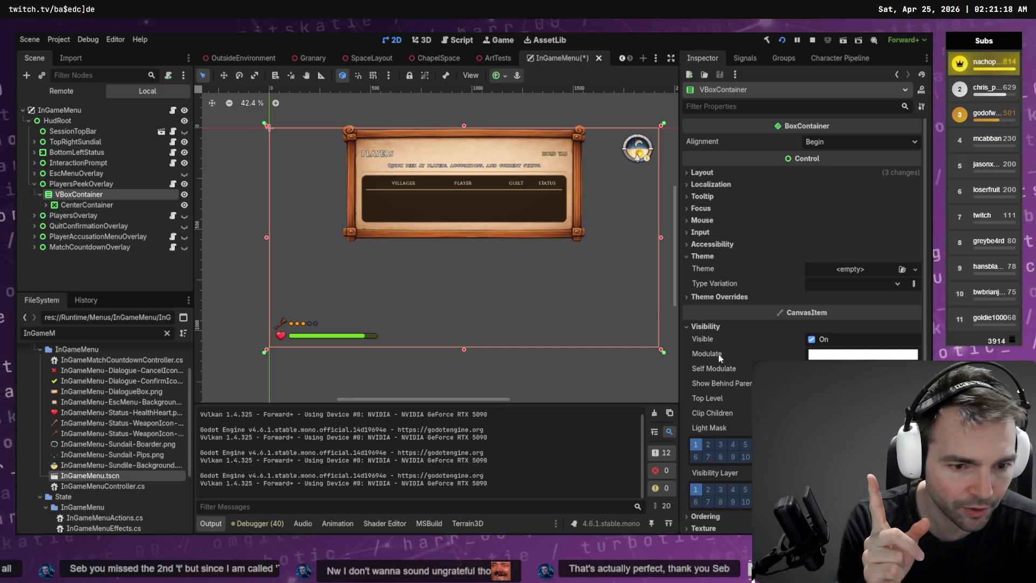
left_click(702, 173)
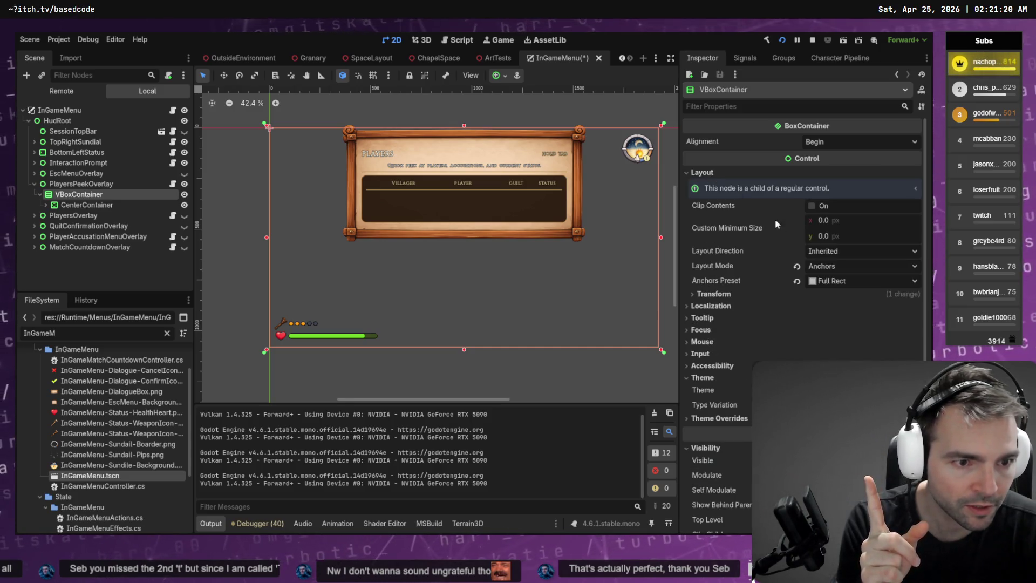
left_click(718, 296)
left_click(726, 296)
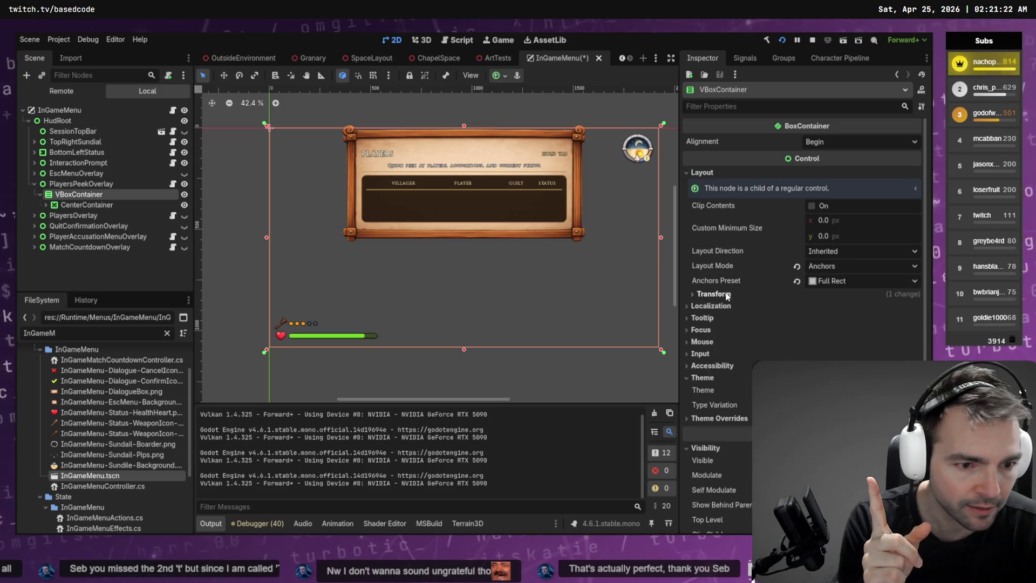
left_click(764, 107)
type("transf")
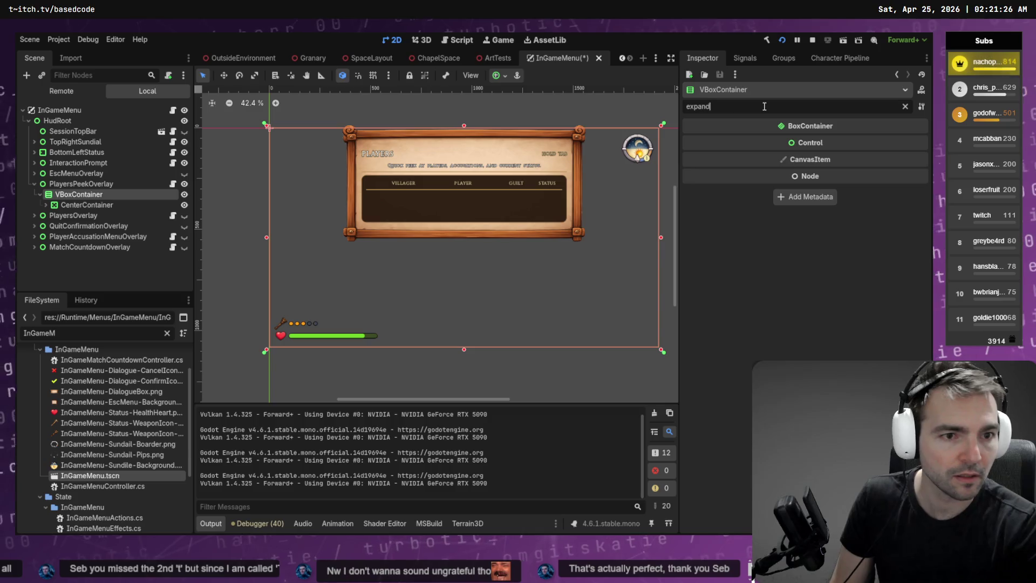
- Clear the Inspector filter and browse the theme constants, focus and ordering sections
key("BackSpace")
key("BackSpace")
key("BackSpace")
type("fopr")
key("BackSpace")
key("BackSpace")
key("BackSpace")
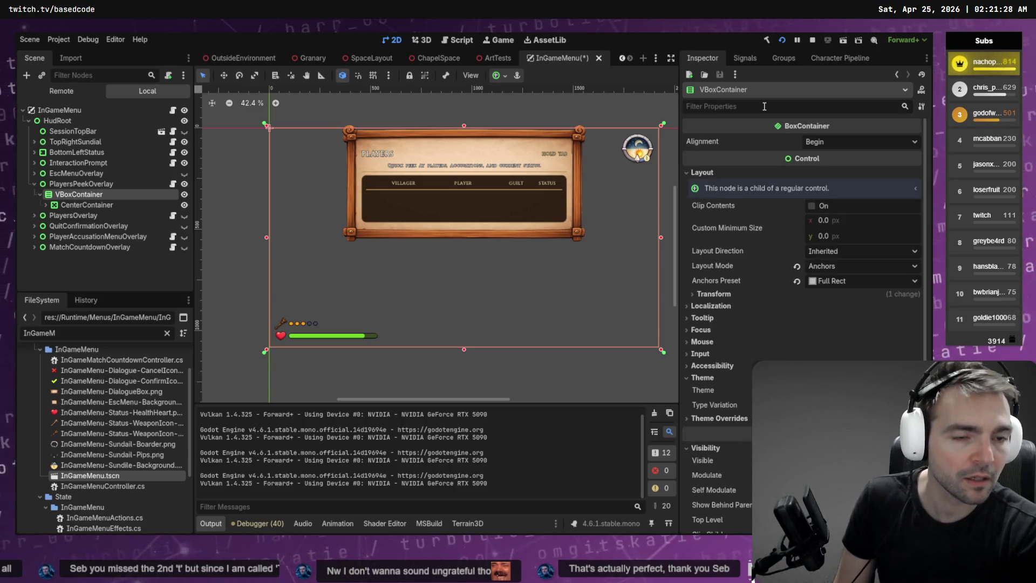
scroll(724, 389, "down", 2)
left_click(722, 372)
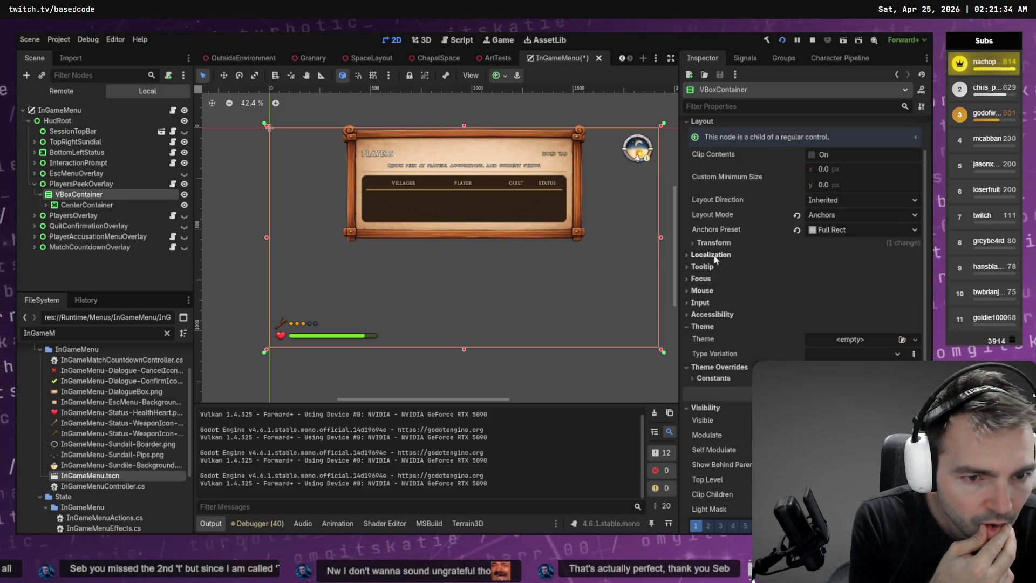
left_click(704, 279)
left_click(704, 278)
scroll(724, 301, "down", 5)
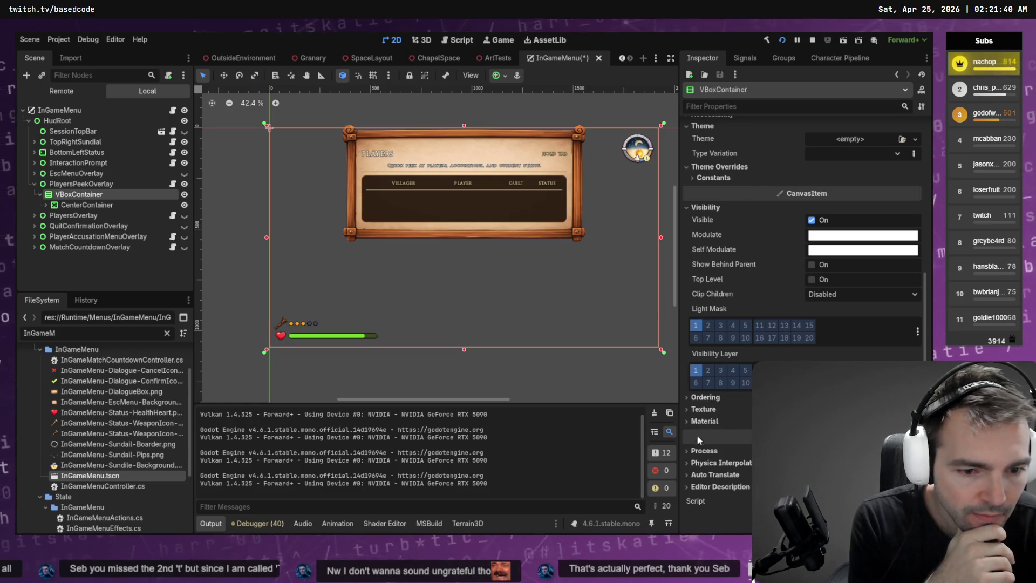
left_click(707, 397)
left_click(712, 397)
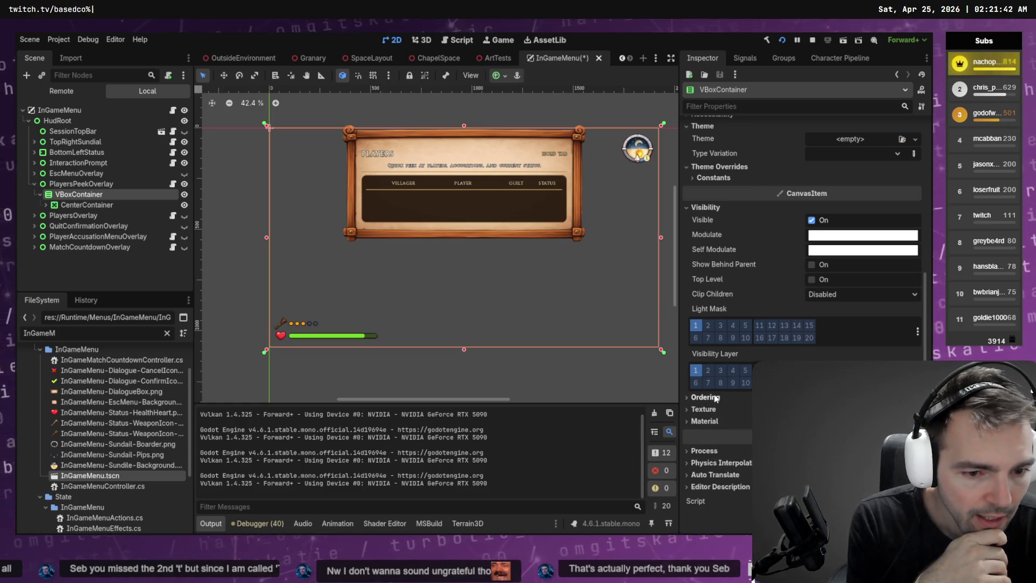
- Turn on Vertical Expand for CenterContainer
left_click(81, 183)
left_click(86, 205)
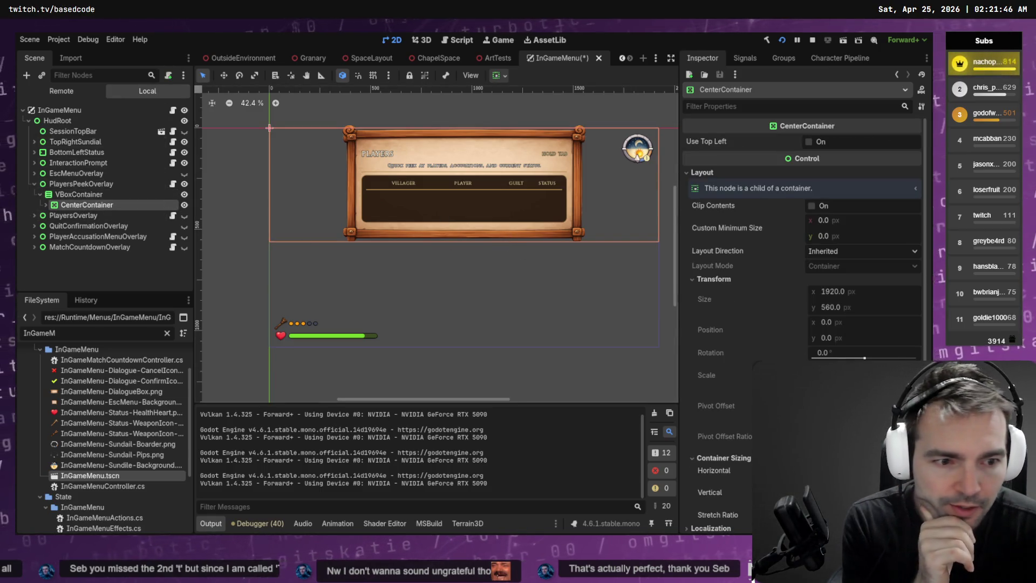
scroll(830, 296, "down", 5)
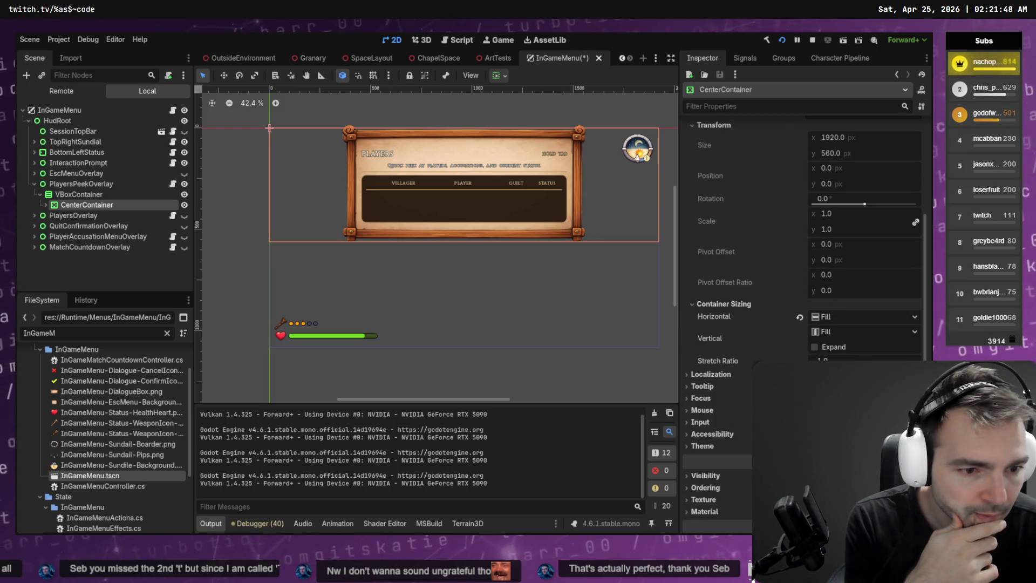
left_click(815, 347)
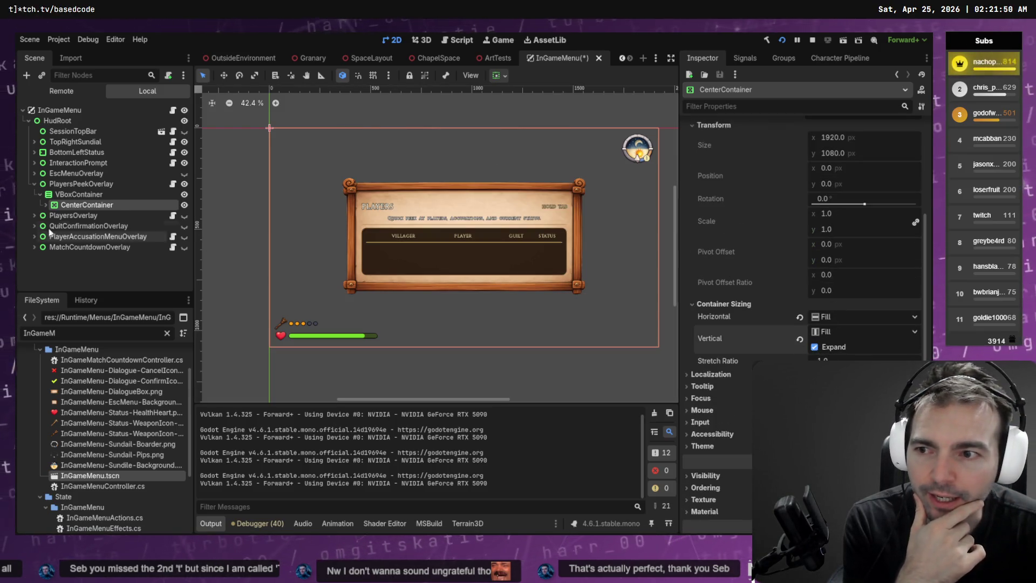
- Inspect PlayersPanel, VBoxContainer and CenterContainer's transform values
left_click(46, 205)
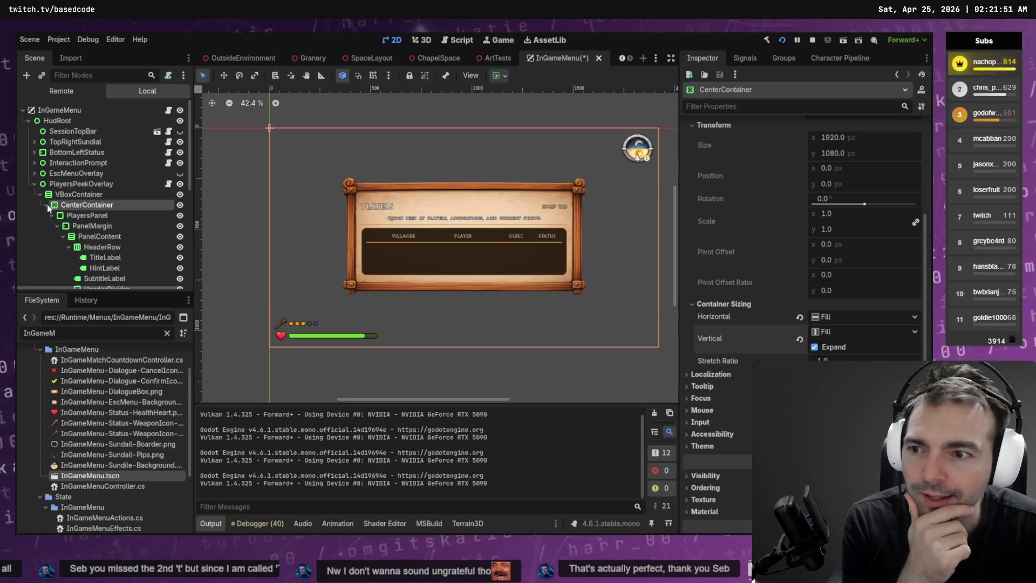
left_click(85, 216)
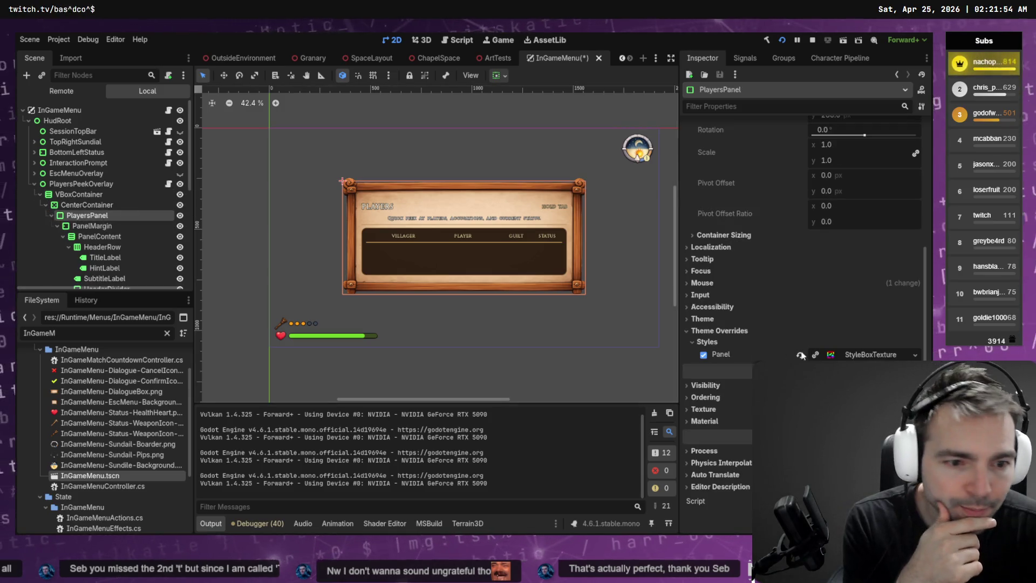
left_click(58, 196)
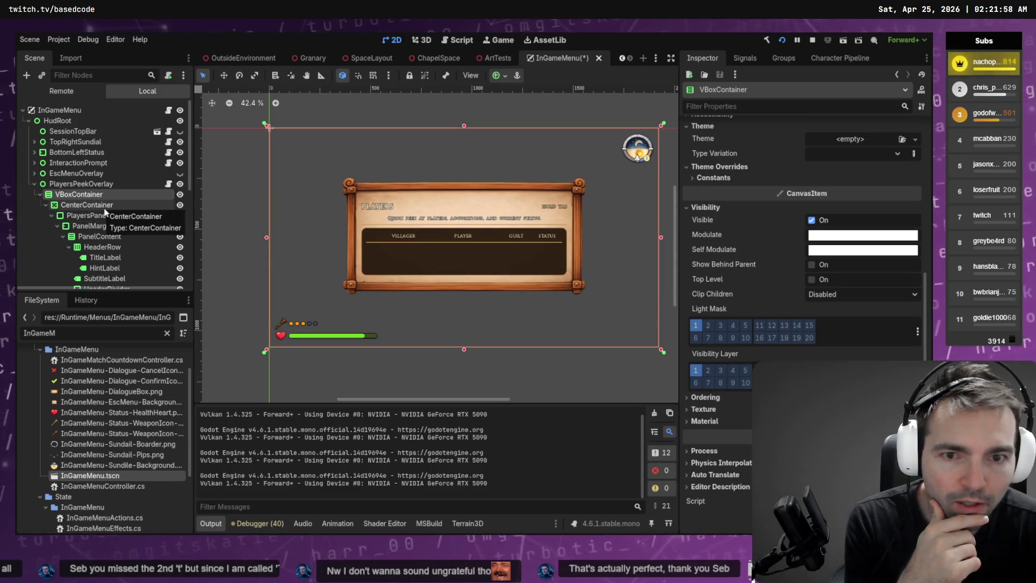
left_click(103, 207)
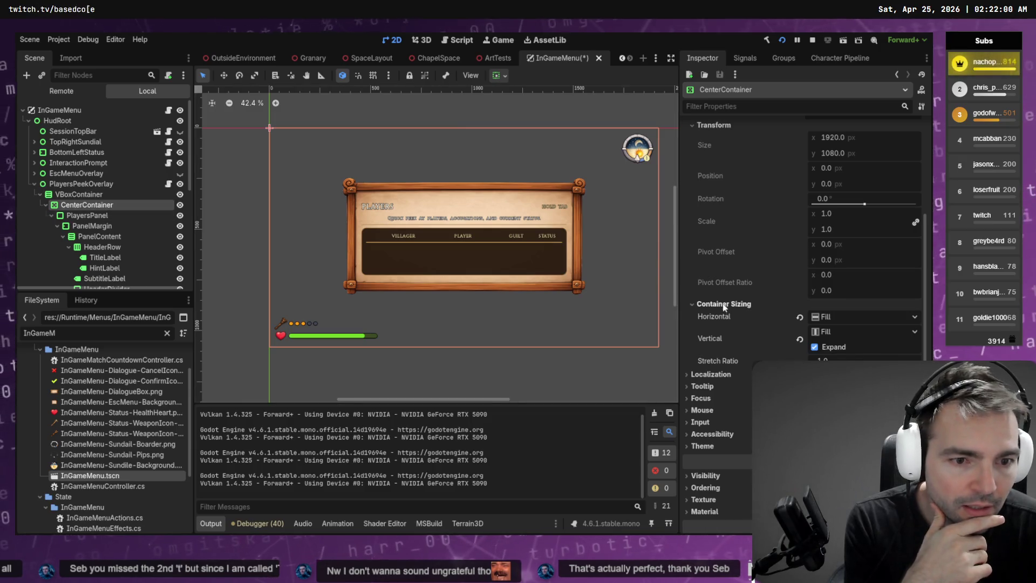
scroll(762, 310, "up", 3)
left_click(691, 278)
left_click(694, 277)
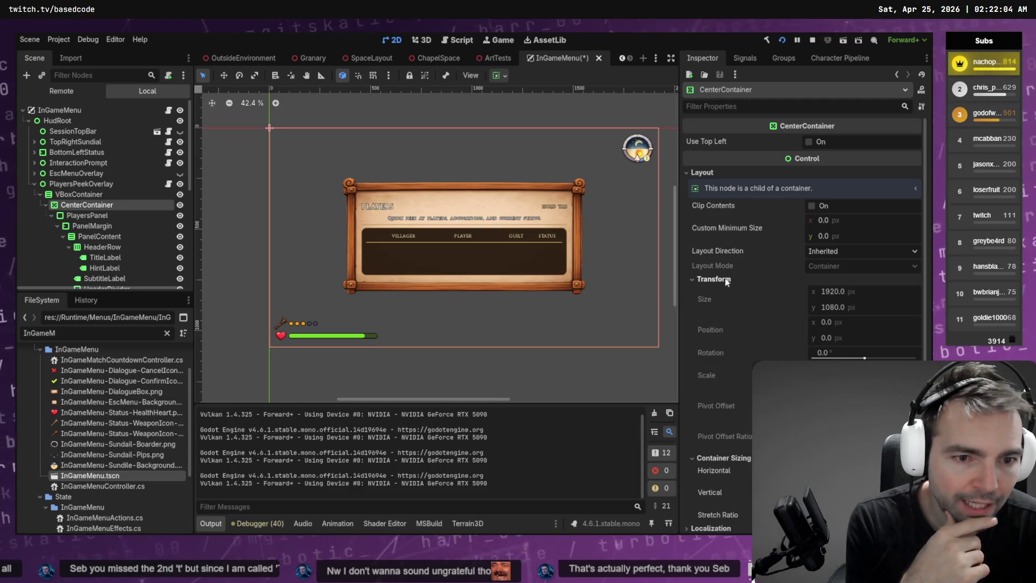
- Check PlayersPanel's container sizing, then drag it out of CenterContainer into VBoxContainer
left_click(104, 224)
left_click(102, 214)
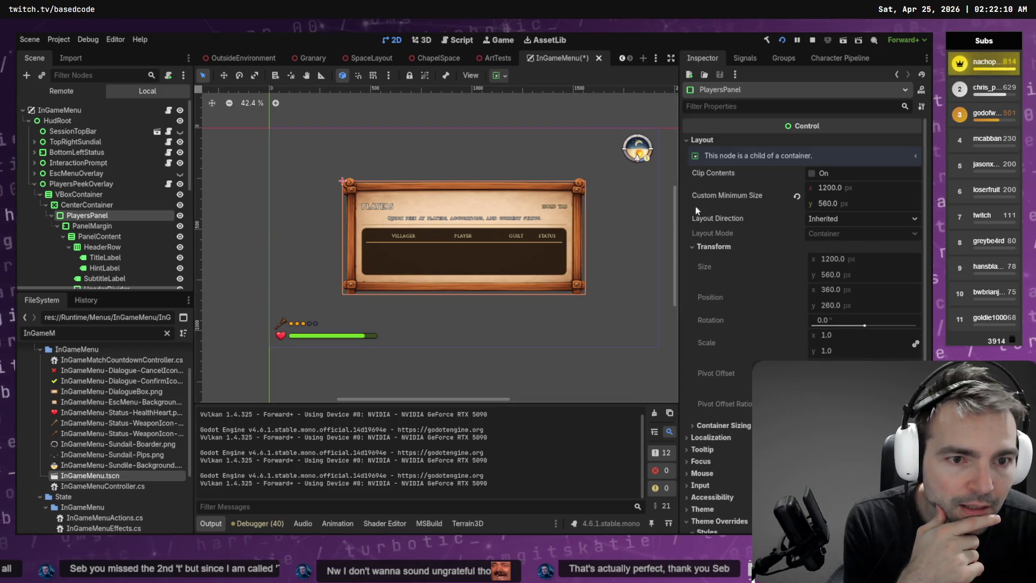
left_click(705, 426)
scroll(704, 431, "down", 2)
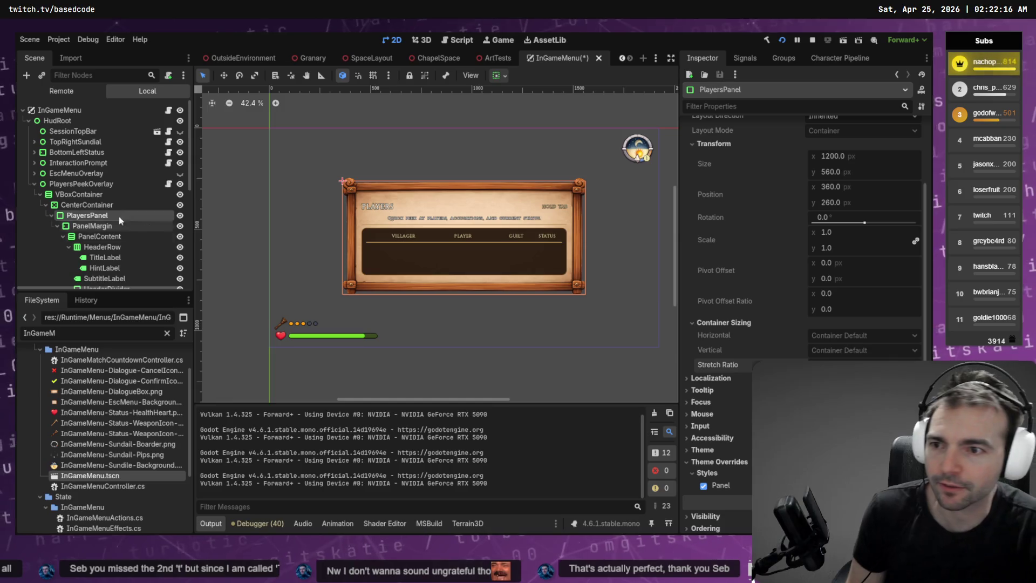
left_click(86, 206)
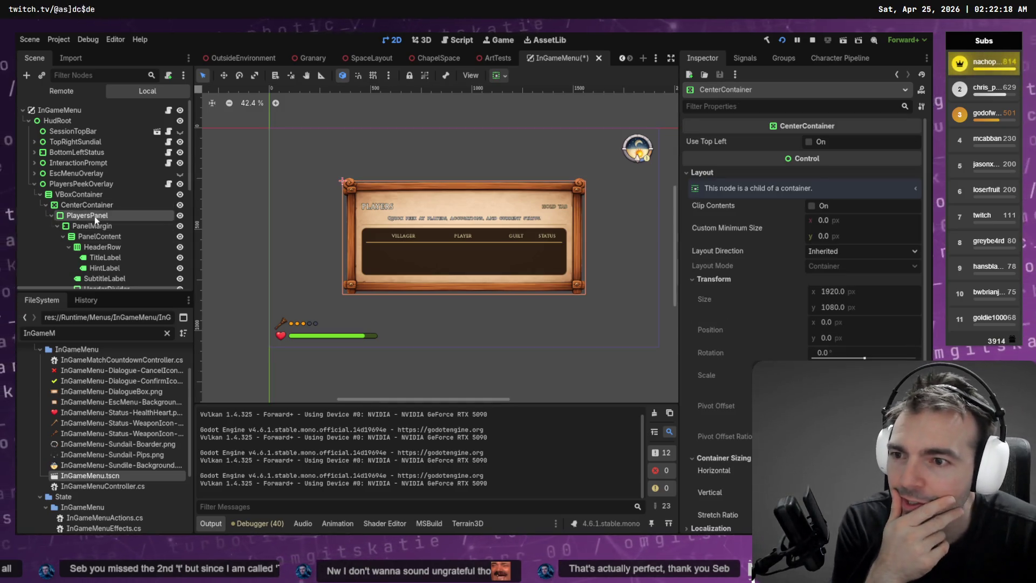
left_click_drag(90, 216, 95, 205)
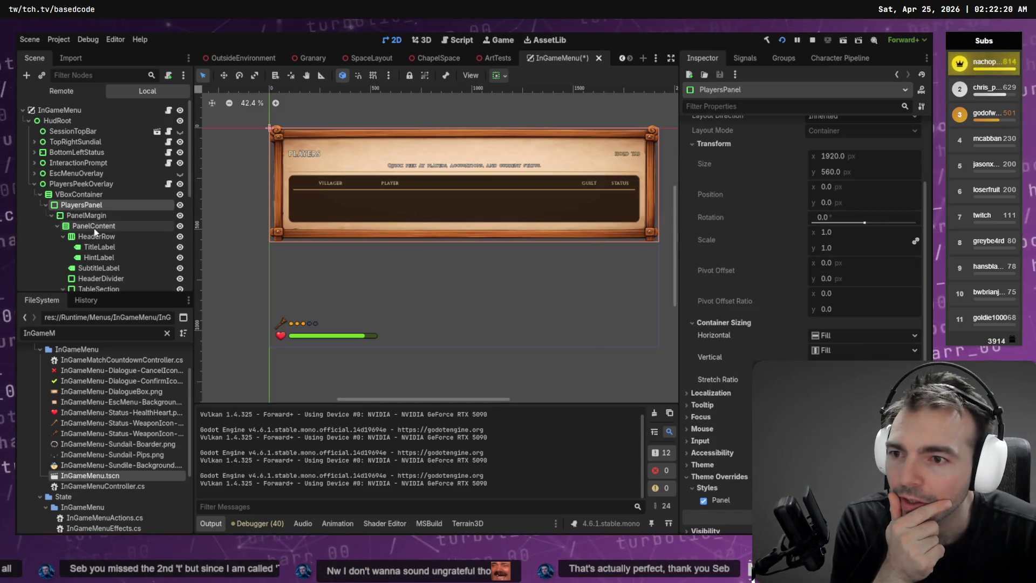
- Delete the now-empty CenterContainer and reselect PlayersPanel
left_click(52, 215)
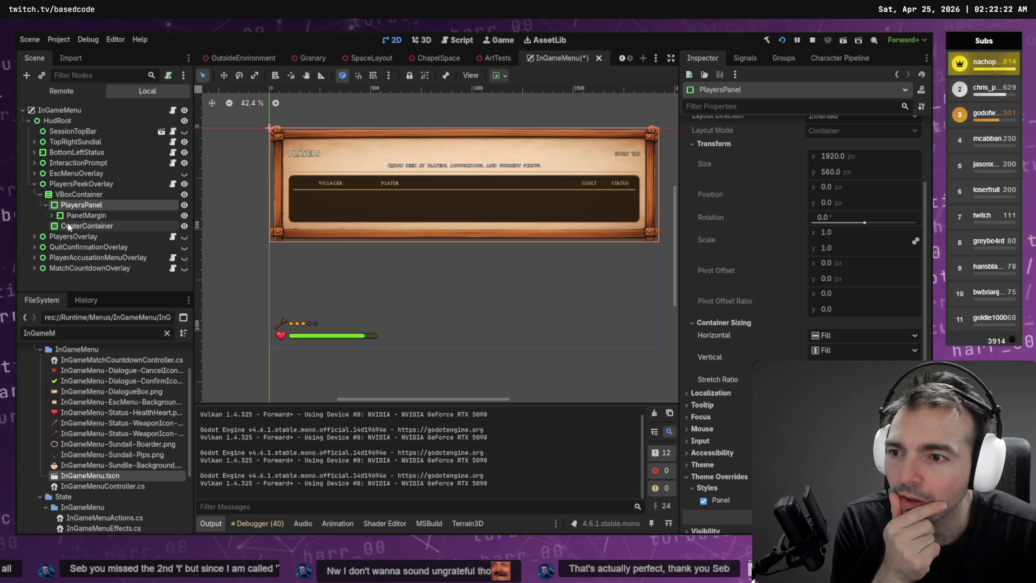
left_click(70, 227)
key("Delete")
key("Return")
left_click(89, 206)
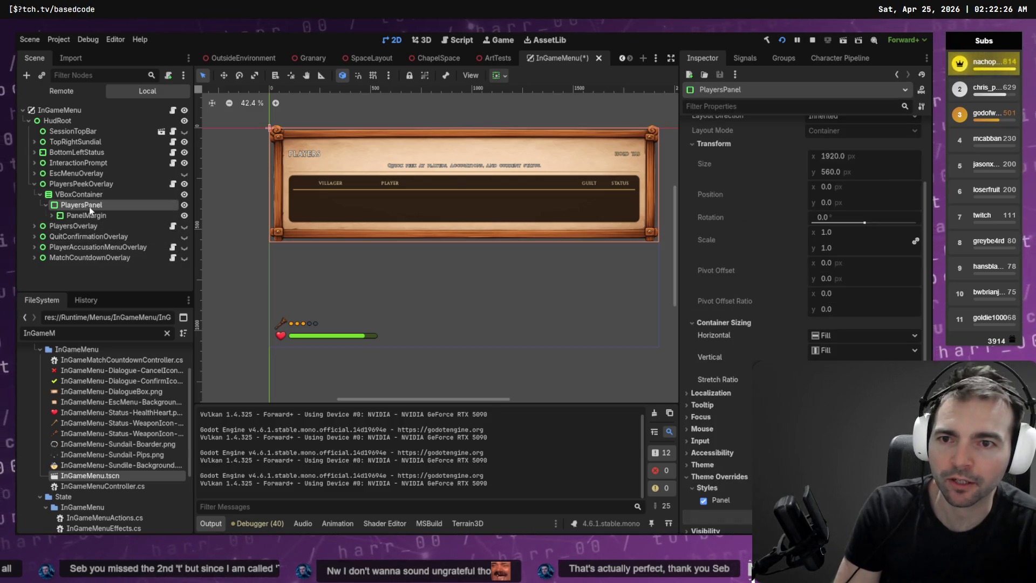
- Inspect the VBoxContainer's layout size and position
left_click(90, 197)
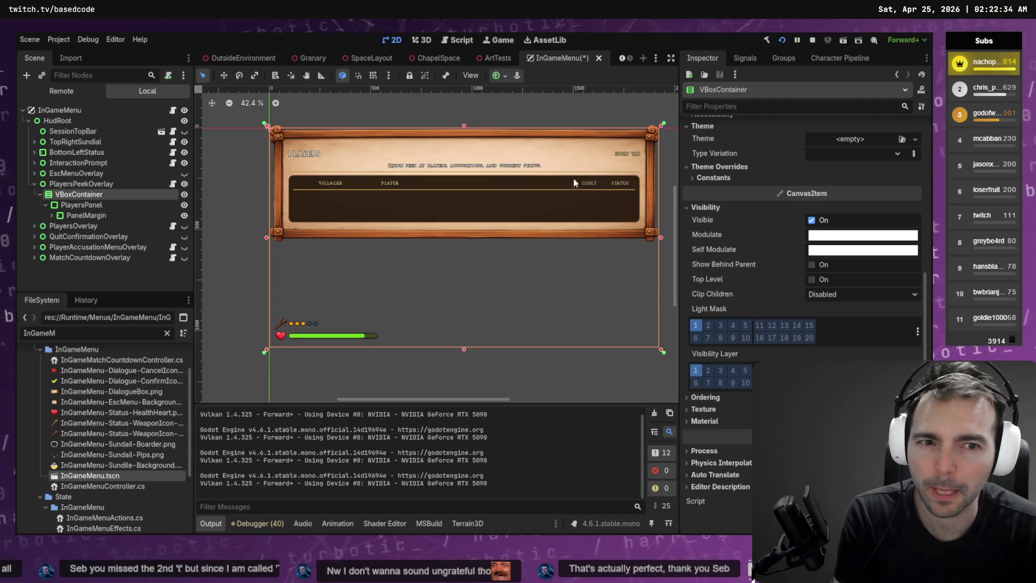
left_click(693, 209)
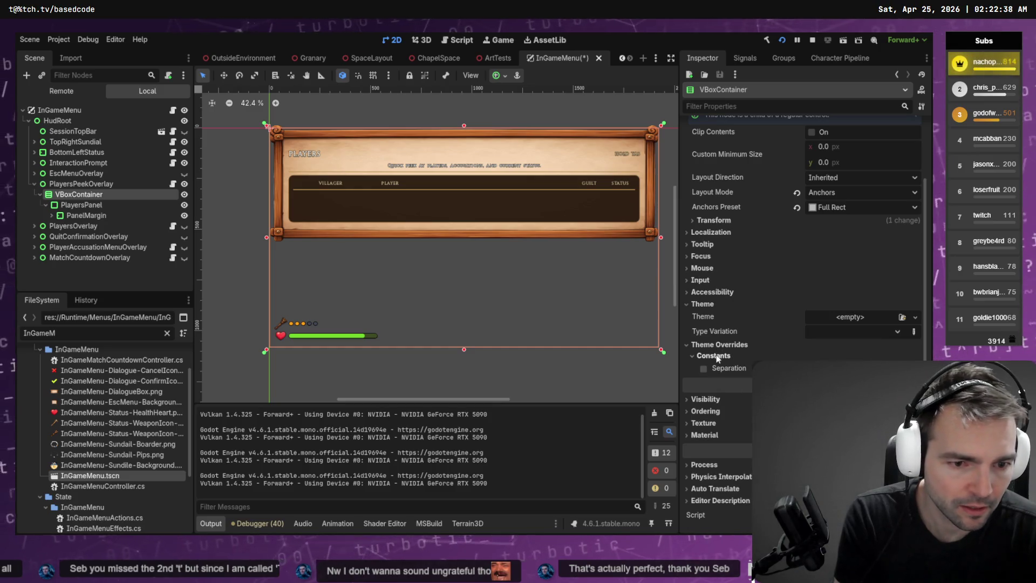
scroll(717, 386, "up", 3)
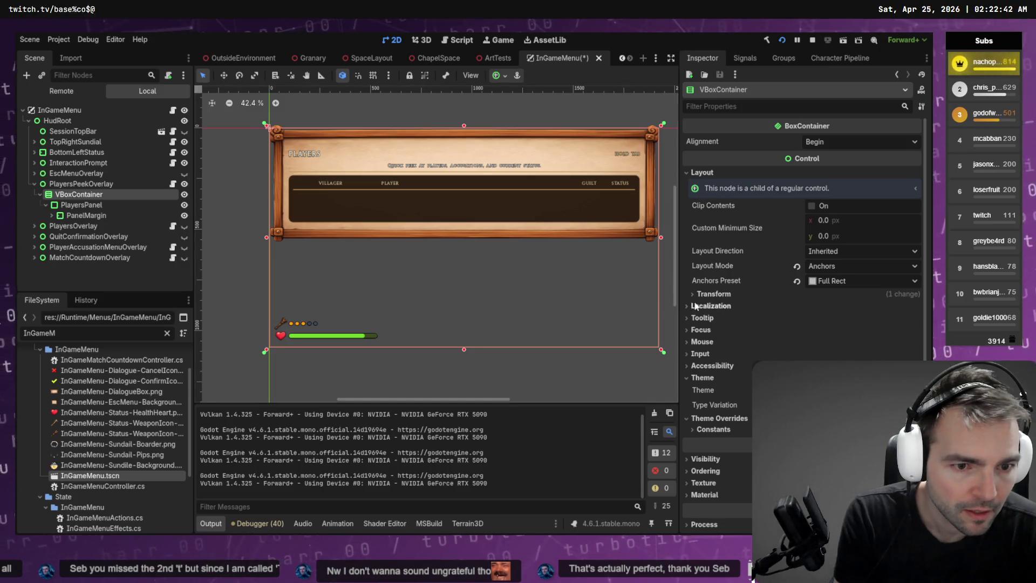
left_click(712, 294)
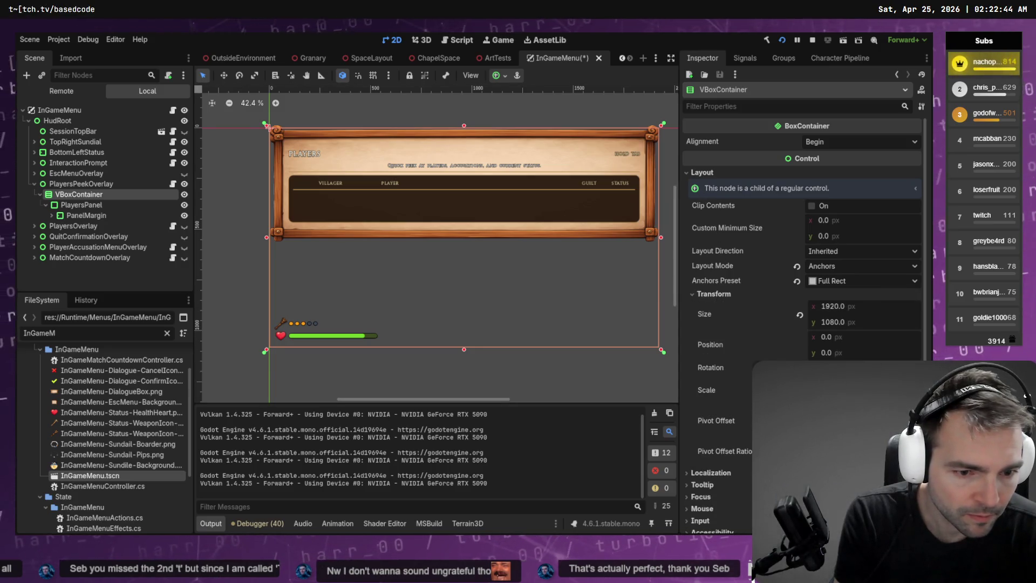
scroll(801, 324, "down", 2)
scroll(732, 407, "down", 4)
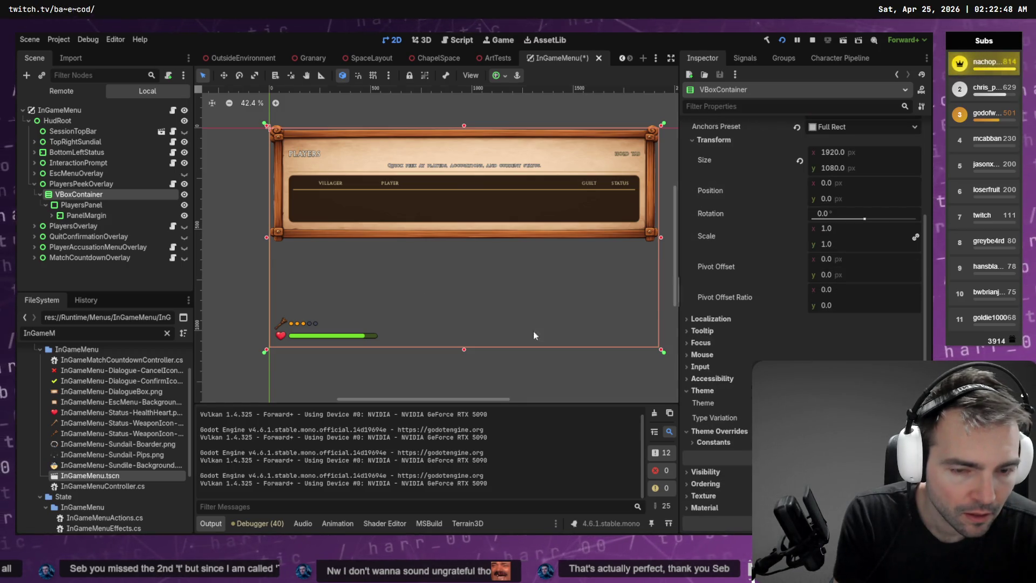
- Set PlayersPanel to expand vertically so it fills the full height
left_click(73, 204)
left_click(73, 226)
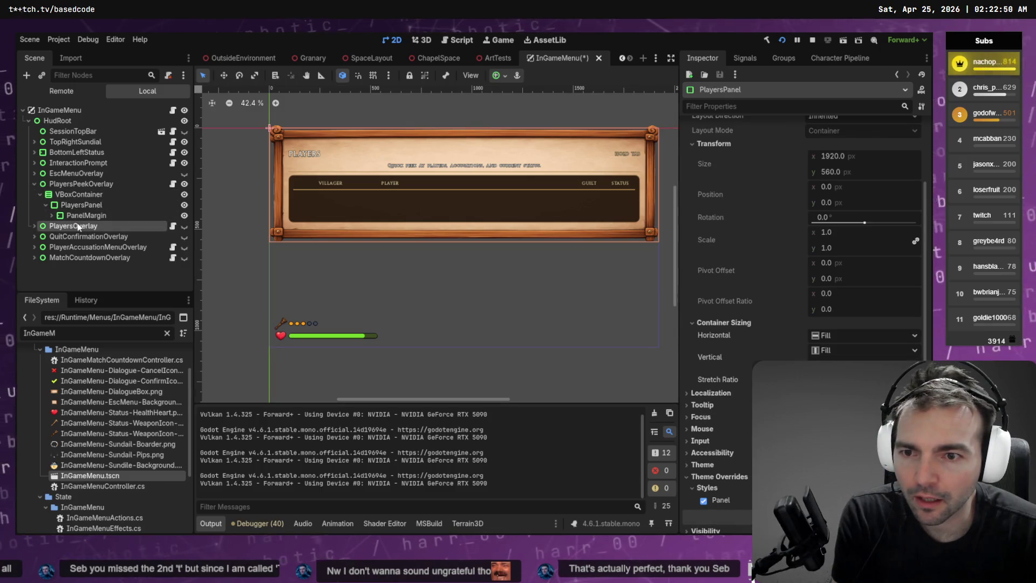
left_click(86, 215)
left_click(81, 205)
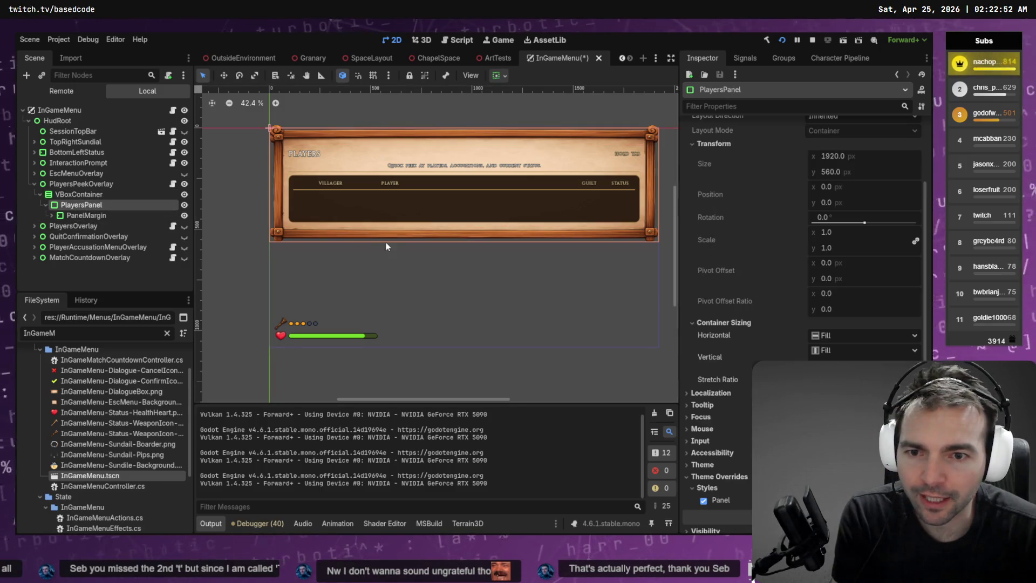
left_click(842, 426)
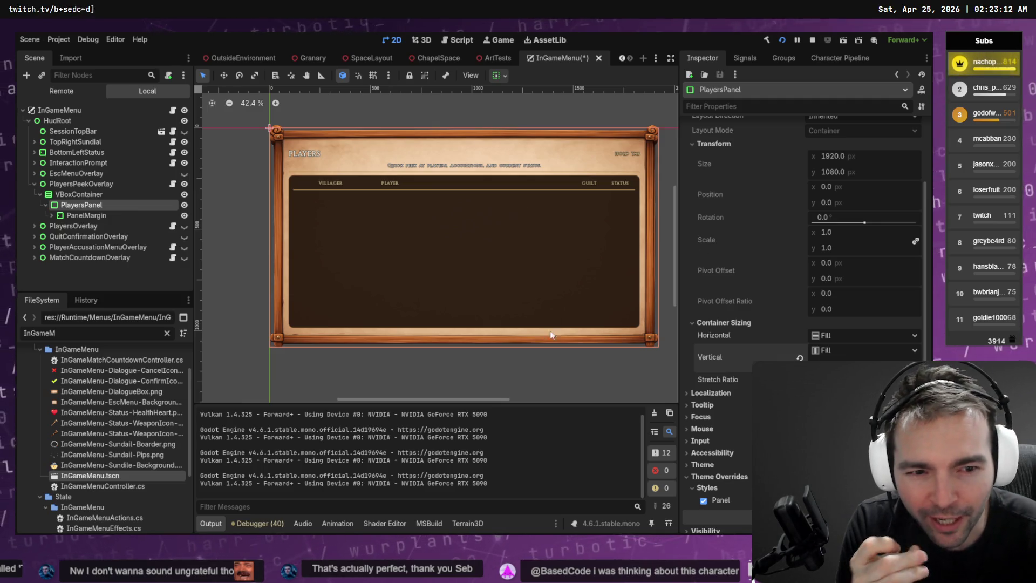
- Select the PlayersPanel node and scroll through its Inspector properties
mouse_move(741, 319)
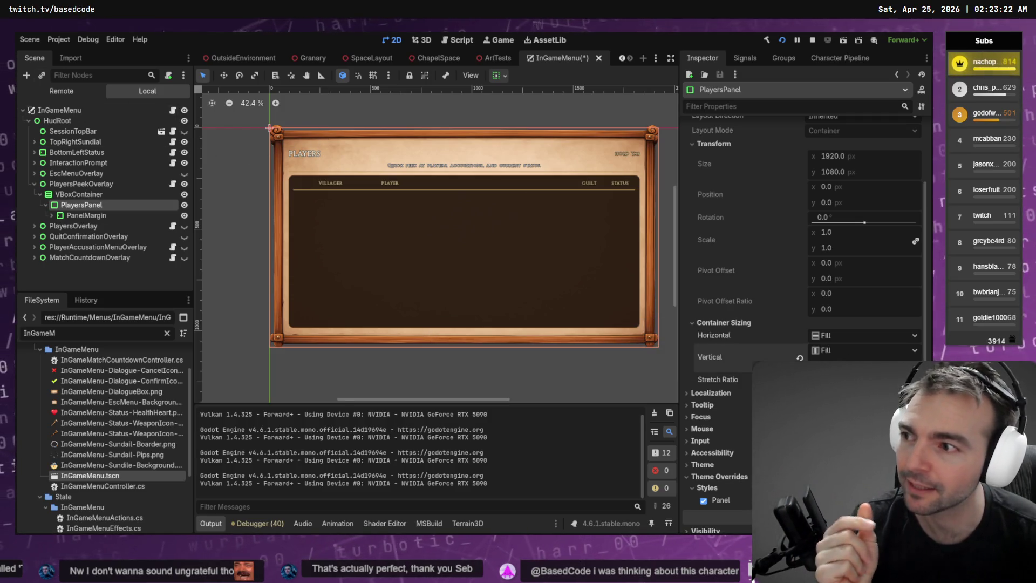
left_click(103, 216)
left_click(107, 207)
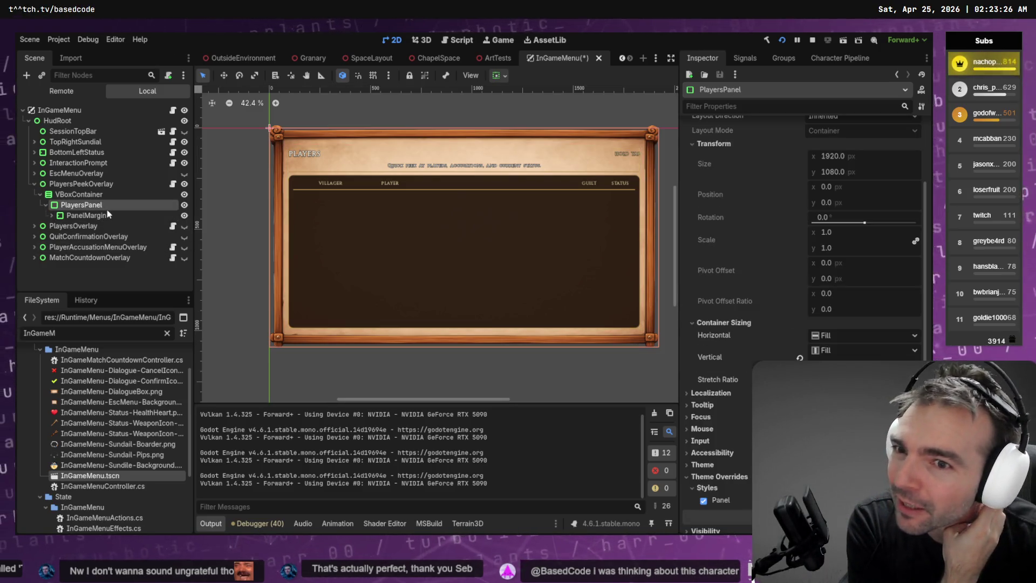
scroll(702, 345, "down", 2)
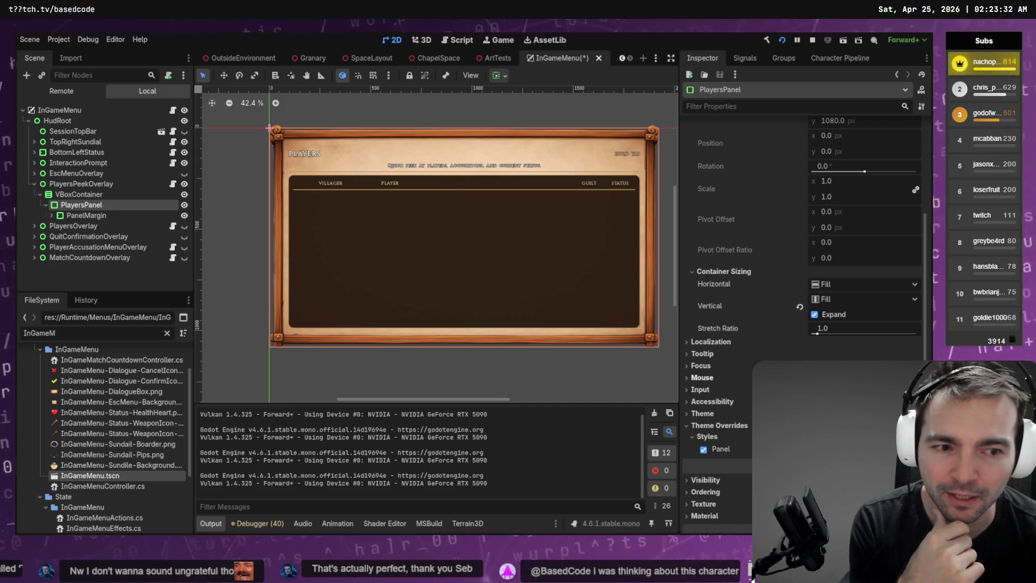
scroll(815, 230, "up", 3)
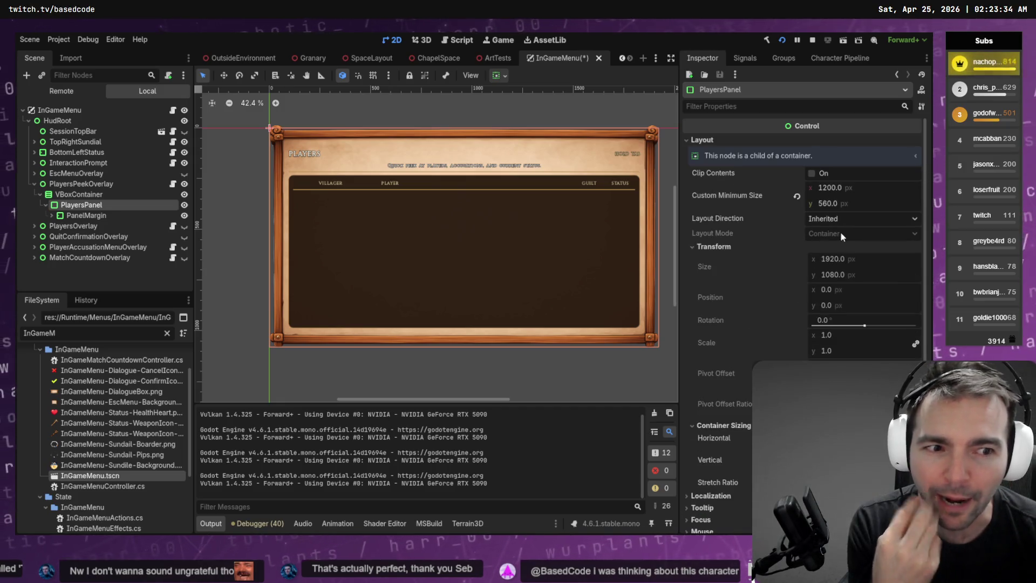
scroll(824, 235, "down", 3)
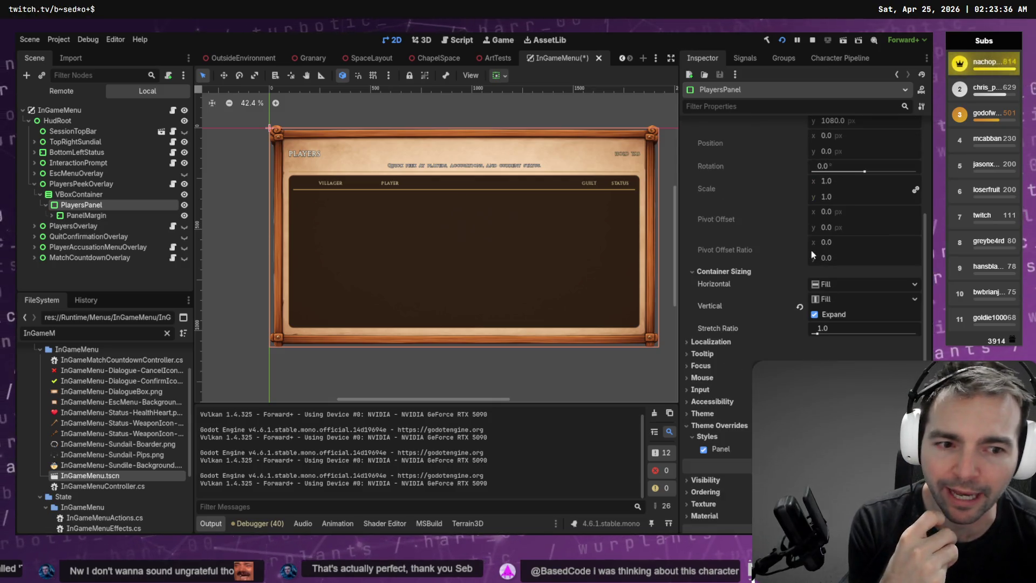
- Browse the accessibility section and check Layout Direction, leaving it set to Inherited
left_click(712, 401)
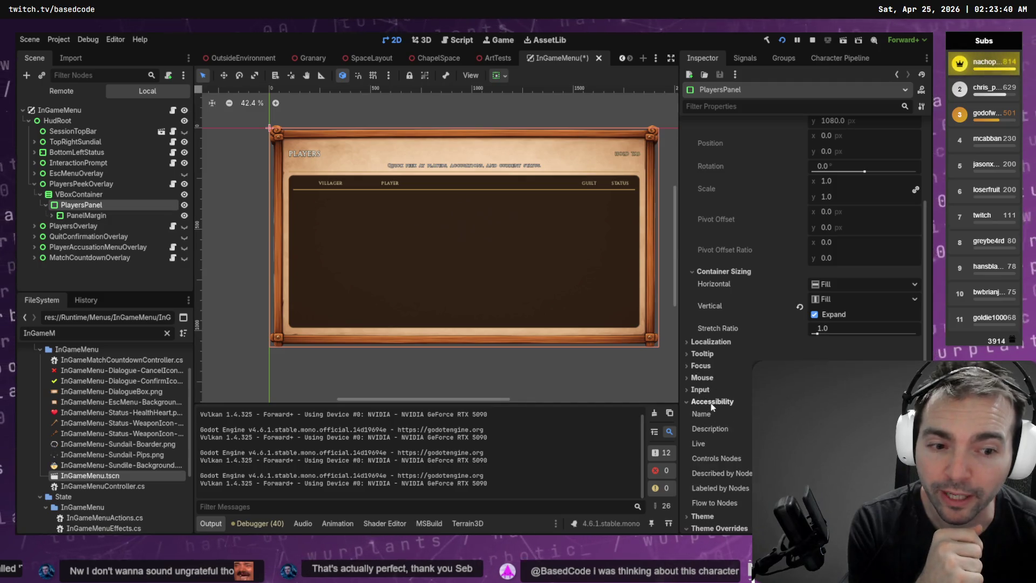
scroll(727, 411, "down", 2)
scroll(727, 407, "down", 2)
left_click(708, 206)
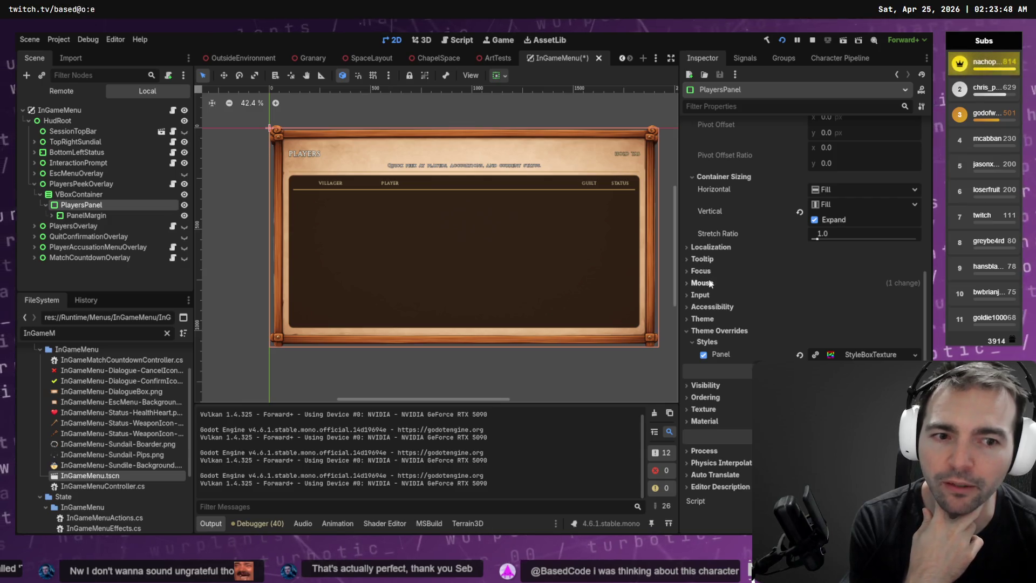
scroll(733, 239, "up", 3)
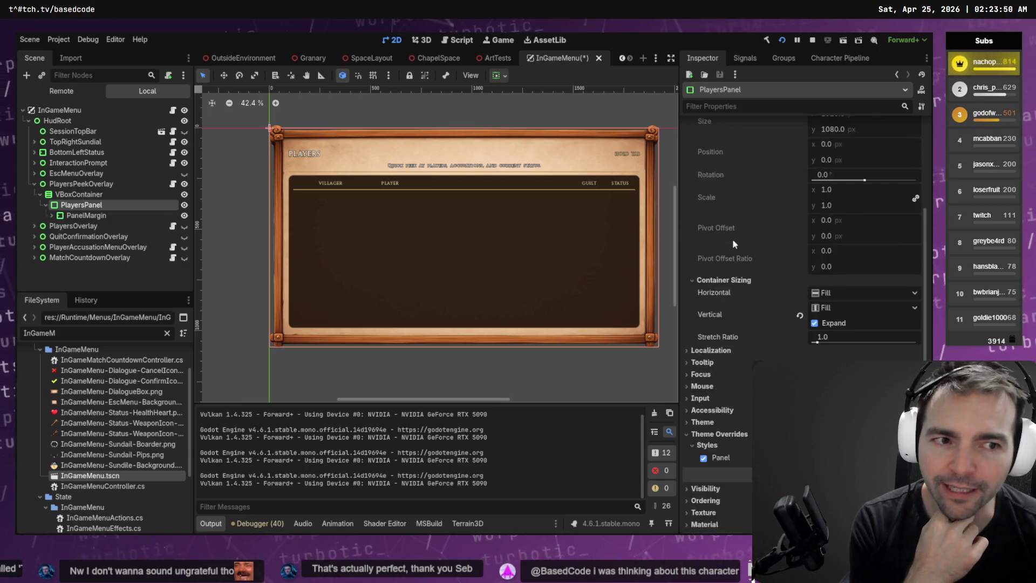
scroll(743, 226, "up", 2)
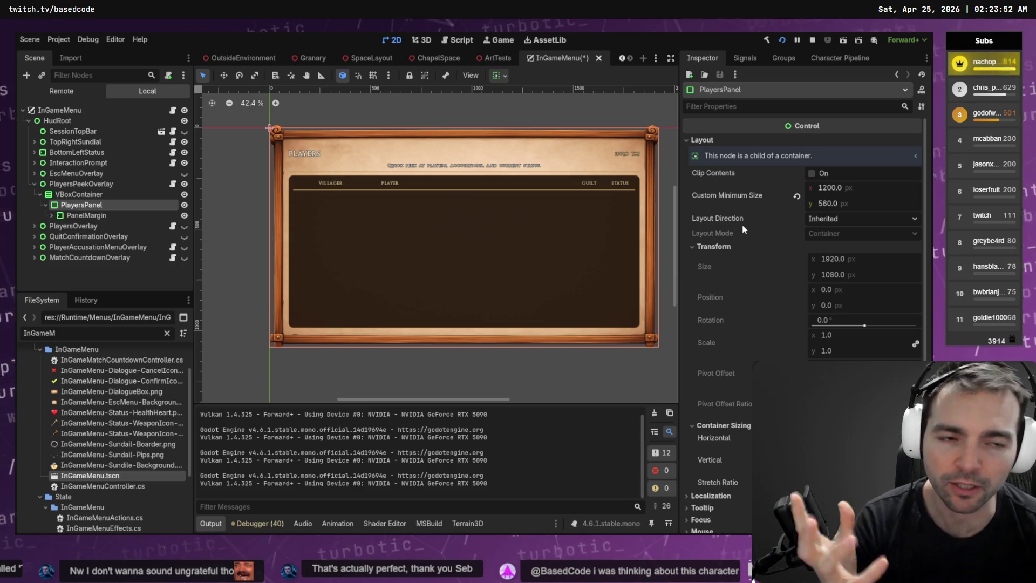
left_click(842, 219)
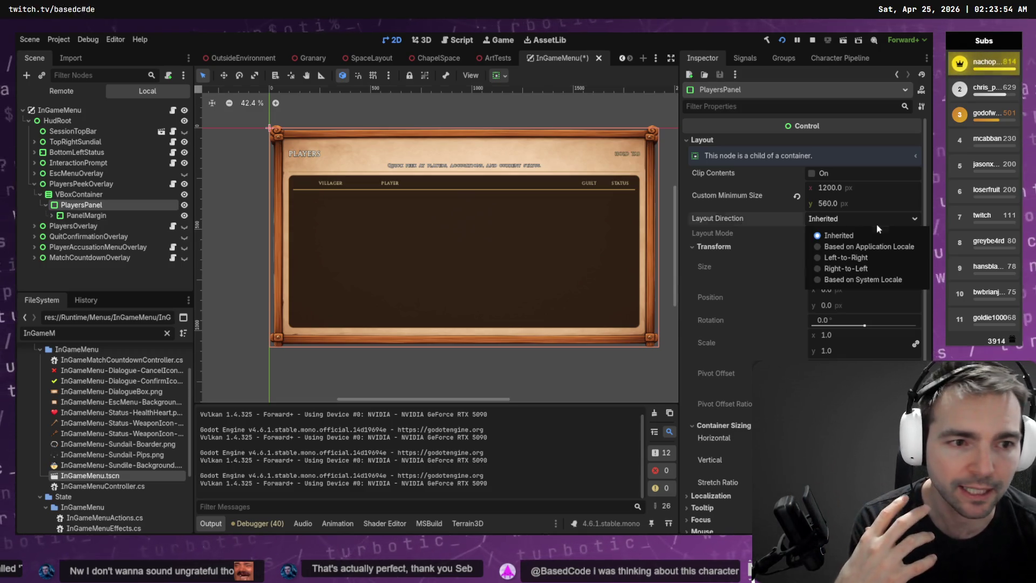
left_click(741, 216)
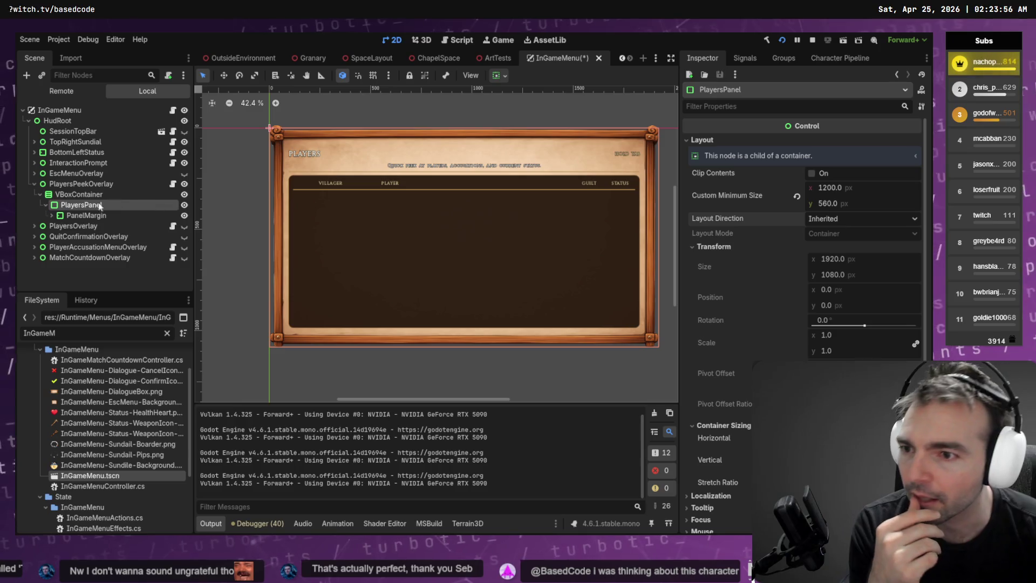
left_click(81, 196)
- Add a MarginContainer child under VBoxContainer and drag PlayersPanel into it
right_click(82, 195)
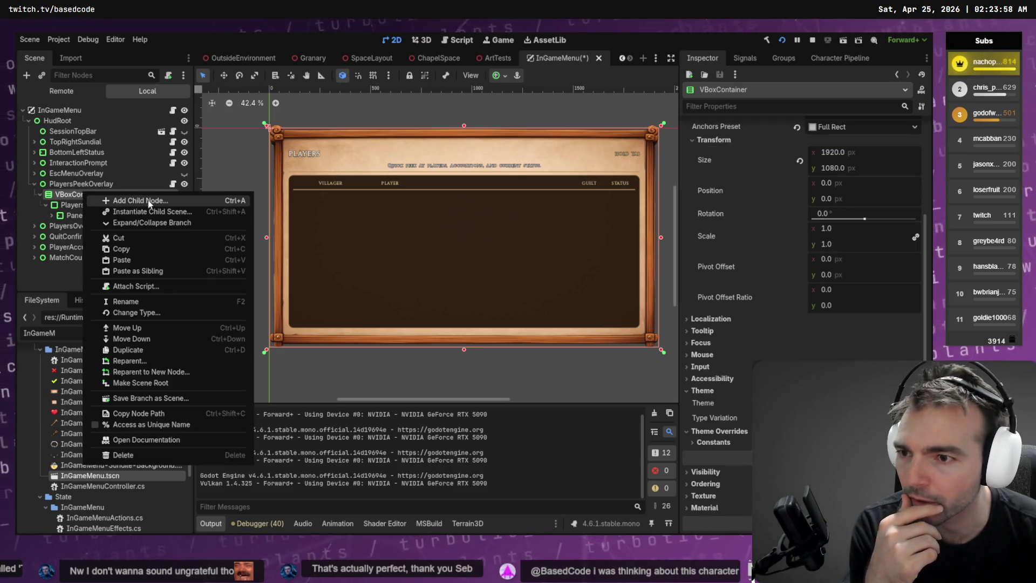
left_click(186, 201)
left_click(373, 151)
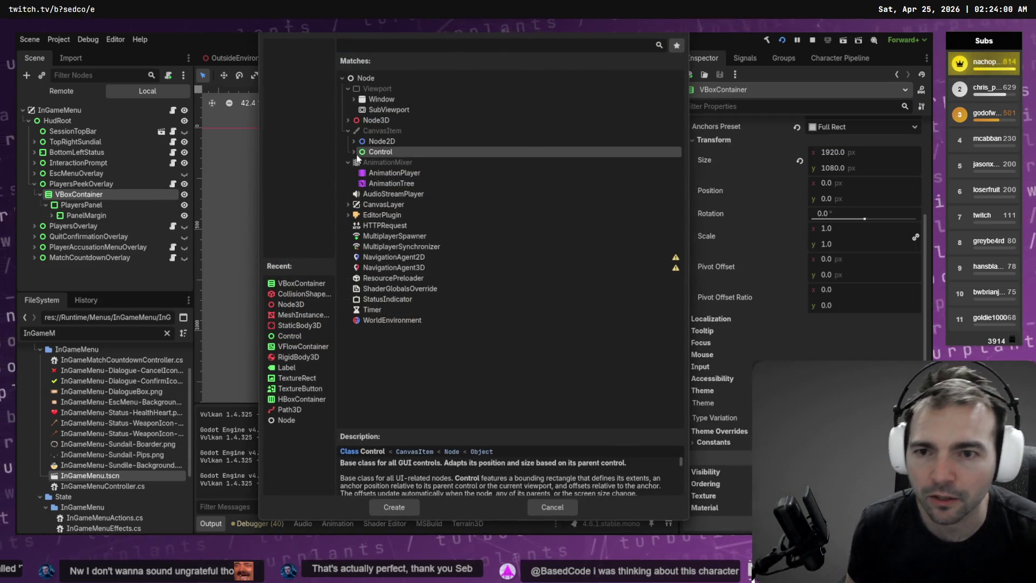
left_click(355, 153)
left_click(359, 162)
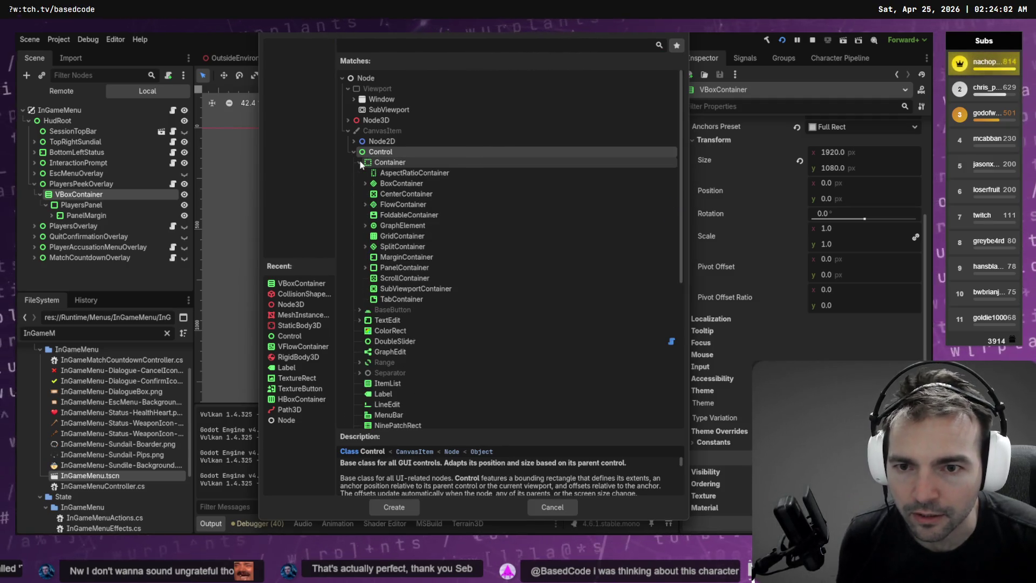
left_click(432, 261)
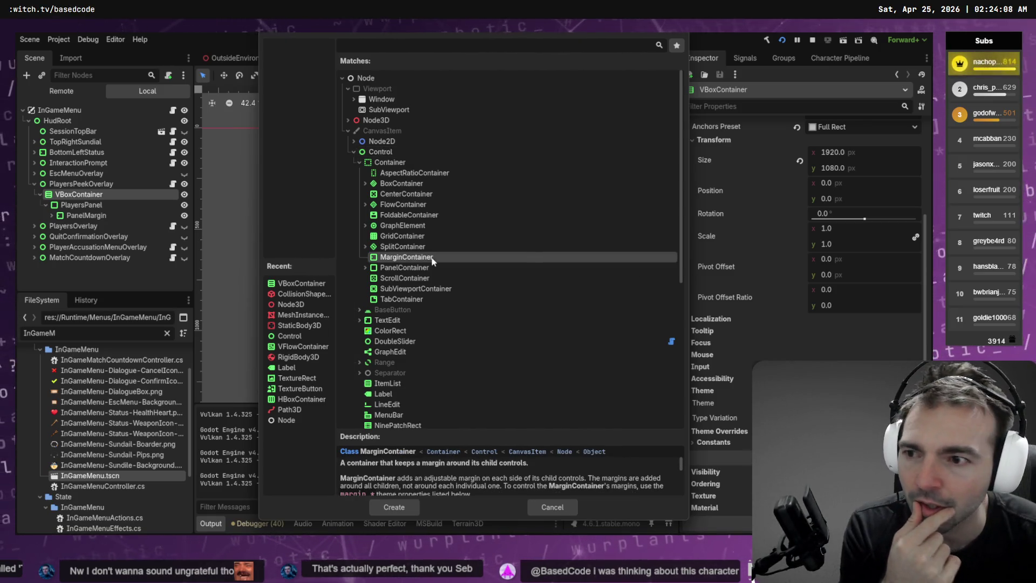
double_click(432, 261)
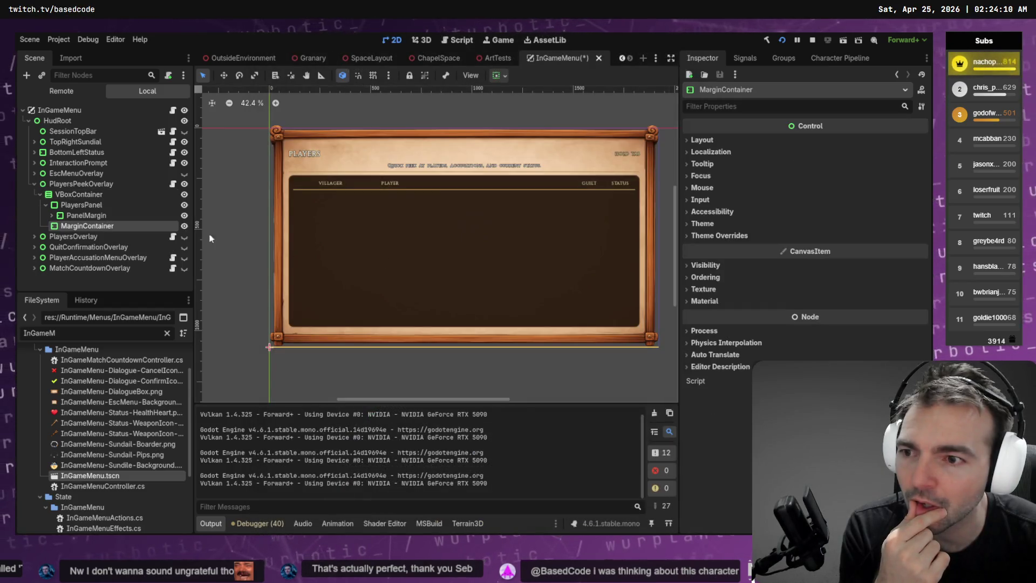
left_click_drag(81, 205, 85, 226)
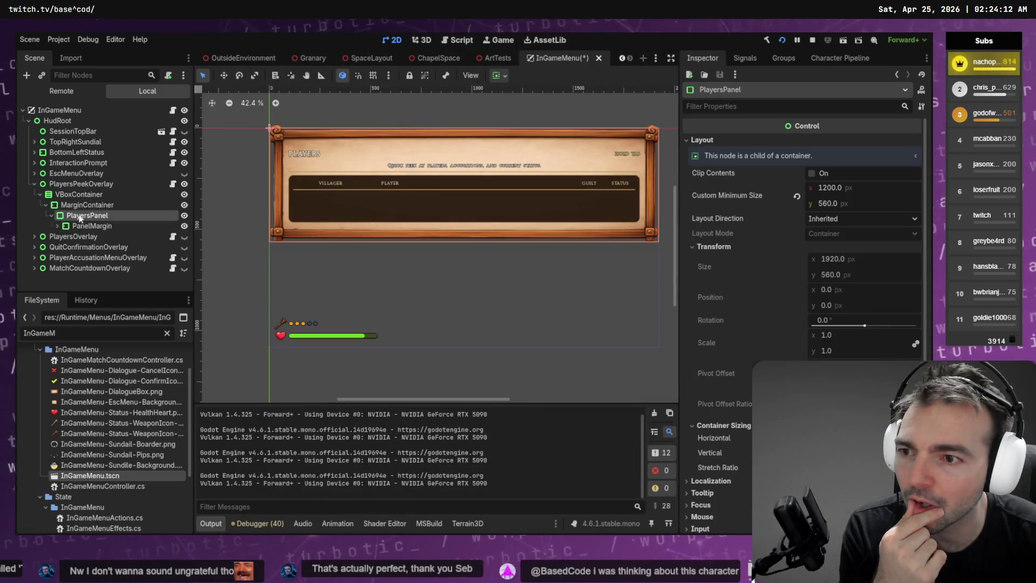
left_click(83, 206)
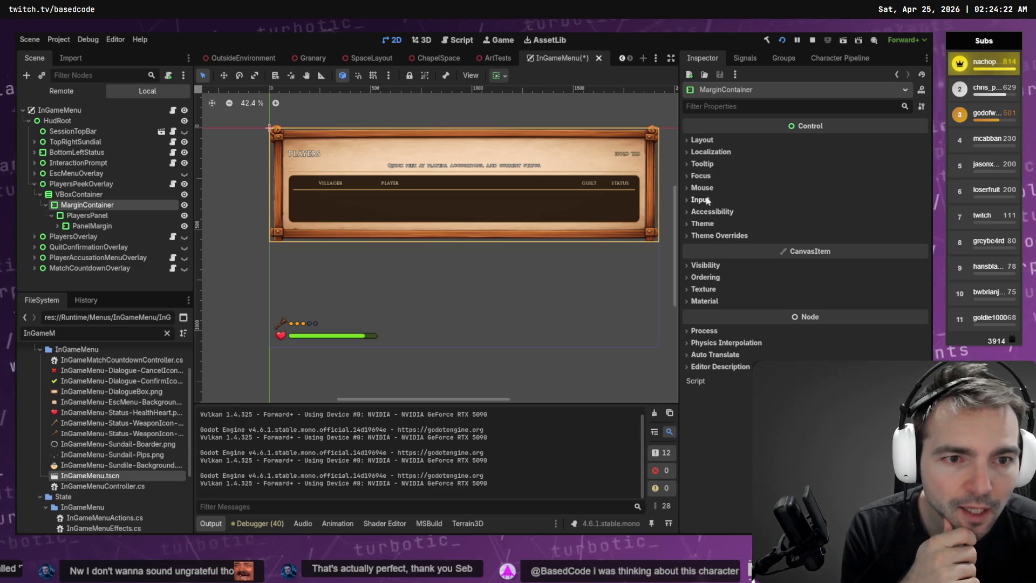
- Turn on Vertical Expand under Layout > Container Sizing for the MarginContainer
left_click(704, 141)
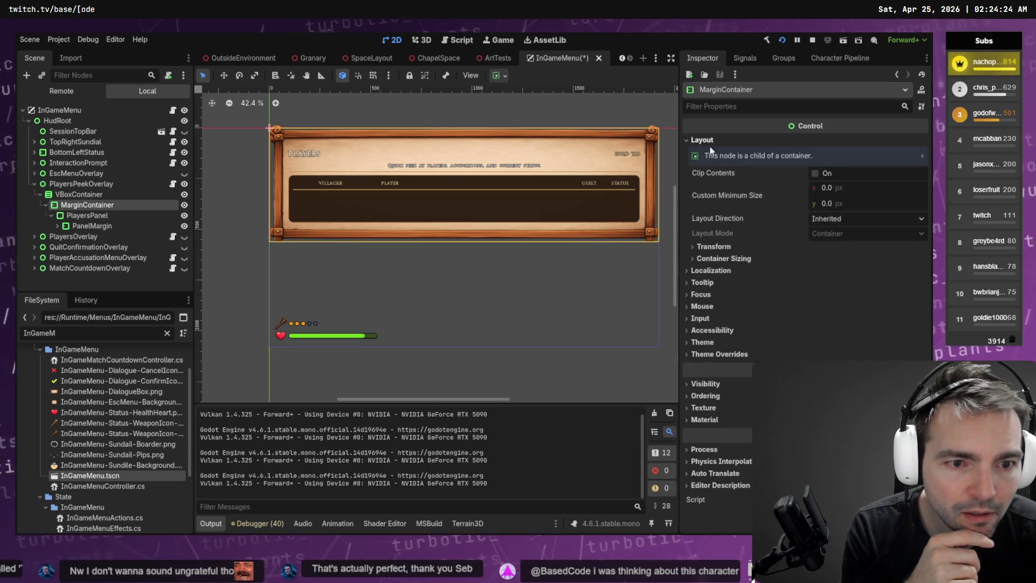
left_click(726, 259)
left_click(815, 301)
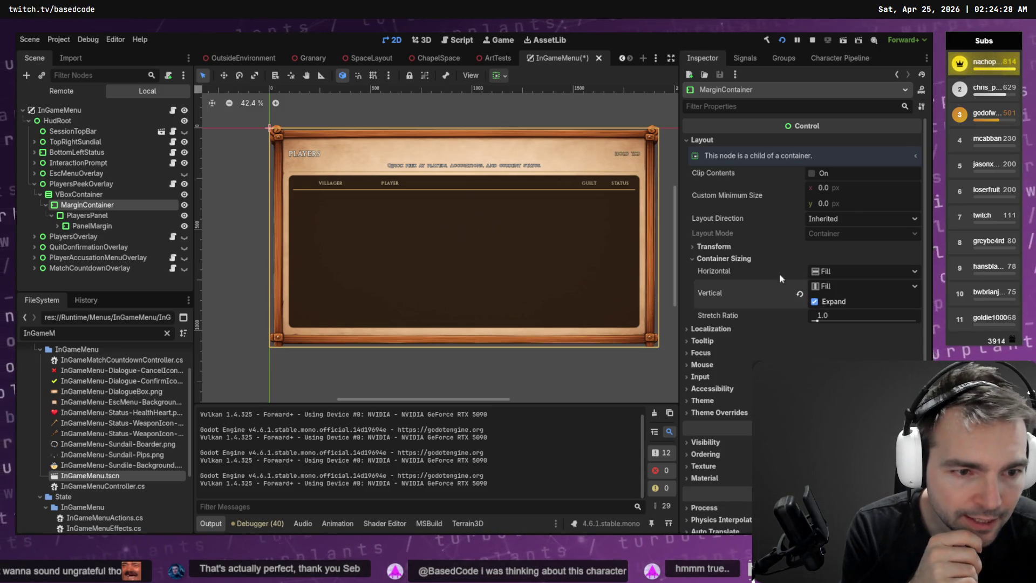
left_click(718, 247)
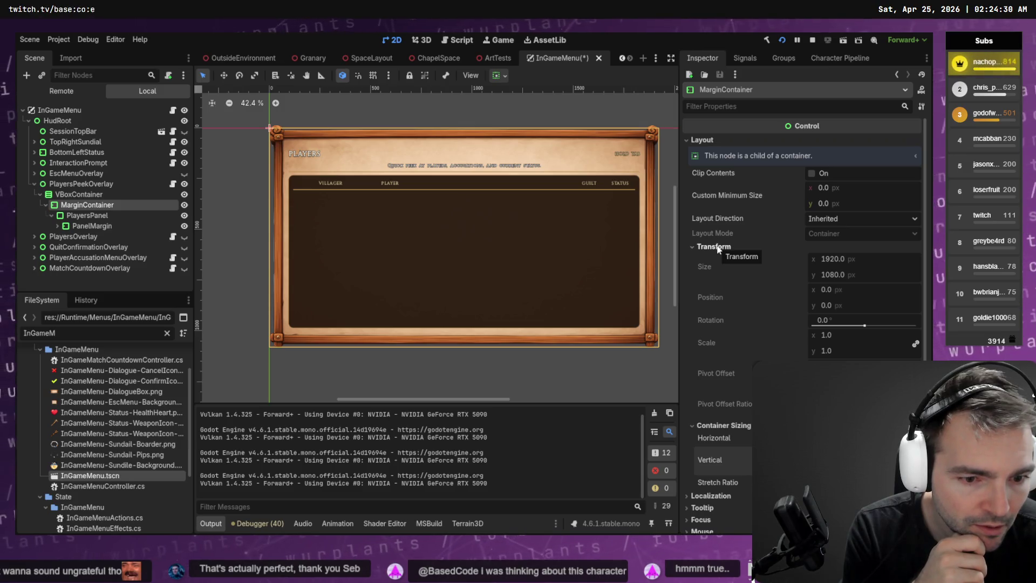
left_click(717, 247)
- Browse the MarginContainer's visibility, theme, accessibility and focus sections
scroll(729, 276, "down", 2)
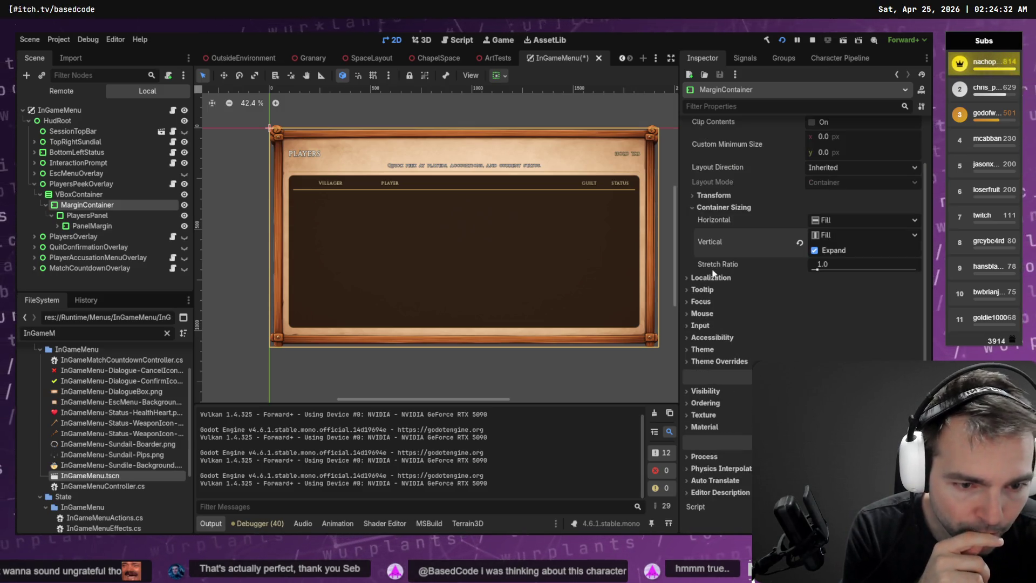
left_click(720, 392)
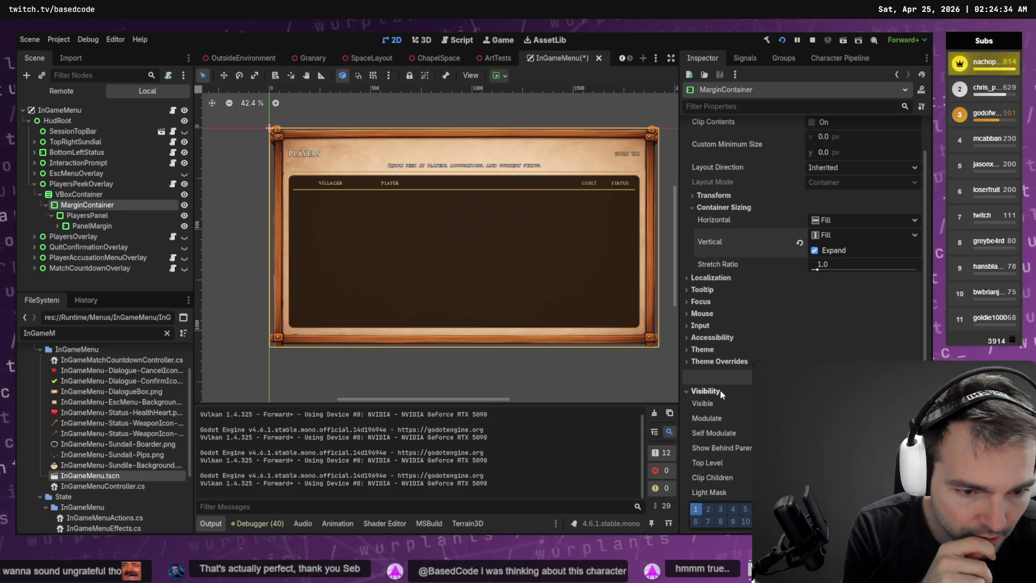
scroll(720, 389, "down", 2)
left_click(711, 340)
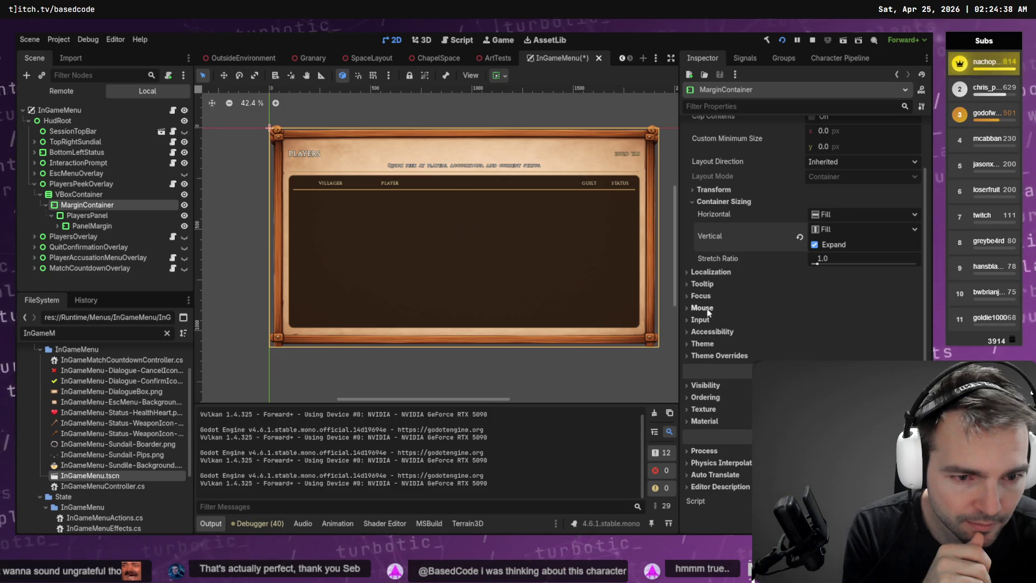
left_click(703, 344)
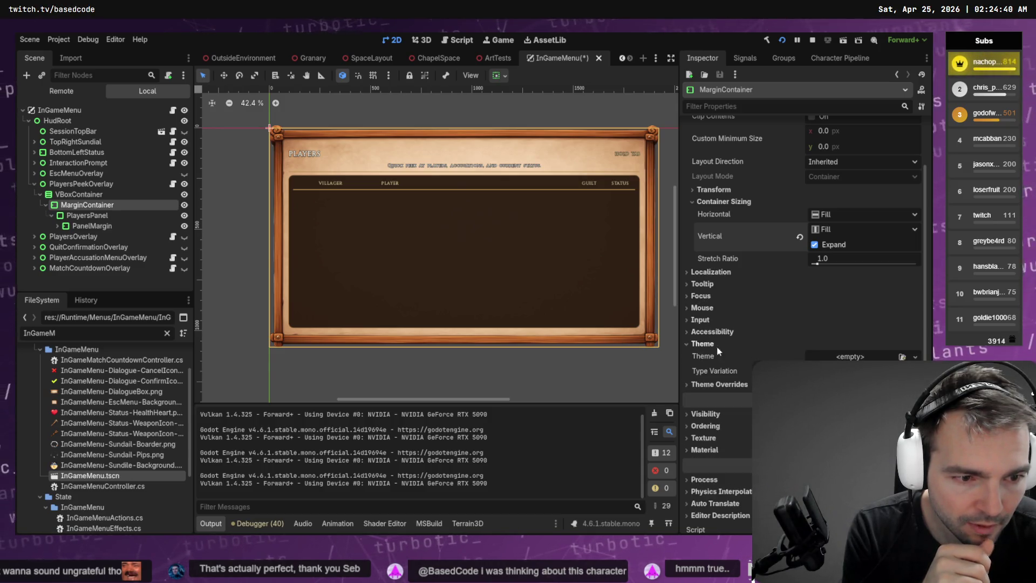
left_click(710, 333)
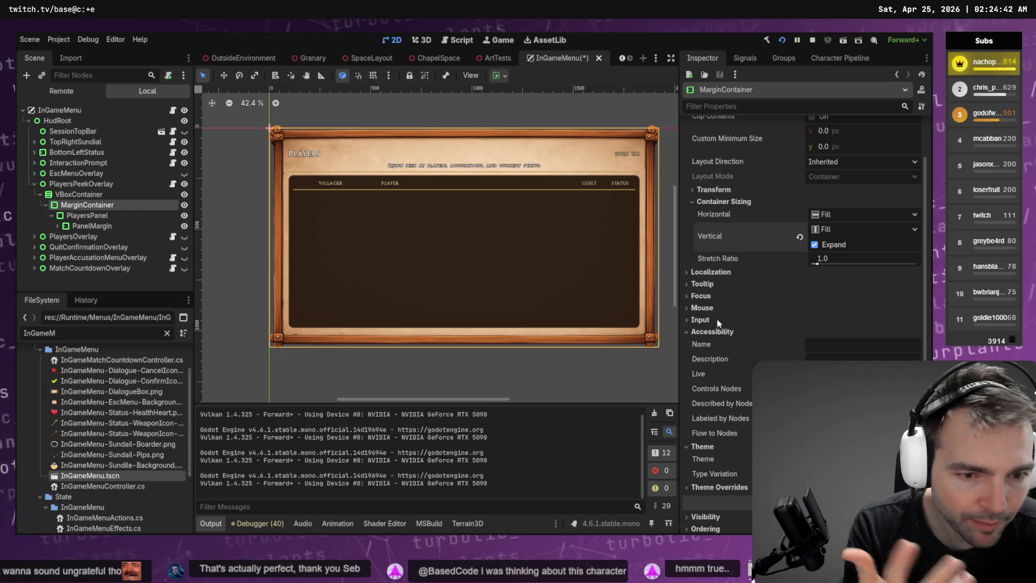
left_click(702, 296)
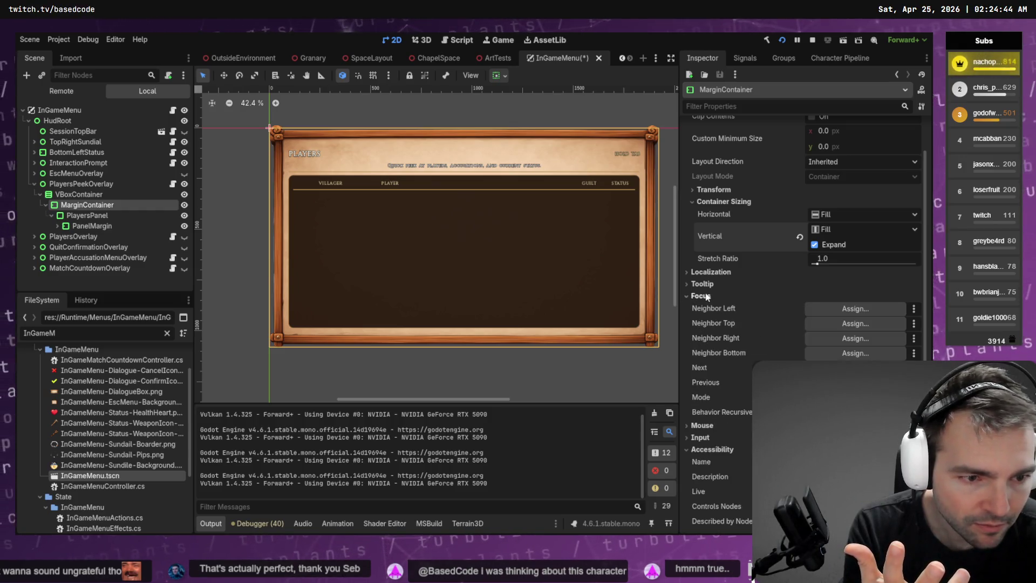
left_click(705, 295)
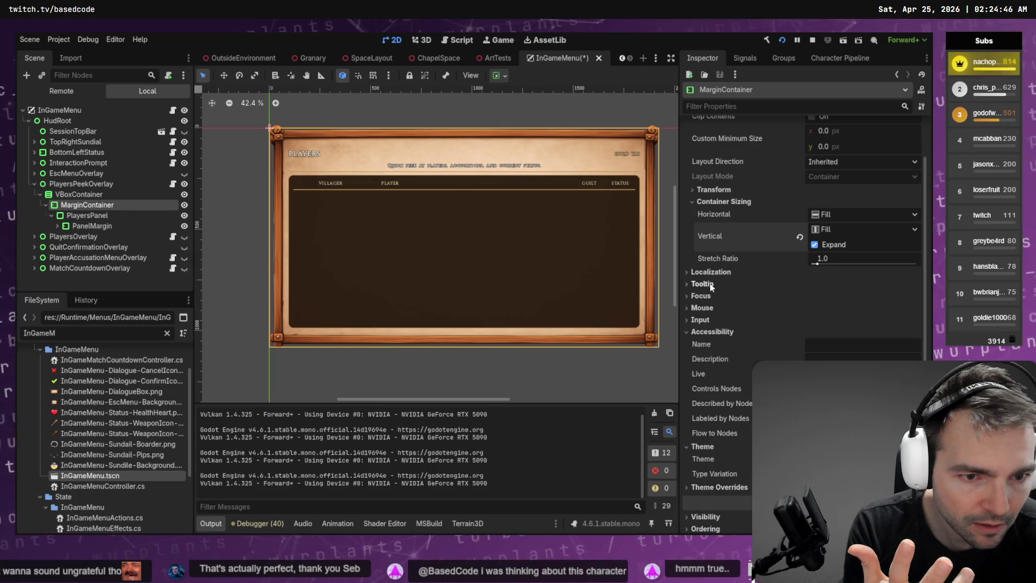
- Recheck the localization and transform sections, then filter the Inspector properties by 'margin'
left_click(713, 273)
left_click(712, 273)
left_click(726, 190)
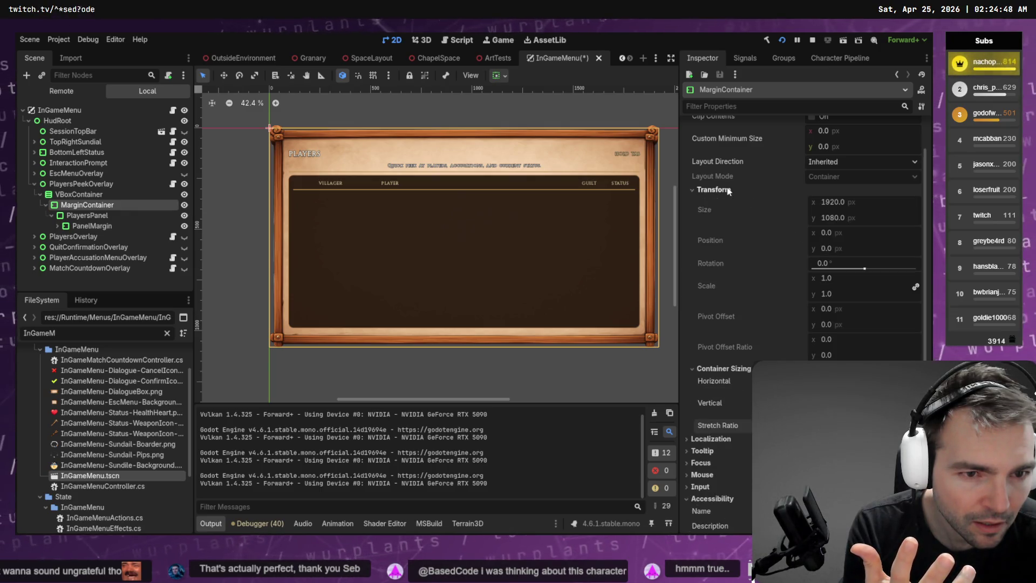
scroll(745, 243, "down", 2)
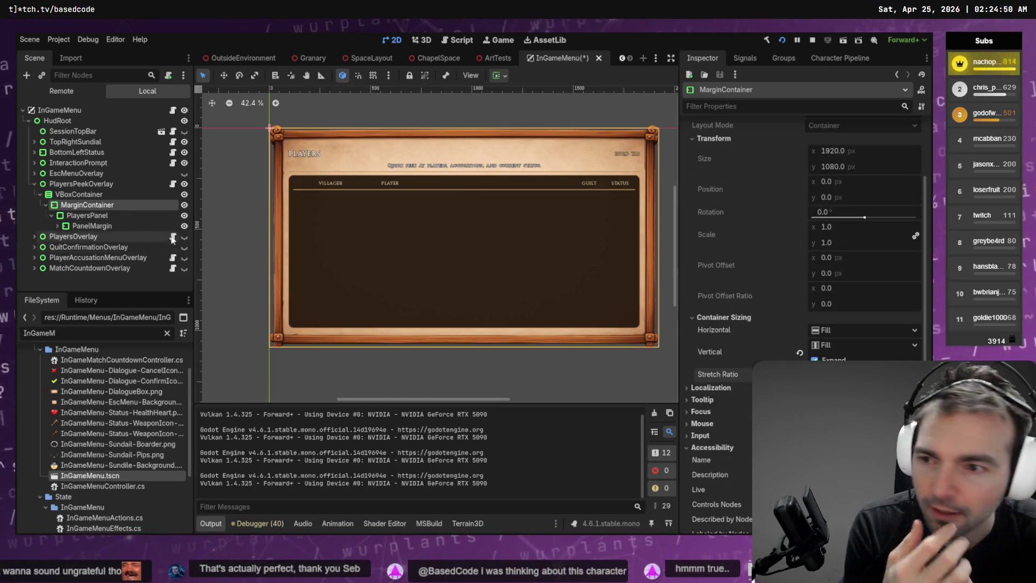
scroll(742, 243, "up", 4)
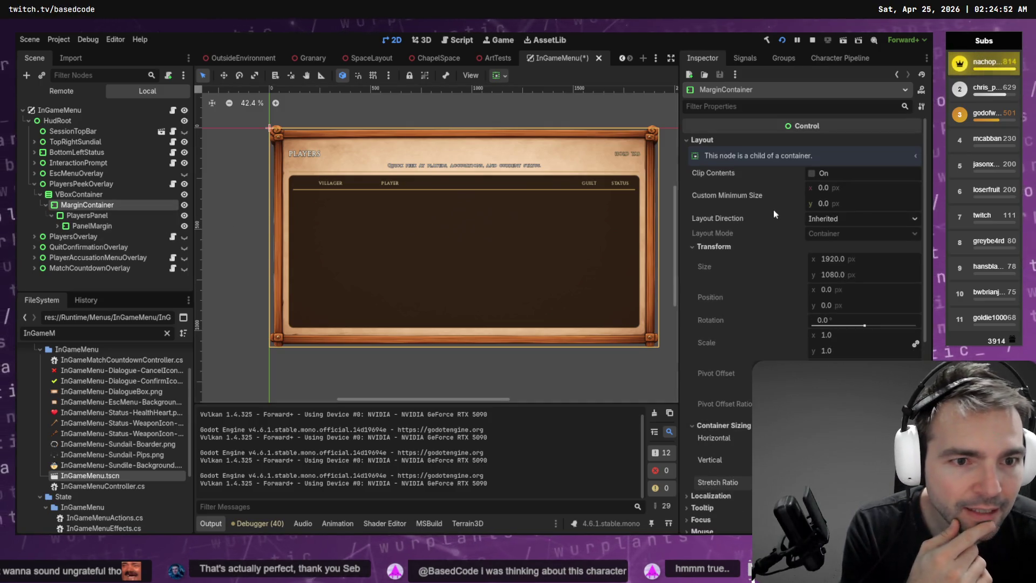
left_click(752, 107)
type("margin")
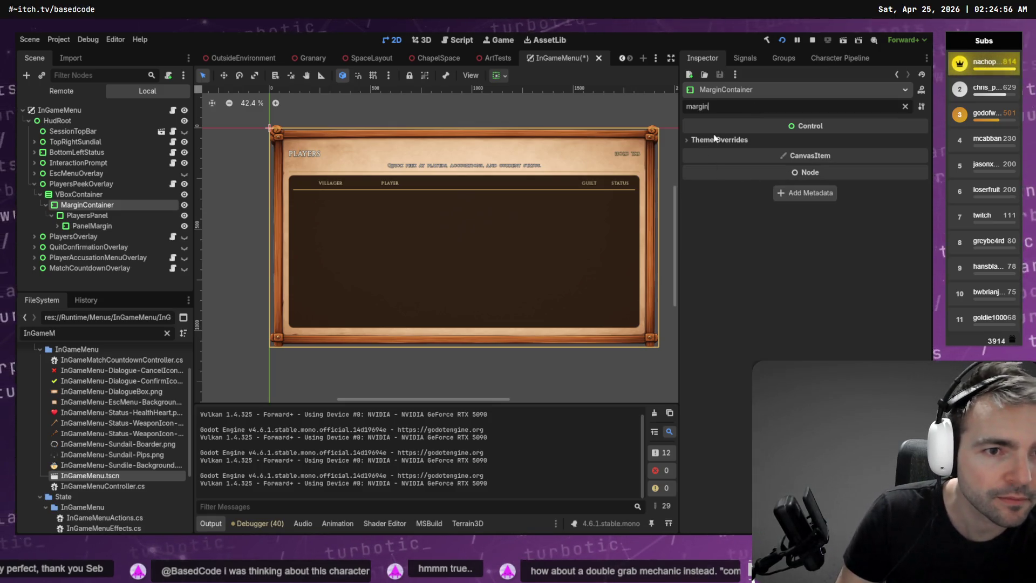
- Enable all four margin constant overrides and set the left margin to 150
left_click(717, 140)
left_click(713, 151)
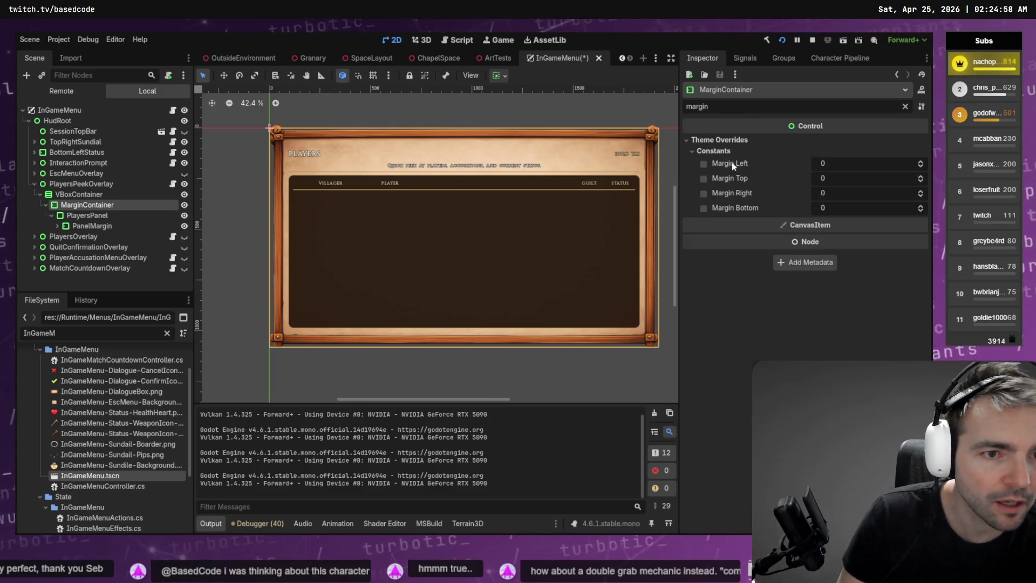
left_click(703, 178)
left_click(703, 193)
left_click(704, 209)
left_click(832, 163)
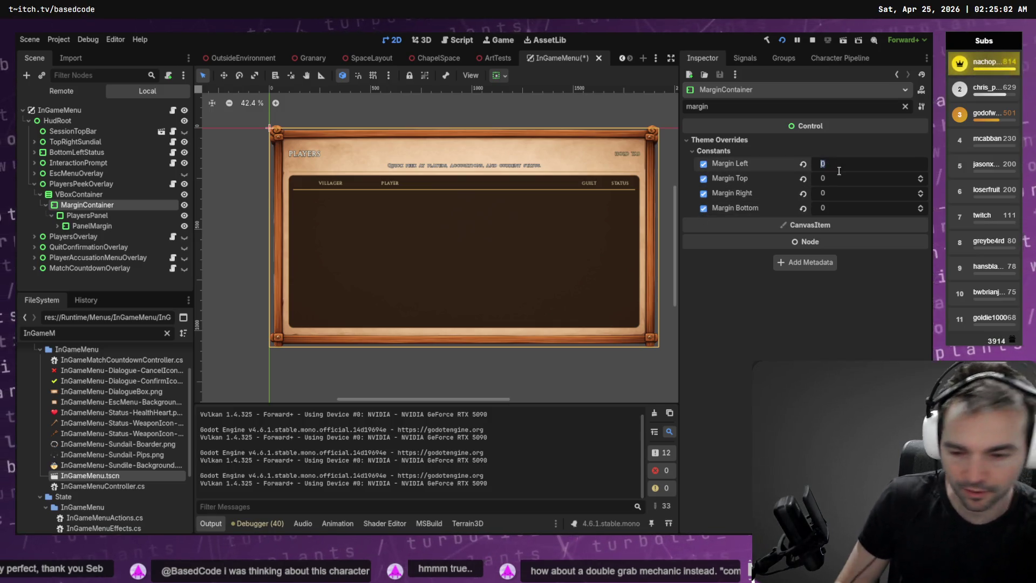
type("5")
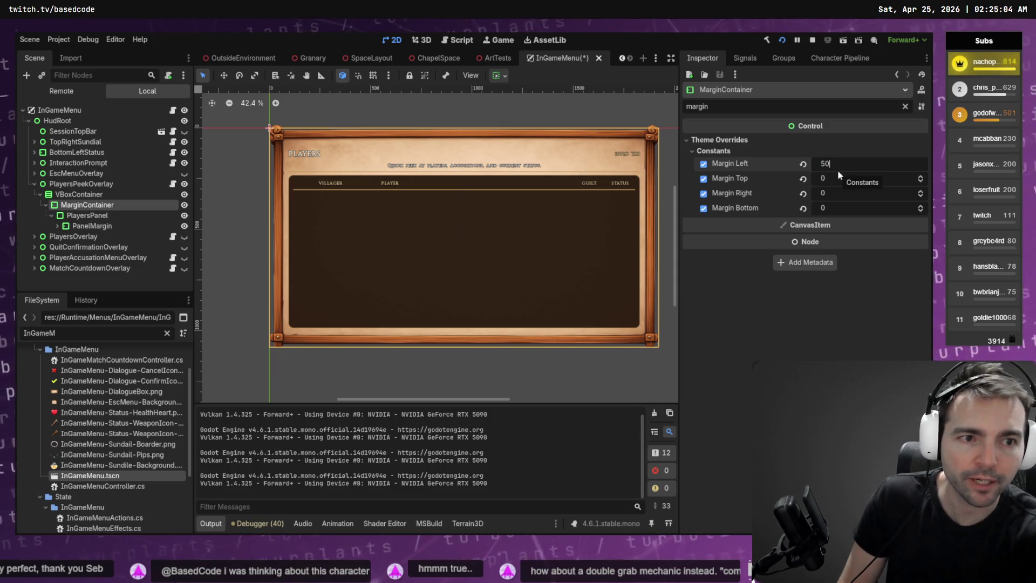
type("00")
key("Return")
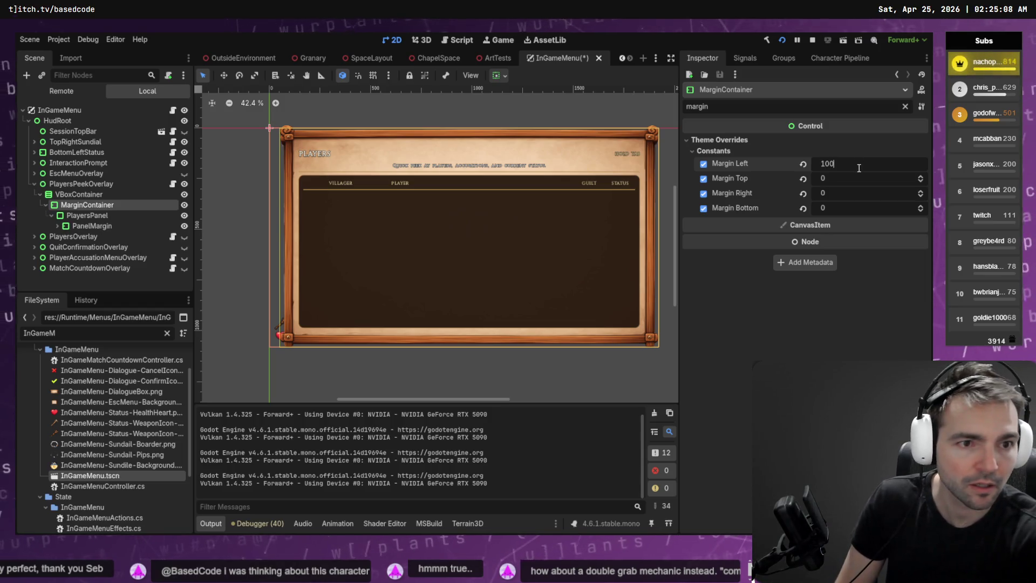
key("Return")
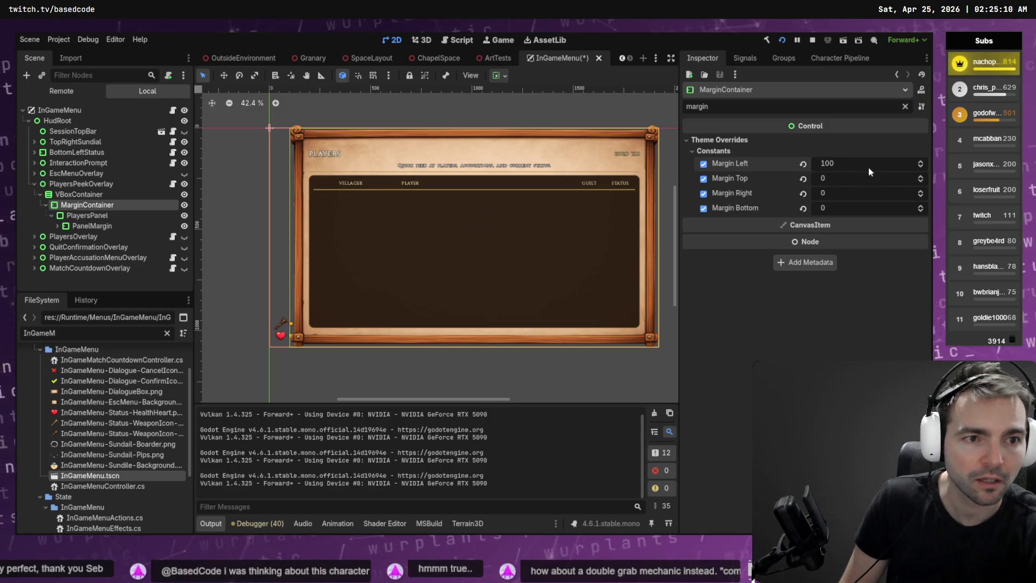
type("150")
key("Return")
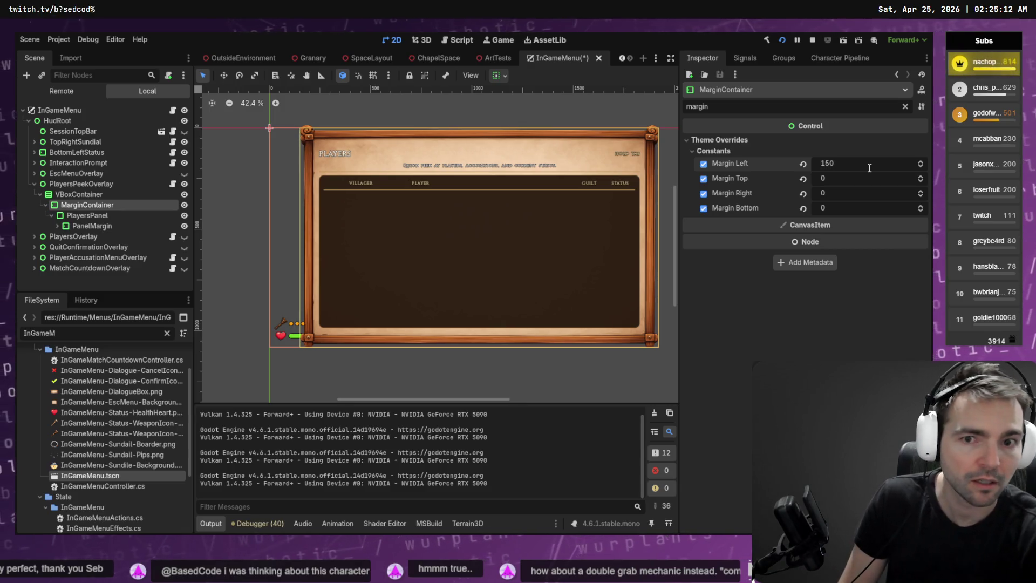
- Set the right, top and bottom margins to 150, save the scene, and run the game
left_click(853, 191)
type("150")
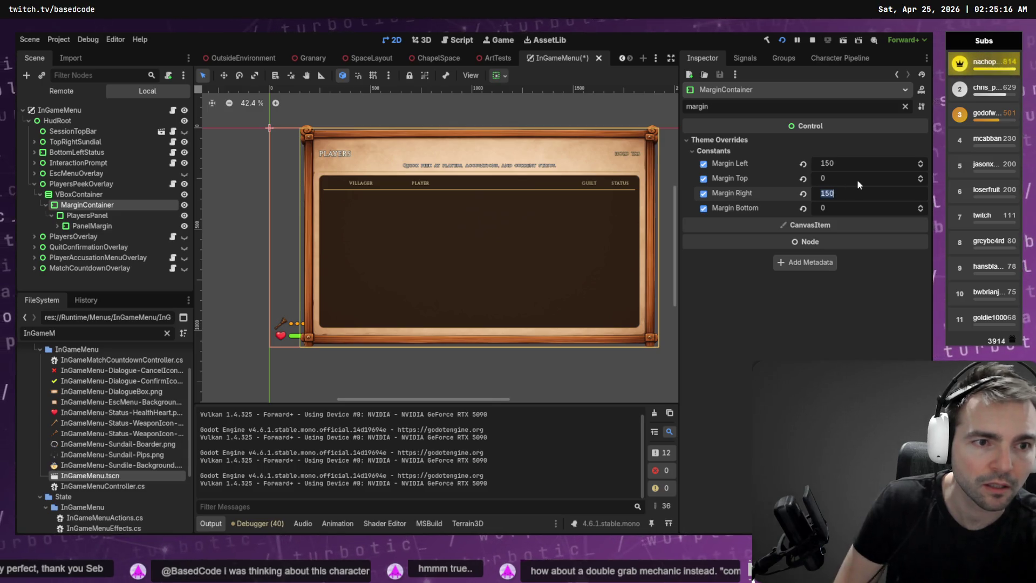
left_click(859, 180)
key("Return")
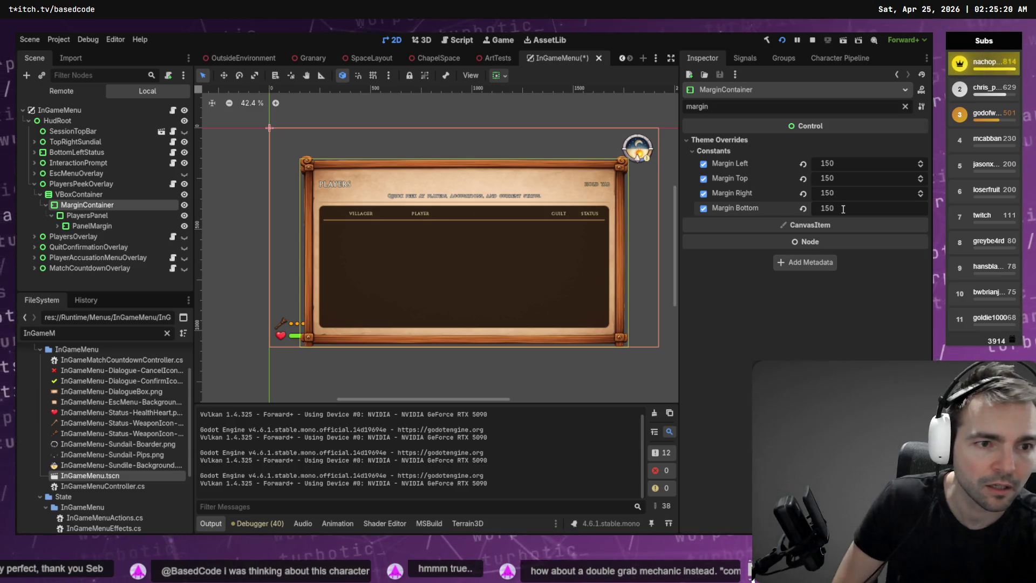
key("Return")
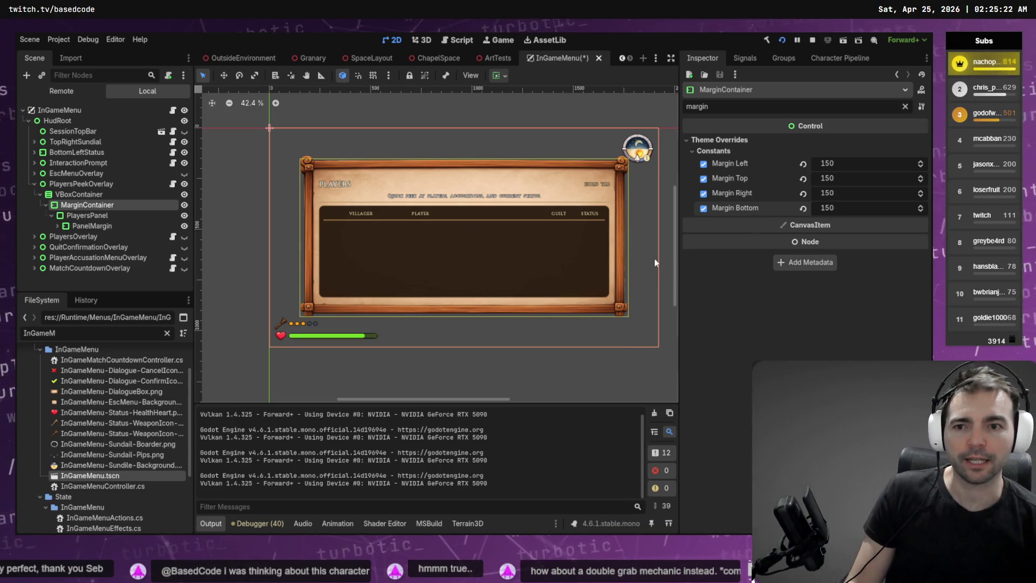
left_click(669, 254)
key("ctrl+s")
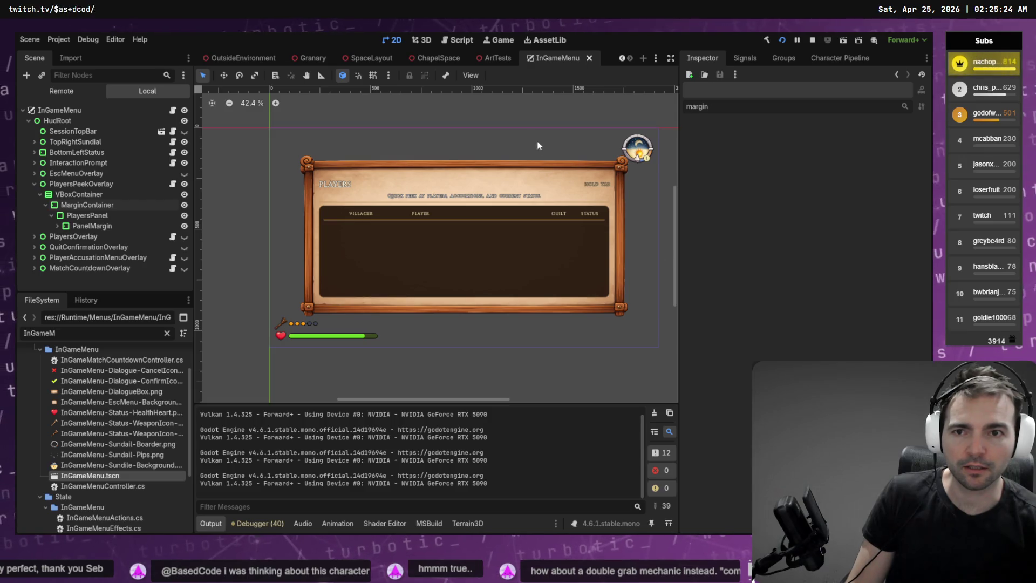
key("F5")
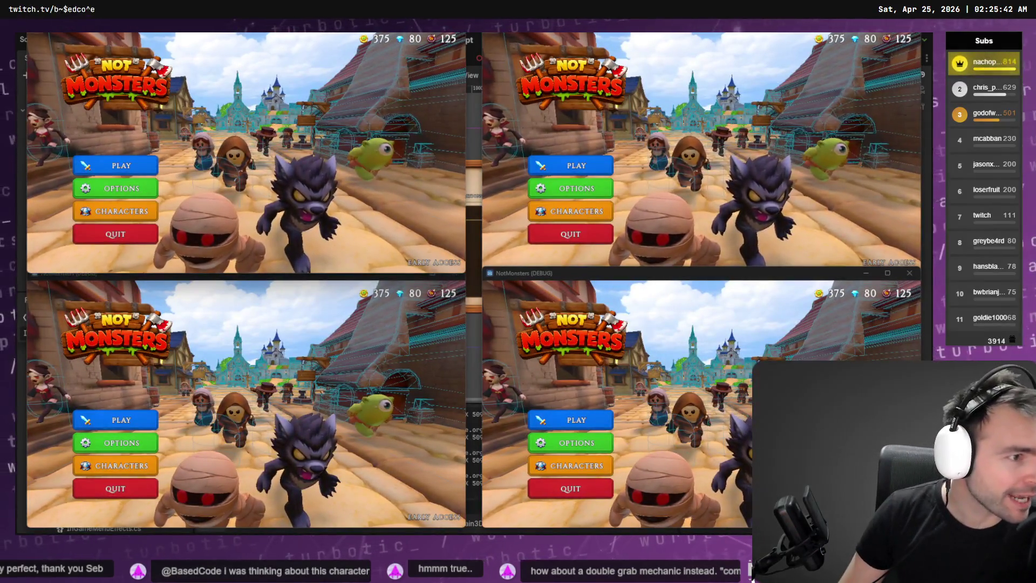
- Switch to the Not Monster tldraw board and zoom and pan to the Equipment board
key("alt+Tab")
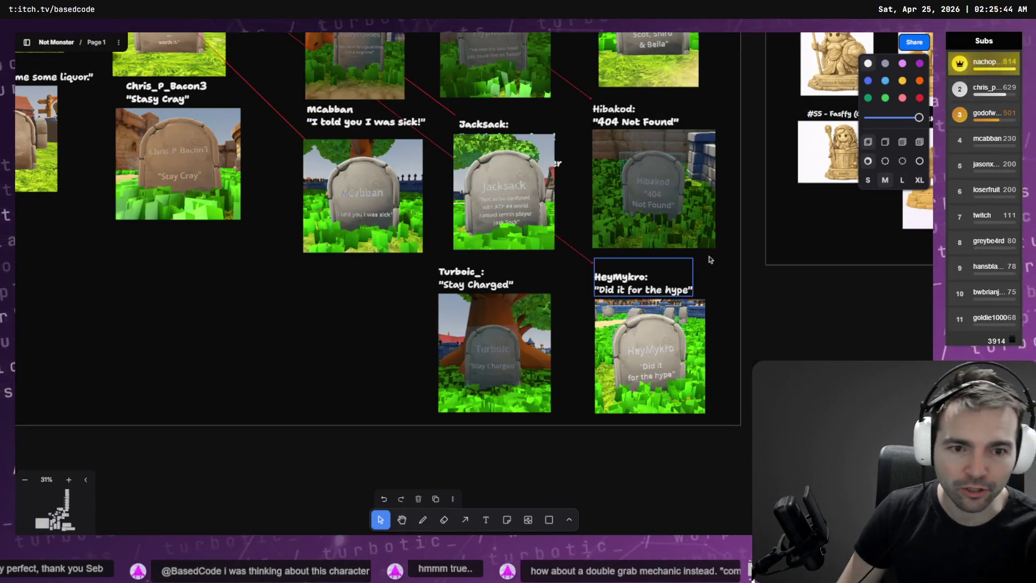
scroll(506, 282, "down", 10)
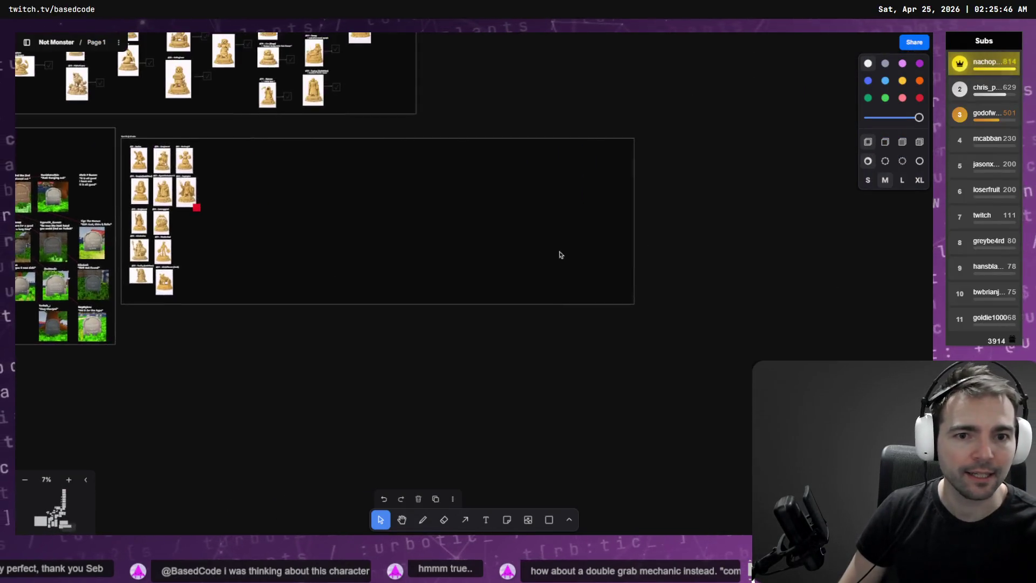
scroll(396, 229, "down", 5)
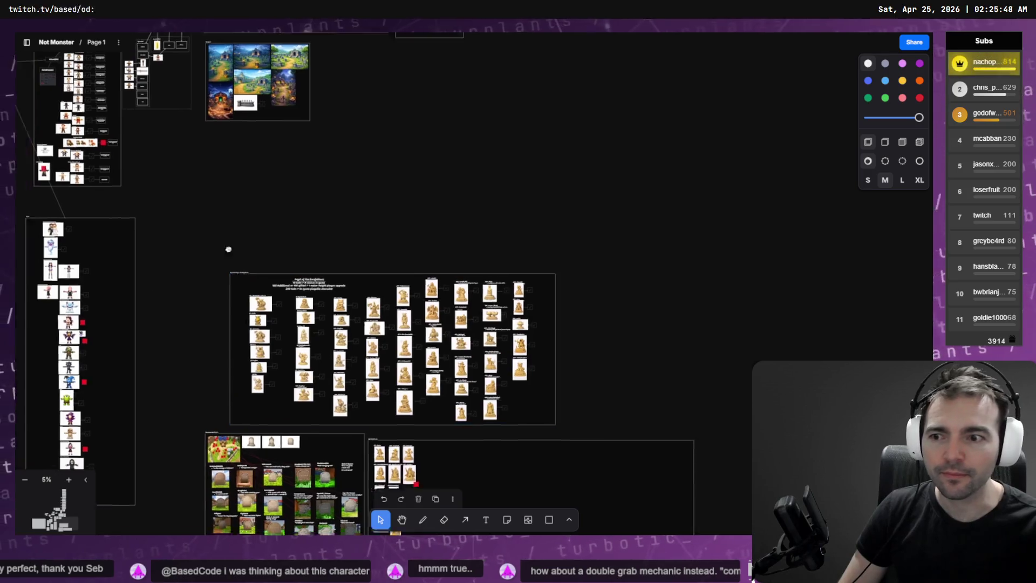
scroll(655, 202, "up", 5)
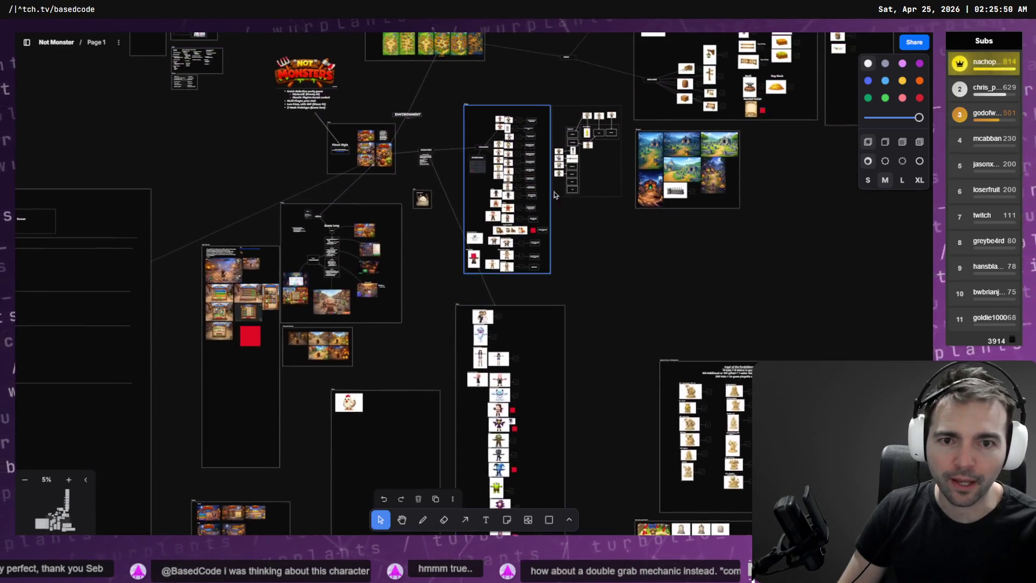
scroll(575, 143, "up", 10)
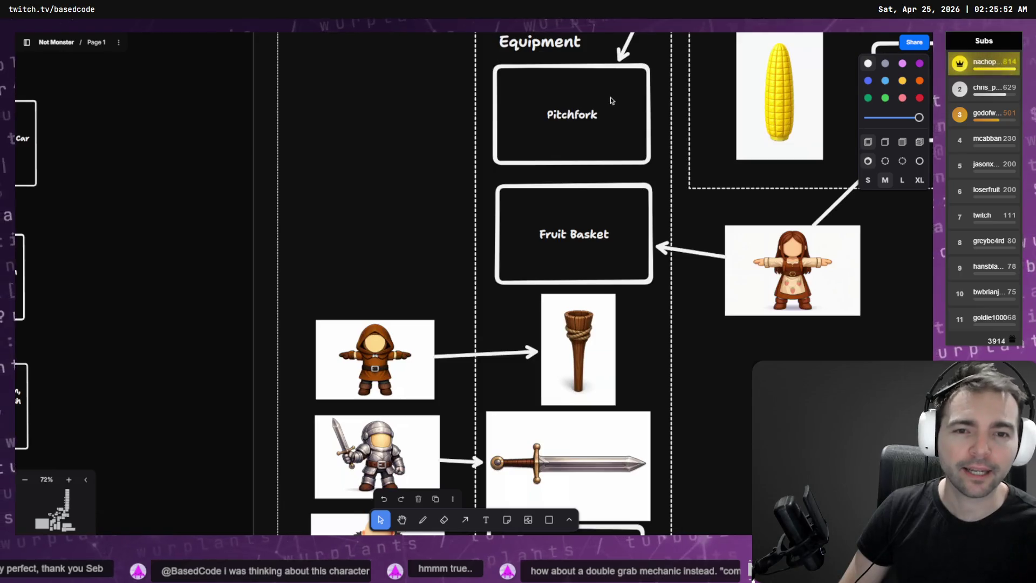
scroll(662, 305, "down", 3)
scroll(620, 238, "up", 3)
scroll(620, 238, "up", 5)
scroll(621, 239, "right", 8)
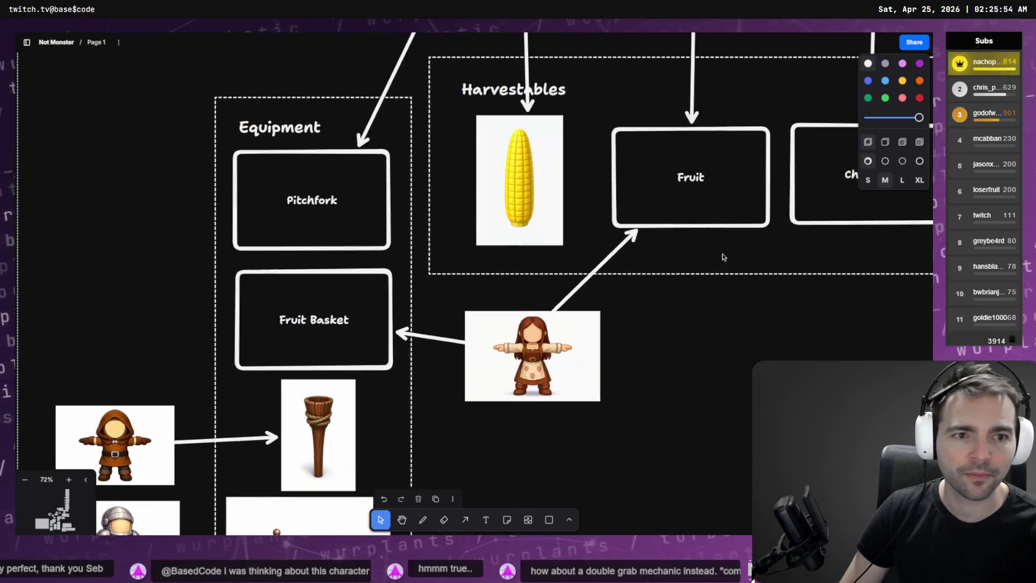
scroll(585, 268, "left", 8)
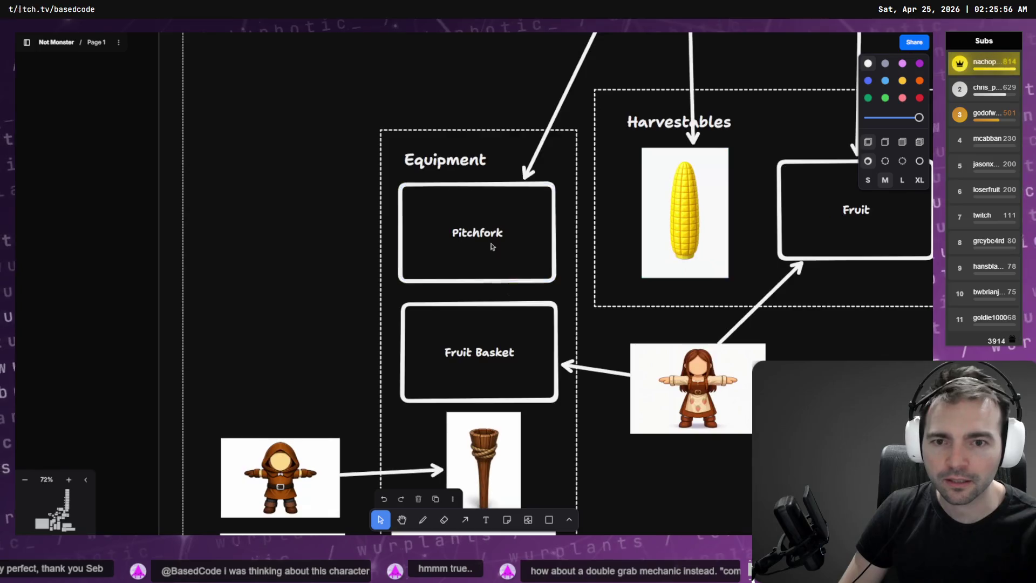
scroll(489, 243, "down", 6)
scroll(505, 202, "down", 6)
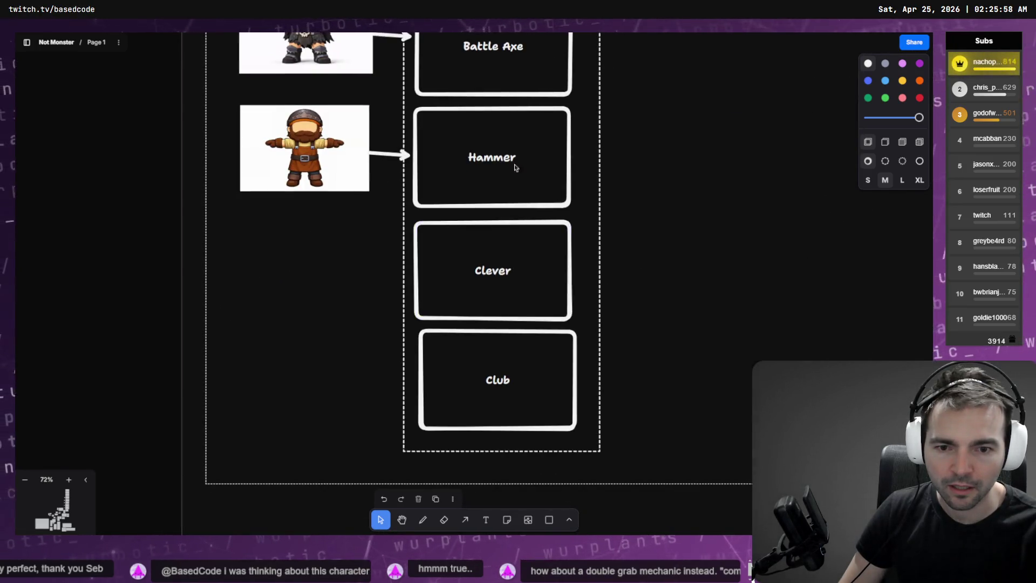
scroll(519, 156, "up", 14)
scroll(596, 358, "right", 6)
scroll(596, 359, "down", 2)
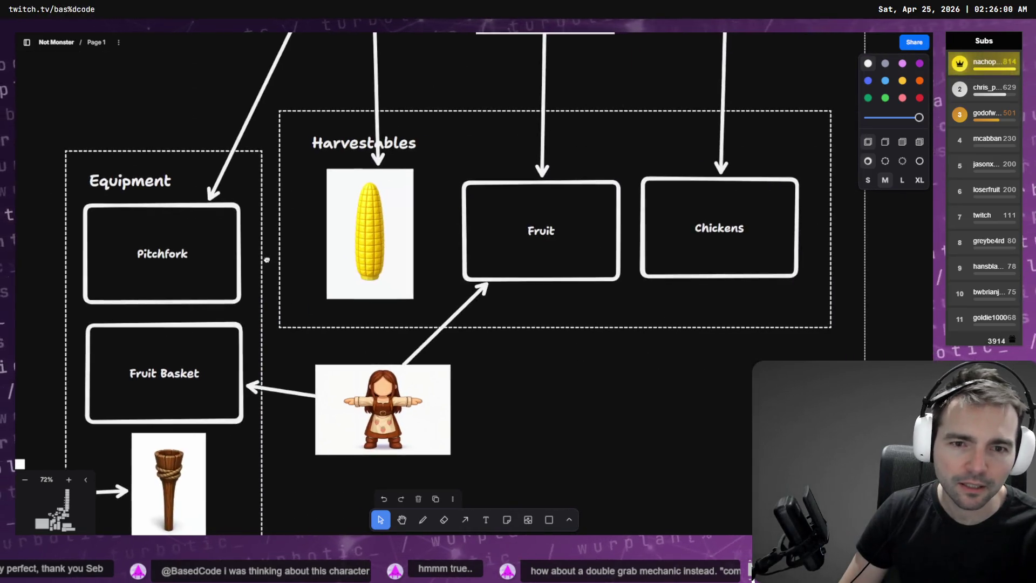
scroll(267, 259, "down", 10, "ctrl")
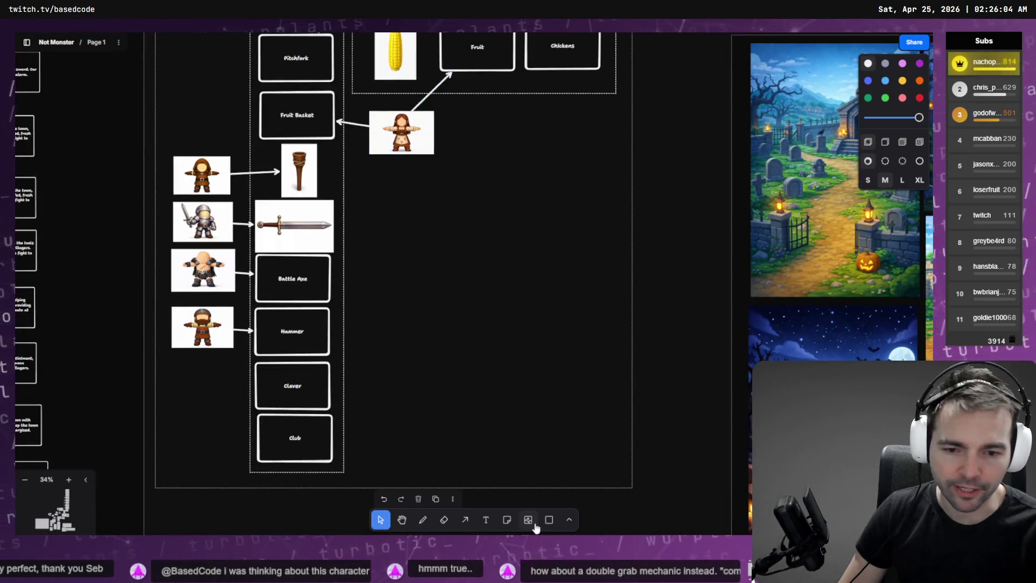
left_click(569, 520)
left_click(549, 519)
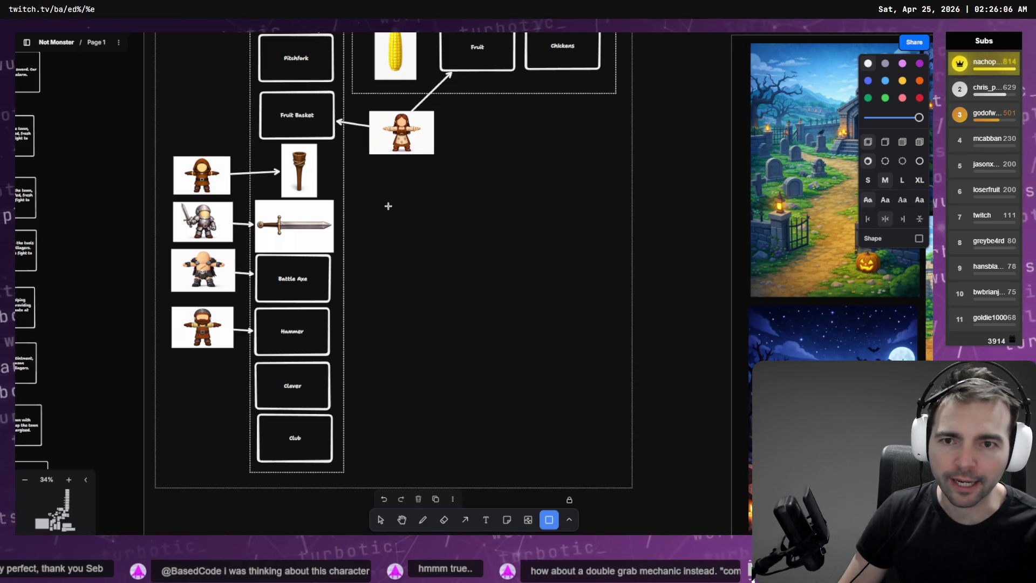
- Draw a tall rectangle beside the Equipment column and give it a dashed outline
mouse_move(394, 243)
left_mouse_down()
mouse_move(536, 421)
mouse_move(529, 467)
left_mouse_up()
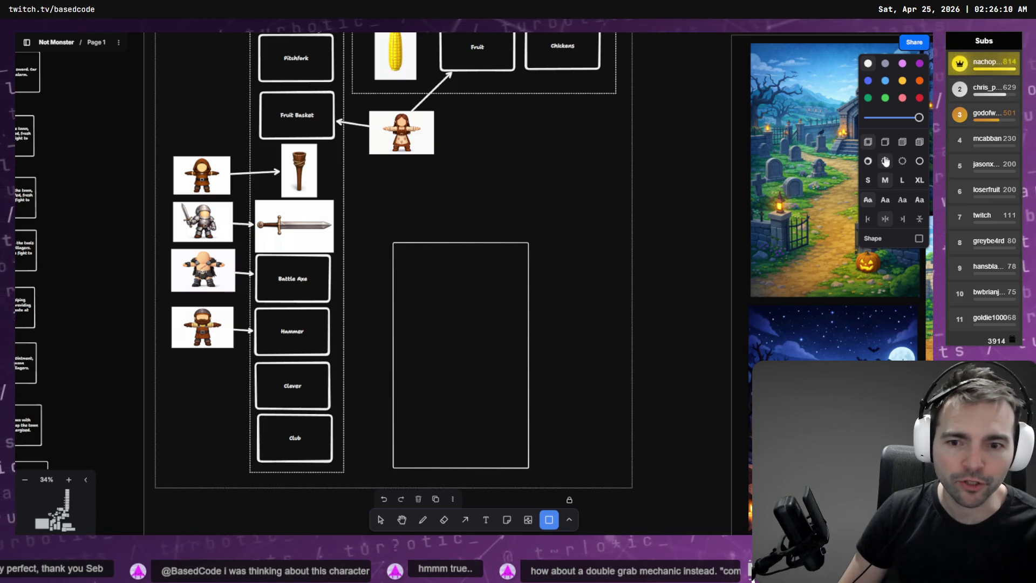
left_click(380, 520)
left_click(416, 457)
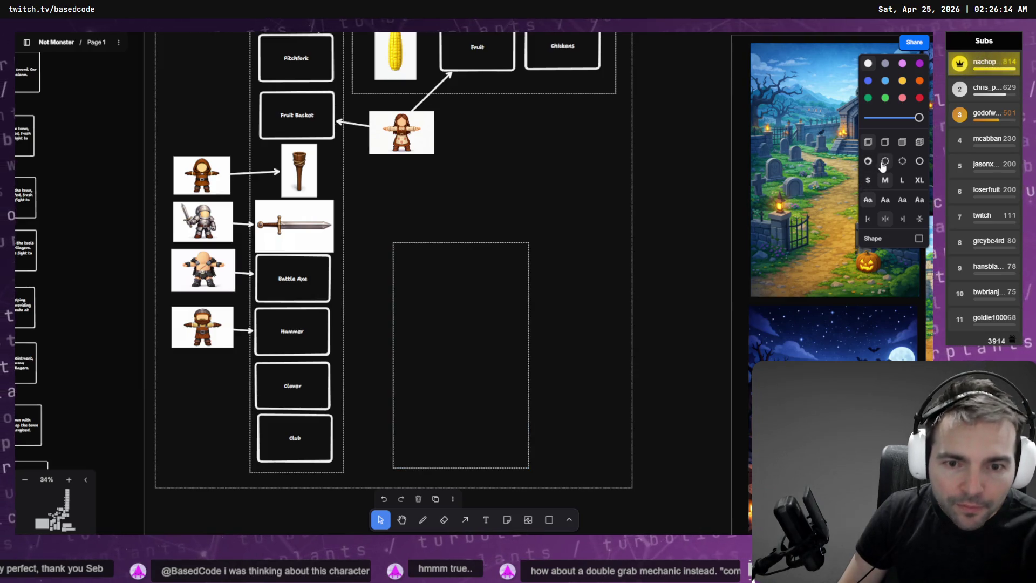
scroll(448, 276, "up", 2)
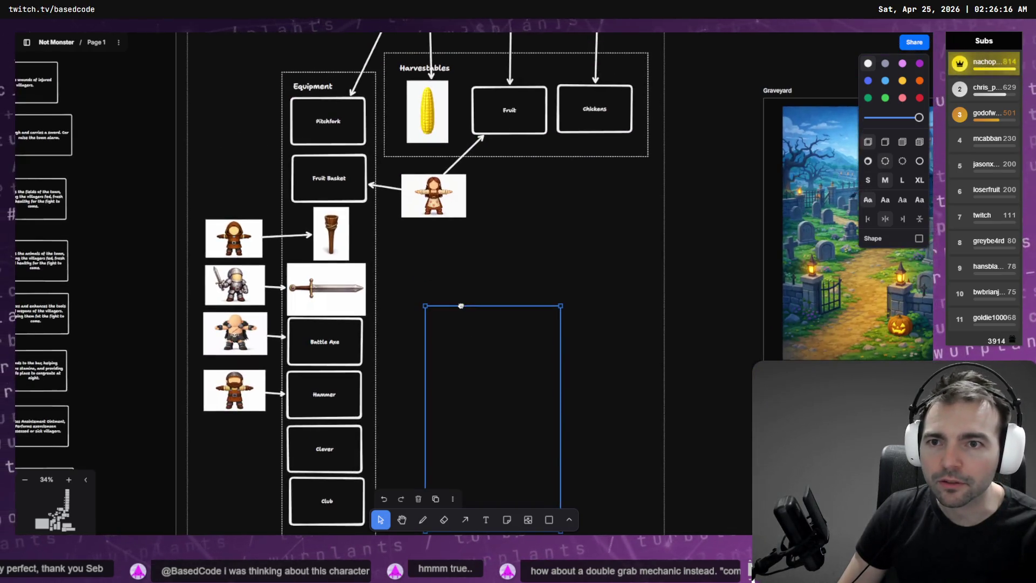
- Copy the Harvestables heading into the new box and rename it 'Containers'
mouse_move(409, 72)
left_mouse_down()
mouse_move(459, 370)
mouse_move(440, 322)
left_mouse_up()
double_click(439, 317)
type("Containers")
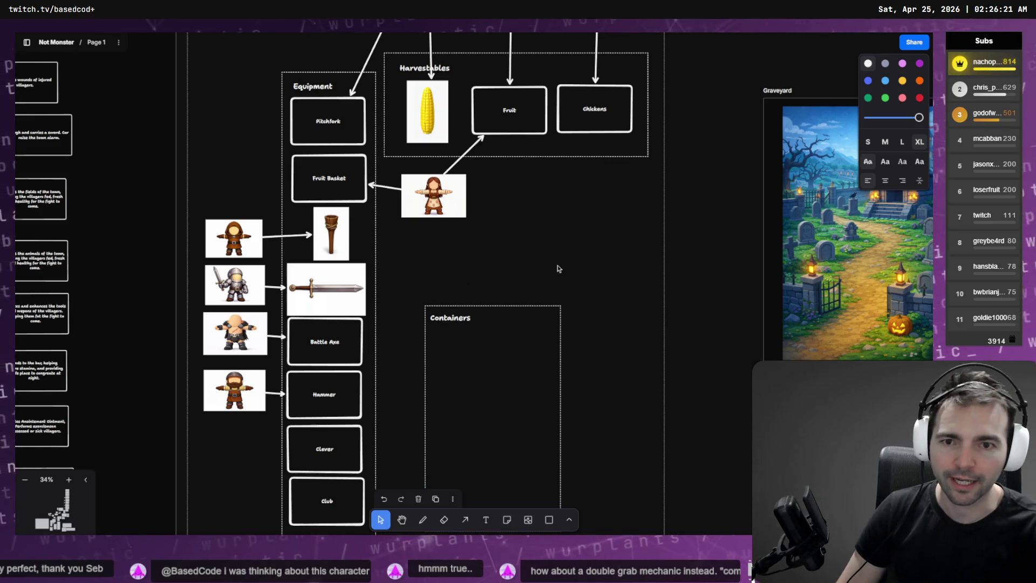
left_click(427, 115)
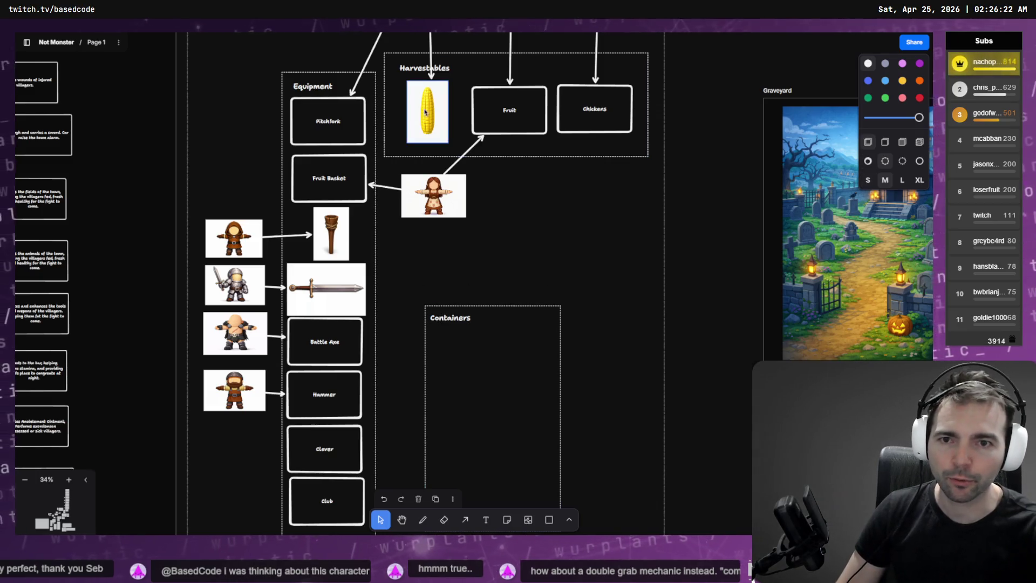
key("ctrl+v")
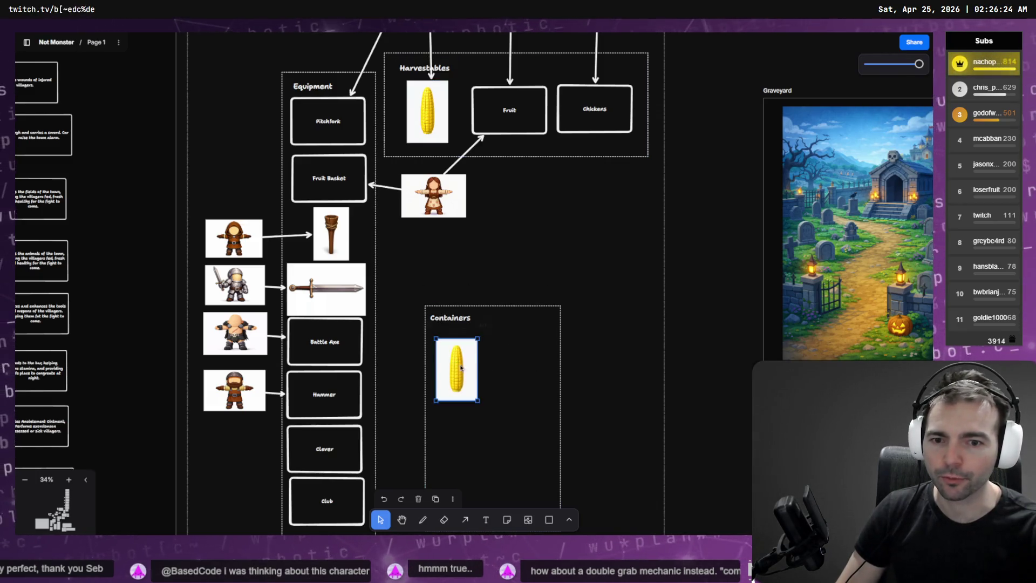
key("ctrl+z")
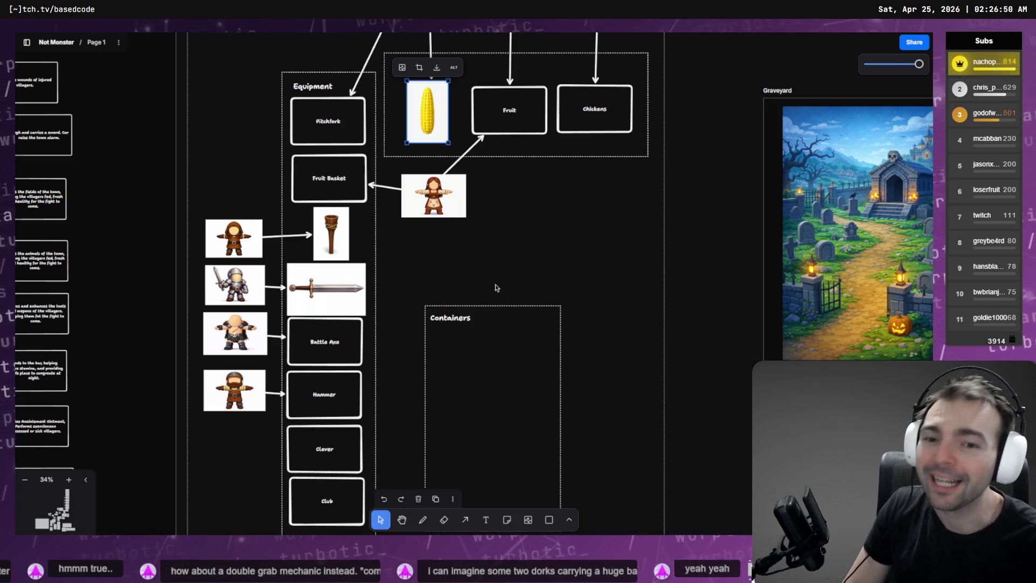
- Deselect the corn image by clicking empty canvas
left_click(515, 265)
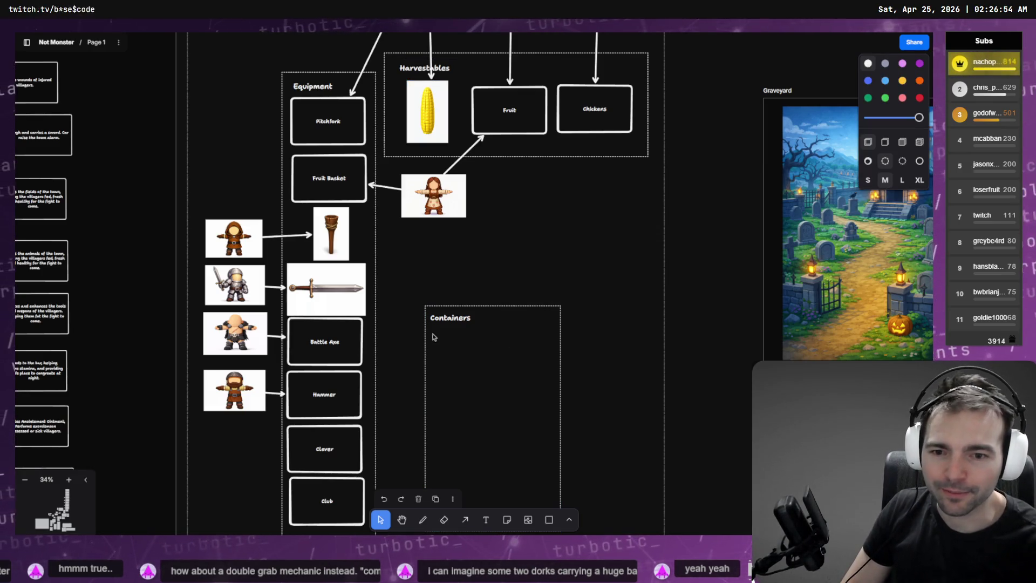
- Move a Fruit Basket box into Containers and relabel it 'Weapon Crate'
left_click(345, 183)
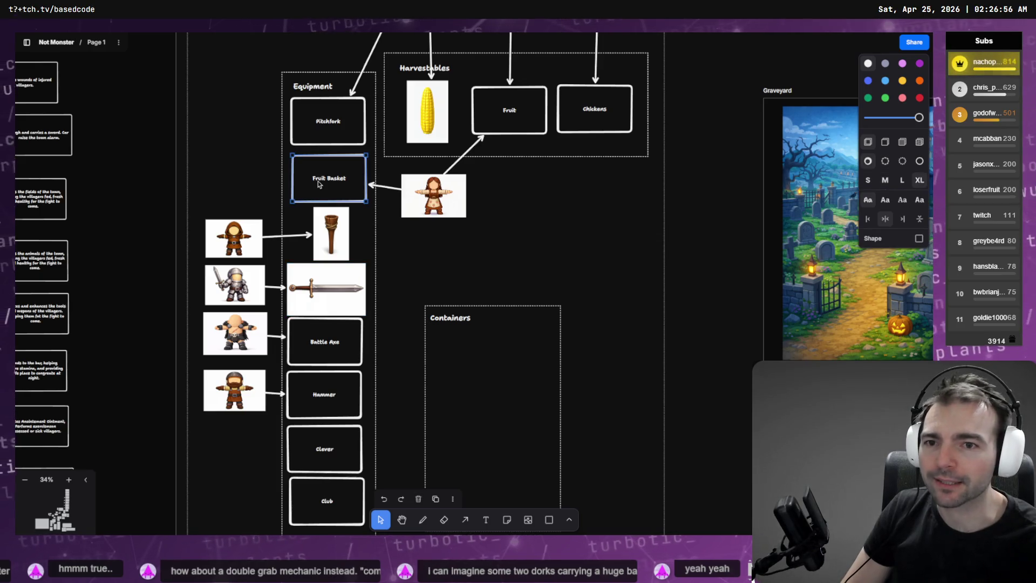
mouse_move(331, 192)
left_mouse_down()
mouse_move(441, 264)
mouse_move(475, 367)
mouse_move(474, 412)
left_mouse_up()
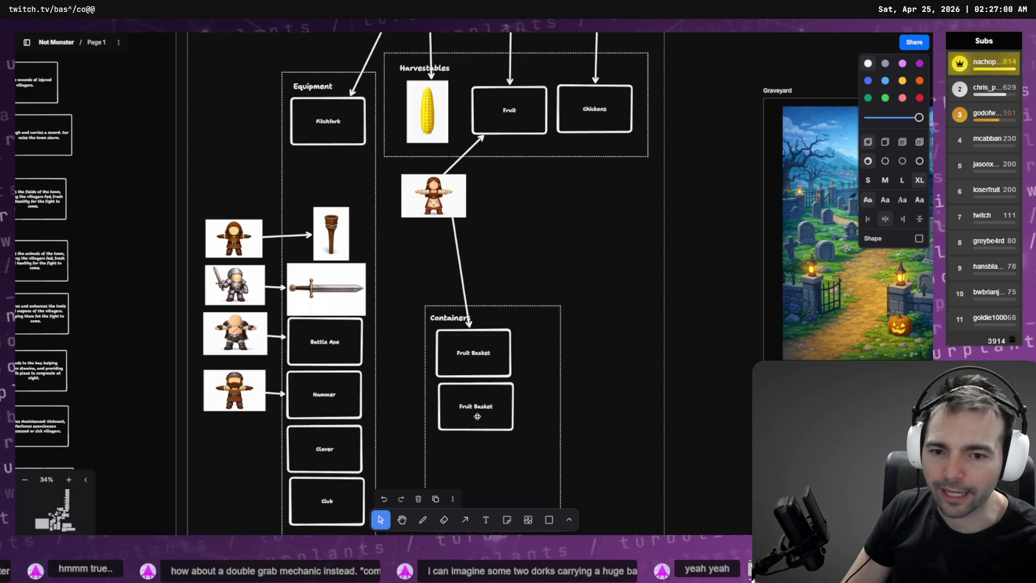
key("Return")
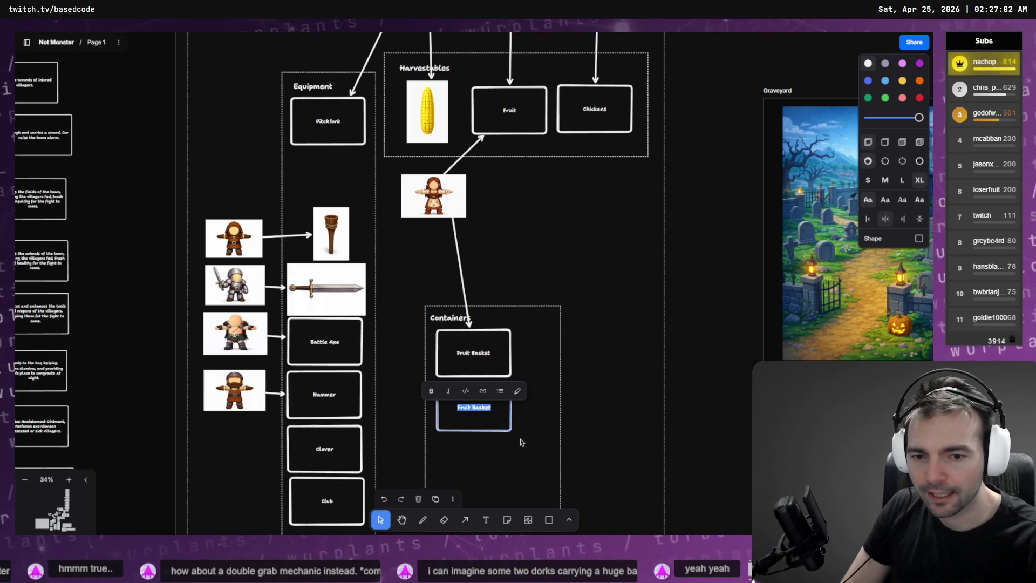
type("Weapon Crate")
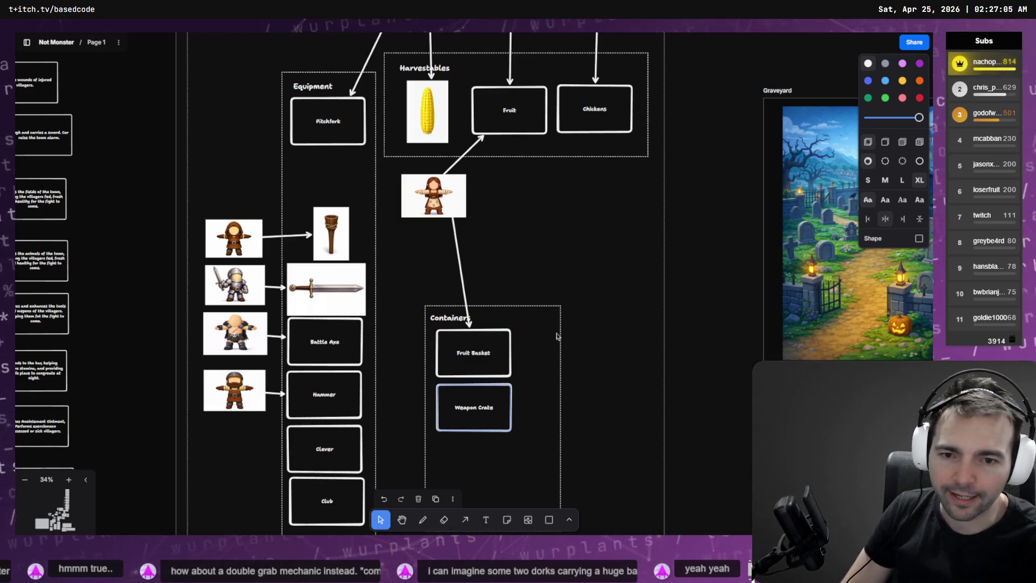
left_click(601, 316)
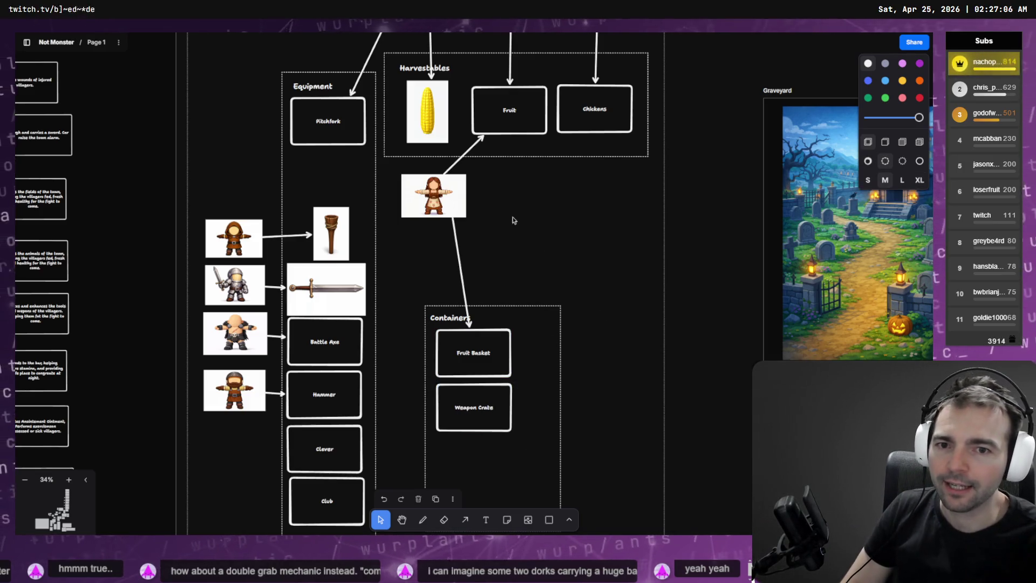
- Rearrange the villager images and equipment item boxes into a tidier layout
mouse_move(453, 189)
left_mouse_down()
mouse_move(505, 194)
mouse_move(514, 216)
left_mouse_up()
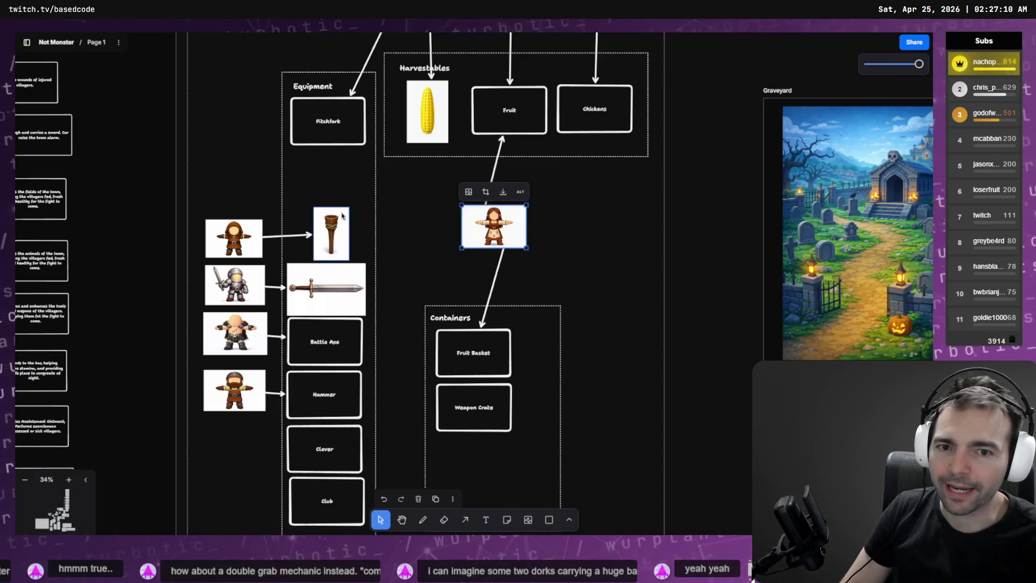
scroll(337, 133, "down", 3)
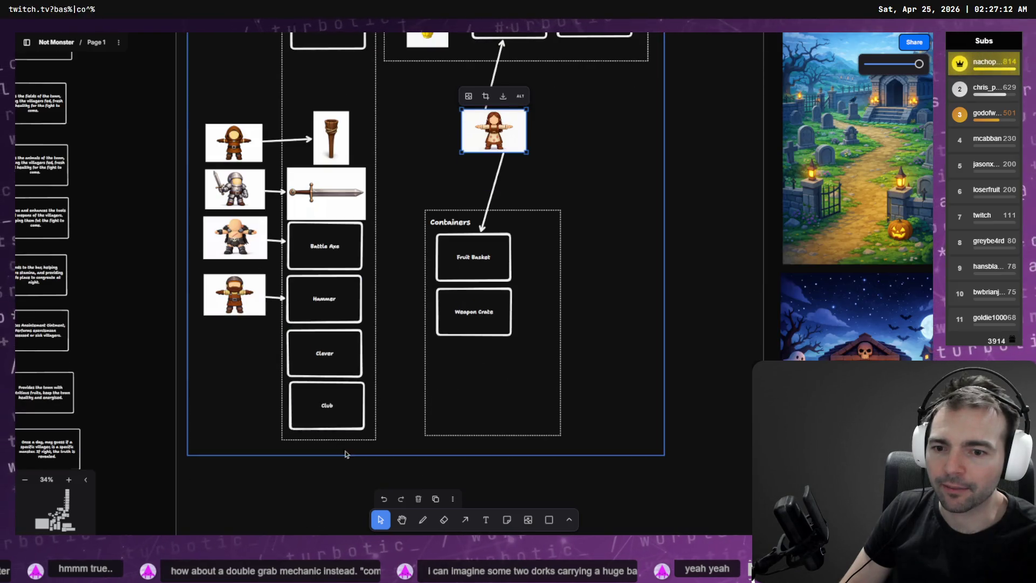
left_click_drag(368, 434, 317, 121)
mouse_move(231, 94)
left_mouse_down()
mouse_move(222, 326)
mouse_move(237, 379)
left_mouse_up()
scroll(316, 312, "up", 3)
left_click_drag(344, 218, 344, 164)
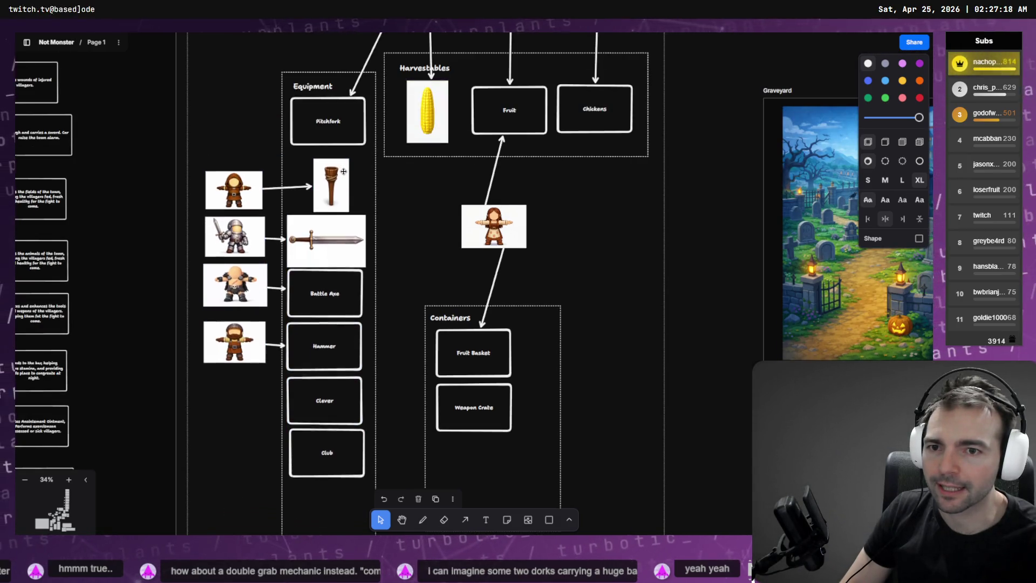
left_click(584, 221)
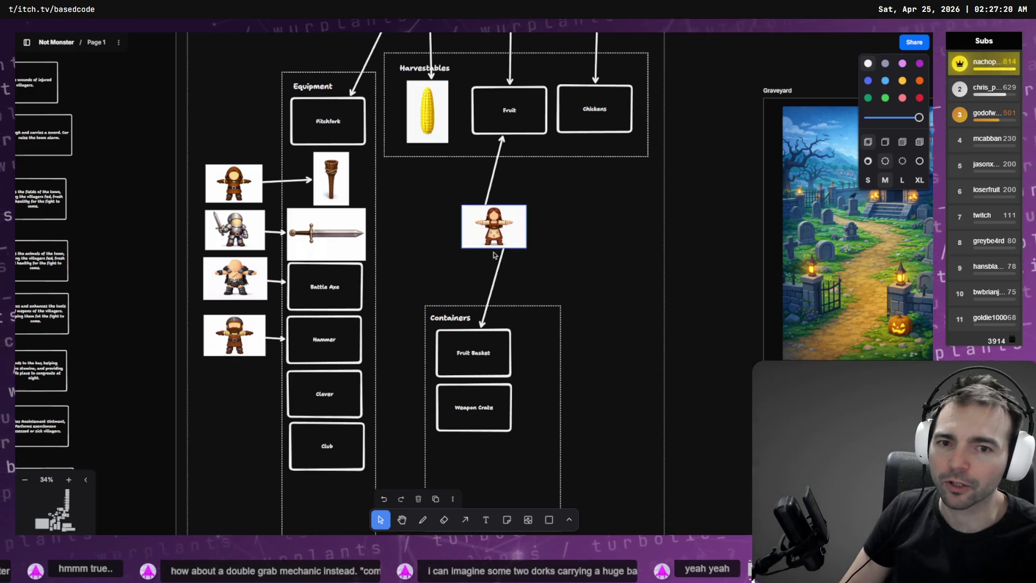
left_click(521, 237)
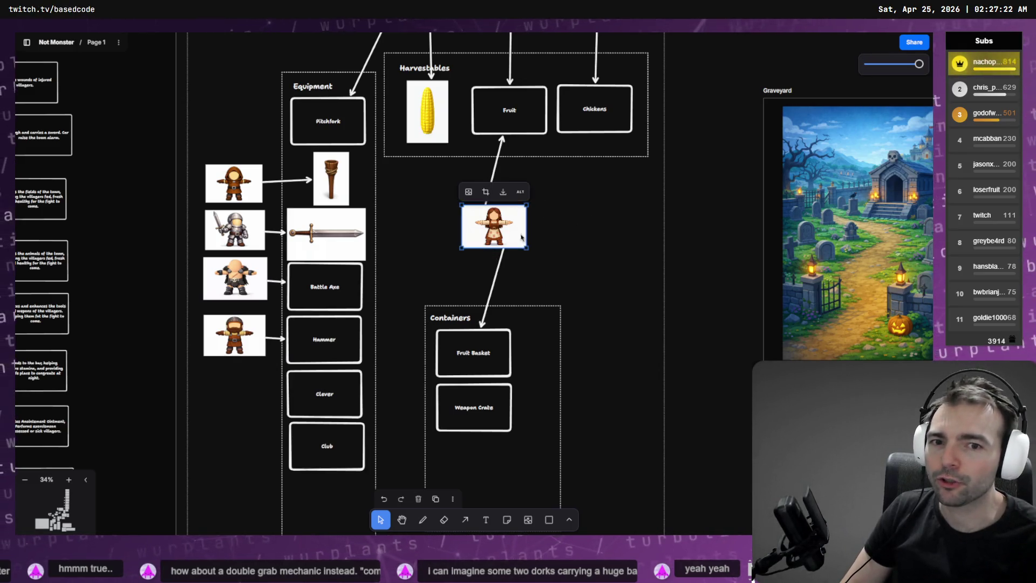
left_click(567, 246)
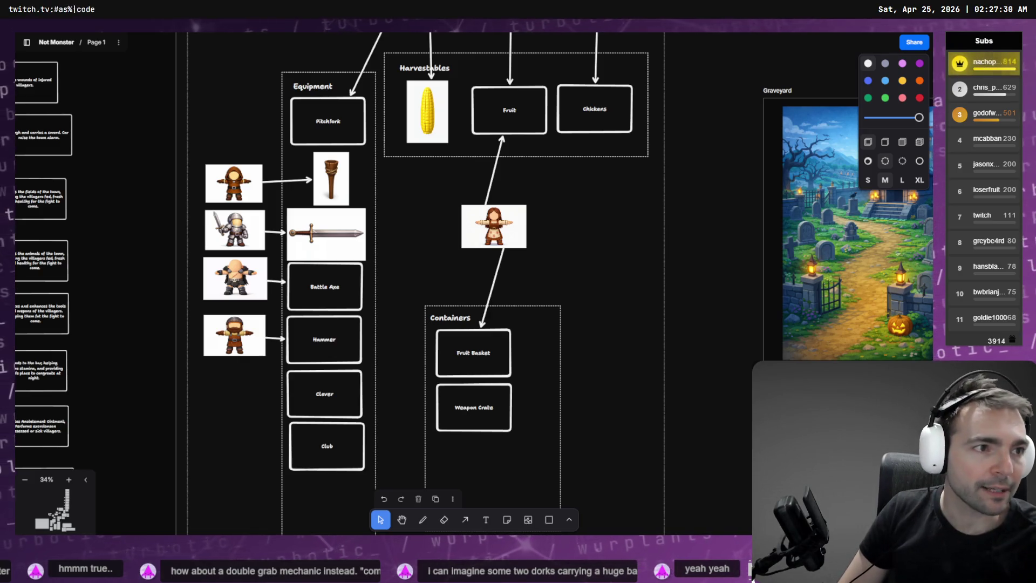
key("alt+Tab")
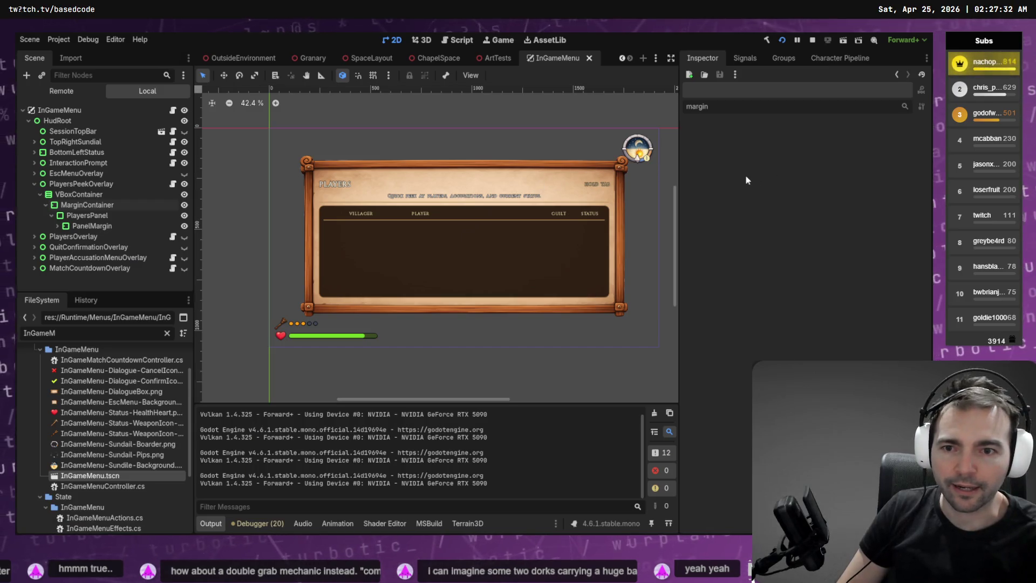
- Run the project with F5 to launch four debug game instances
key("F5")
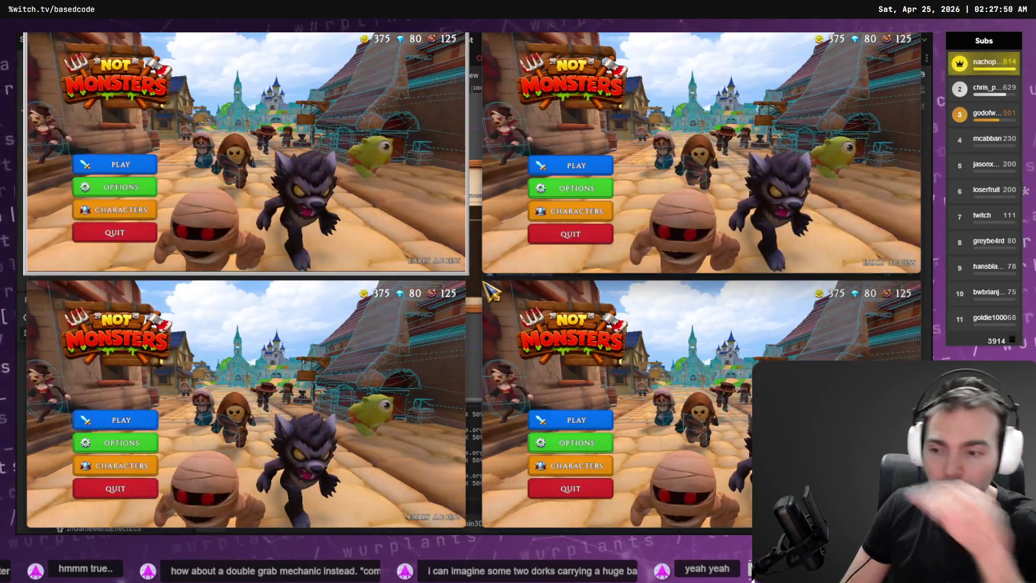
- Host a four-player room in the first window and matchmake from the other three
left_click(116, 165)
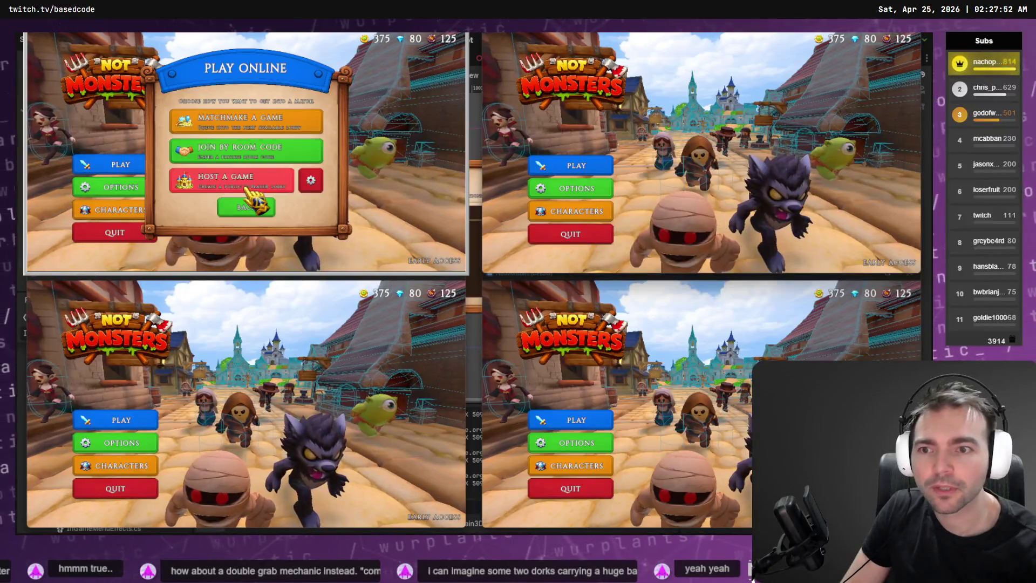
left_click(310, 181)
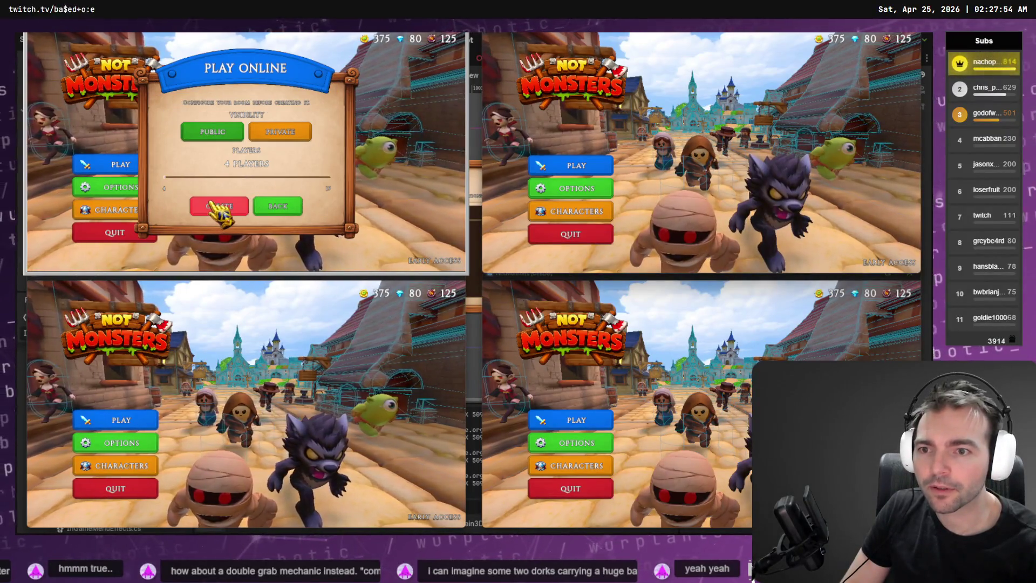
left_click(219, 206)
left_click(577, 166)
left_click(724, 140)
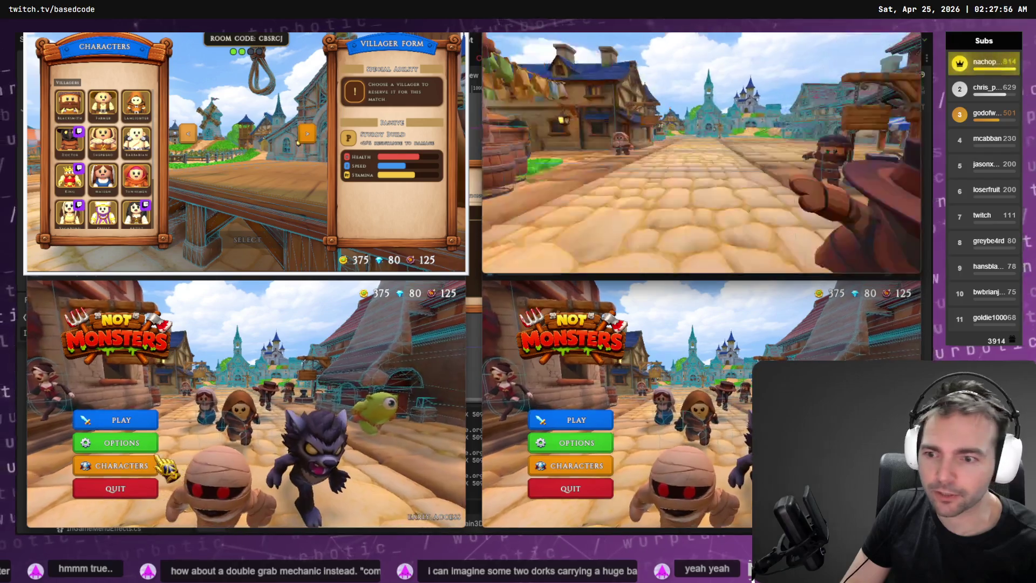
left_click(122, 420)
left_click(258, 388)
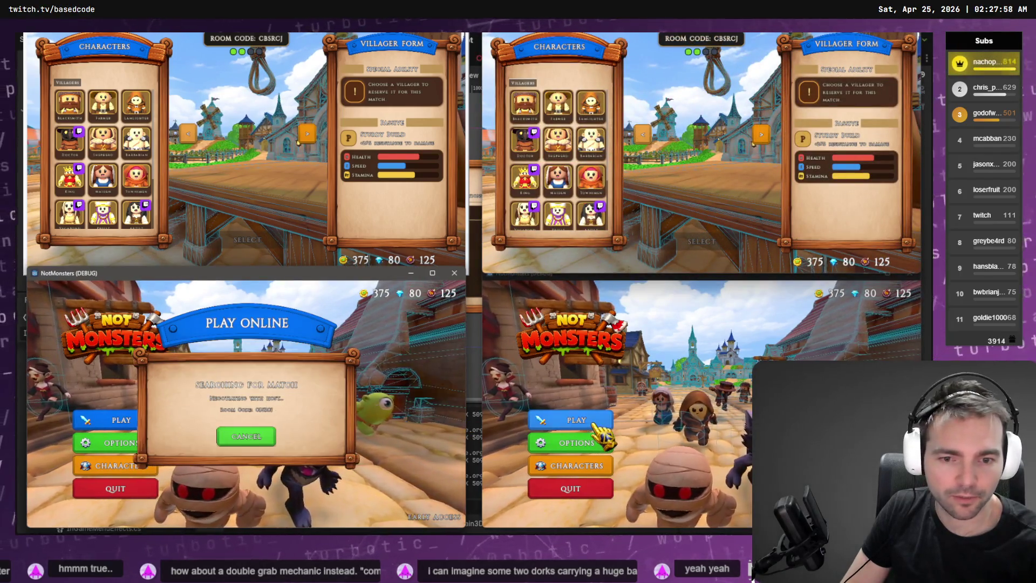
left_click(577, 420)
left_click(702, 373)
- Pick Blacksmith, Maiden, Barbarian, a villager and Werewolf, then open the players peek overview with Tab
left_click(81, 111)
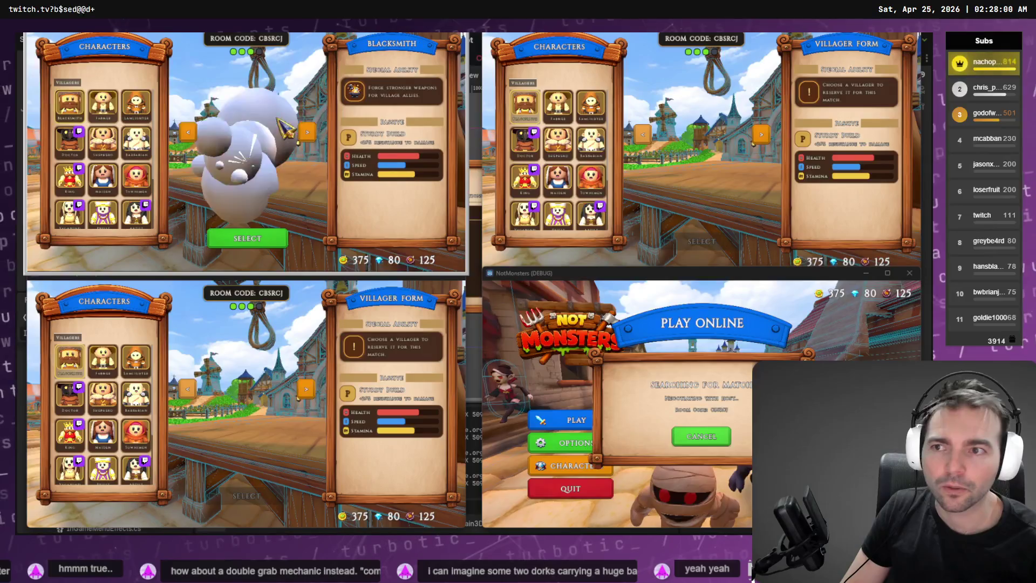
left_click(558, 178)
left_click(137, 400)
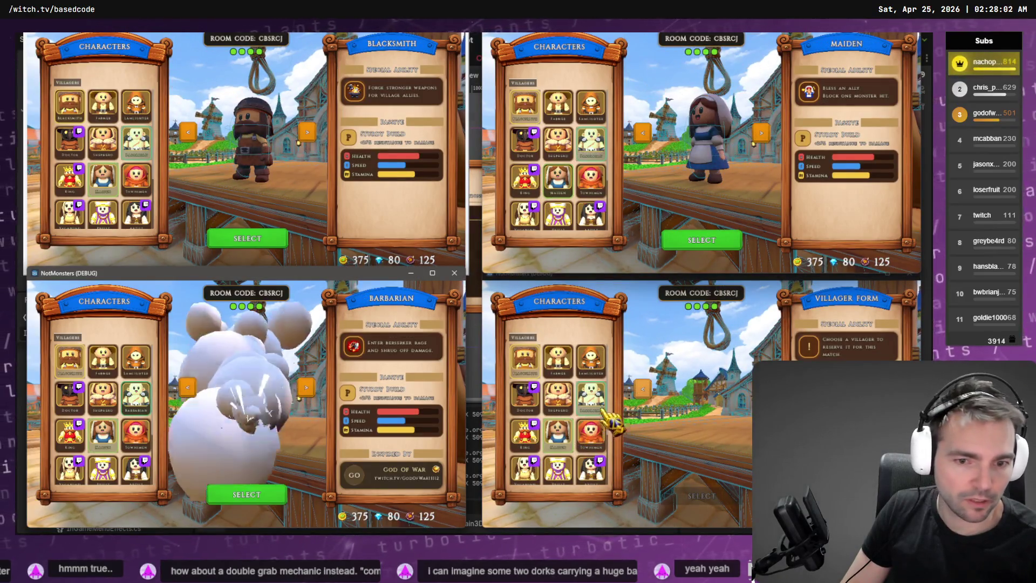
left_click(591, 432)
left_click(722, 500)
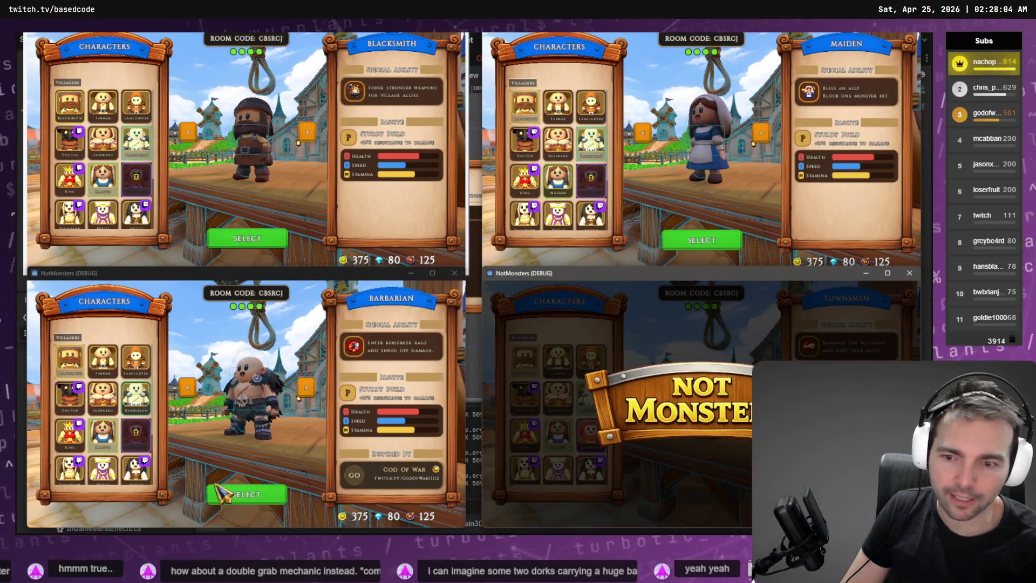
left_click(247, 495)
left_click(249, 241)
left_click(697, 242)
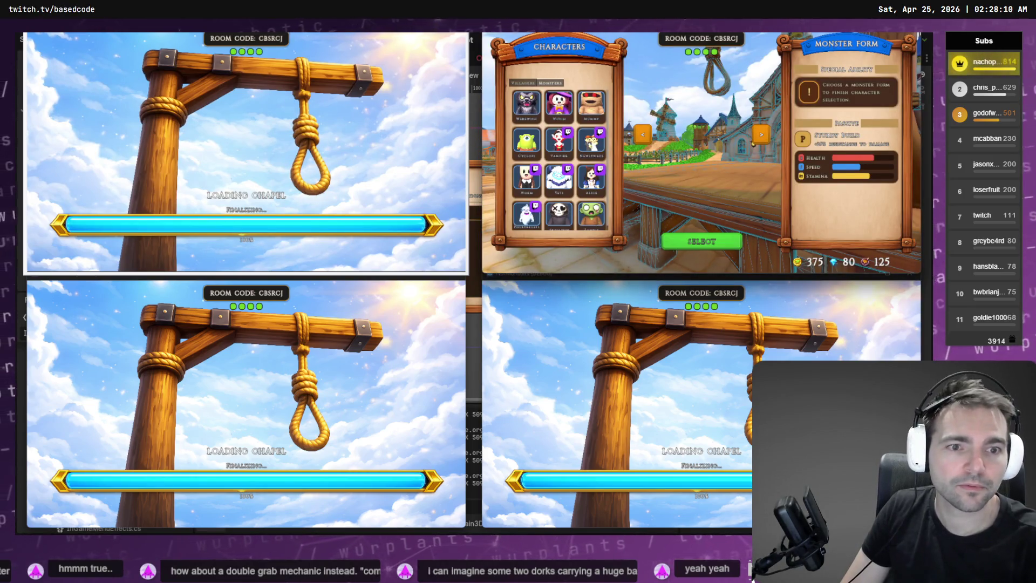
left_click(526, 106)
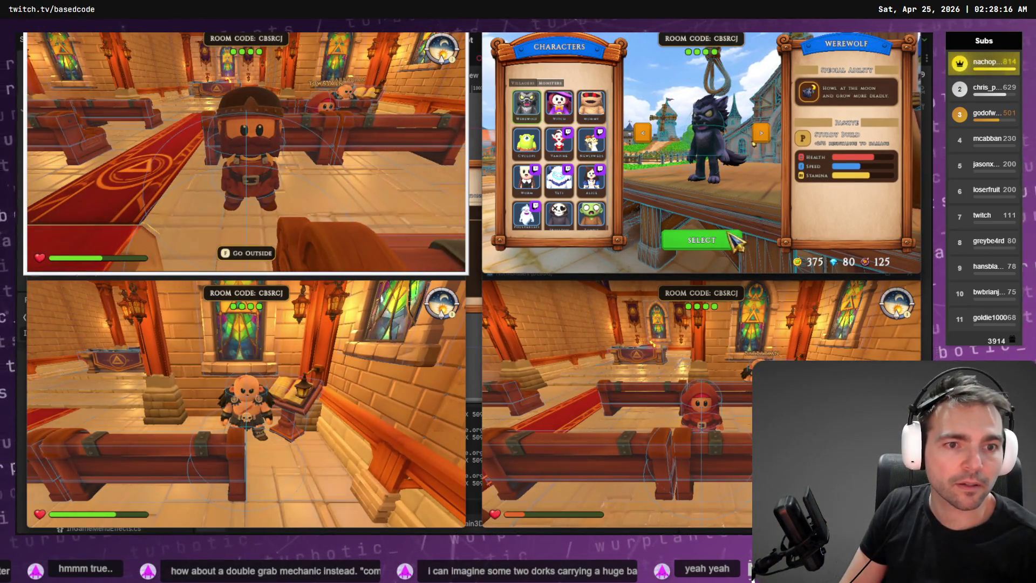
left_click(727, 238)
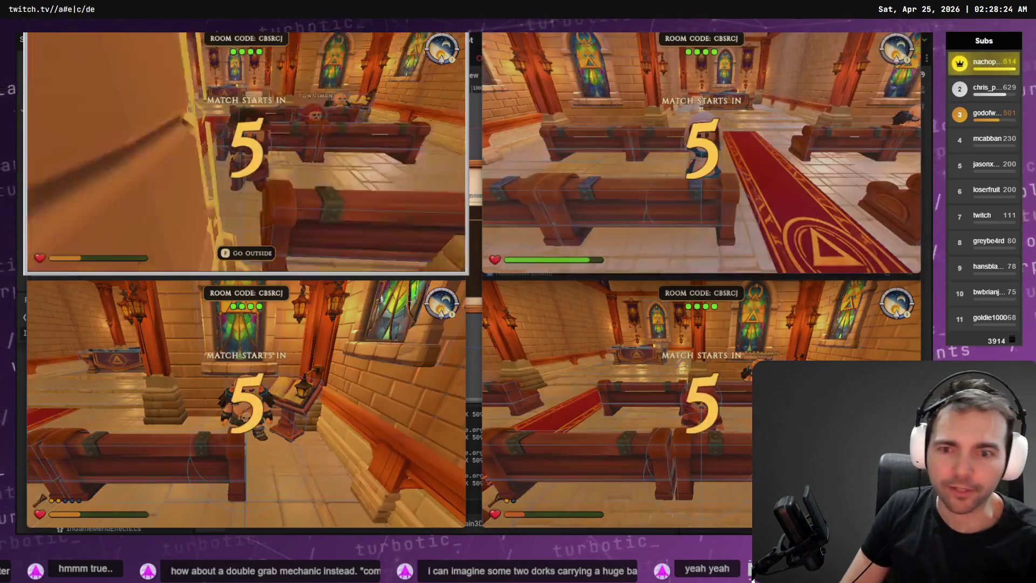
key("Tab")
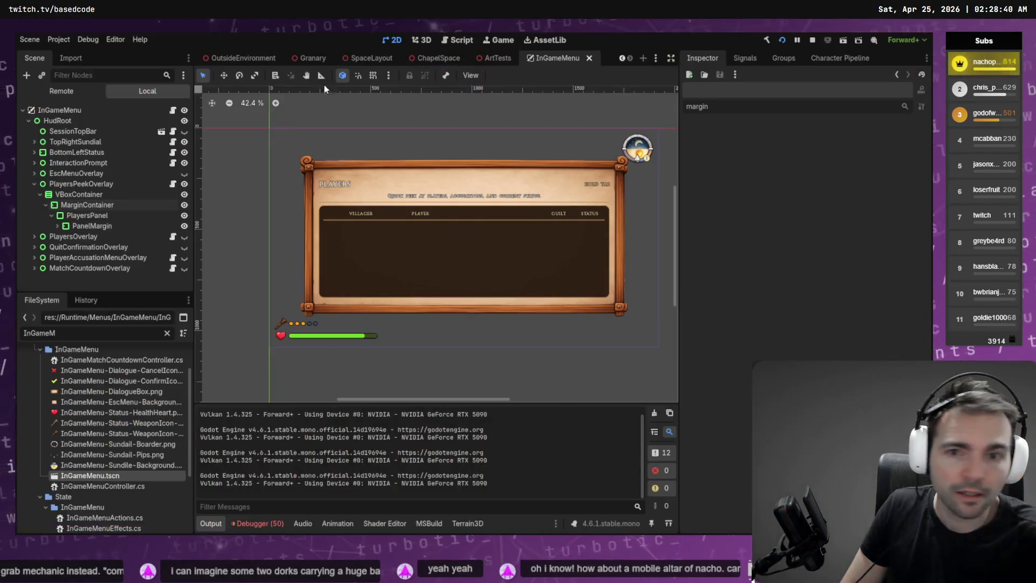
- Move SubtitleLabel above HintLabel inside the HeaderRow container
left_click(487, 201)
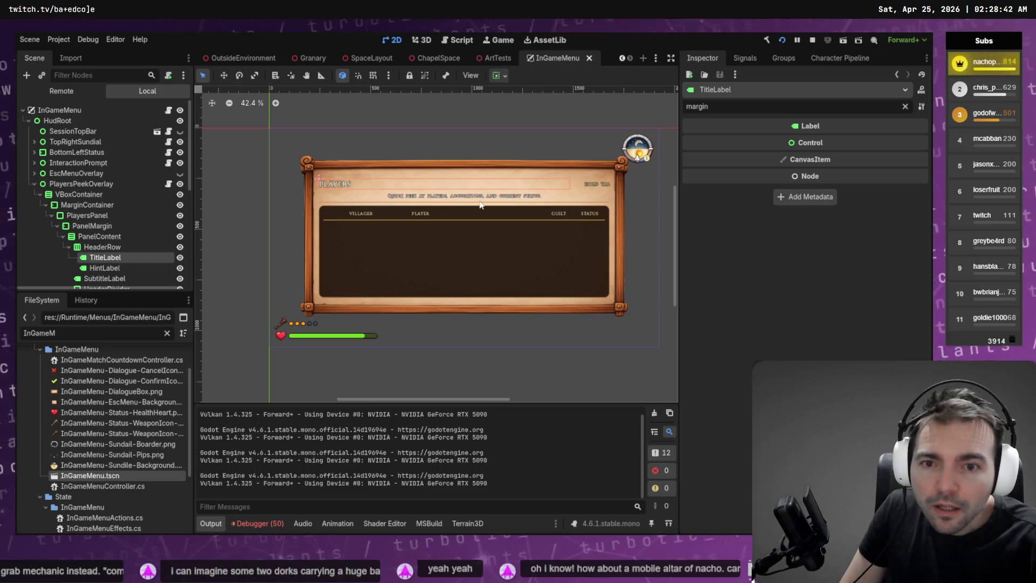
left_click(89, 248)
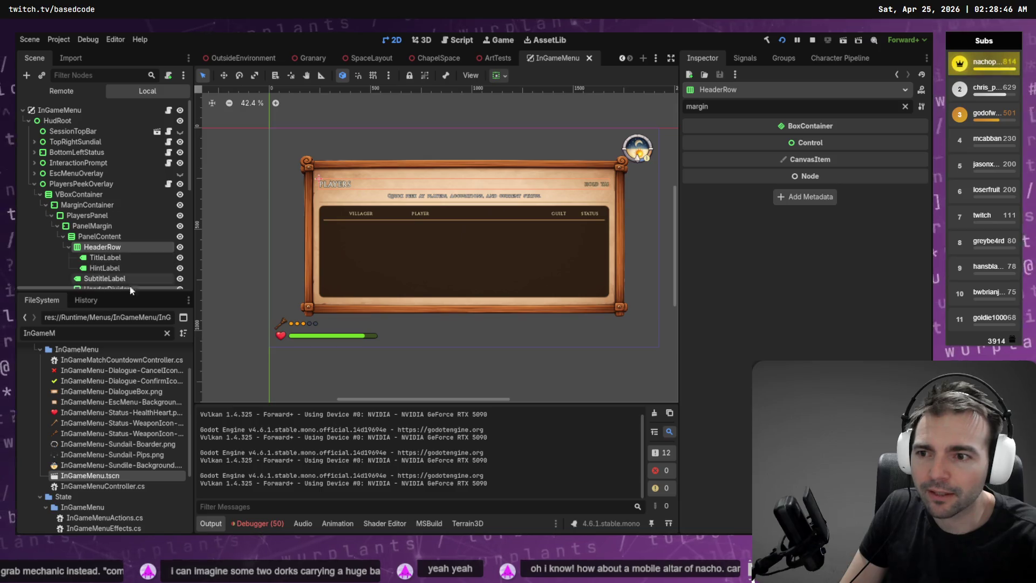
scroll(124, 263, "down", 1)
left_click(118, 257)
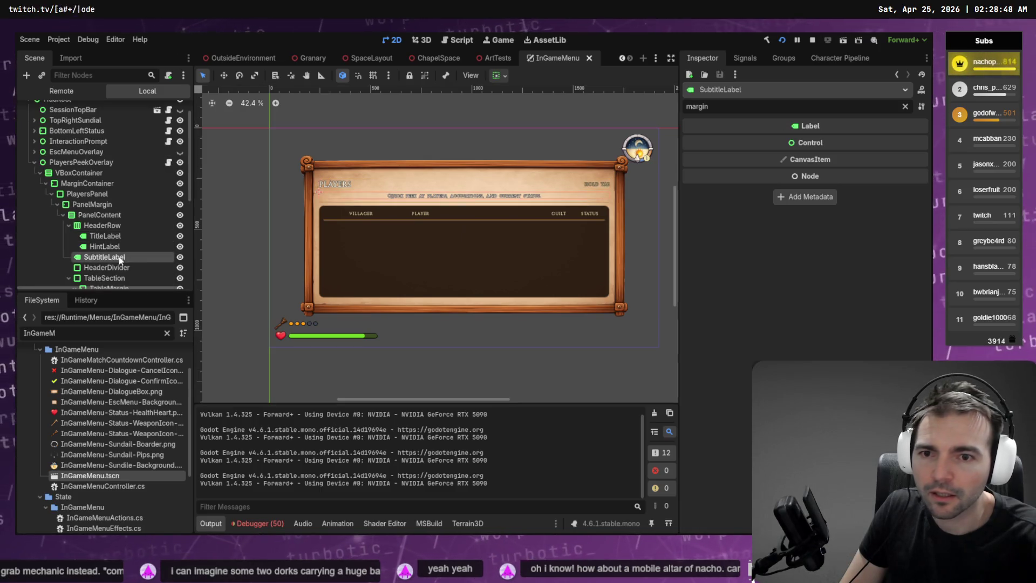
left_click_drag(119, 257, 122, 242)
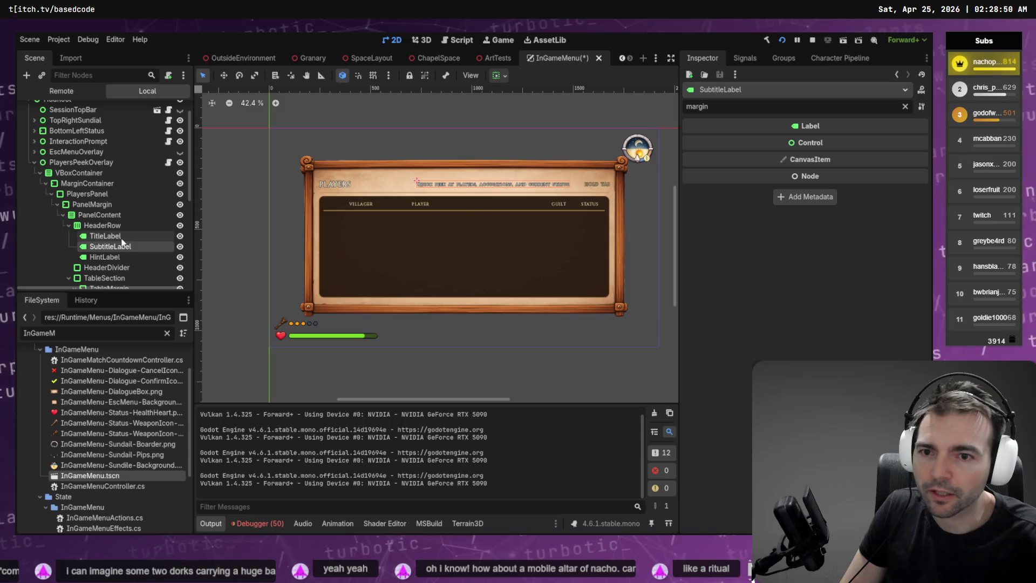
left_click(105, 226)
- Widen HintLabel's Custom Minimum Size x to about 302 px
scroll(578, 163, "up", 4)
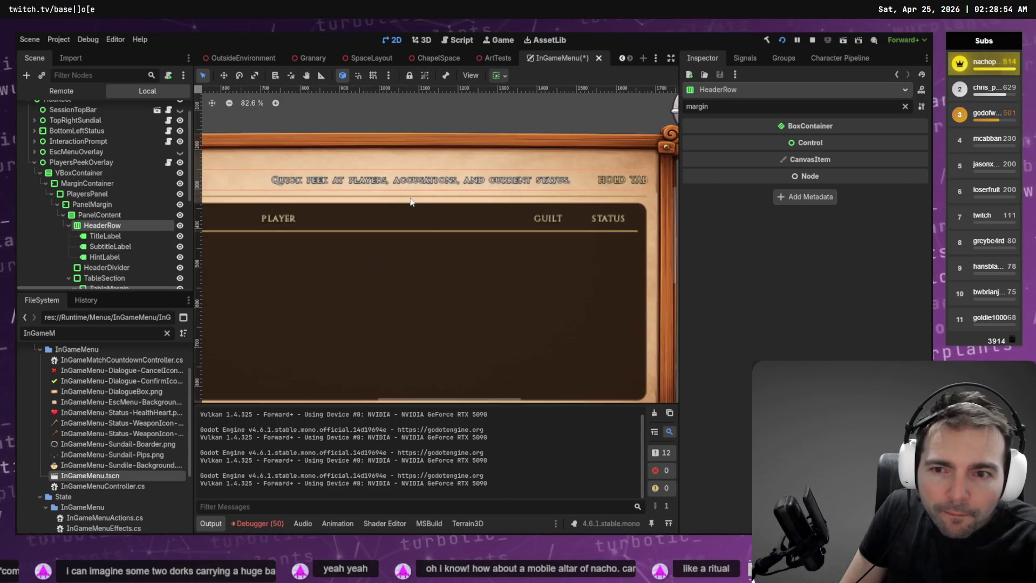
scroll(30, 236, "down", 3)
scroll(461, 249, "down", 3)
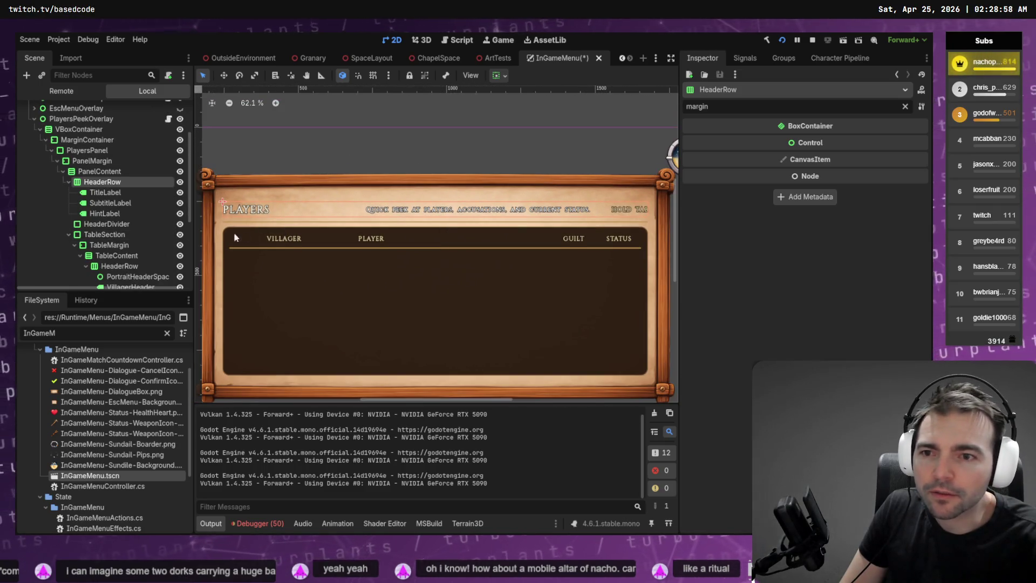
left_click(119, 204)
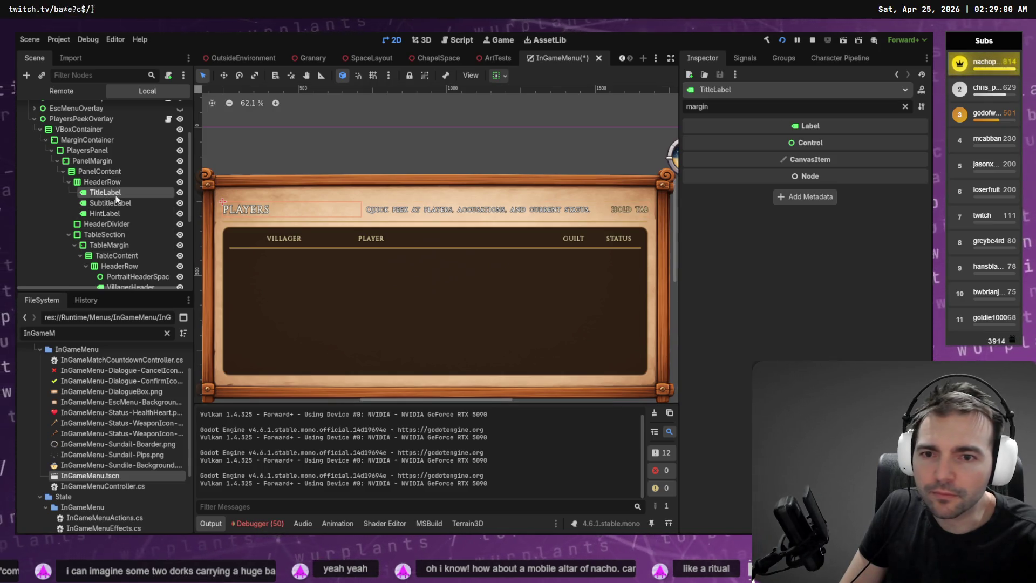
left_click(122, 224)
left_click(105, 214)
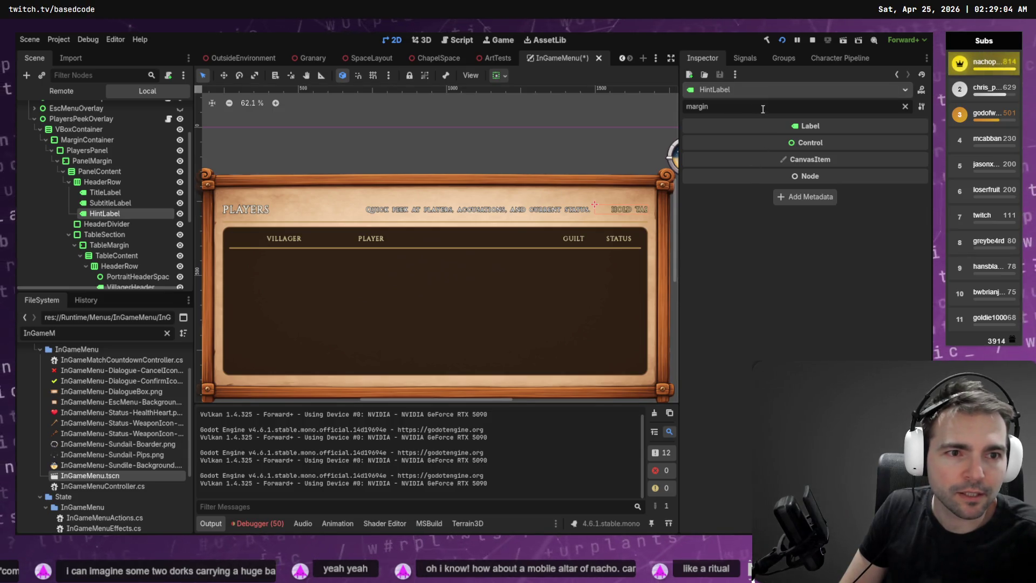
left_click(905, 107)
scroll(837, 262, "down", 3)
scroll(837, 261, "down", 2)
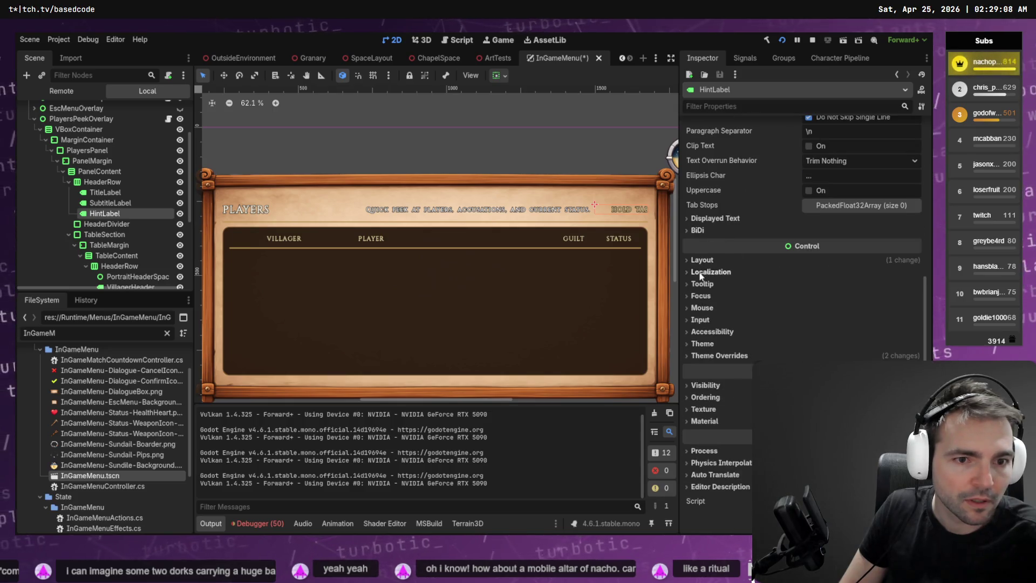
left_click(724, 260)
left_click_drag(828, 306, 867, 305)
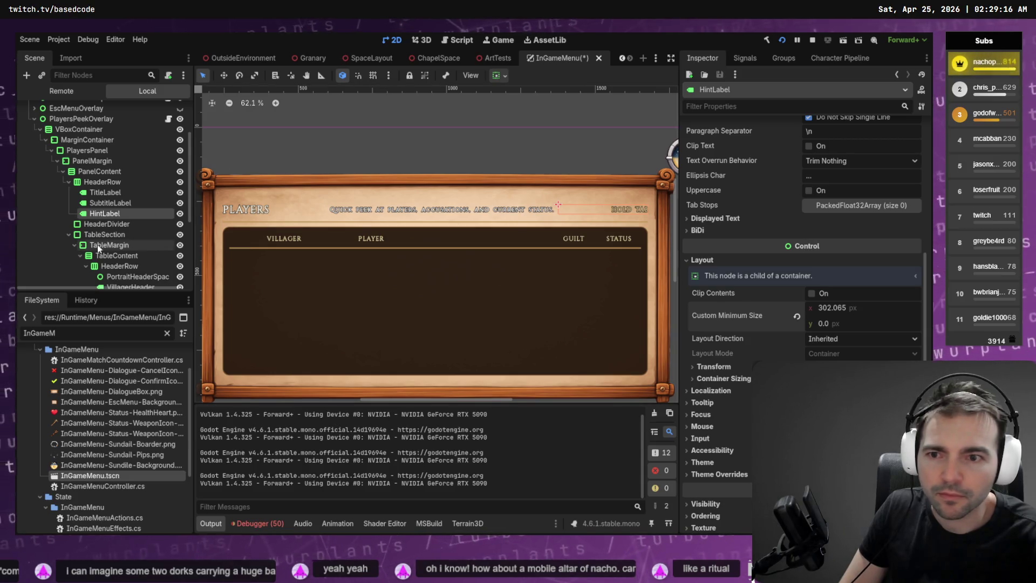
left_click(105, 182)
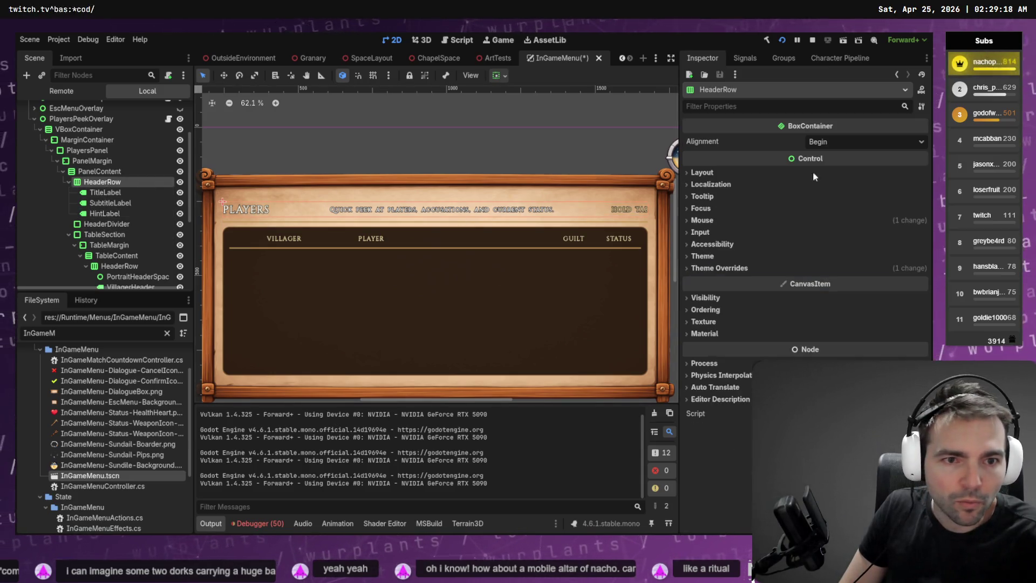
- Compare HeaderRow's Separation override against the default 4, keeping it at 16 px
left_click(703, 220)
left_click(703, 221)
left_click(710, 184)
left_click(710, 184)
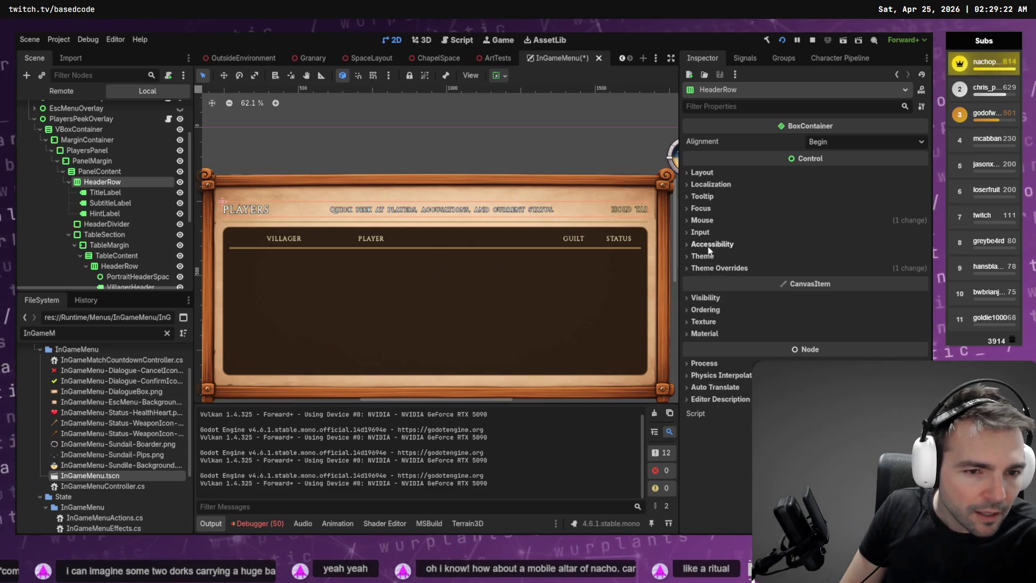
left_click(718, 268)
left_click(715, 280)
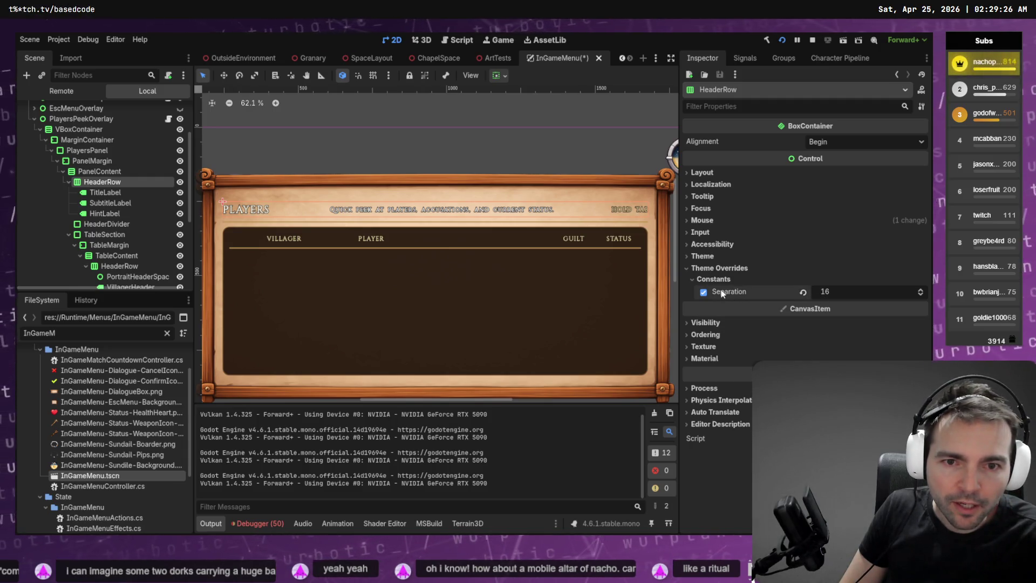
left_click(704, 292)
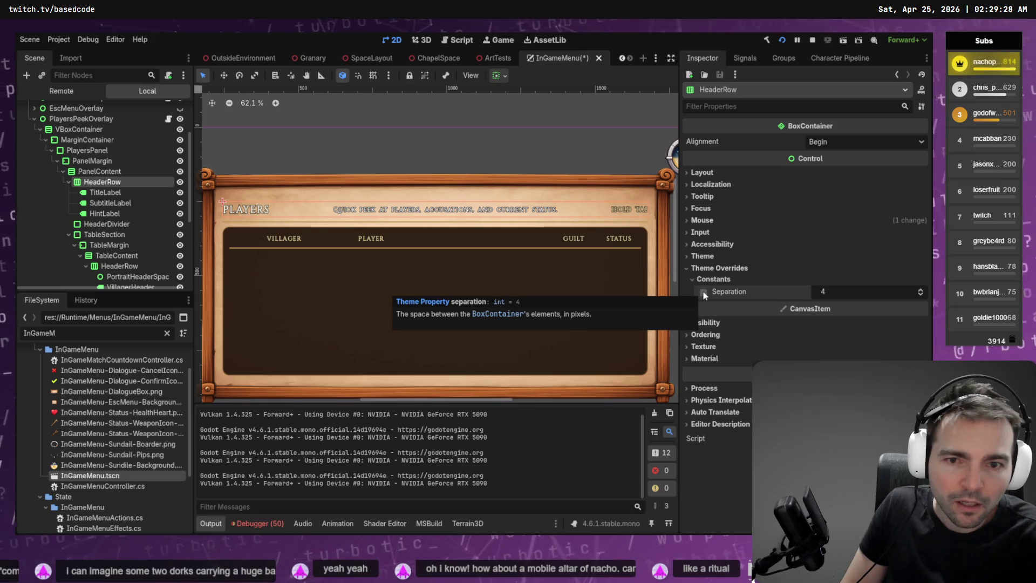
left_click(704, 292)
key("ctrl+z")
key("ctrl+z")
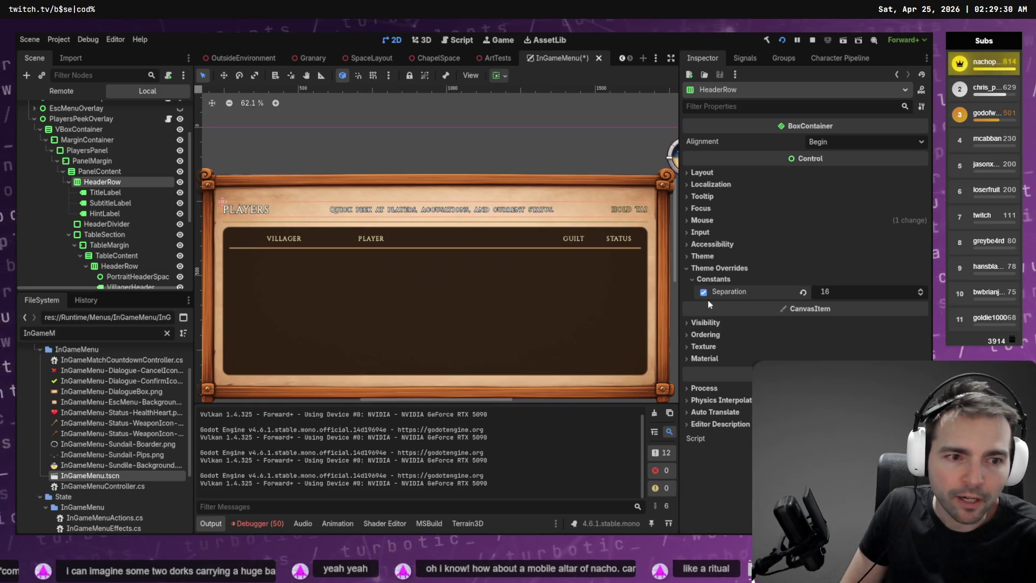
- Inspect PanelContent's layout, collapse the HeaderRow and TableSection branches, and select PanelMargin
left_click(131, 172)
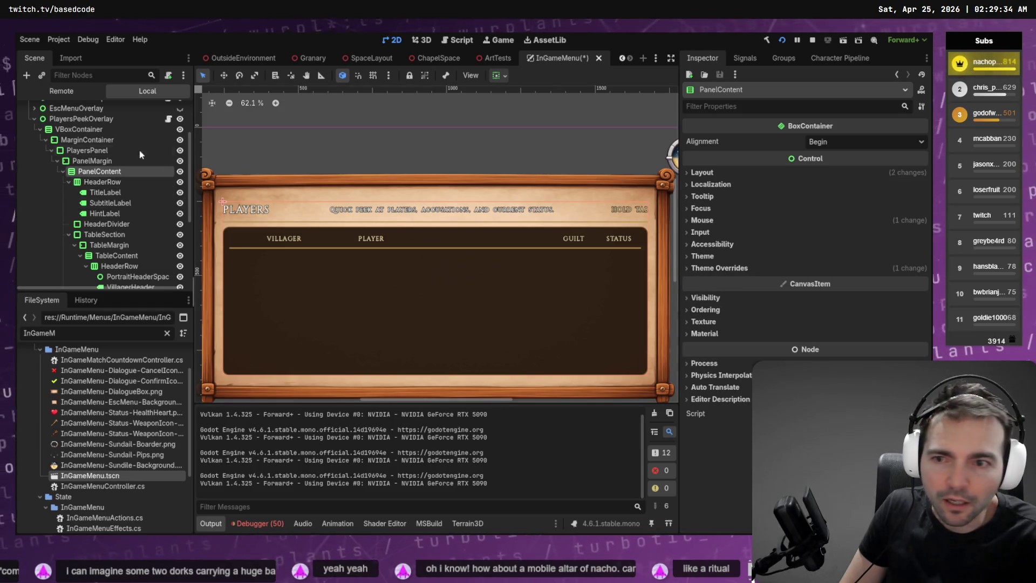
left_click(73, 182)
left_click(73, 202)
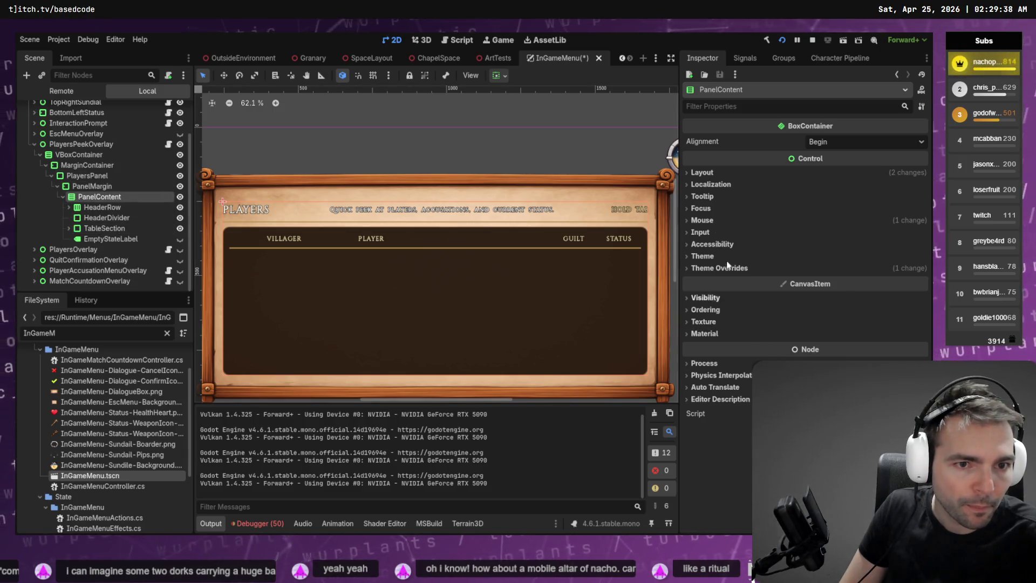
left_click(701, 172)
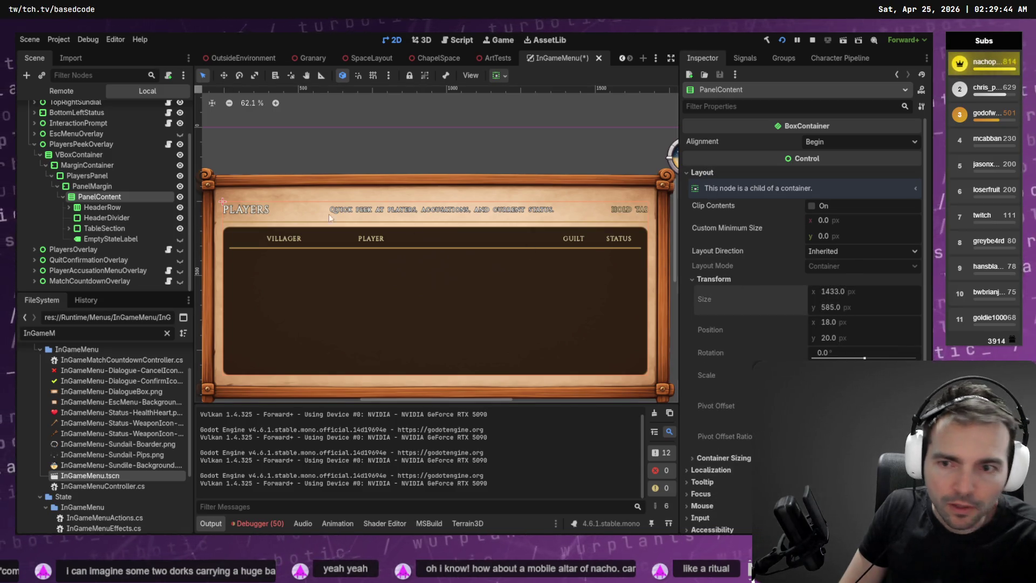
left_click(92, 188)
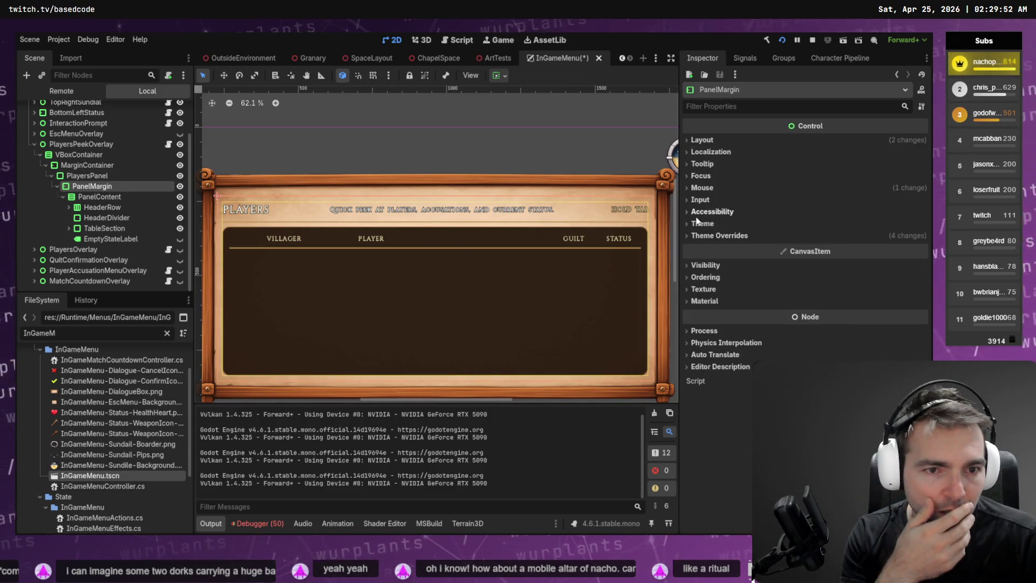
- Turn off PanelMargin's Margin Top override, dropping the top margin from 20 to 0
left_click(720, 236)
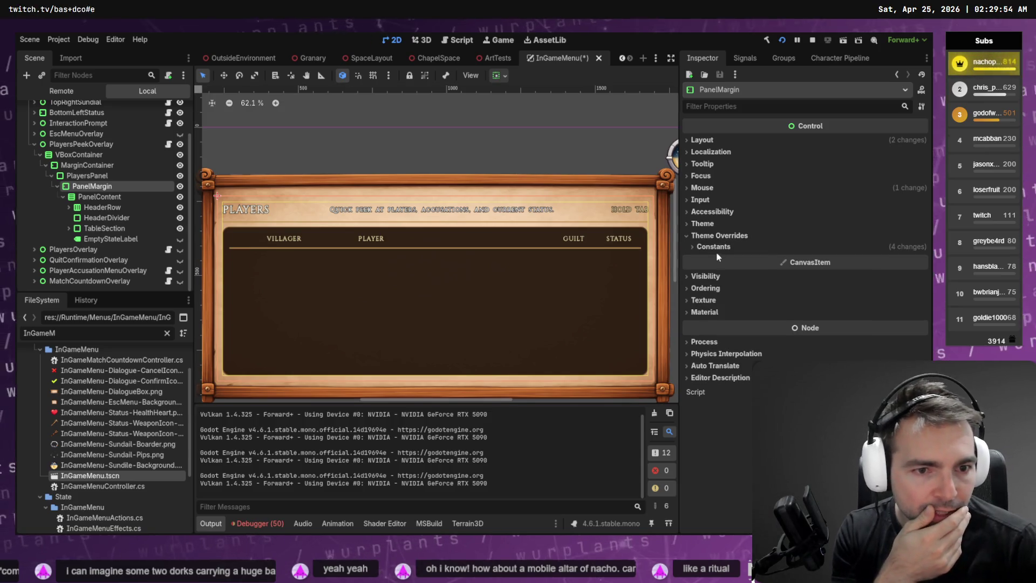
left_click(716, 247)
left_click(704, 275)
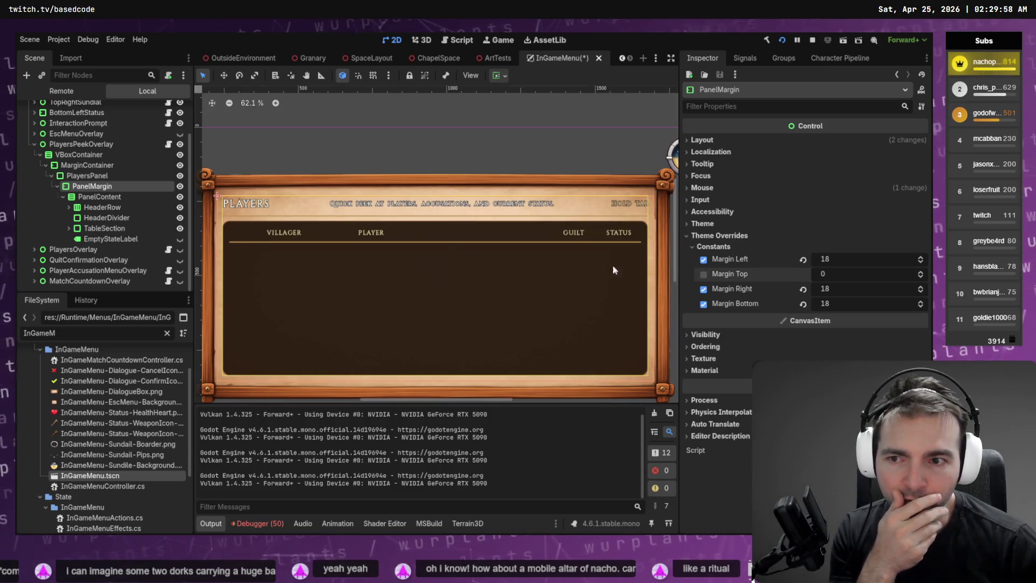
left_click(90, 166)
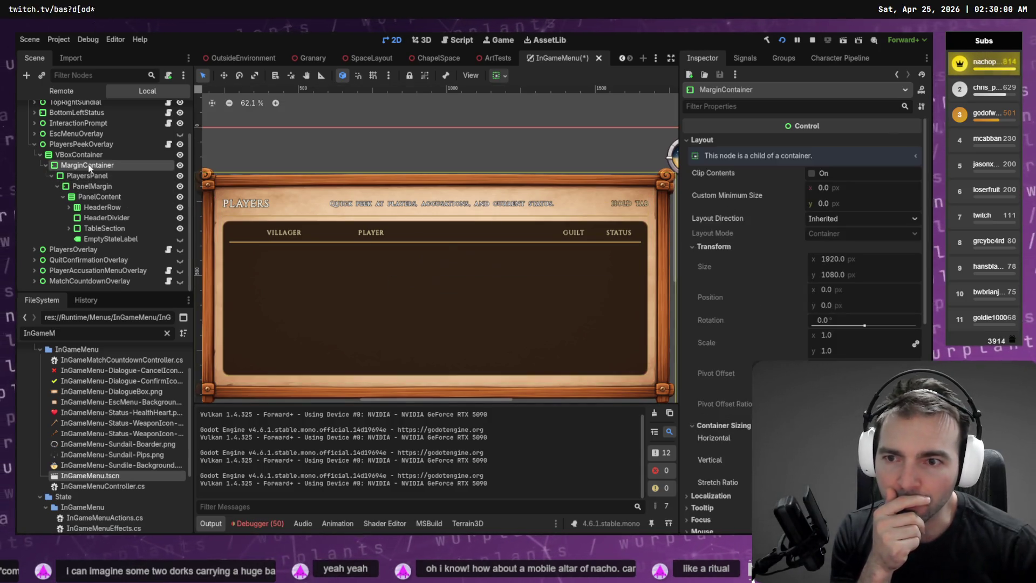
- Compare MarginContainer and PlayersPanel, trying a smaller left margin and then restoring it
left_click(86, 154)
left_click(98, 176)
left_click(99, 165)
left_click(98, 176)
left_click(99, 166)
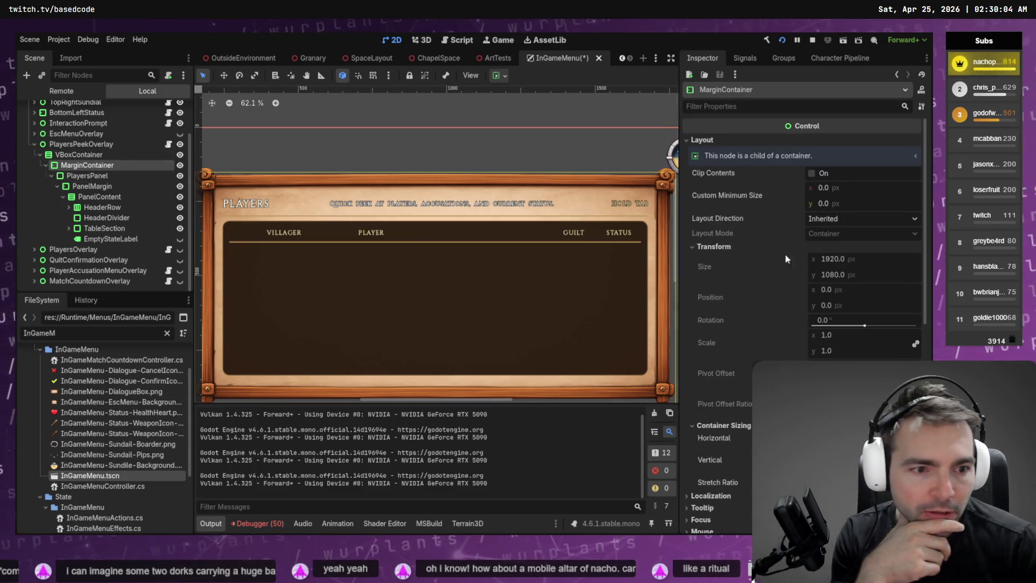
scroll(805, 269, "down", 5)
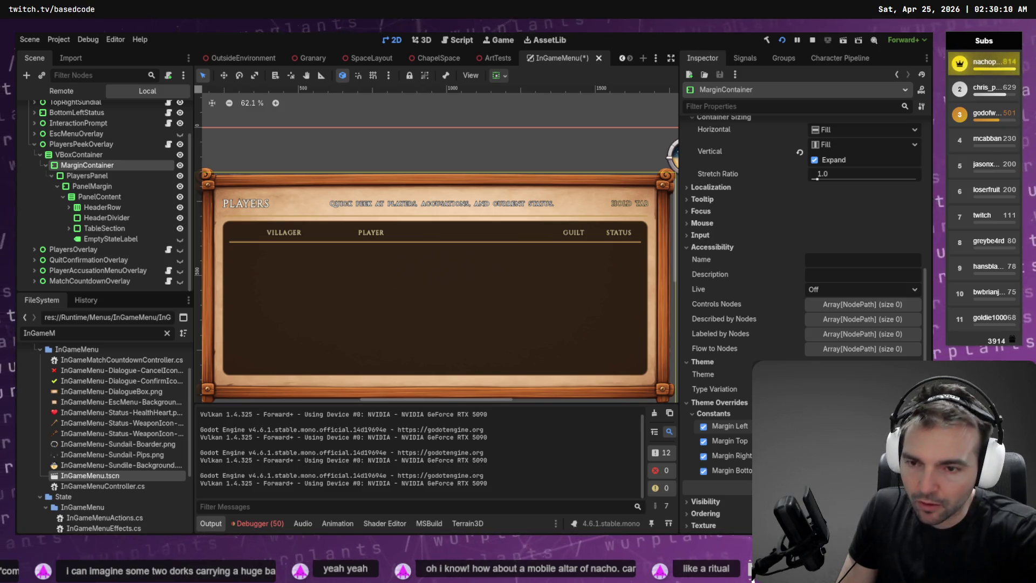
key("ctrl+z")
key("ctrl+shift+z")
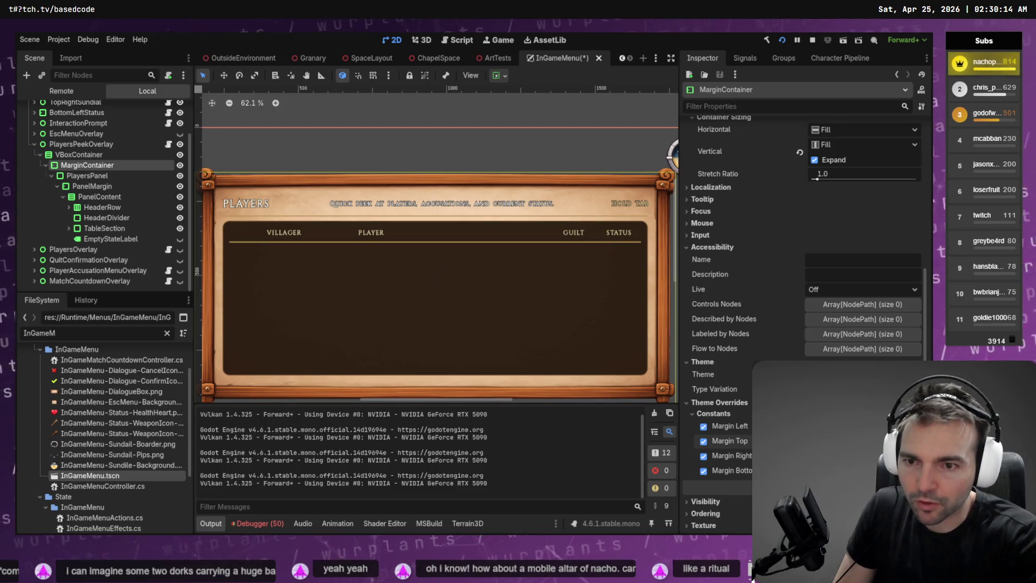
- Undo the outer margin changes so the Players frame returns to its original top margin
key("ctrl+z")
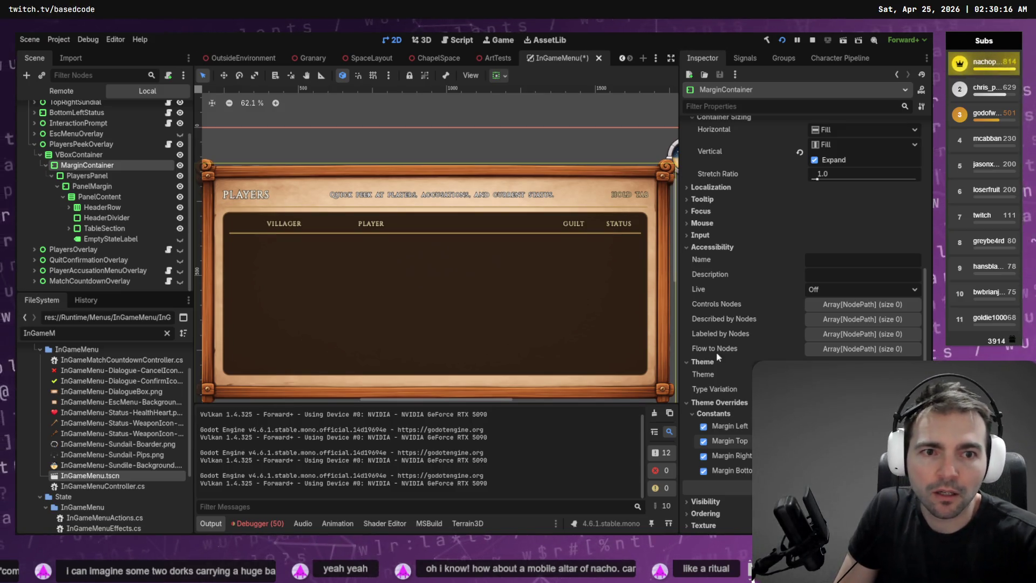
scroll(459, 179, "down", 3)
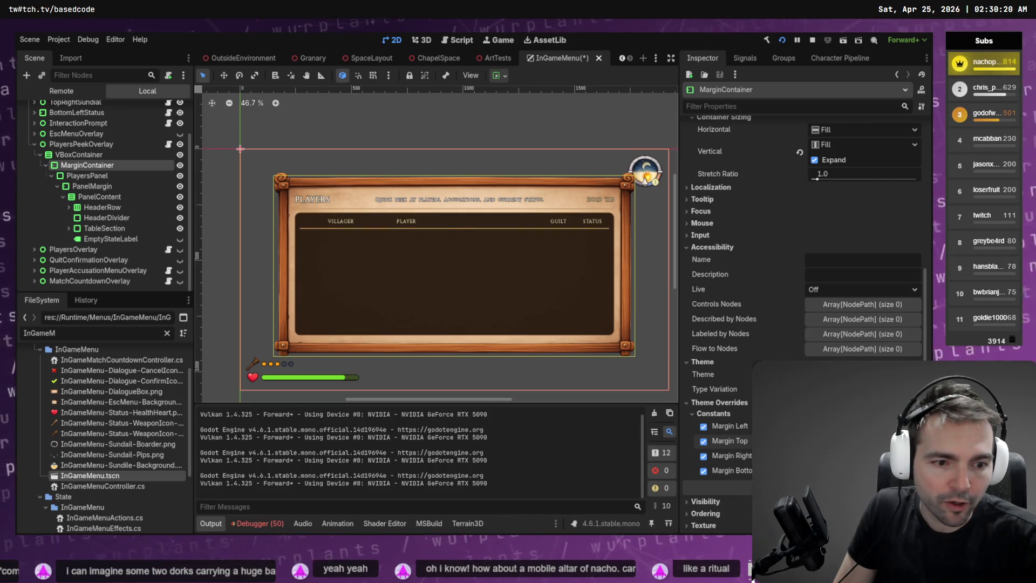
key("ctrl+z")
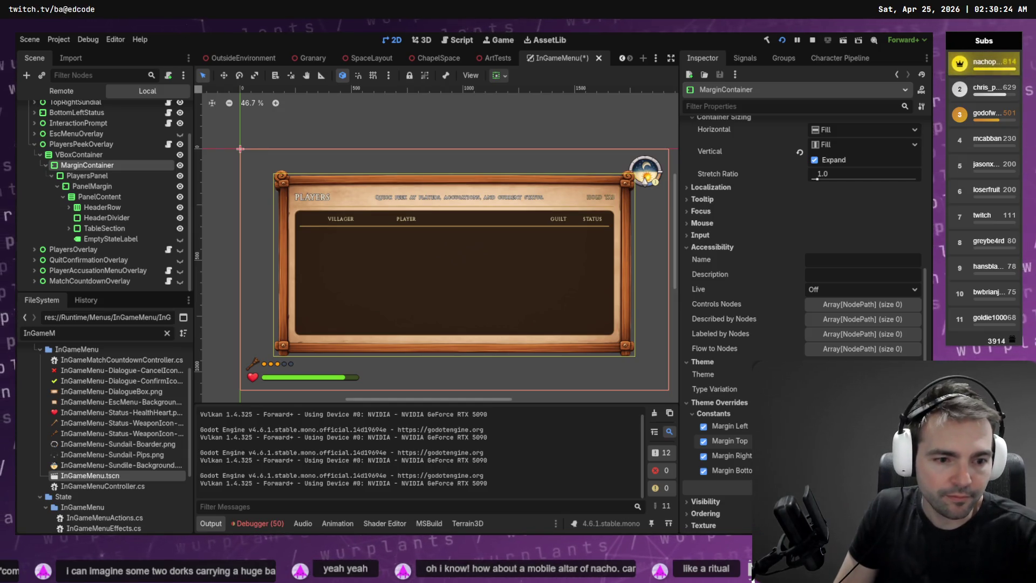
key("ctrl+z")
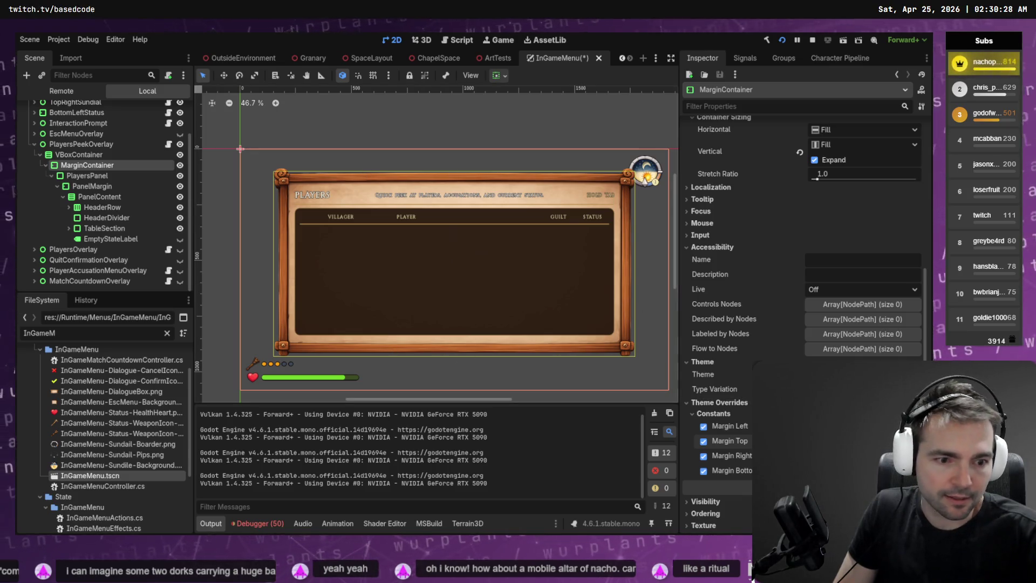
key("ctrl+z")
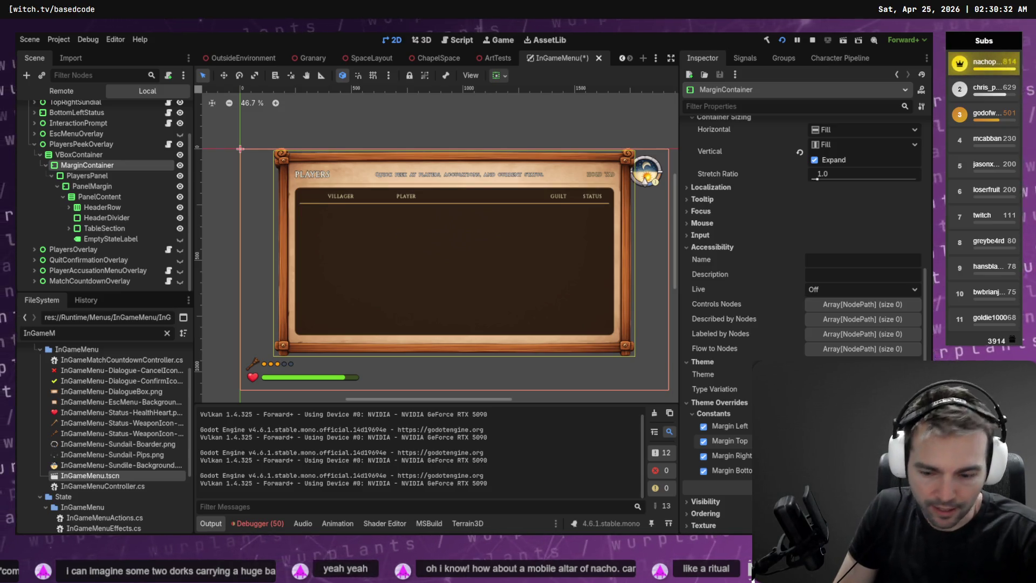
key("ctrl+z")
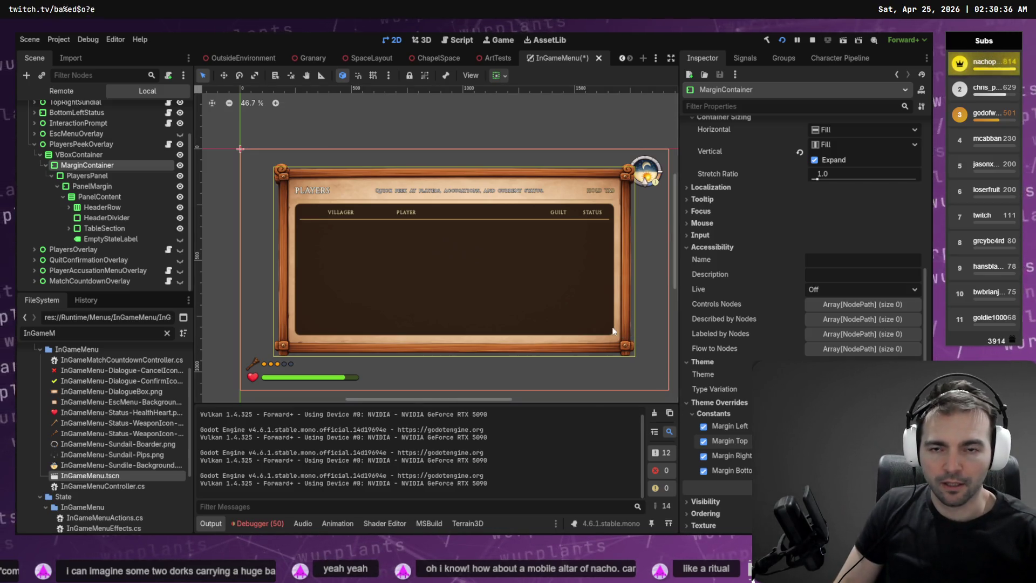
- Save the InGameMenu scene
left_click(530, 123)
key("ctrl+s")
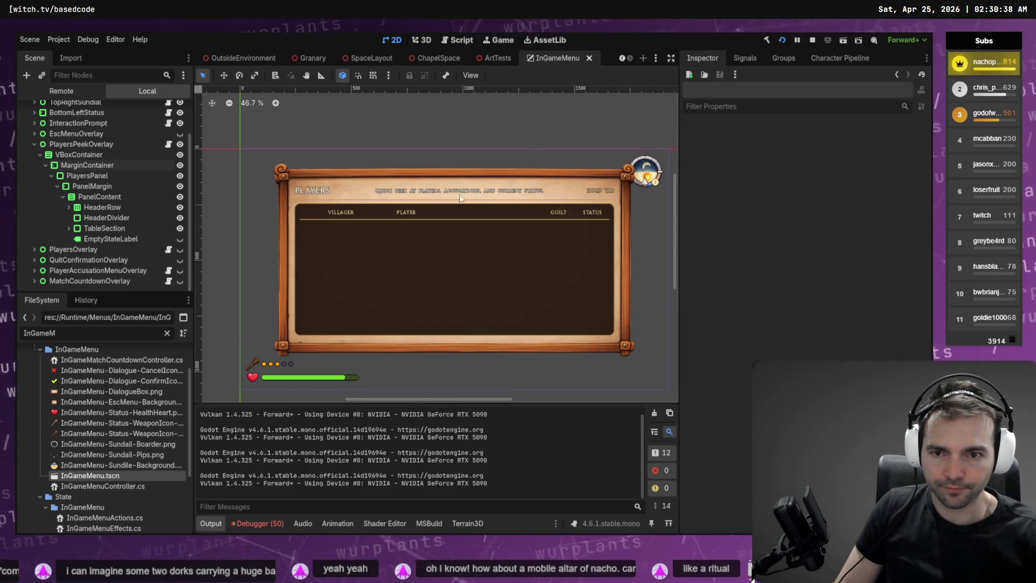
left_click(427, 208)
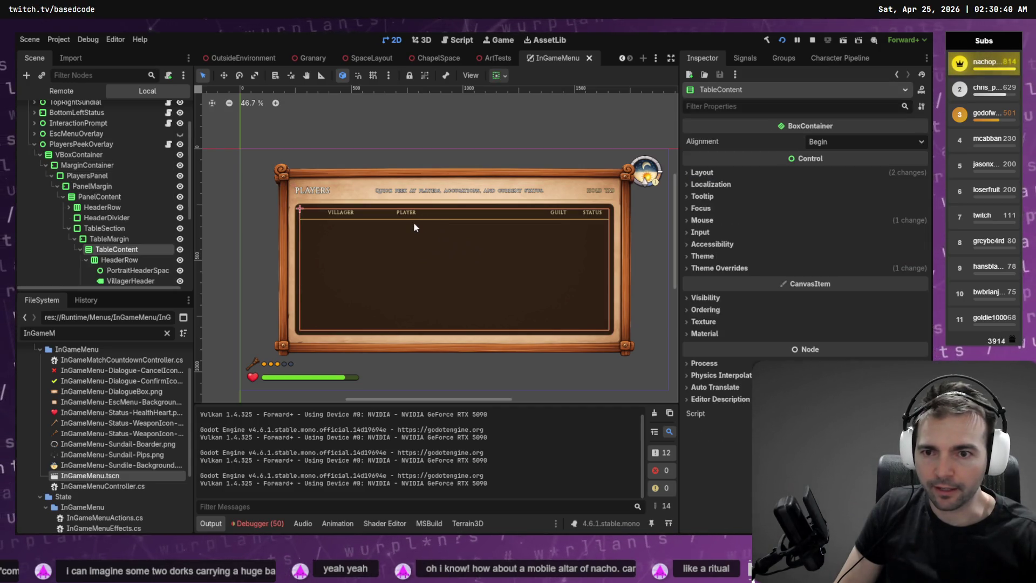
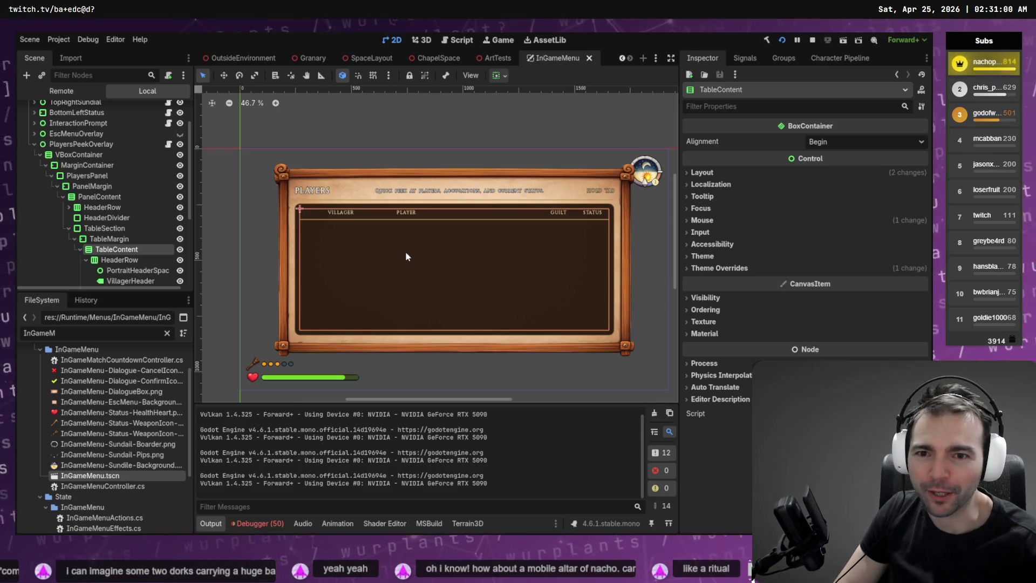
- Deselect the TableContent node in the players overlay scene and go to the Codex terminal
left_click(403, 114)
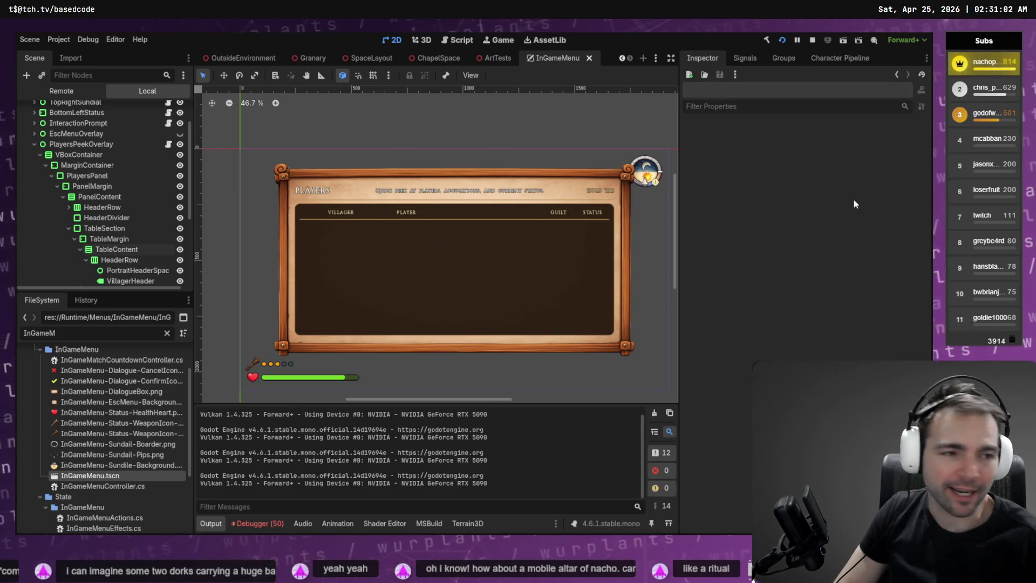
key("alt+Tab")
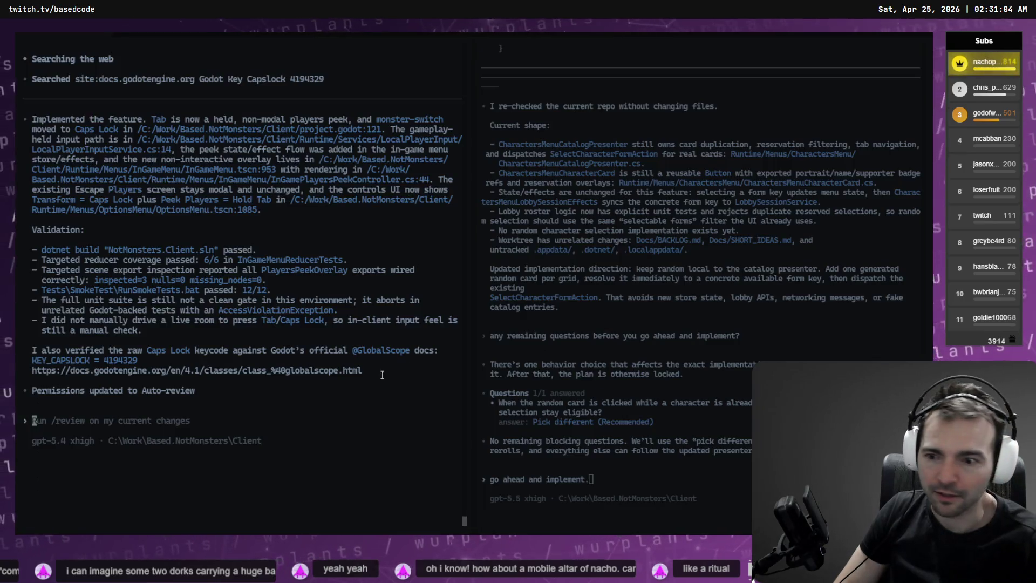
- Dictate a prompt saying the peek screen layout was improved, correcting 'peak' to 'peek'
key("super+h")
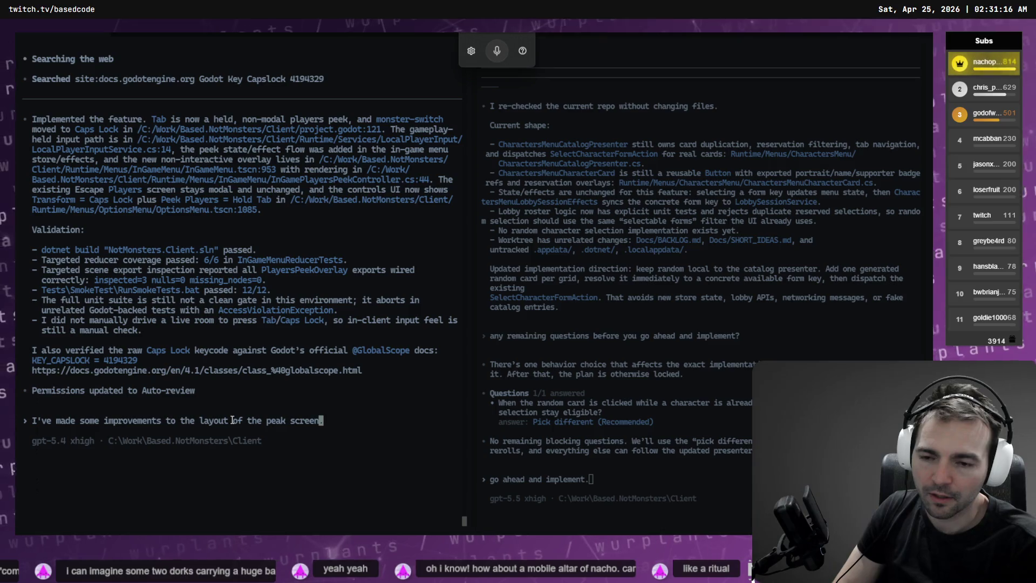
key("ctrl+Left")
key("Right")
key("Right")
key("Delete")
type("e")
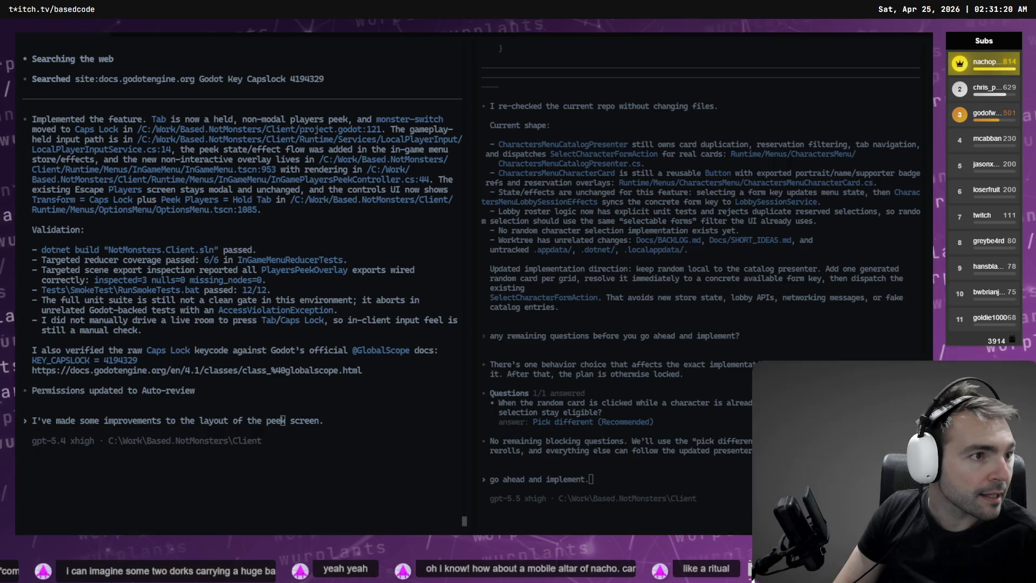
key("alt+Tab")
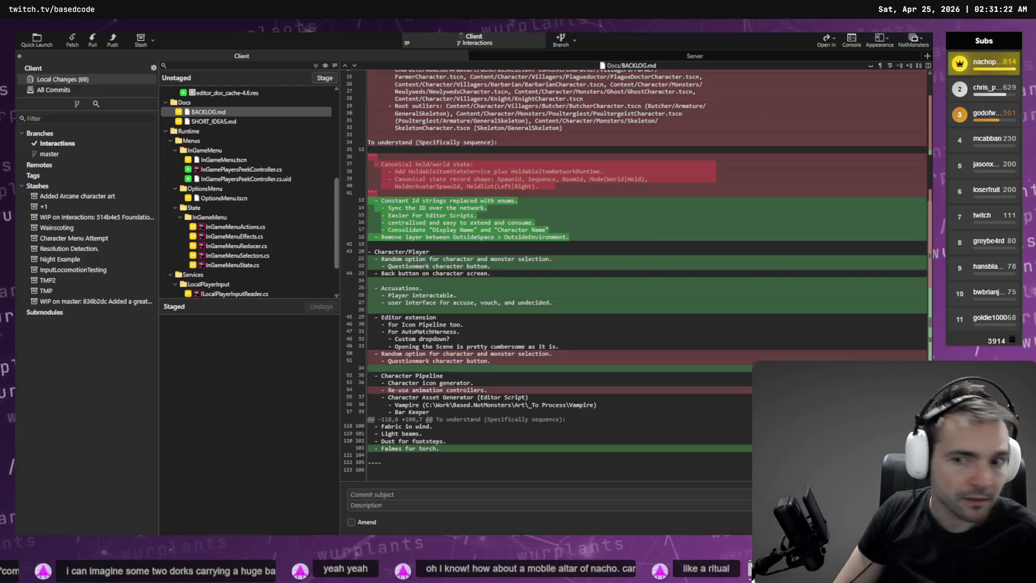
- Stage the range of in-game menu, state, input and unit test changes
scroll(241, 215, "down", 2)
scroll(230, 157, "up", 2)
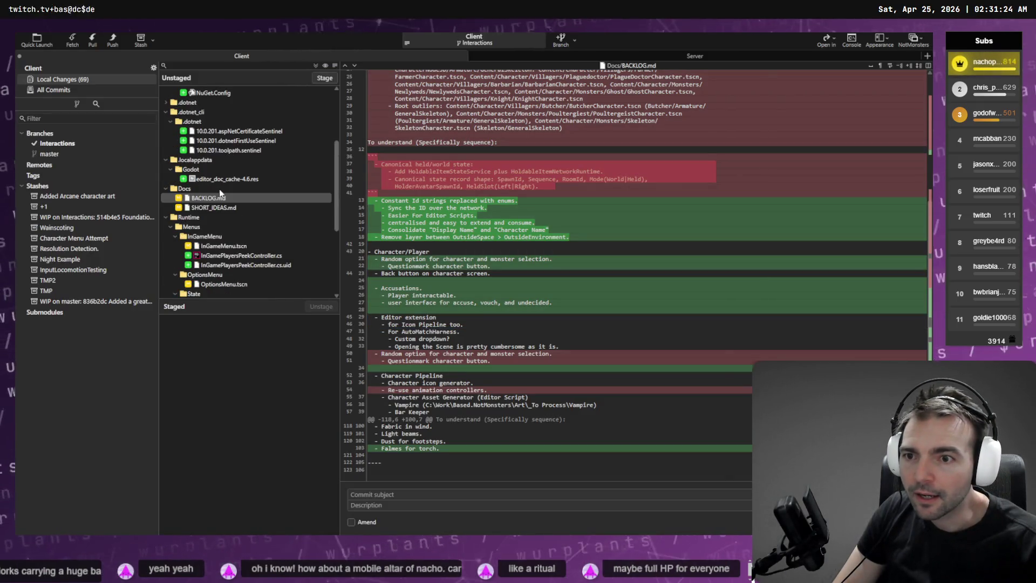
scroll(220, 266, "down", 4)
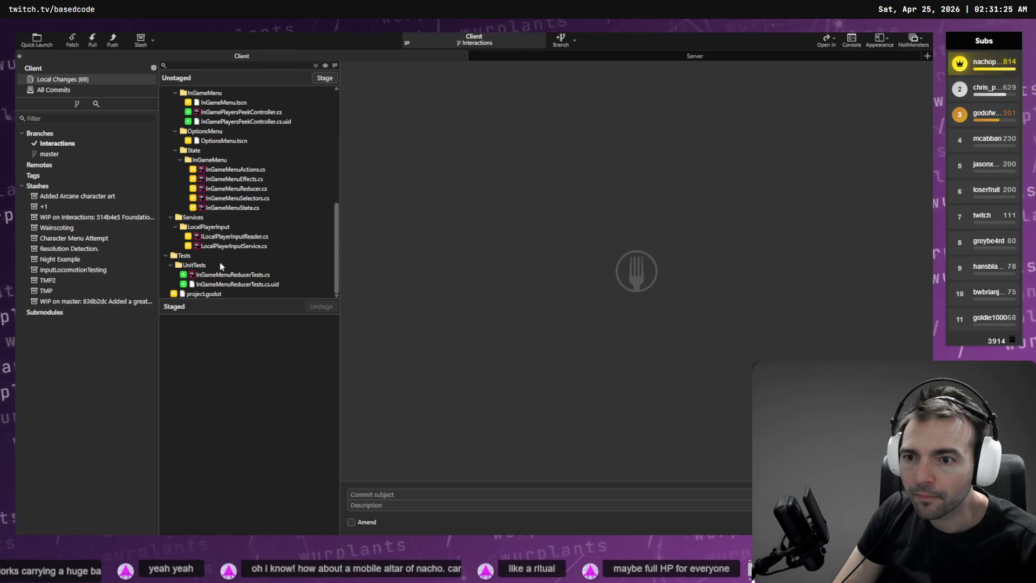
left_click(227, 295, "shift")
left_click(324, 77)
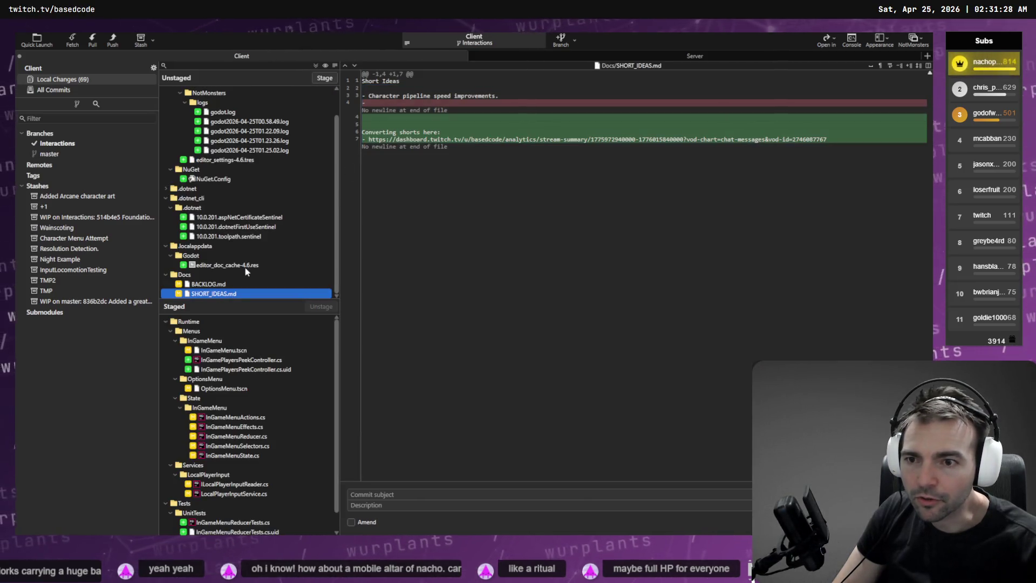
- Review staged diffs for InGameMenu.tscn, reducer tests, input service, effects, actions and peek controller
scroll(221, 343, "down", 1)
left_click(221, 331)
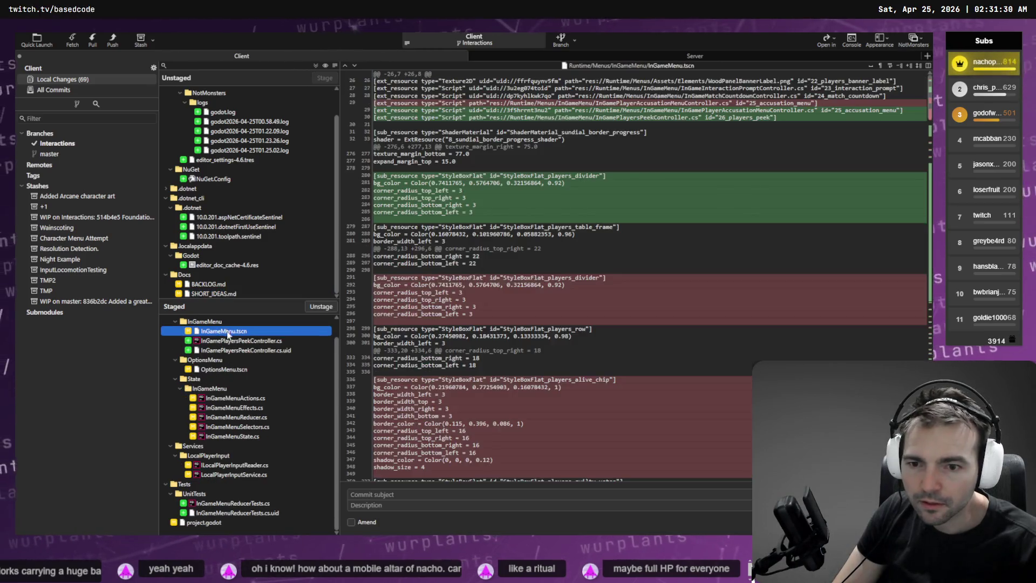
left_click(238, 503)
left_click(233, 475)
left_click(246, 503)
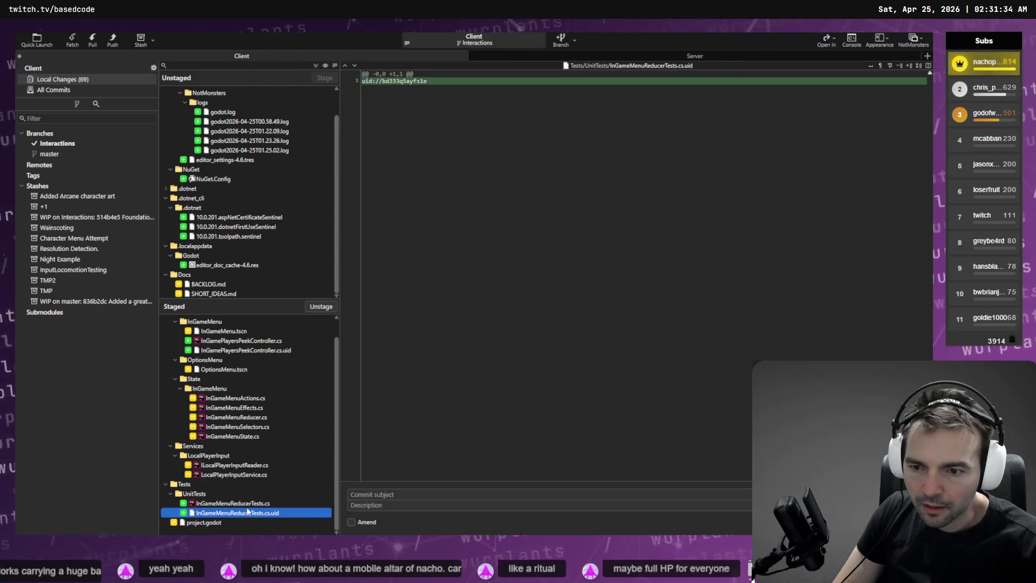
left_click(243, 408)
left_click(256, 400)
key("Down")
key("Down")
key("Down")
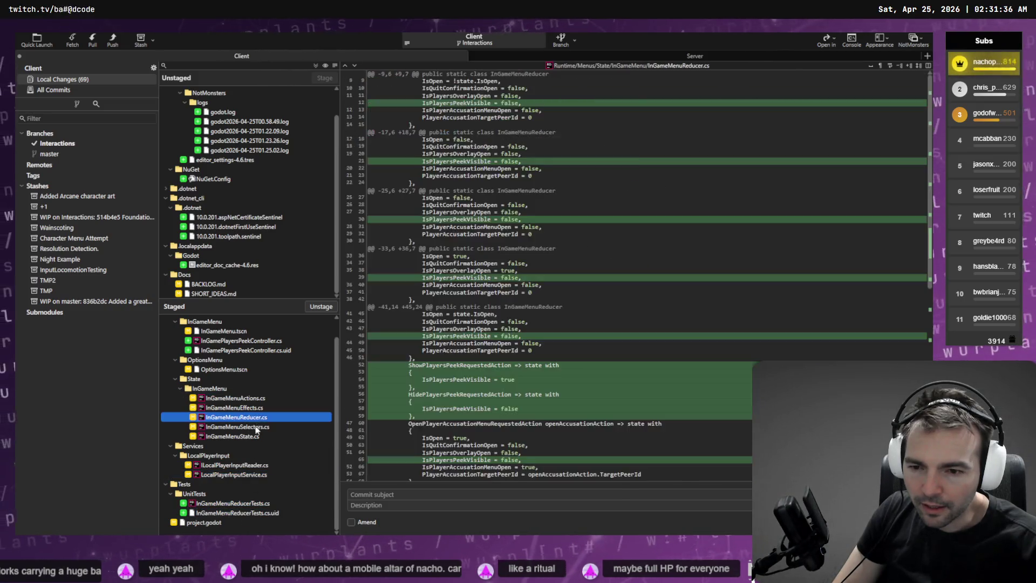
scroll(236, 387, "up", 1)
left_click(231, 359)
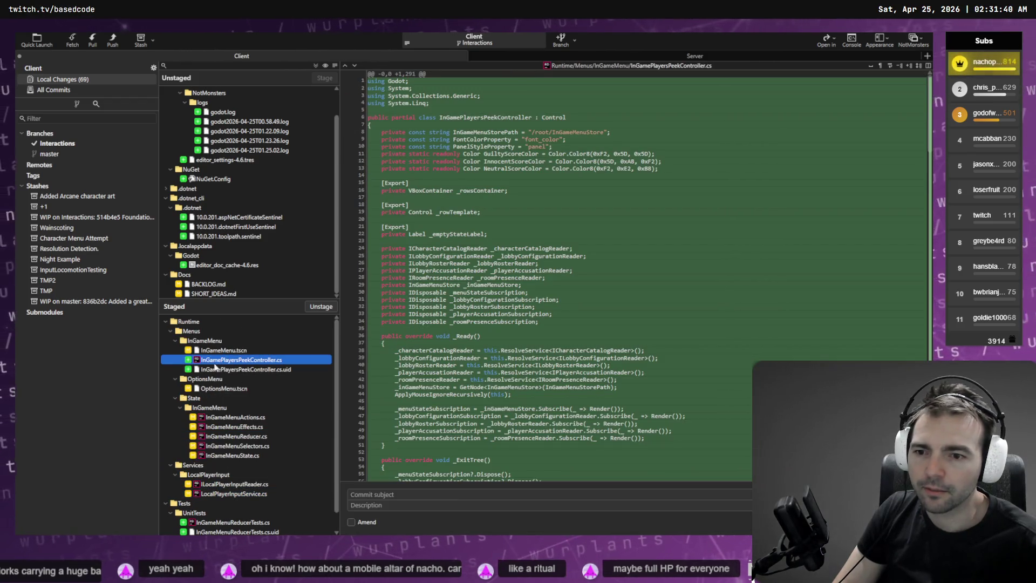
key("alt+Tab")
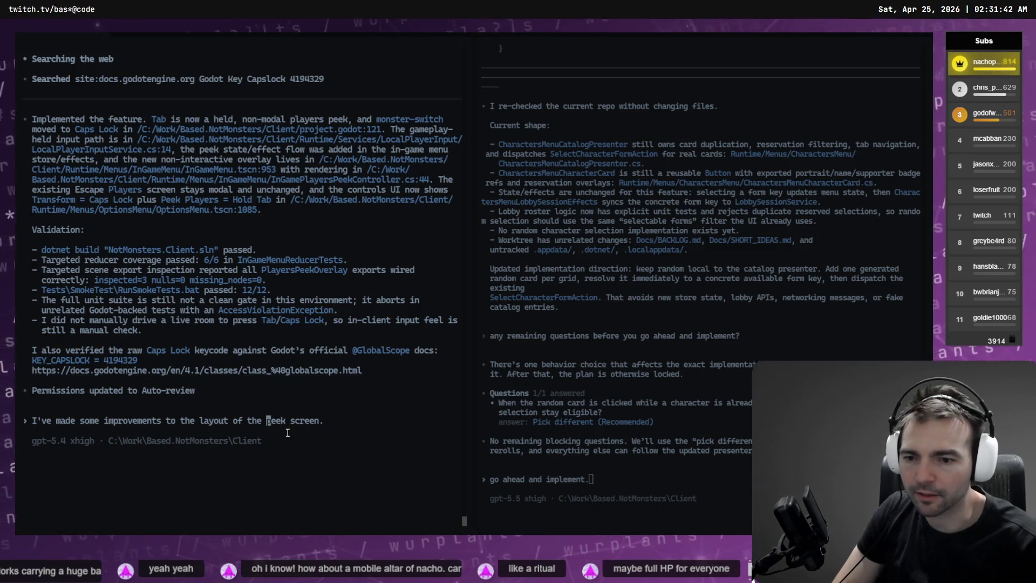
- Finish the prompt's opening line with 'players' and add two line breaks
type("layers p")
type("layers p")
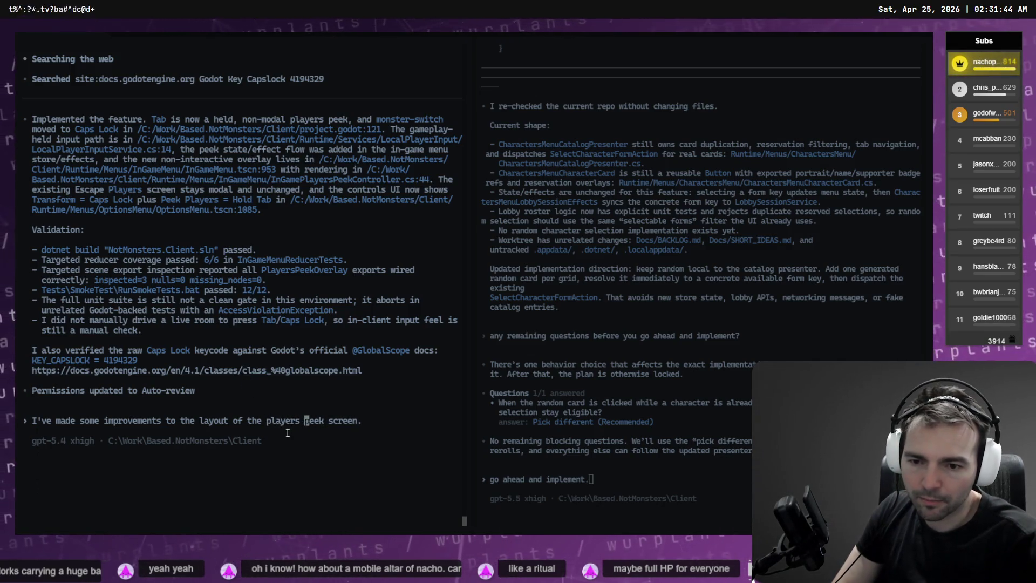
key("End")
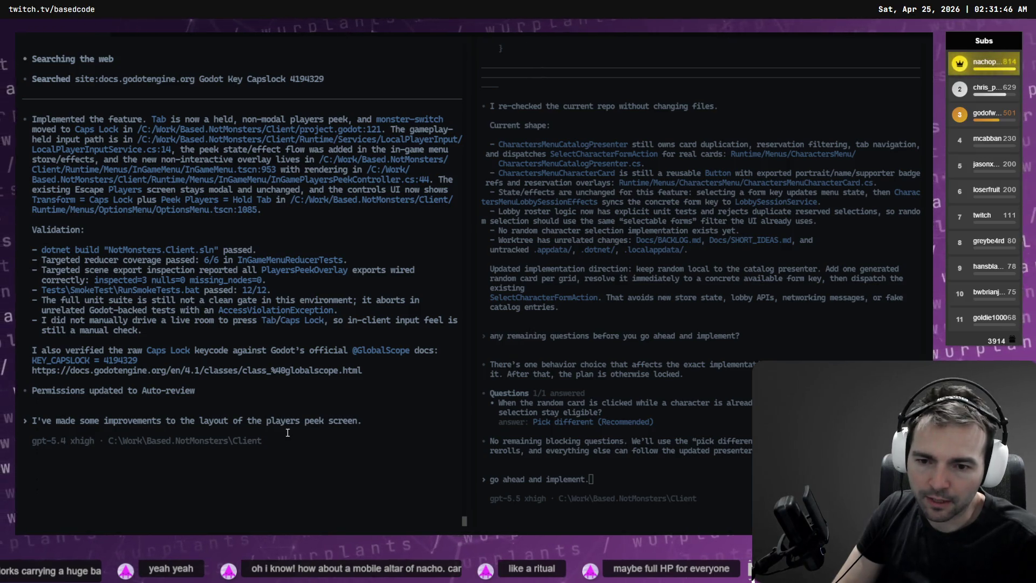
type(" \\")
key("Return")
type("\\")
key("Return")
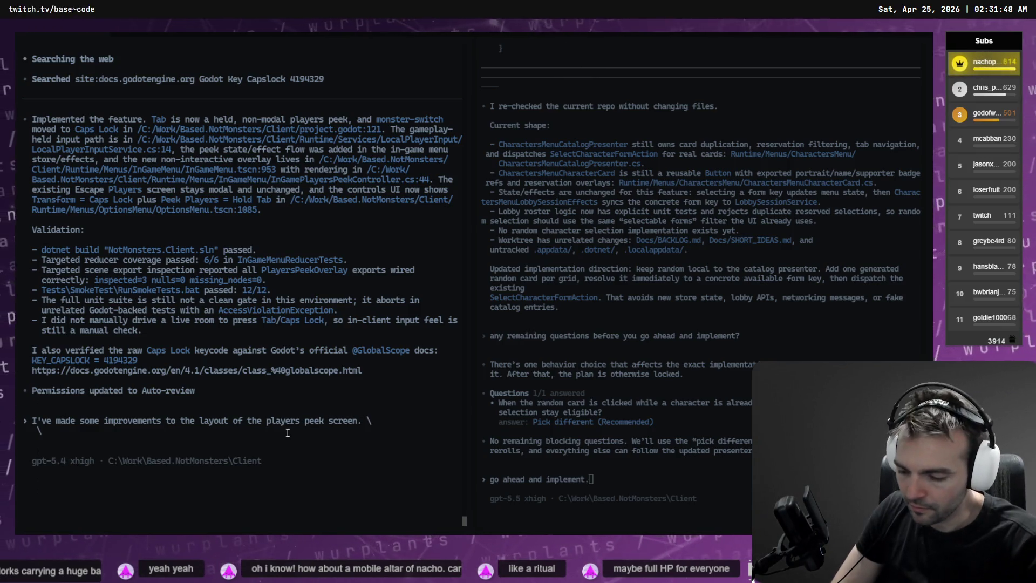
- Request each character nameplate be laid out as one horizontal row, submitting in Plan mode
key("super+h")
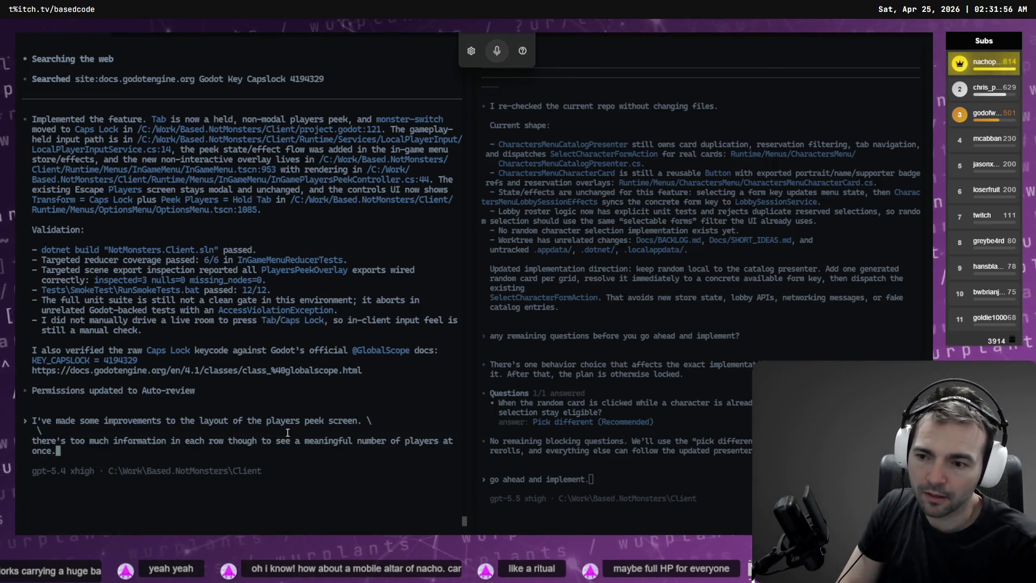
key("super+h")
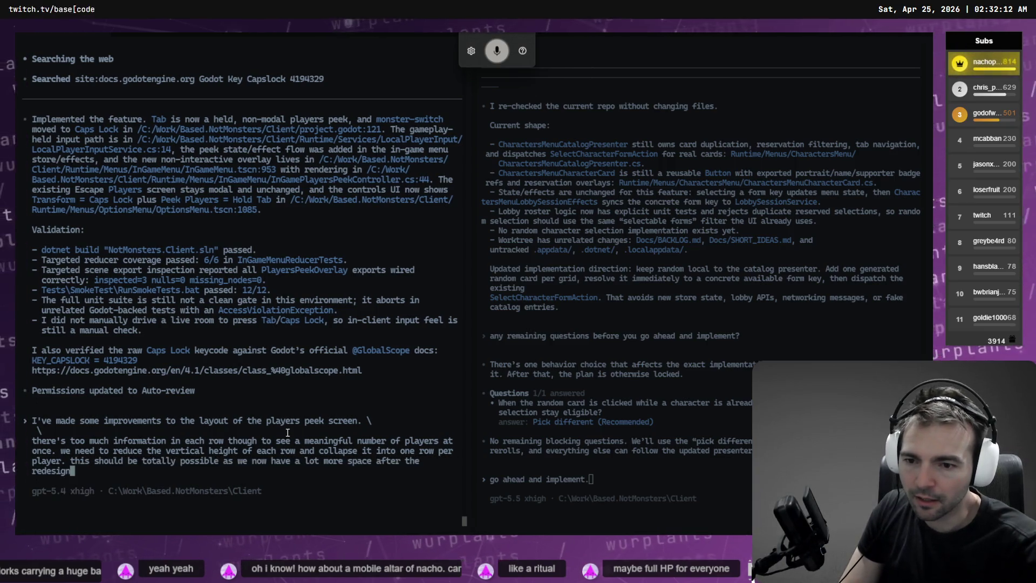
key("ctrl+BackSpace")
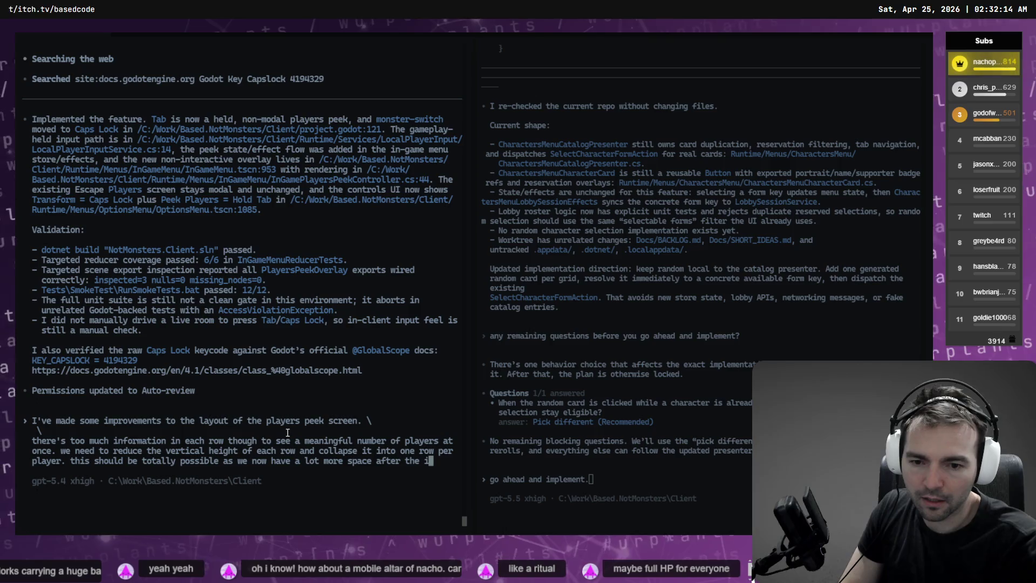
type("mpor")
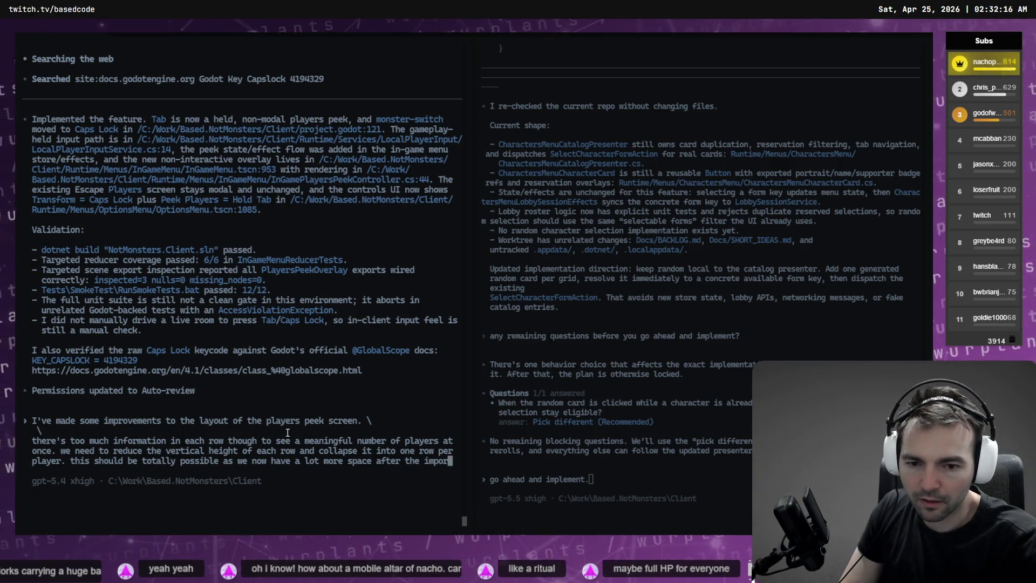
key("BackSpace")
key("BackSpace")
type("rovments")
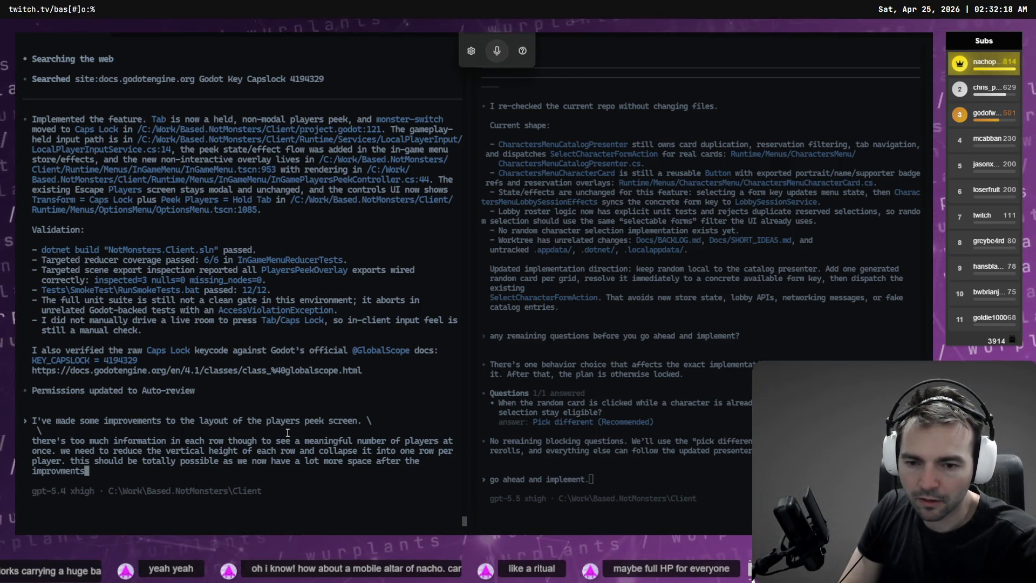
type(". \\")
key("Return")
type("\\")
key("Return")
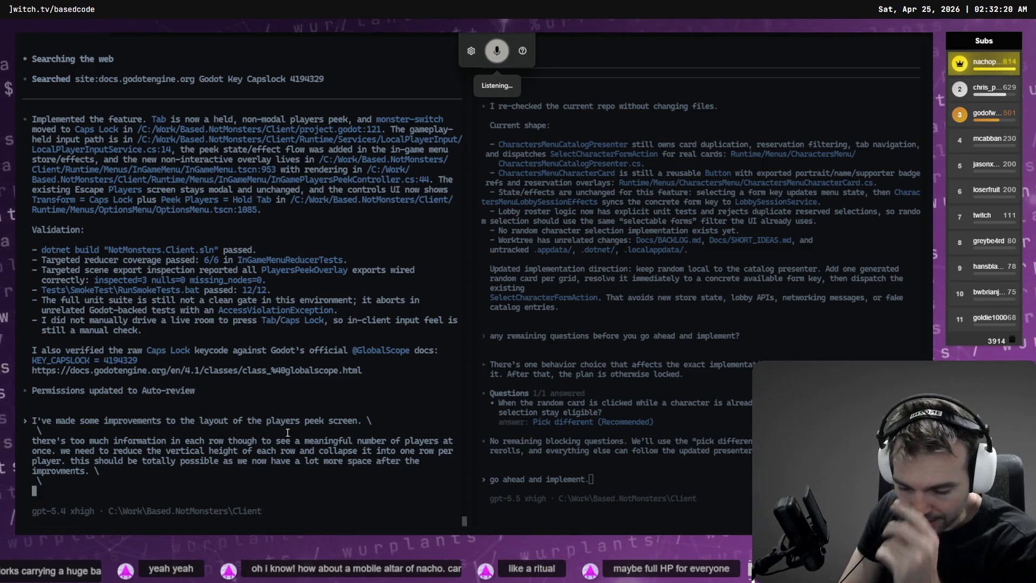
type("your task is now to relay")
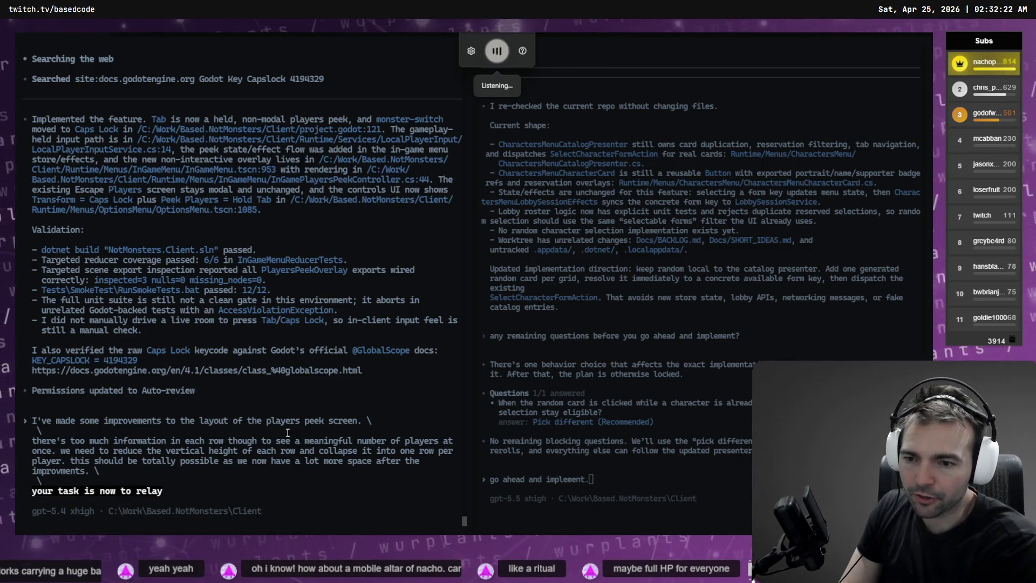
type(" out each of the character")
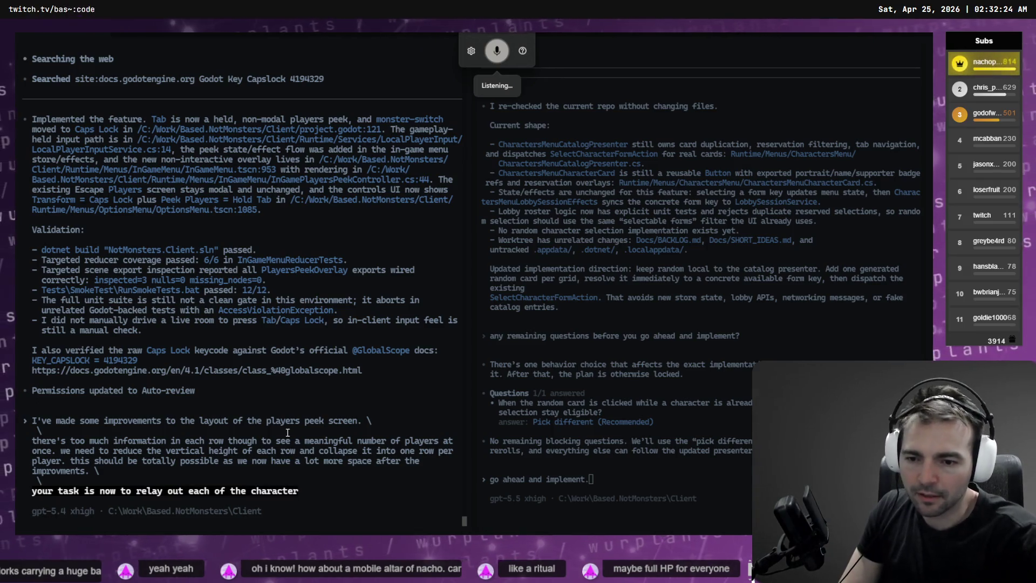
type(" nameplates so that they are a single row with all of the information running horizontally.")
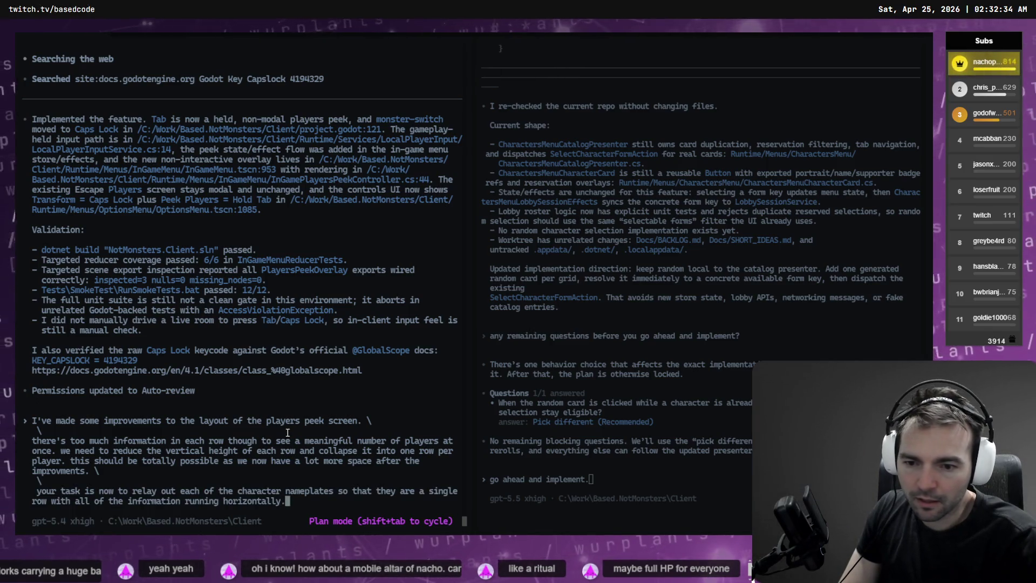
key("Return")
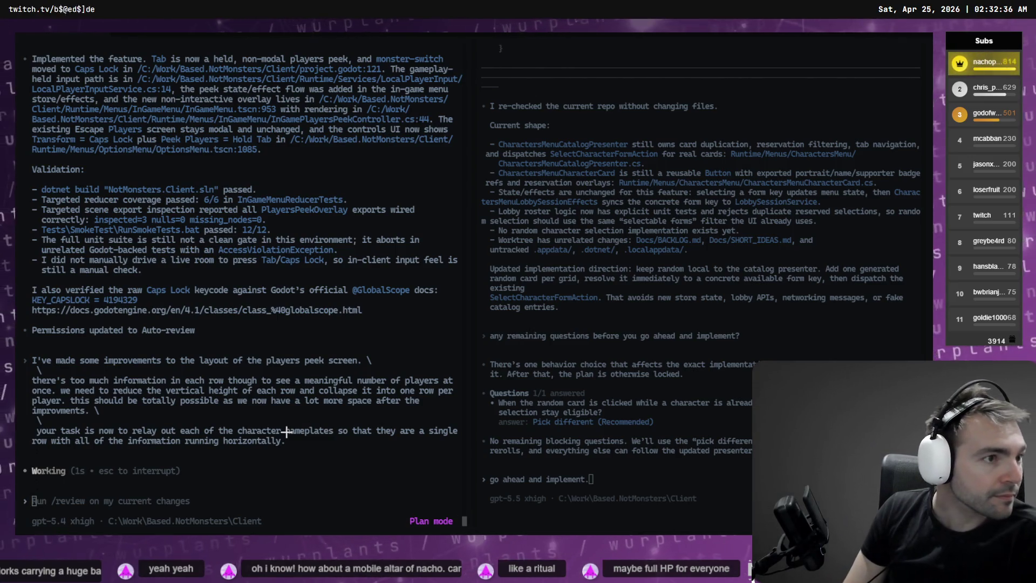
key("alt+Tab")
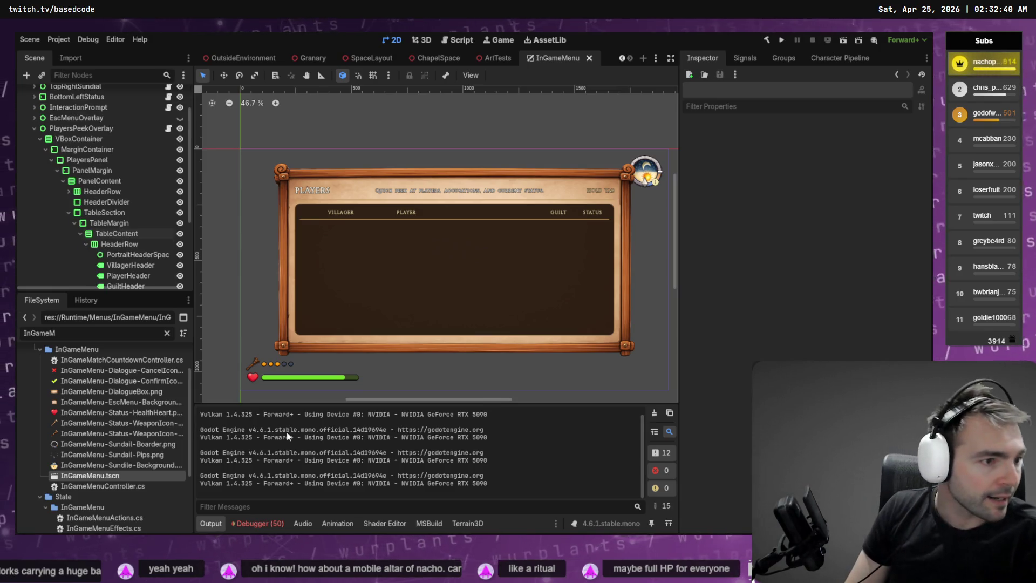
- Reshape the corn plant mesh by moving several stalk and leaf vertices in Edit Mode
key("alt+Tab")
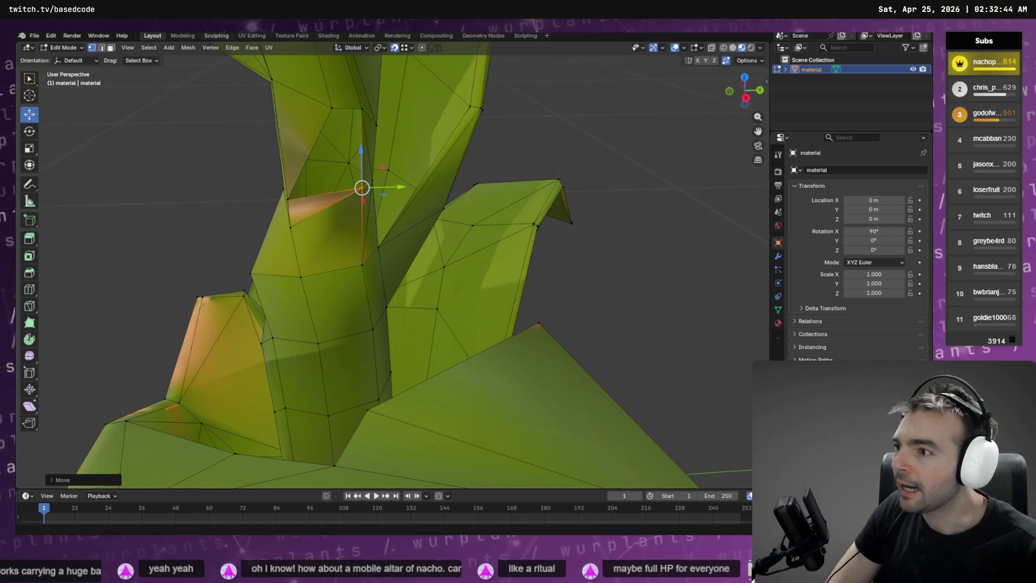
mouse_move(419, 167)
left_mouse_down()
mouse_move(488, 153)
mouse_move(443, 152)
mouse_move(373, 116)
left_mouse_up()
left_click(350, 114)
left_click(358, 120, "shift")
left_click(301, 200)
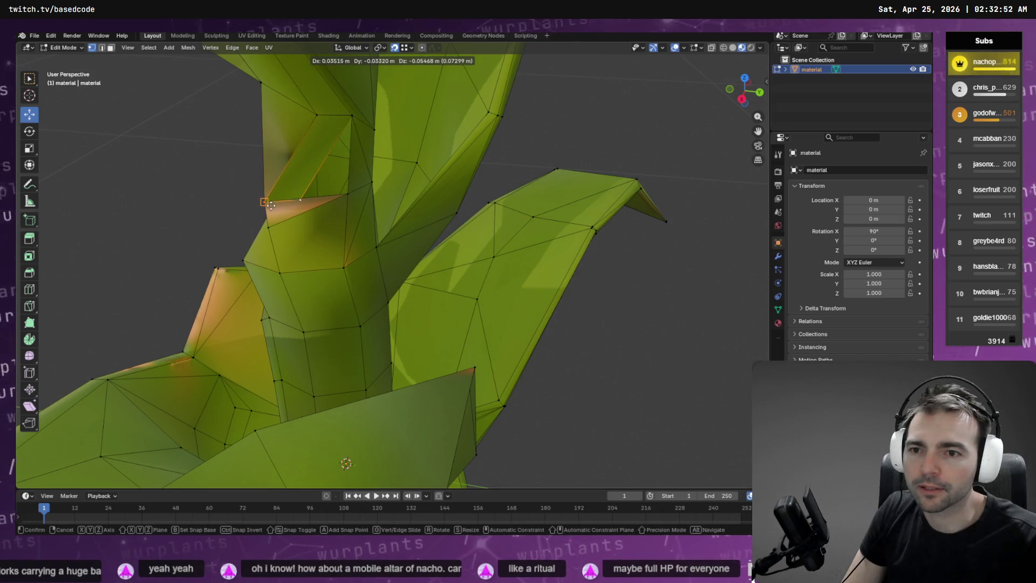
mouse_move(306, 203)
left_mouse_down()
mouse_move(347, 192)
mouse_move(340, 173)
mouse_move(319, 187)
mouse_move(335, 178)
mouse_move(426, 194)
mouse_move(438, 178)
mouse_move(400, 184)
left_mouse_up()
left_click(330, 181)
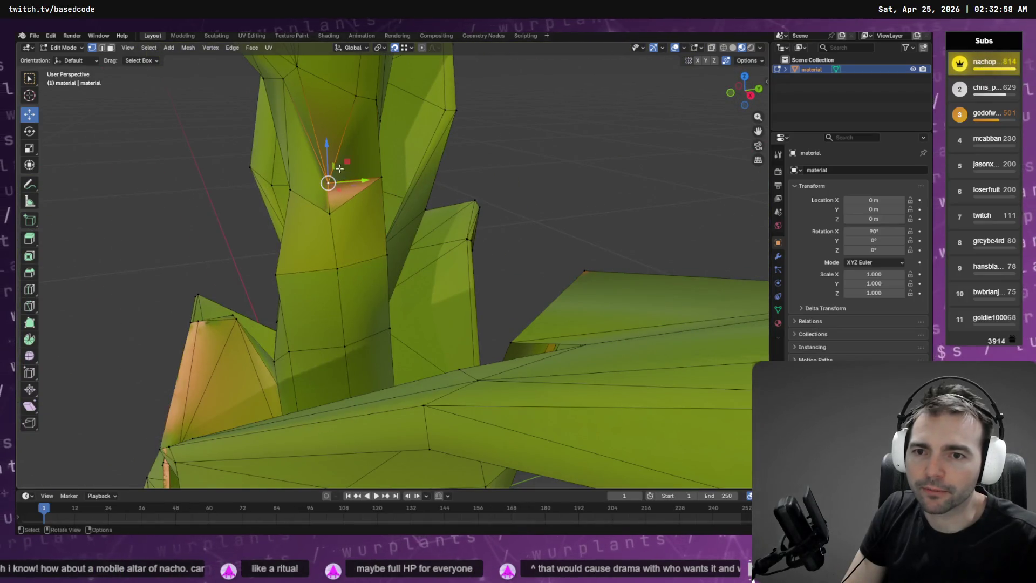
mouse_move(327, 139)
left_mouse_down()
mouse_move(363, 132)
mouse_move(368, 142)
left_mouse_up()
scroll(363, 133, "down", 4)
left_click(338, 197)
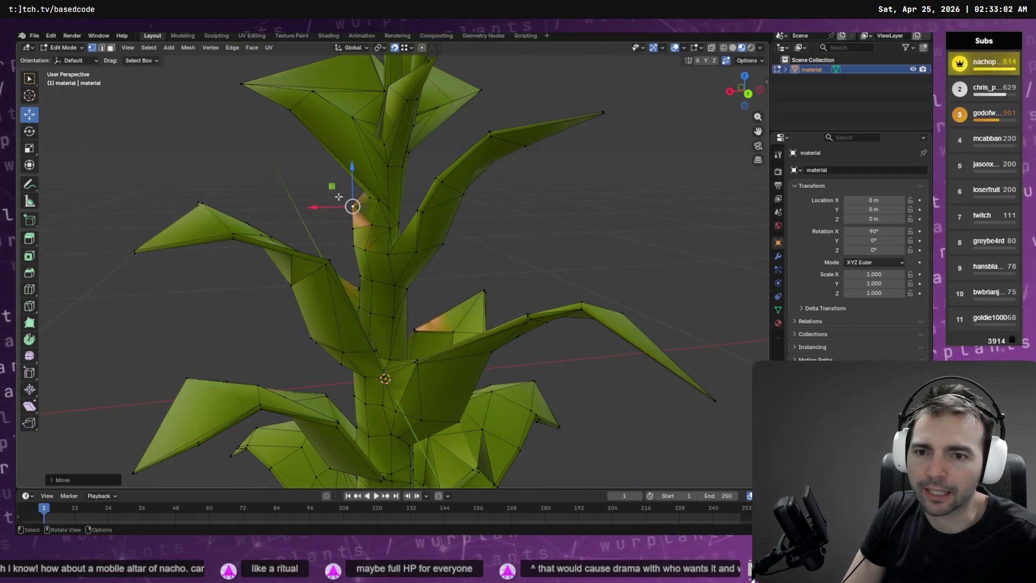
left_click_drag(307, 206, 331, 206)
left_click(323, 208)
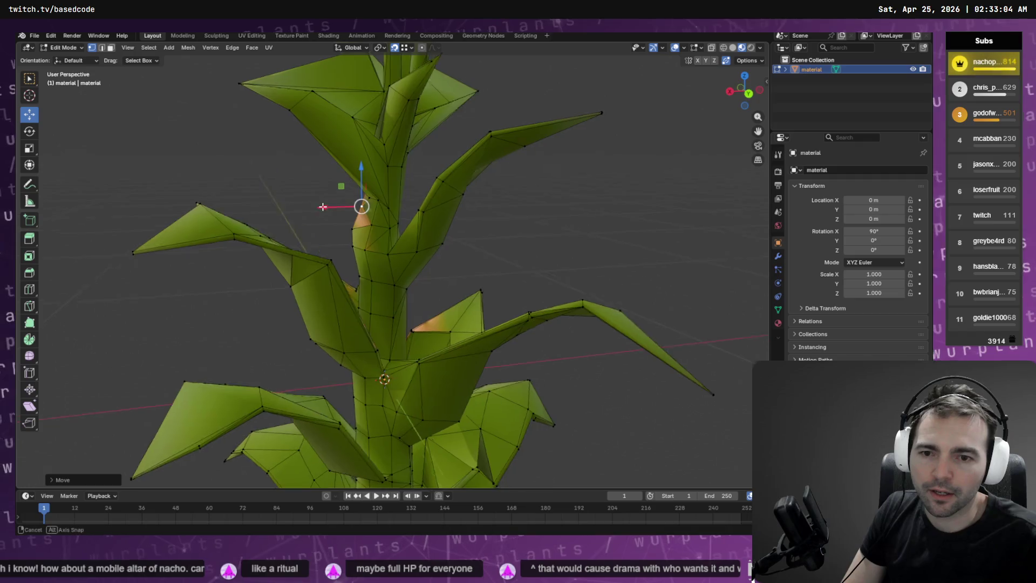
scroll(377, 227, "down", 5)
mouse_move(473, 275)
left_mouse_down()
mouse_move(181, 255)
mouse_move(221, 250)
mouse_move(378, 324)
mouse_move(449, 379)
left_mouse_up()
scroll(470, 173, "down", 3)
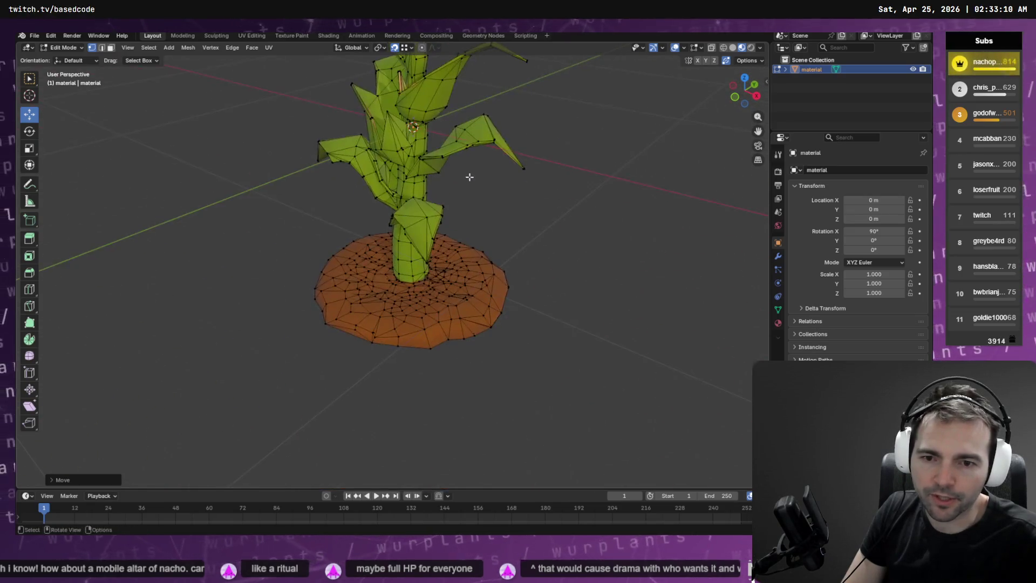
- Return to Object Mode, start an FBX export, and filter files by 'Corn' to find CornPlant.fbx
key("Tab")
scroll(473, 155, "up", 3)
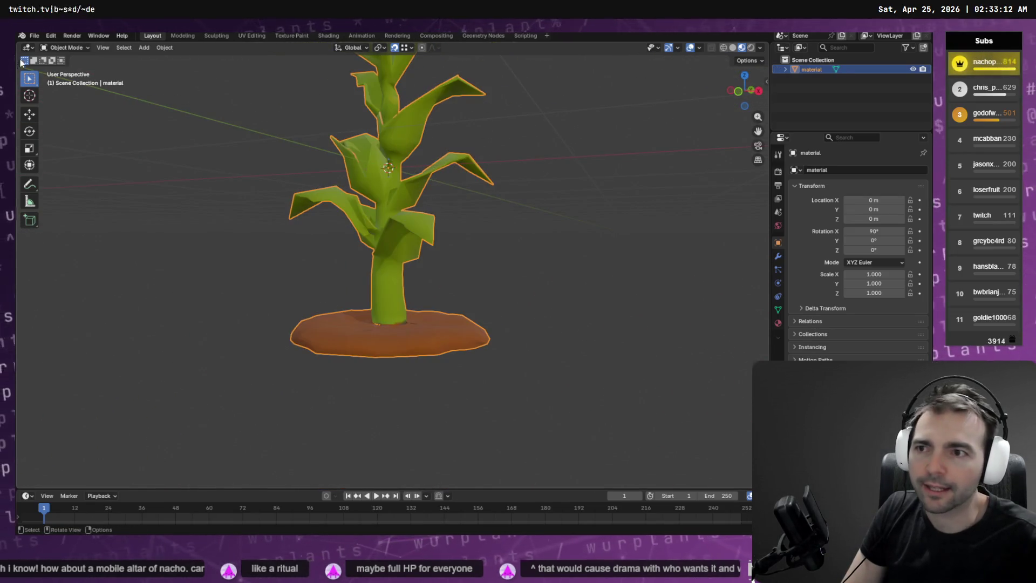
left_click(33, 37)
mouse_move(78, 181)
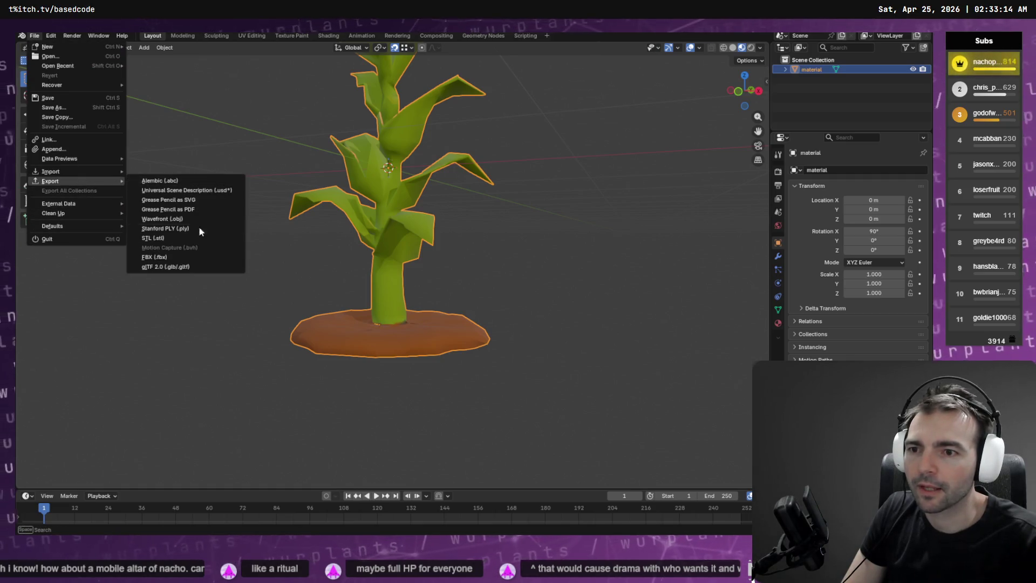
left_click(167, 261)
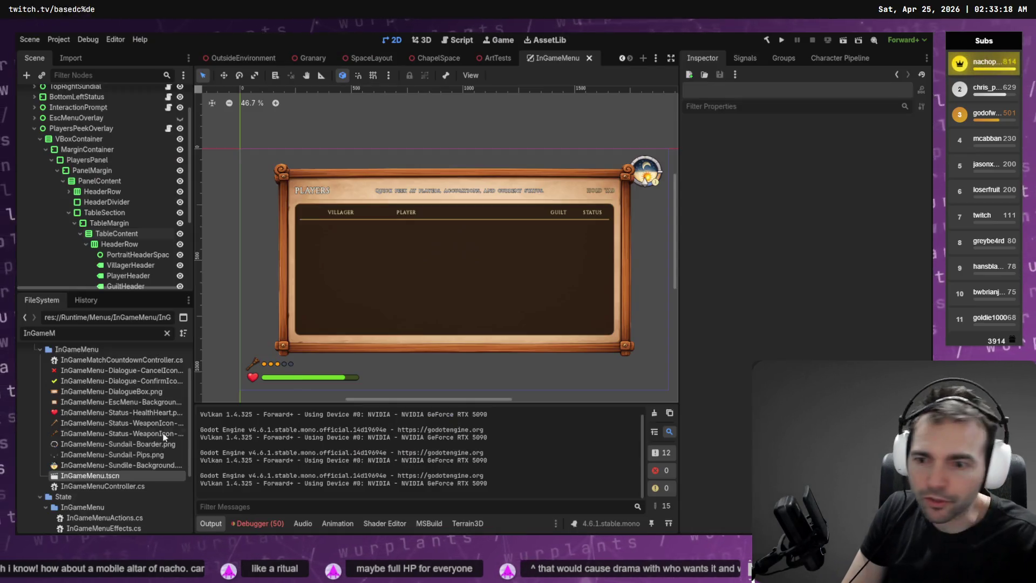
key("ctrl+a")
type("Corn")
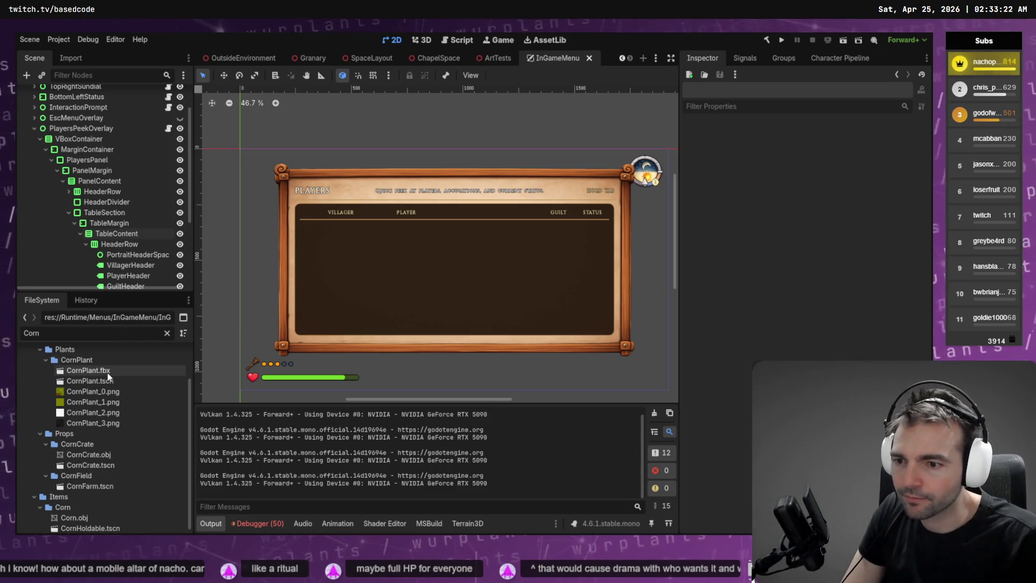
right_click(108, 373)
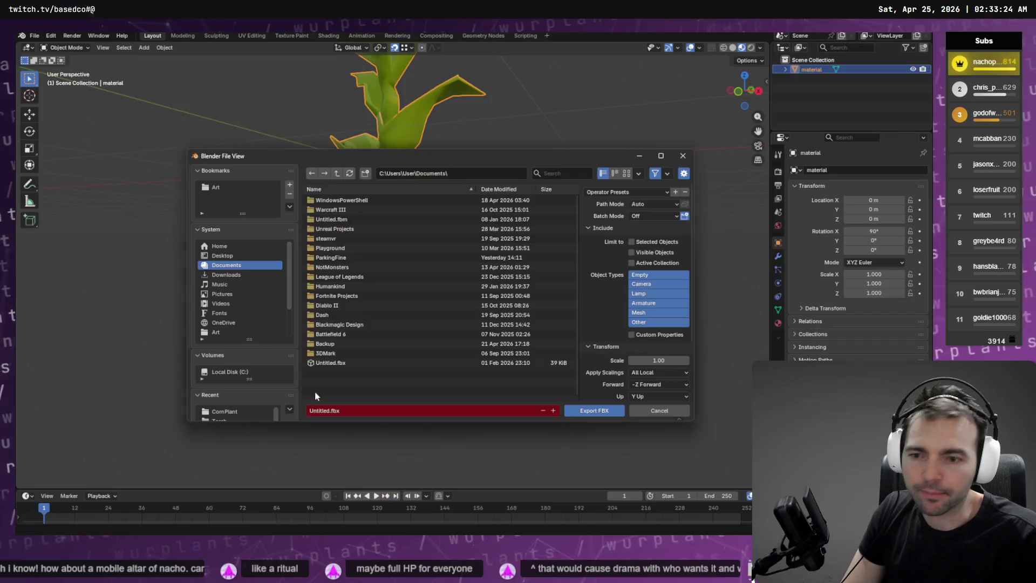
- Point the export at the CornPlant folder, overwriting CornPlant.fbx
left_click(466, 172)
key("ctrl+v")
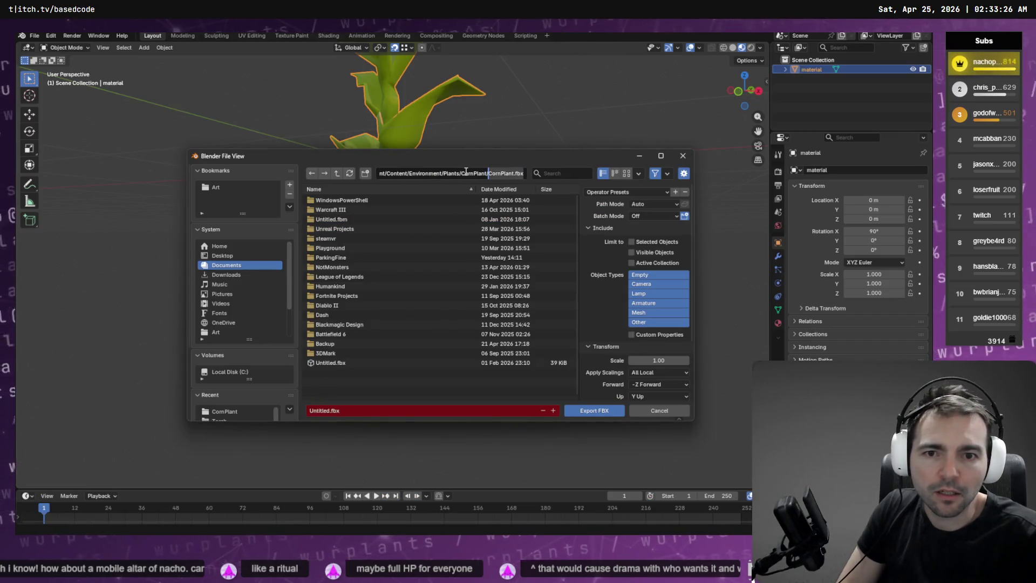
key("Return")
left_click(346, 200)
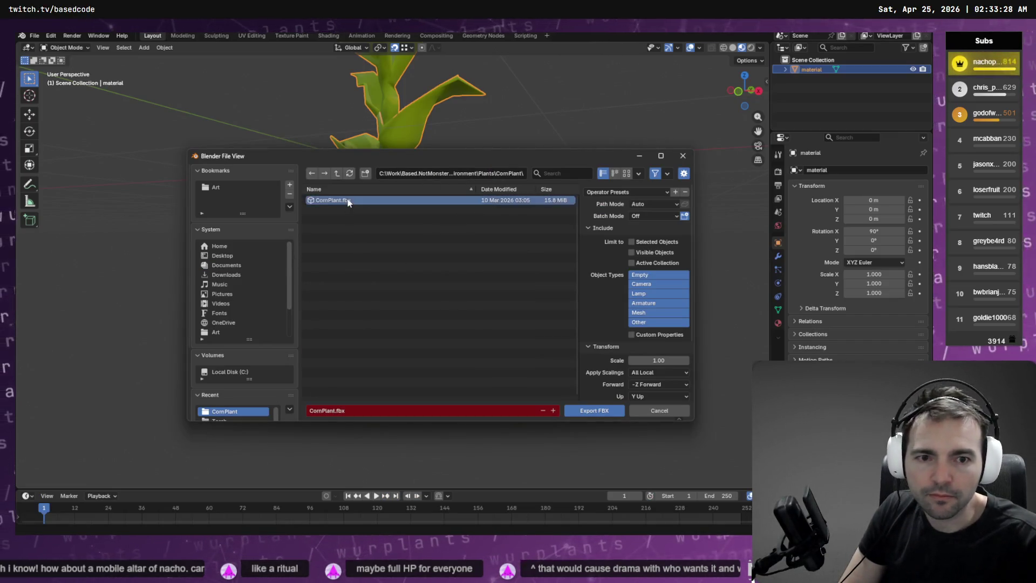
- Export only the selected objects, limited to Mesh and Other object types
left_click(633, 242)
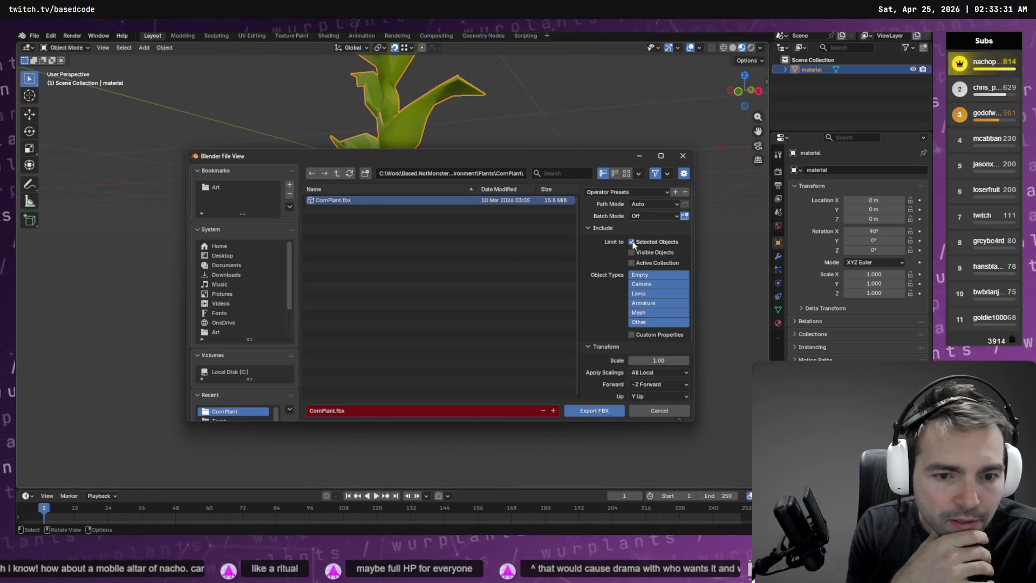
left_click(648, 275)
left_click(651, 313)
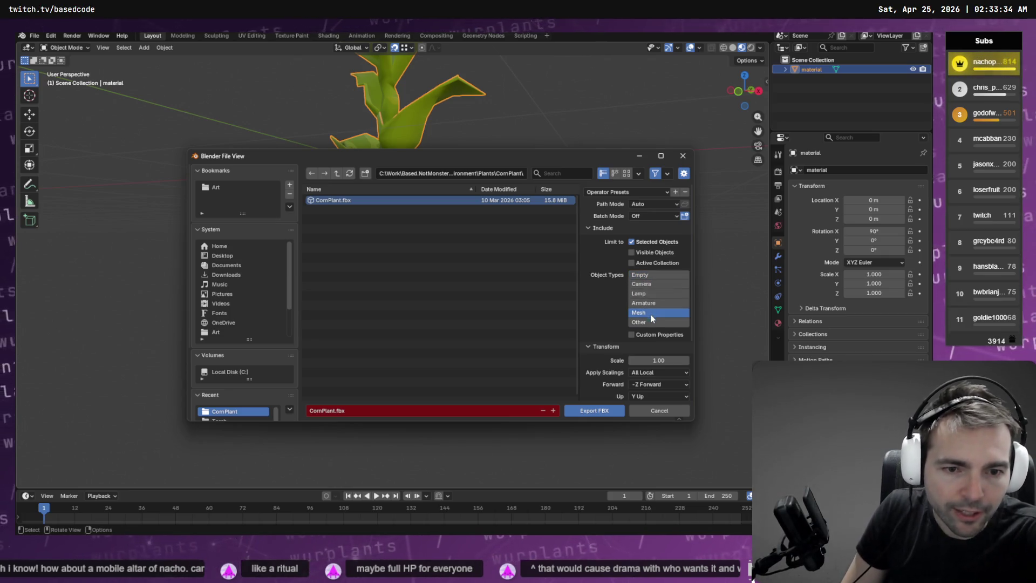
left_click(652, 319)
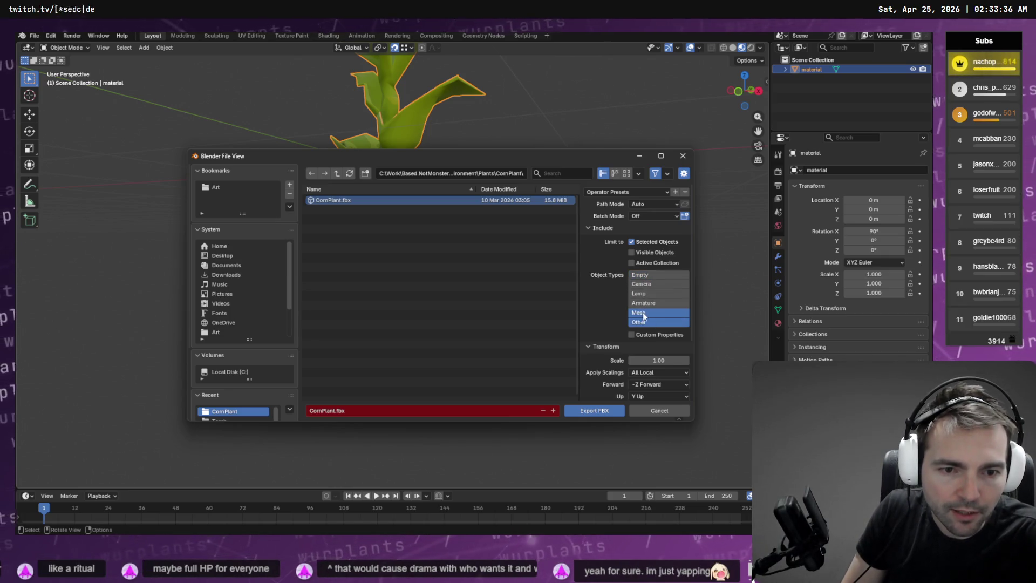
scroll(643, 313, "down", 3)
left_click(591, 416)
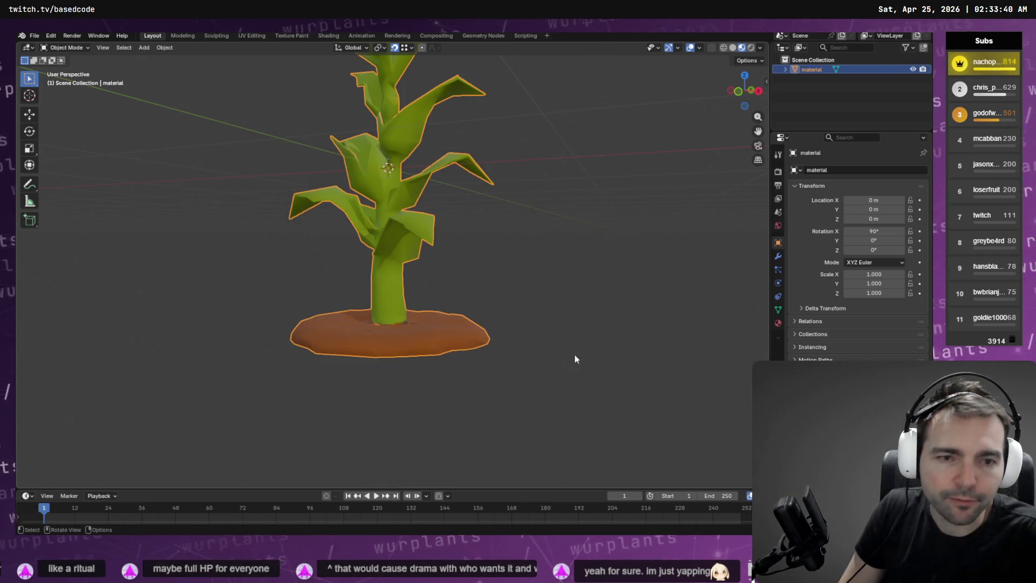
key("alt+Tab")
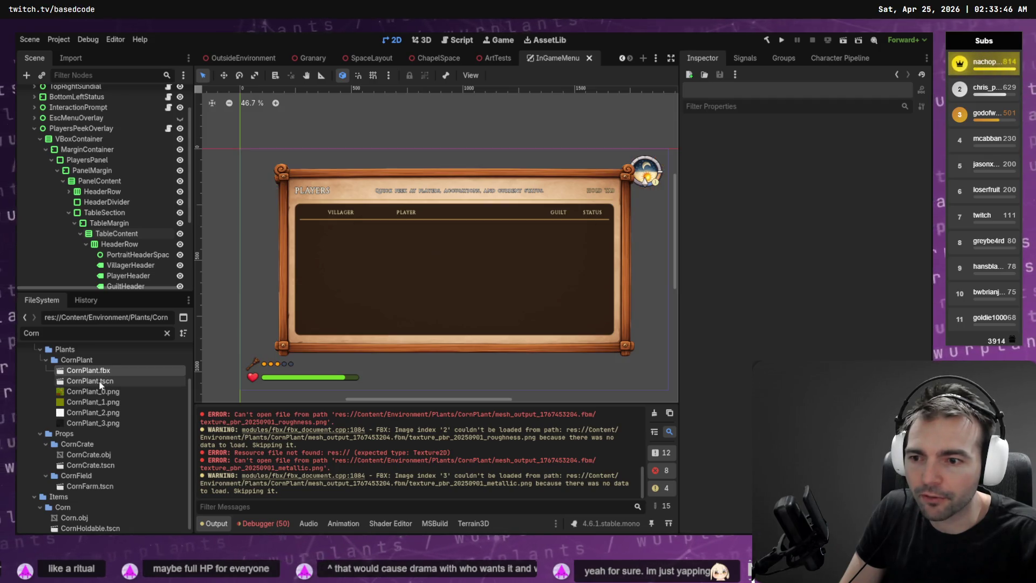
- Open CornPlant.tscn and reimport CornPlant.fbx to inspect the smoother corn plant
double_click(92, 381)
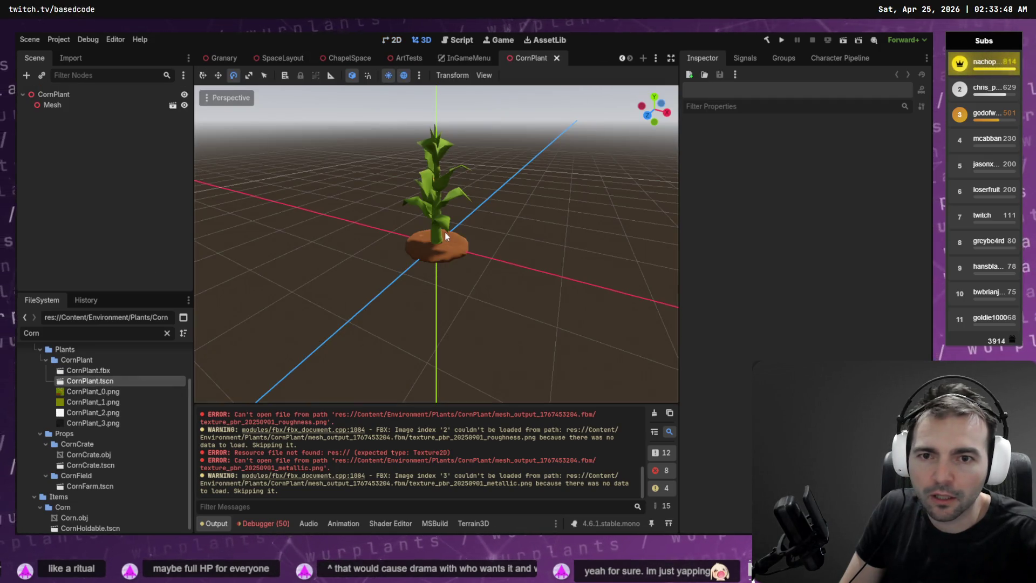
left_click(103, 371)
right_click(103, 371)
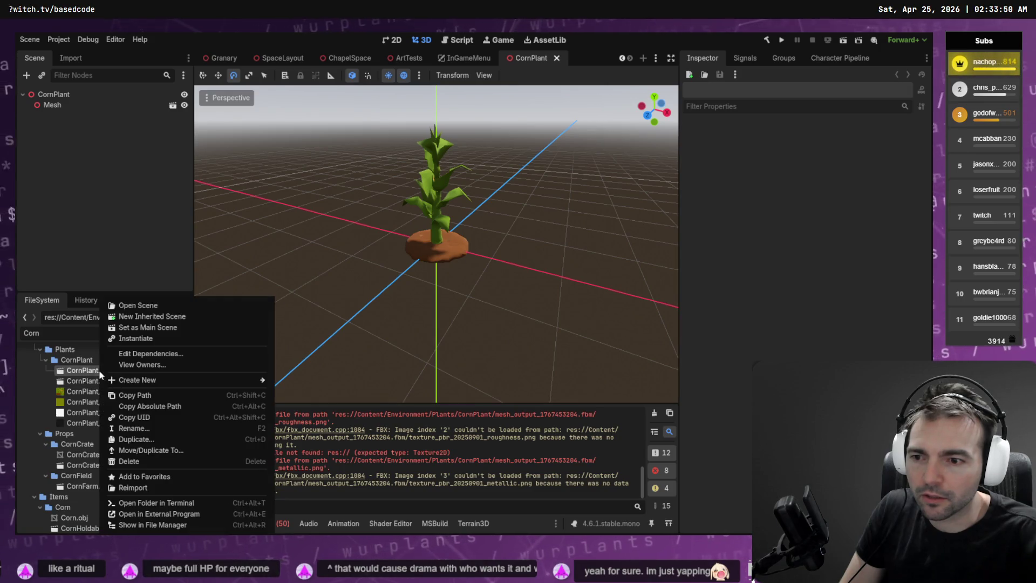
left_click(133, 488)
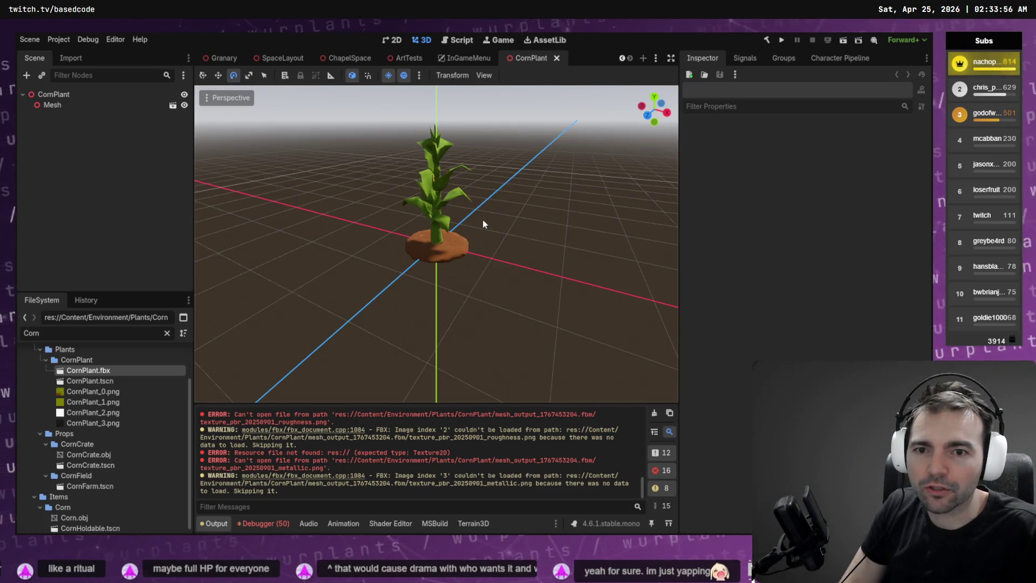
scroll(437, 243, "up", 5)
scroll(436, 243, "down", 5)
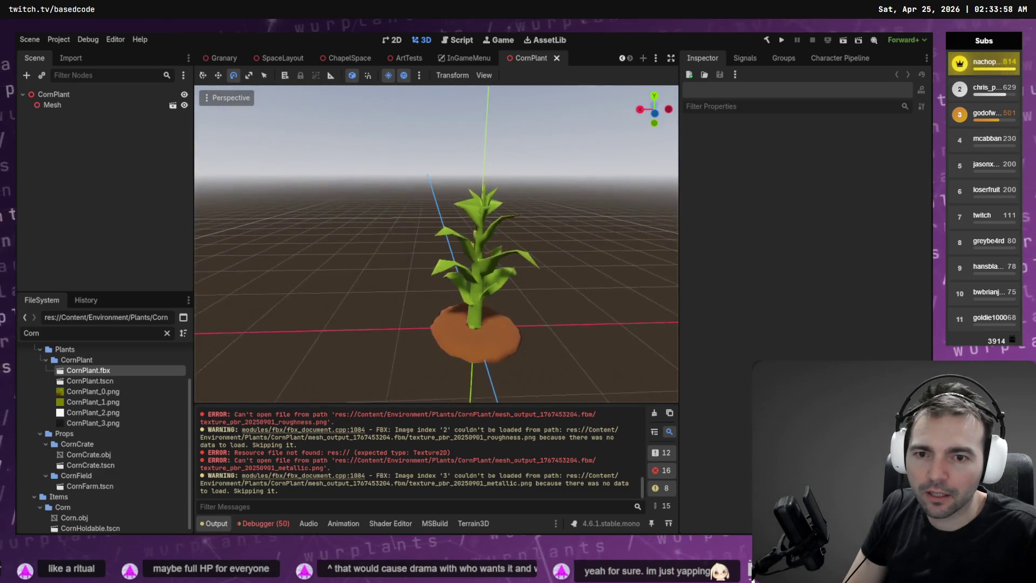
scroll(436, 243, "up", 2)
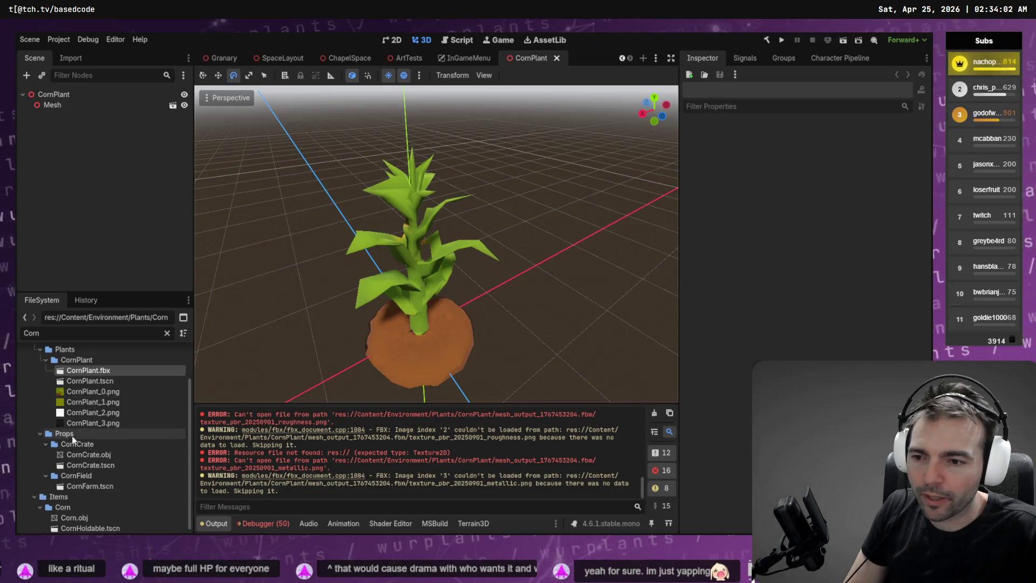
scroll(108, 485, "down", 1)
- Drop CornHoldable.tscn into the plant scene and rotate the cob upright
mouse_move(114, 519)
left_mouse_down()
mouse_move(425, 285)
mouse_move(424, 378)
mouse_move(443, 260)
left_mouse_up()
scroll(555, 199, "up", 2)
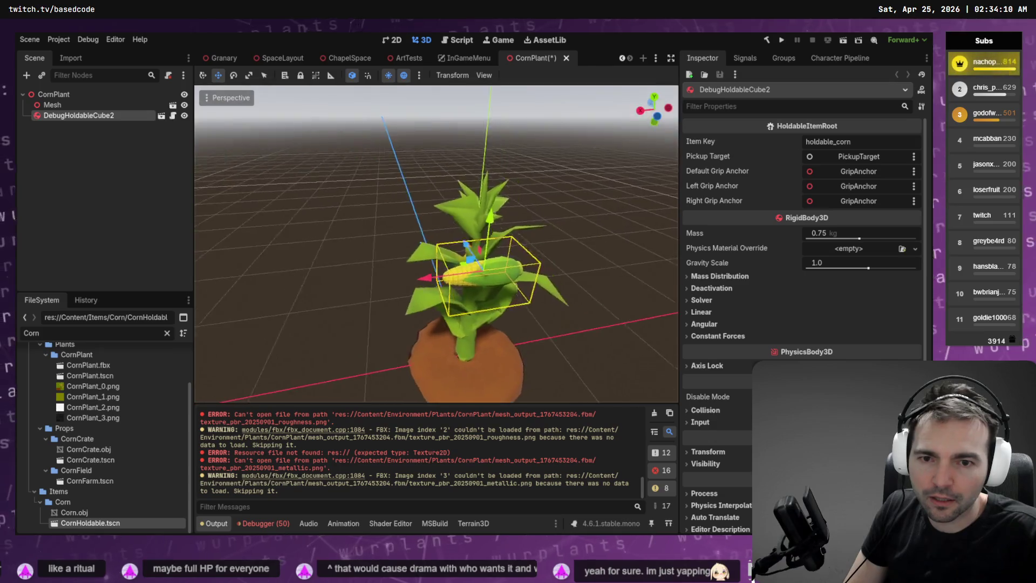
scroll(513, 263, "up", 3)
key("e")
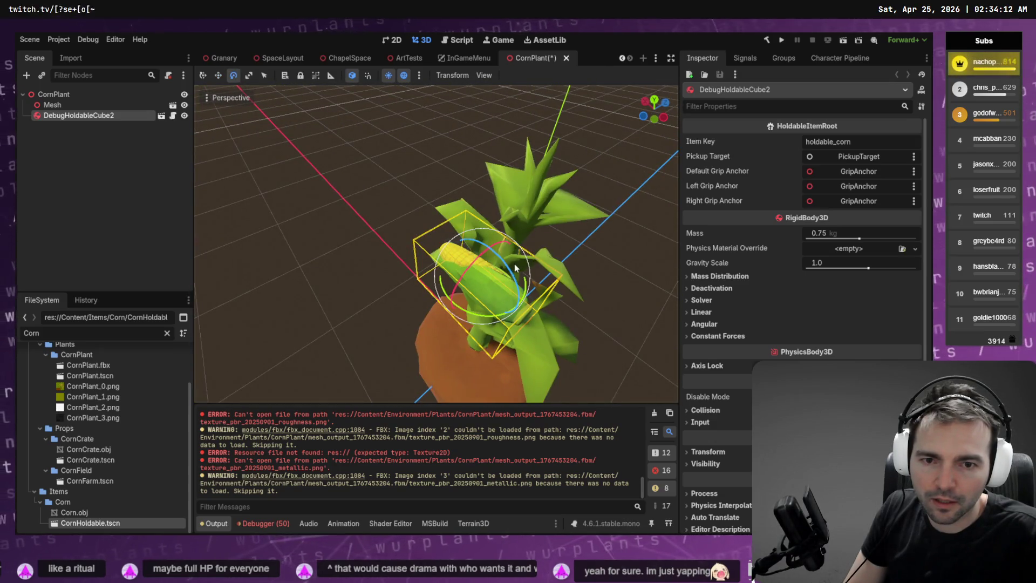
mouse_move(514, 264)
left_mouse_down()
mouse_move(536, 362)
mouse_move(560, 349)
left_mouse_up()
mouse_move(477, 252)
left_mouse_down()
mouse_move(458, 251)
mouse_move(486, 278)
mouse_move(442, 283)
mouse_move(474, 282)
mouse_move(472, 317)
mouse_move(462, 301)
mouse_move(479, 233)
mouse_move(472, 263)
mouse_move(485, 319)
left_mouse_up()
- Slide the cob along its axes until it sits against the stalk among the leaves
key("w")
key("e")
key("w")
mouse_move(476, 280)
left_mouse_down()
mouse_move(496, 317)
mouse_move(486, 362)
mouse_move(455, 199)
mouse_move(457, 208)
left_mouse_up()
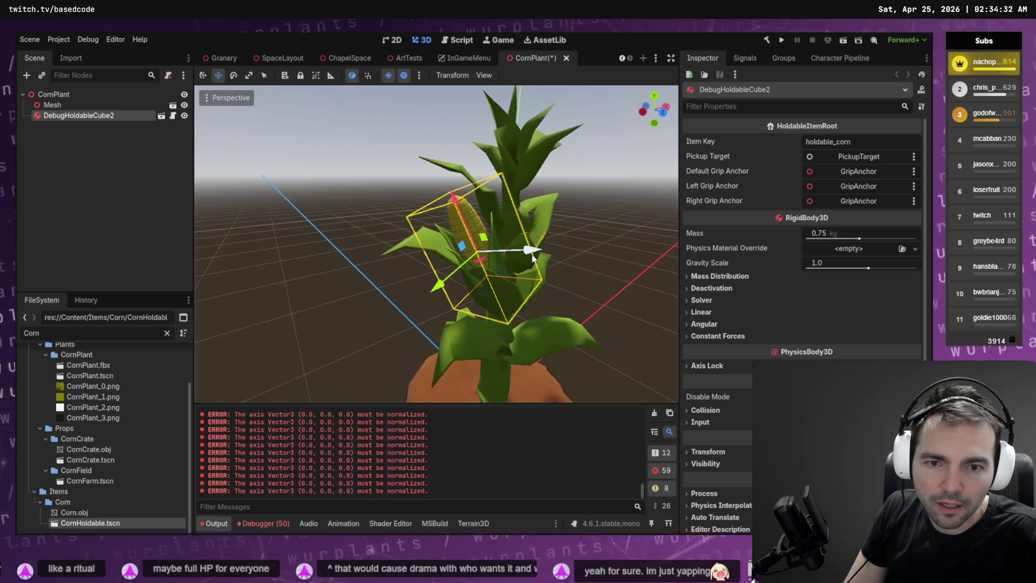
mouse_move(534, 258)
left_mouse_down()
mouse_move(486, 254)
mouse_move(449, 280)
mouse_move(356, 259)
left_mouse_up()
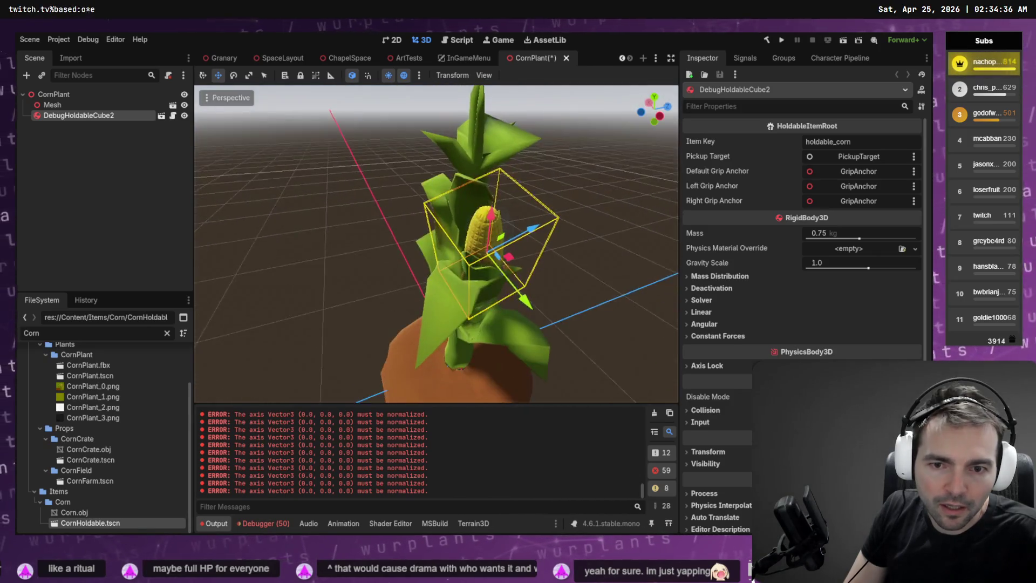
scroll(437, 243, "up", 5)
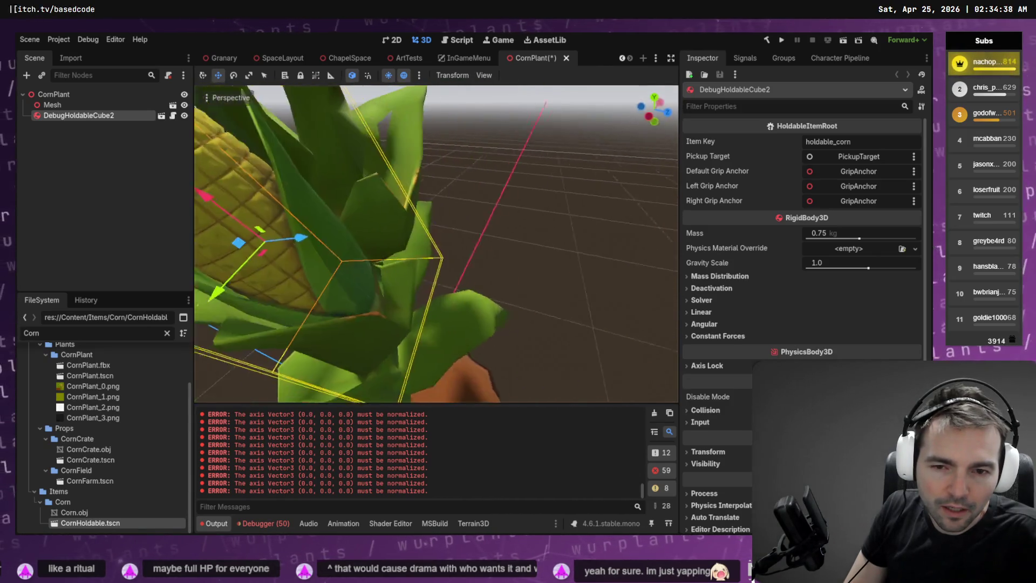
scroll(437, 243, "down", 5)
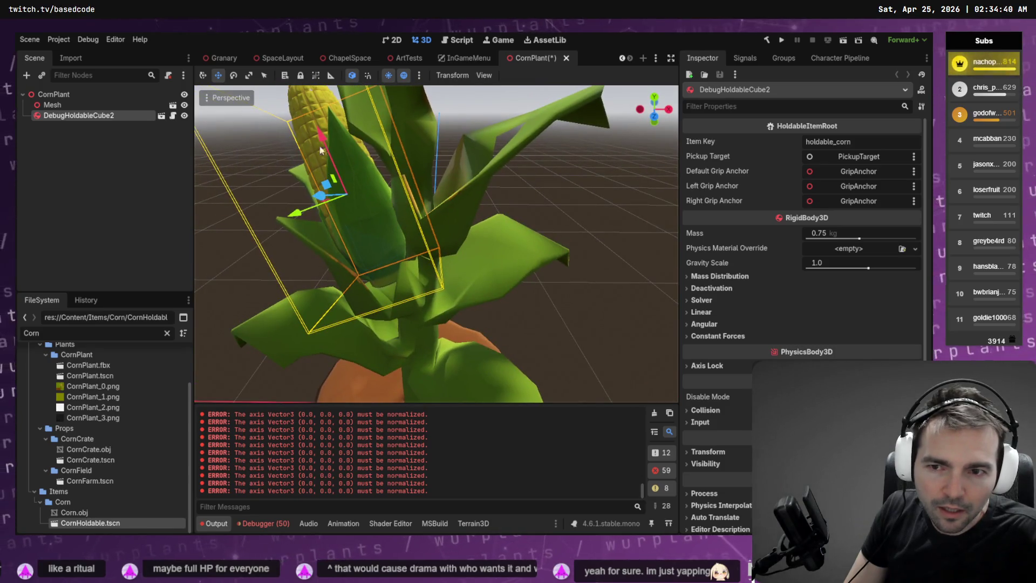
scroll(324, 146, "up", 3)
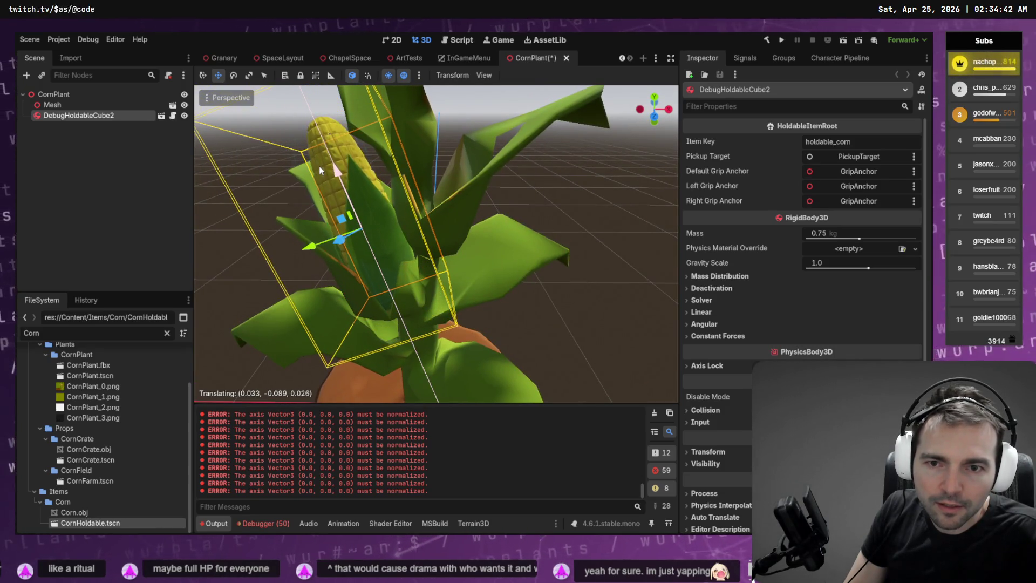
scroll(333, 163, "up", 3)
scroll(332, 163, "down", 3)
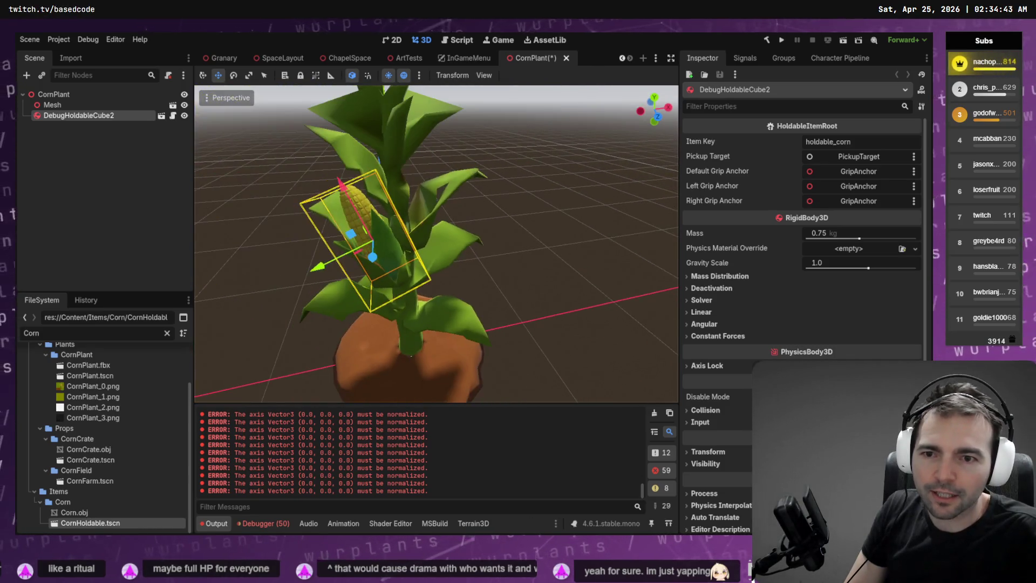
left_click(64, 95)
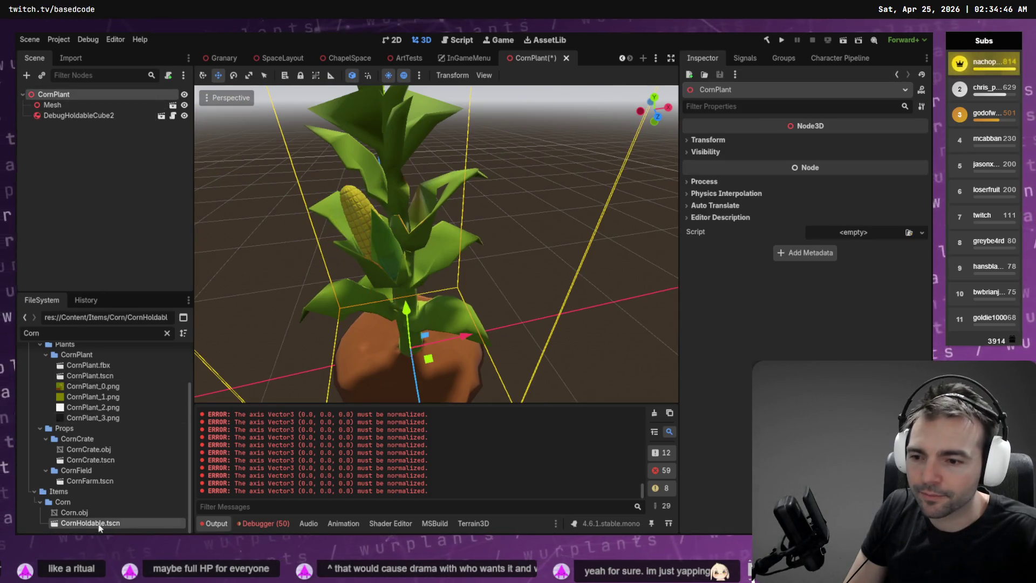
- Rename the corn item node to CornHoldable and save the CornPlant scene
left_click(82, 118)
double_click(62, 115)
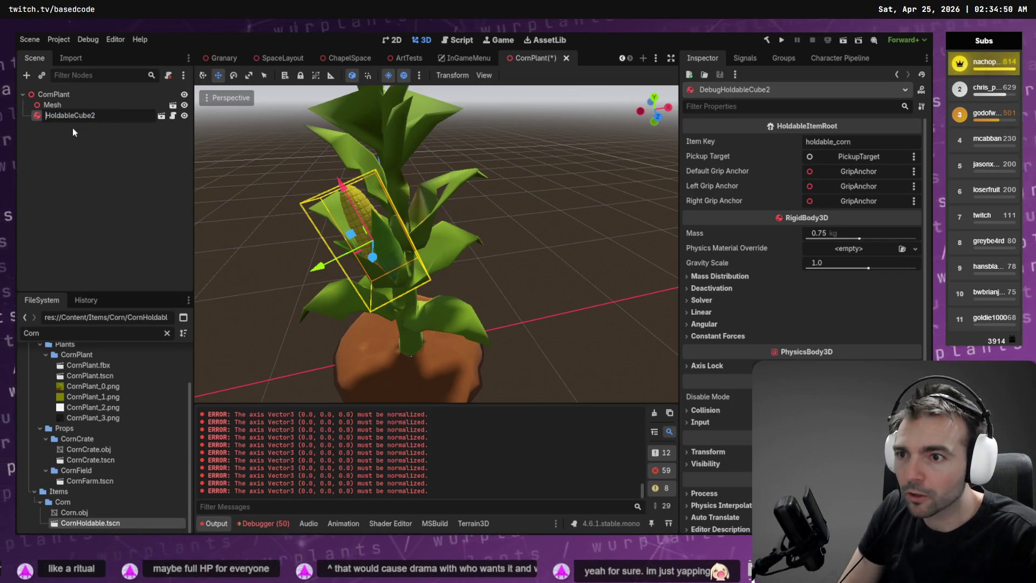
type("Corn")
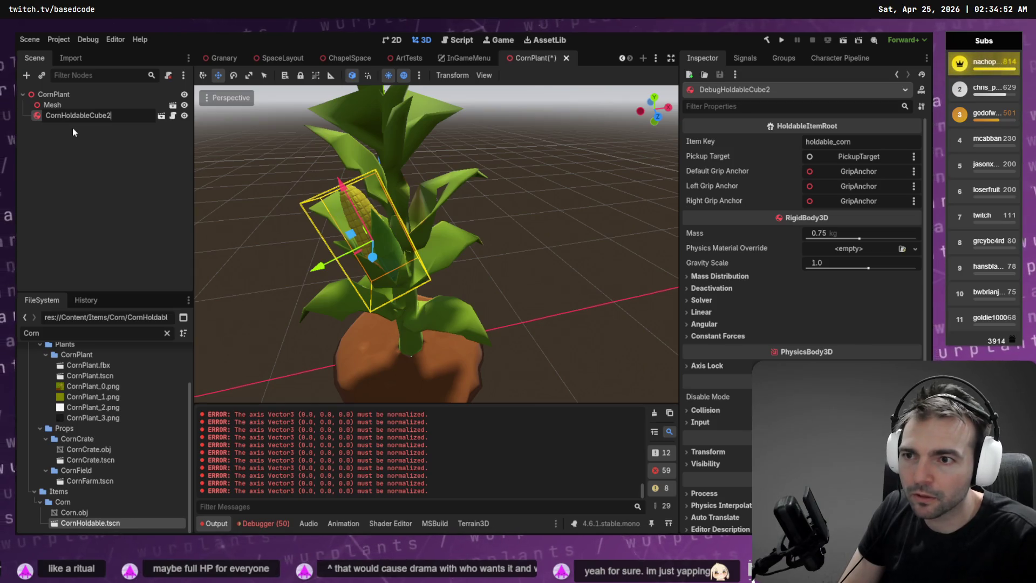
key("ctrl+Right")
key("shift+End")
type("Cube")
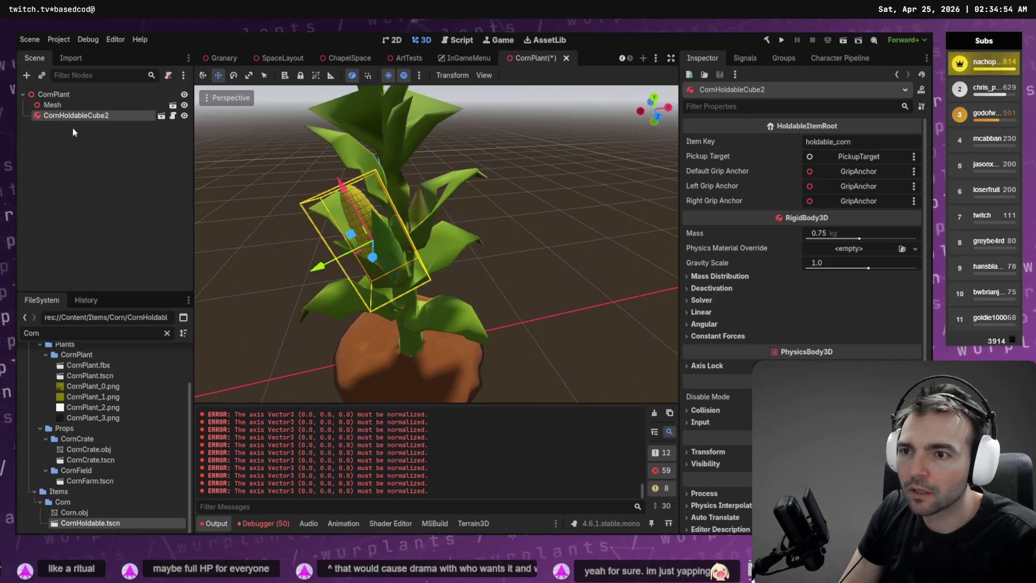
key("BackSpace")
key("BackSpace")
key("BackSpace")
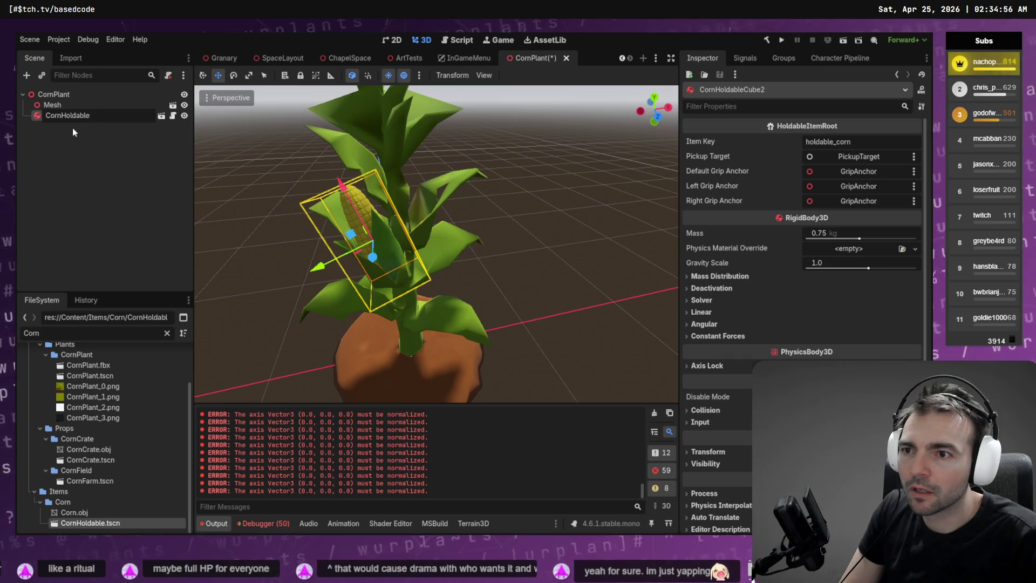
key("Return")
key("ctrl+s")
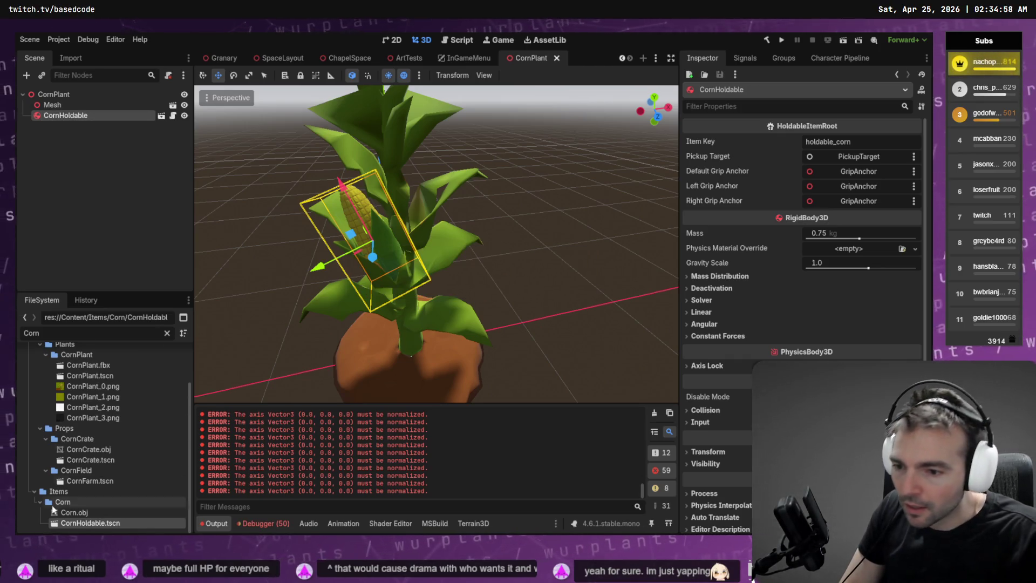
- Rename CornHoldable.tscn's root node to CornHoldable, save and close that scene
double_click(91, 523)
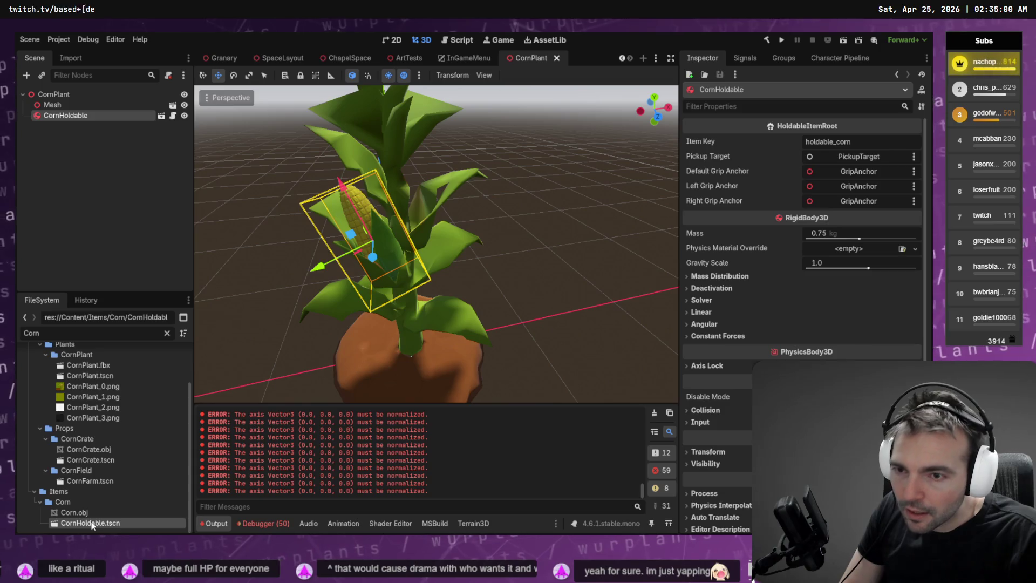
double_click(77, 95)
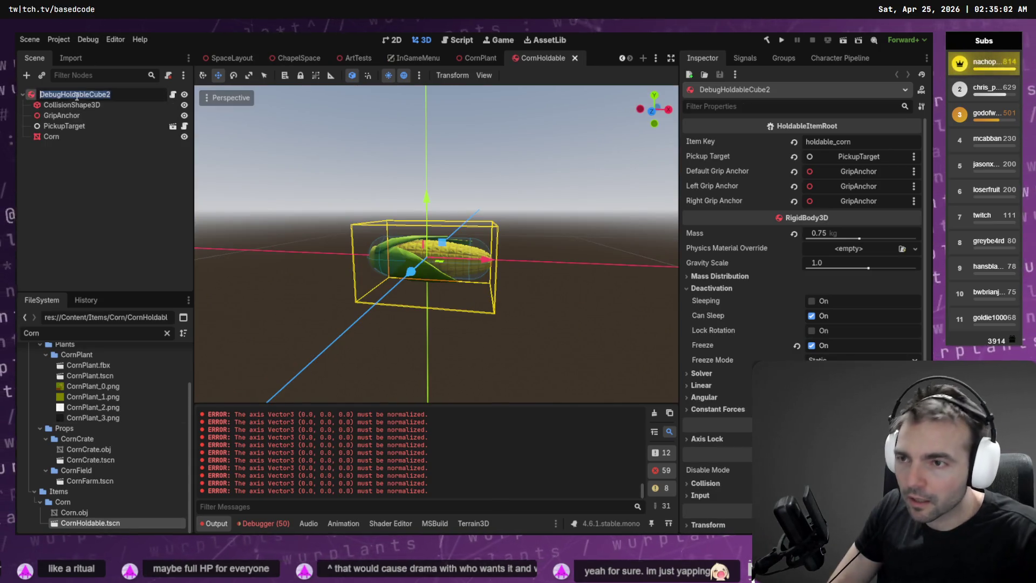
type("C0o")
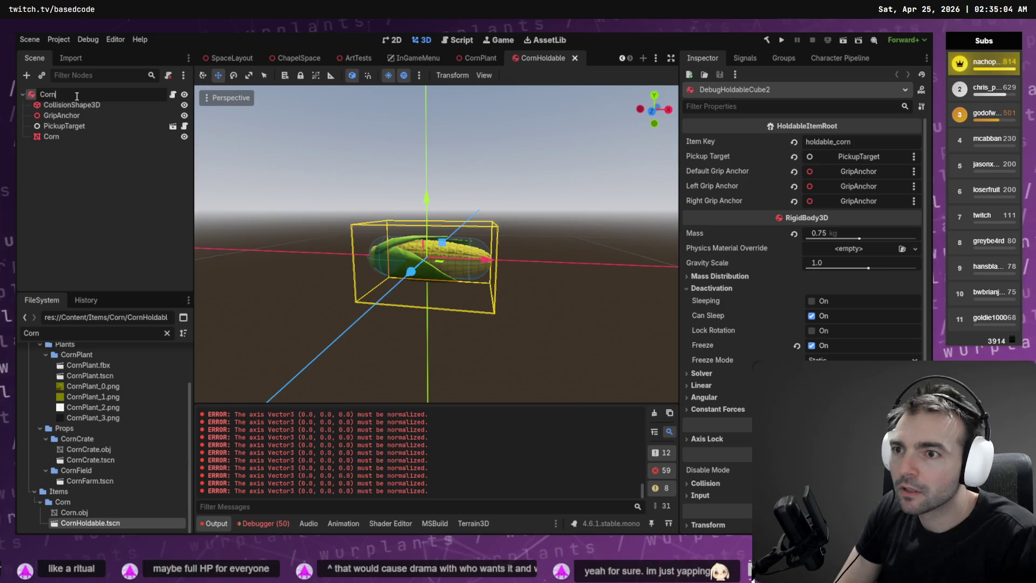
type("ble")
key("Return")
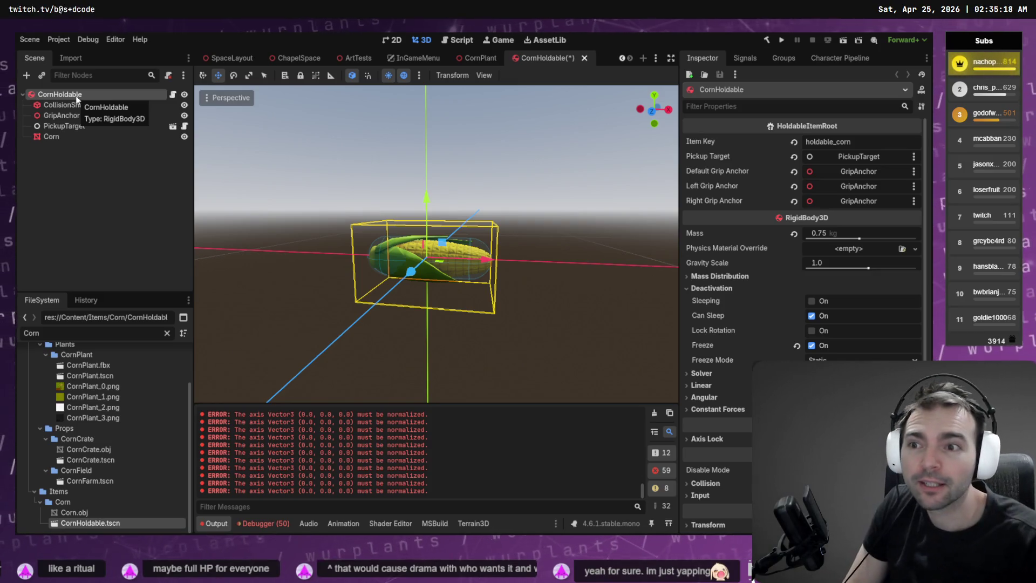
key("ctrl+s")
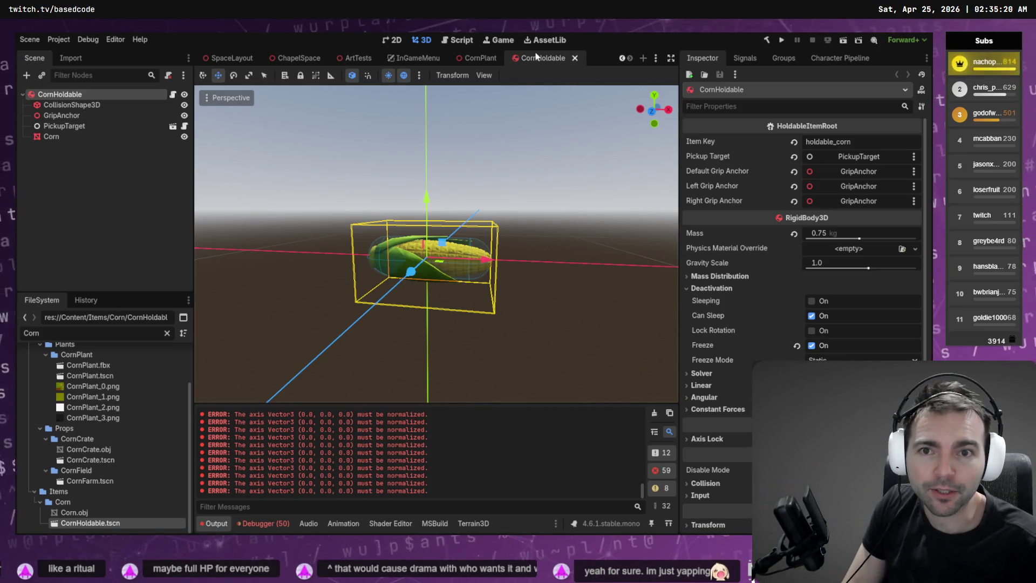
middle_click(535, 57)
mouse_move(405, 257)
left_mouse_down()
mouse_move(324, 189)
mouse_move(394, 202)
mouse_move(384, 274)
mouse_move(413, 296)
mouse_move(390, 318)
left_mouse_up()
key("e")
key("w")
scroll(437, 243, "up", 5)
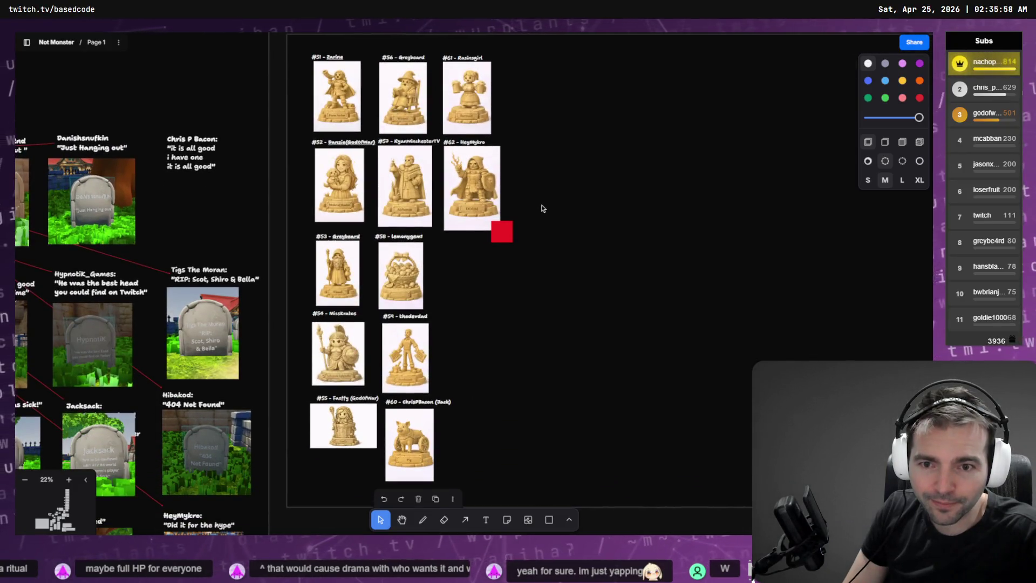
scroll(544, 212, "up", 1)
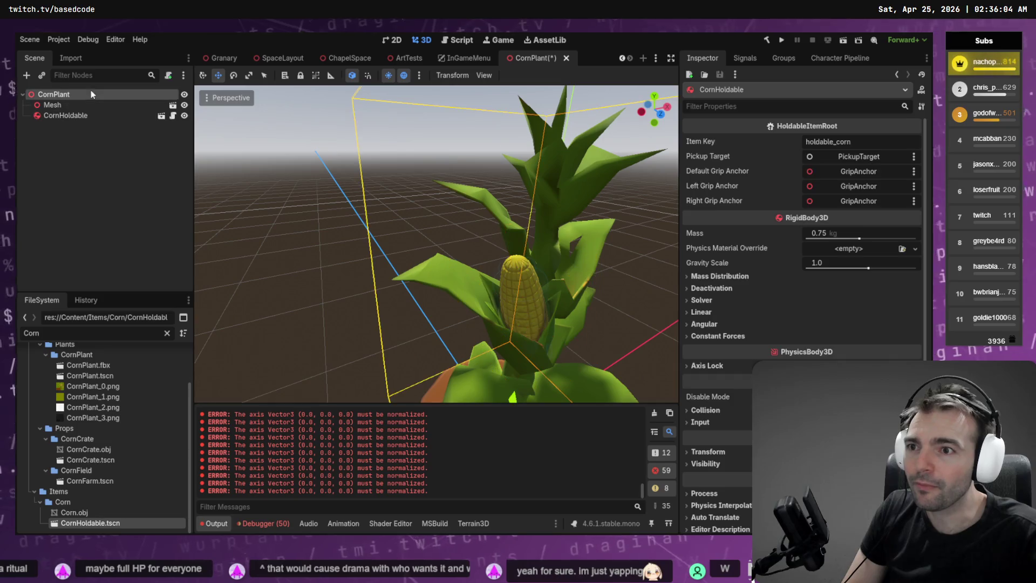
left_click(79, 115)
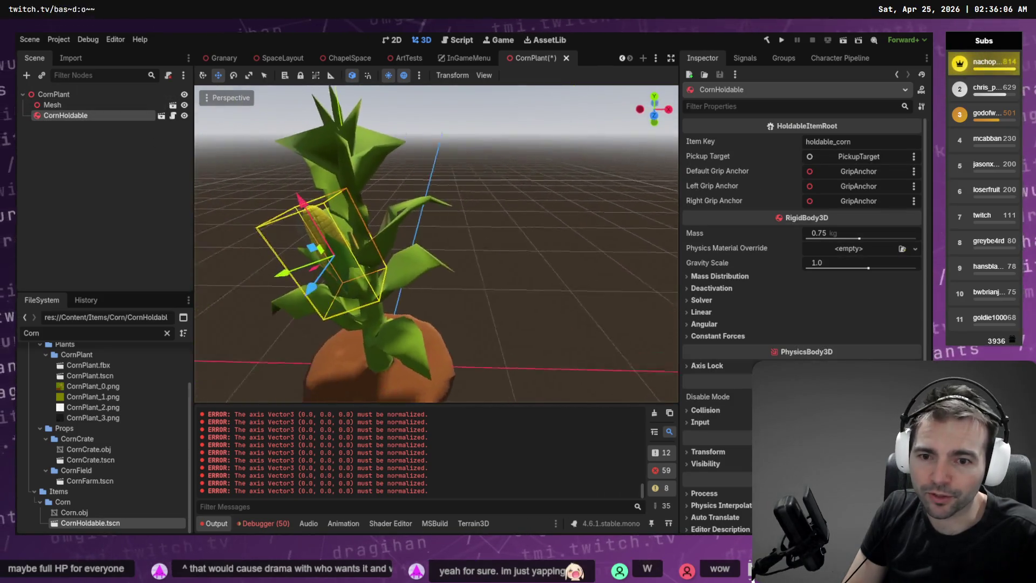
- Duplicate the corn cob, slide the copy across the stalk and tilt it about 30 degrees
scroll(430, 216, "up", 5)
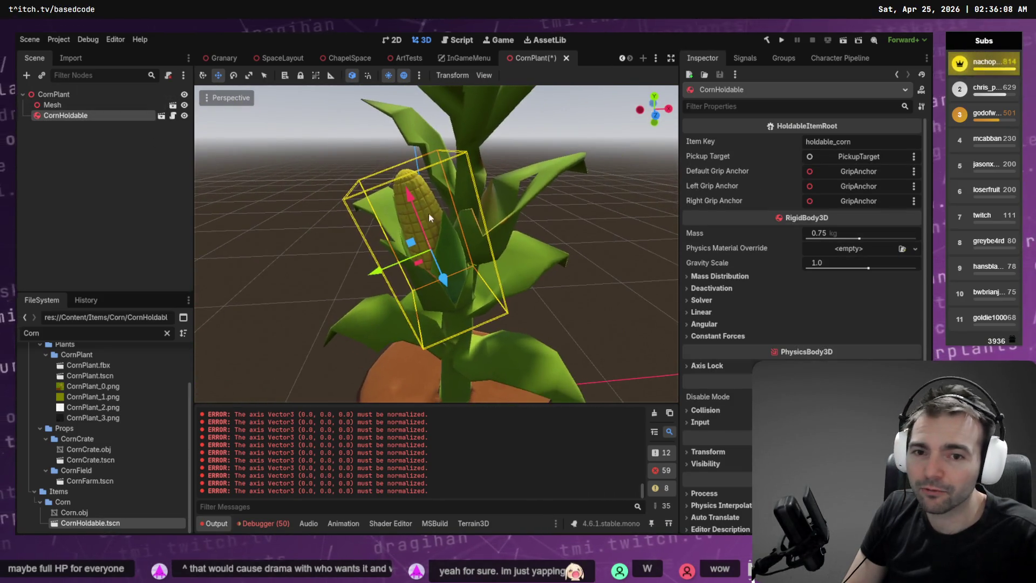
key("ctrl+d")
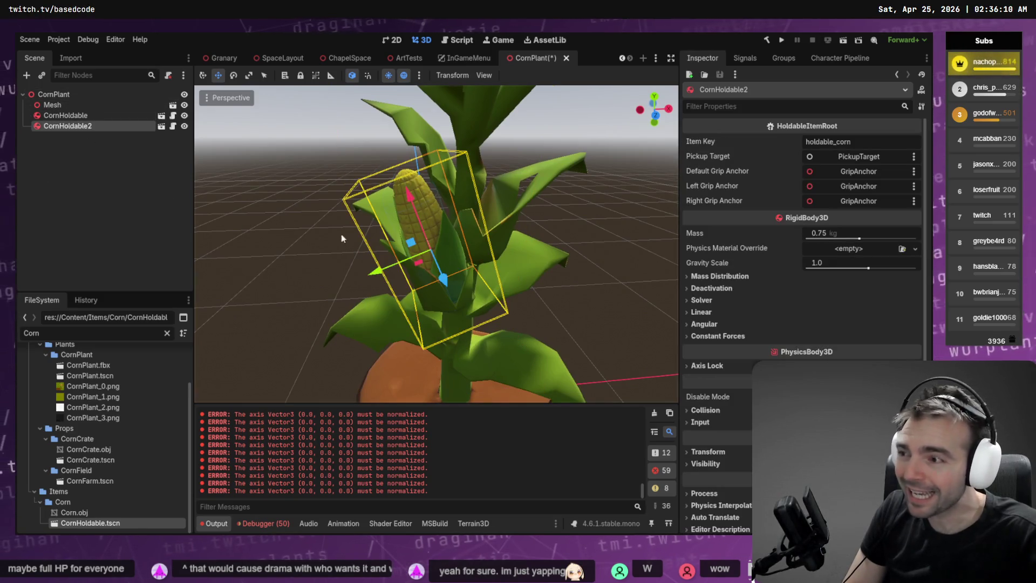
left_click_drag(370, 266, 472, 244)
key("e")
mouse_move(472, 195)
left_mouse_down()
mouse_move(487, 196)
mouse_move(514, 134)
mouse_move(513, 153)
left_mouse_up()
key("w")
left_click_drag(436, 179, 440, 185)
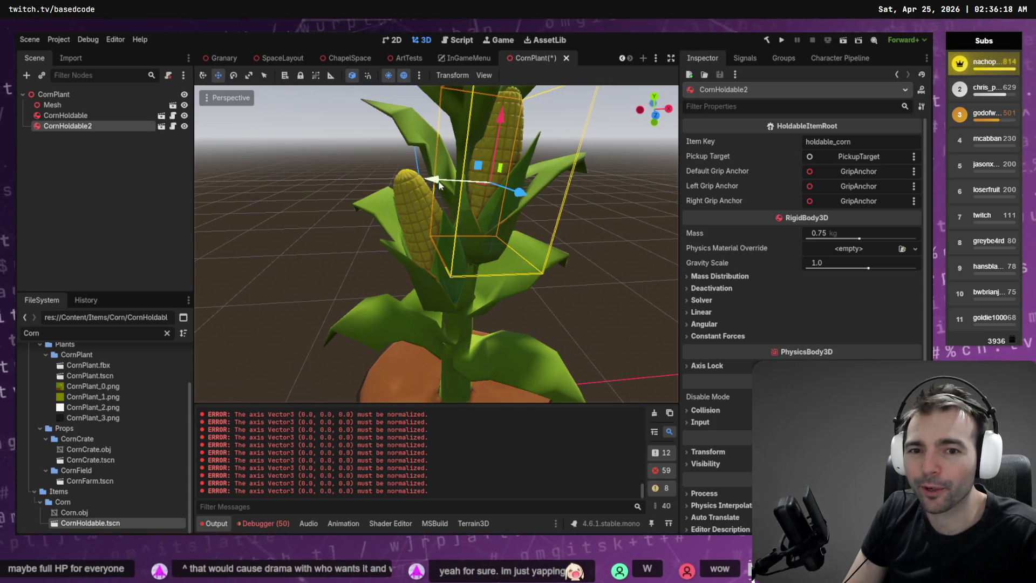
left_click(604, 200)
mouse_move(603, 201)
left_mouse_down()
mouse_move(539, 198)
mouse_move(603, 200)
left_mouse_up()
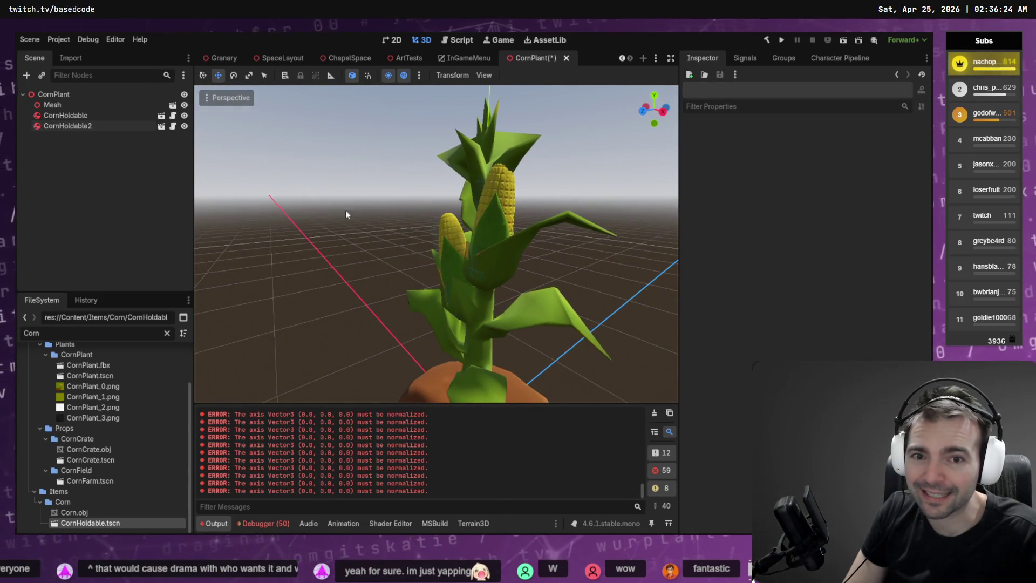
- Stand CornHoldable2 upright close to the stalk, refine its tilt, and save the scene
left_click(76, 126)
key("e")
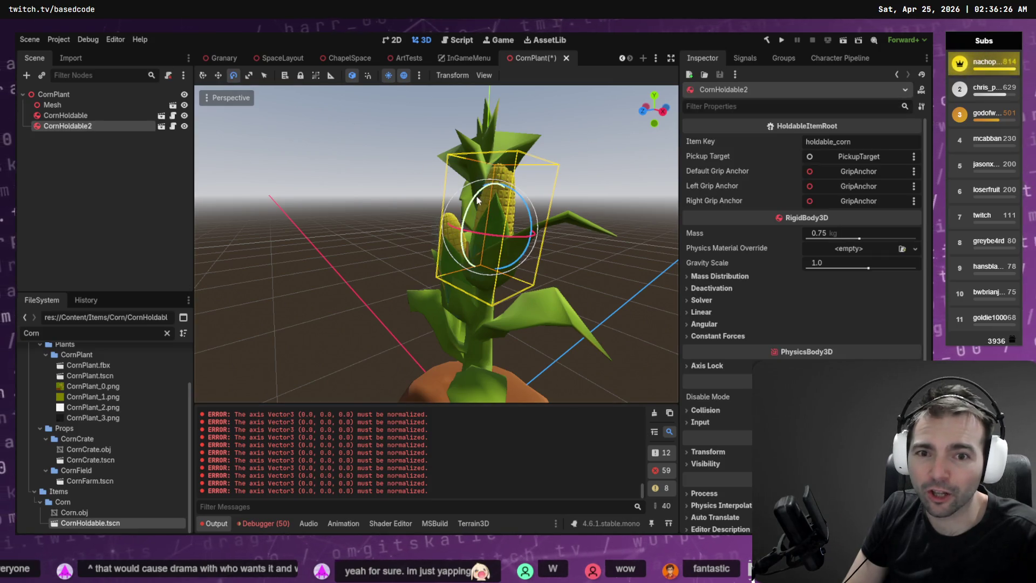
left_click_drag(477, 201, 474, 205)
key("w")
left_click_drag(448, 250, 440, 250)
left_click(446, 250)
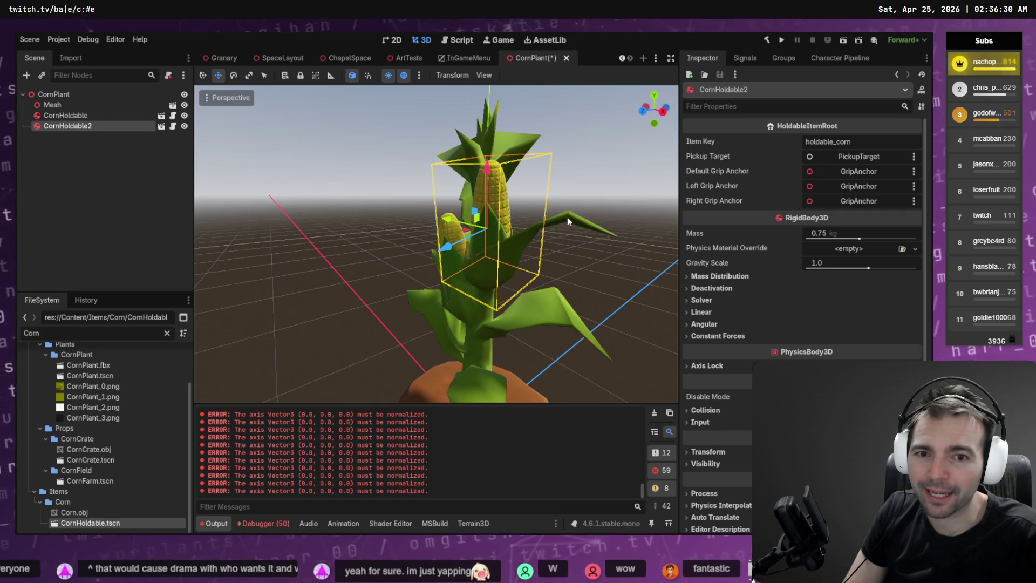
key("f")
scroll(425, 206, "down", 5)
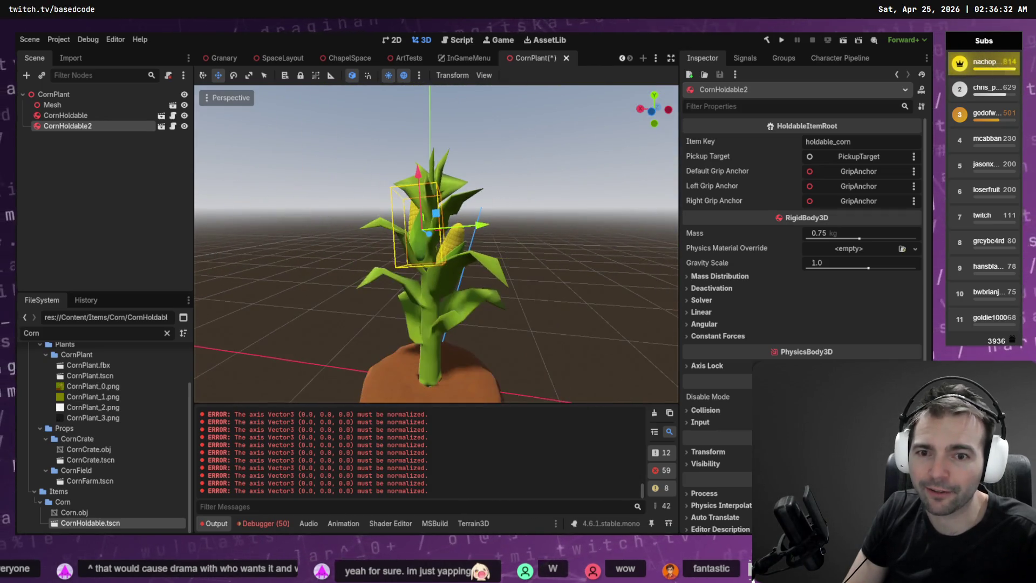
key("e")
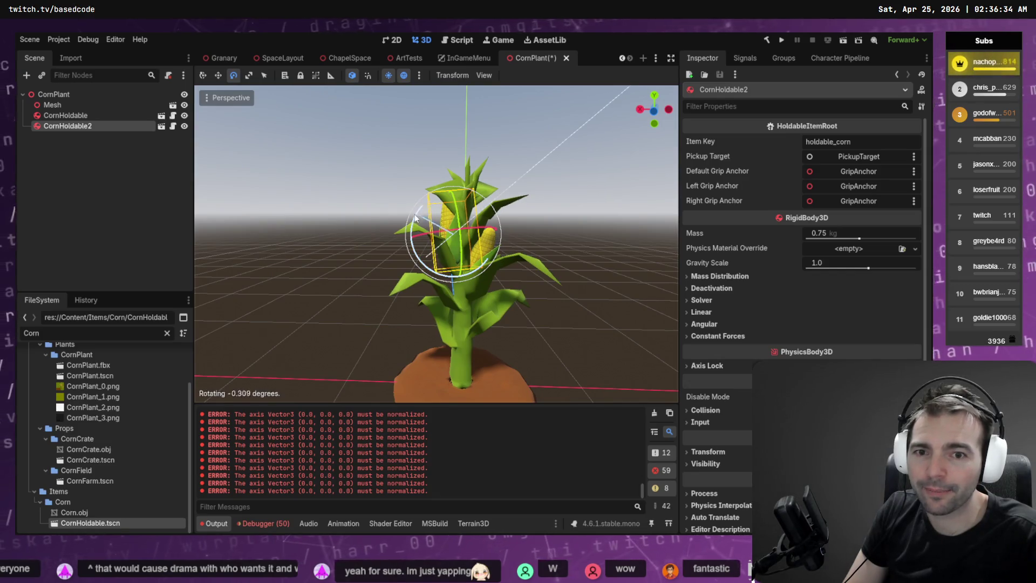
left_click(432, 230)
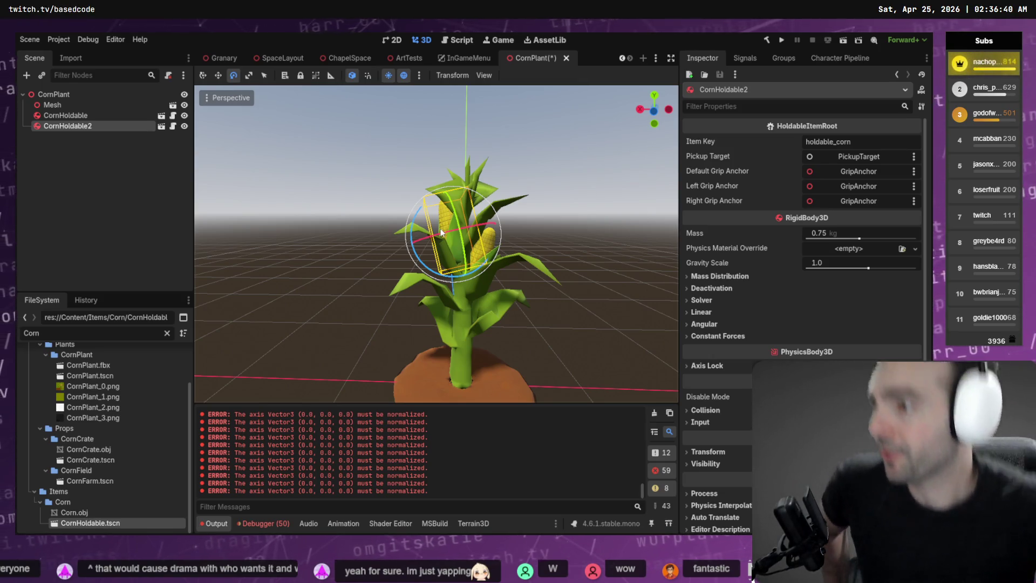
key("w")
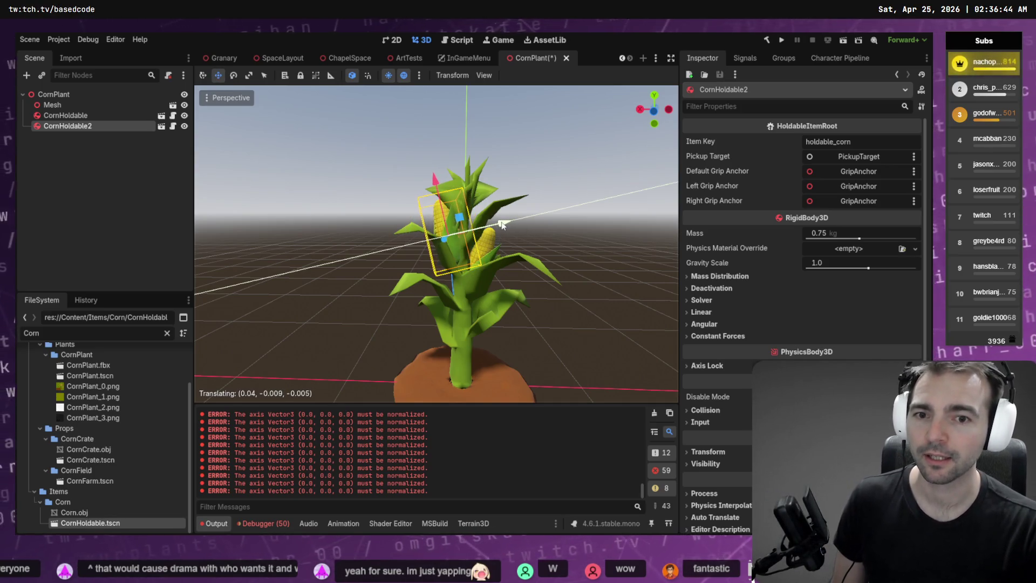
left_click(546, 248)
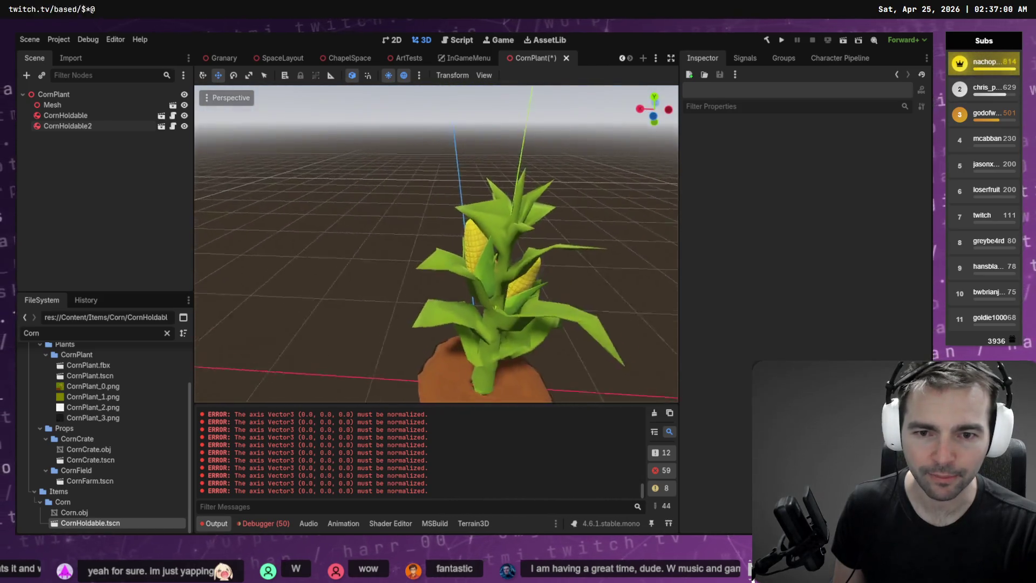
key("ctrl+s")
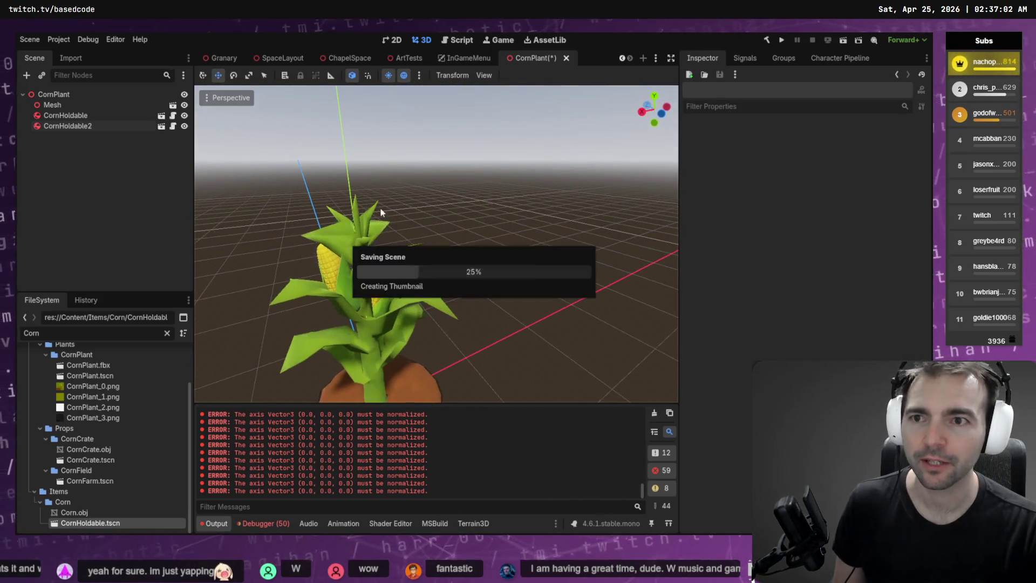
left_click(270, 60)
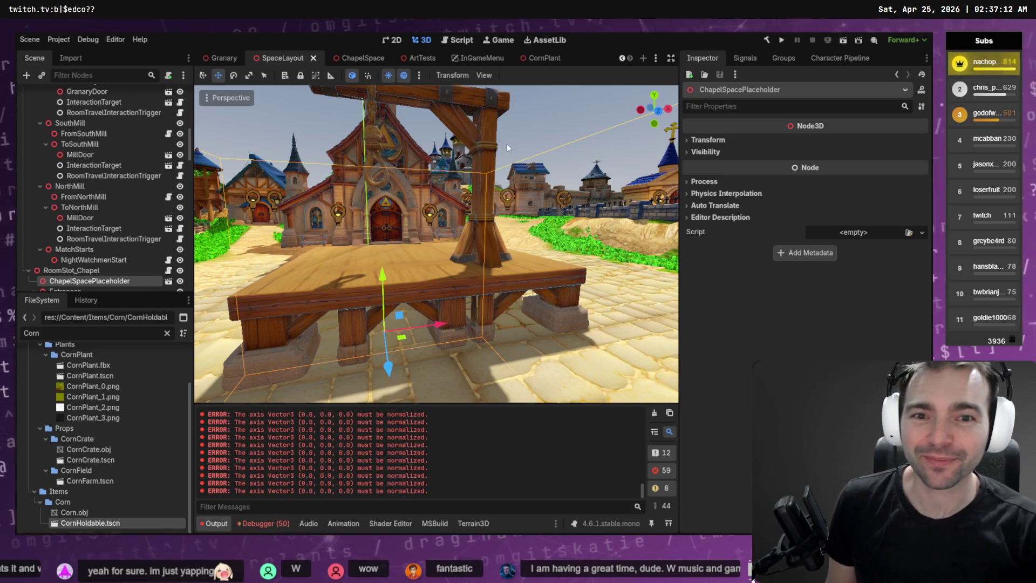
- Fly the viewport through the corn field to inspect the plants, stalls and windmill tower
left_click(536, 131)
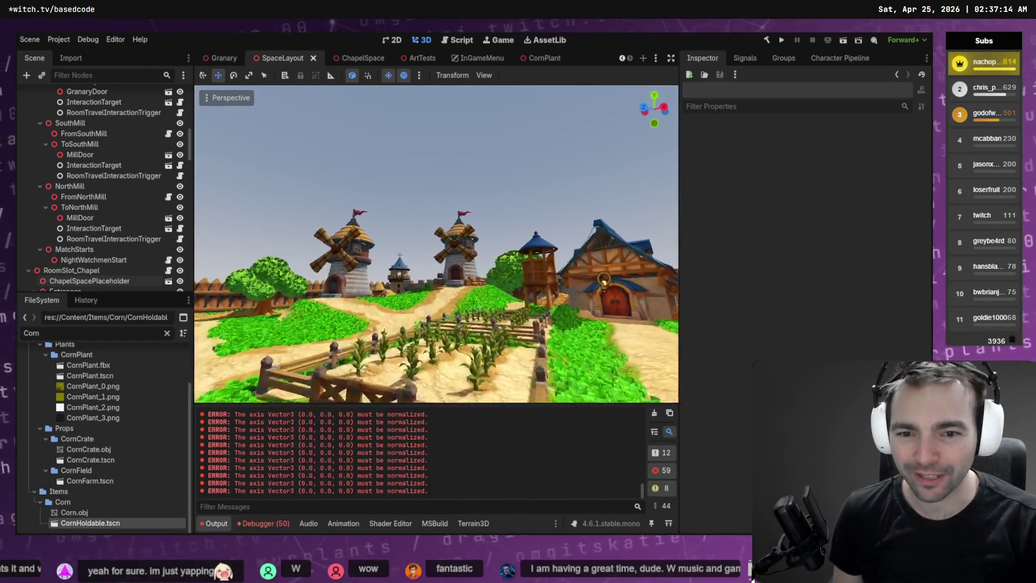
key("w")
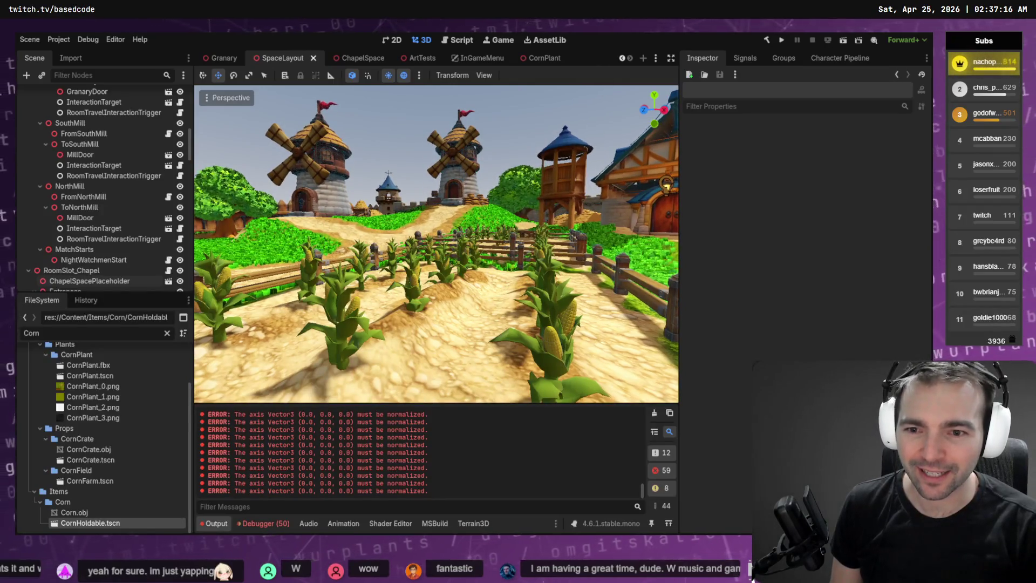
key("w")
key("s")
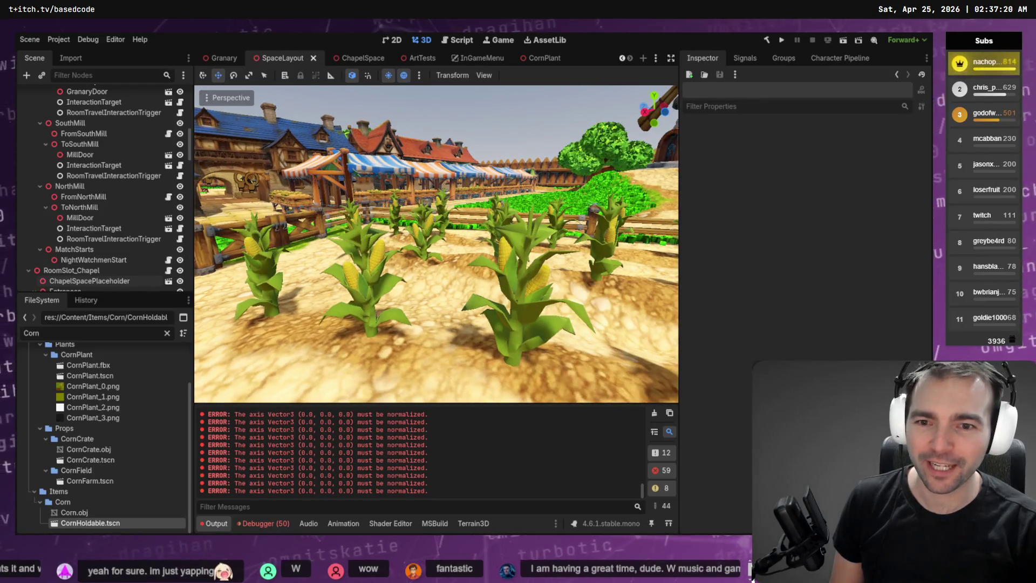
key("w")
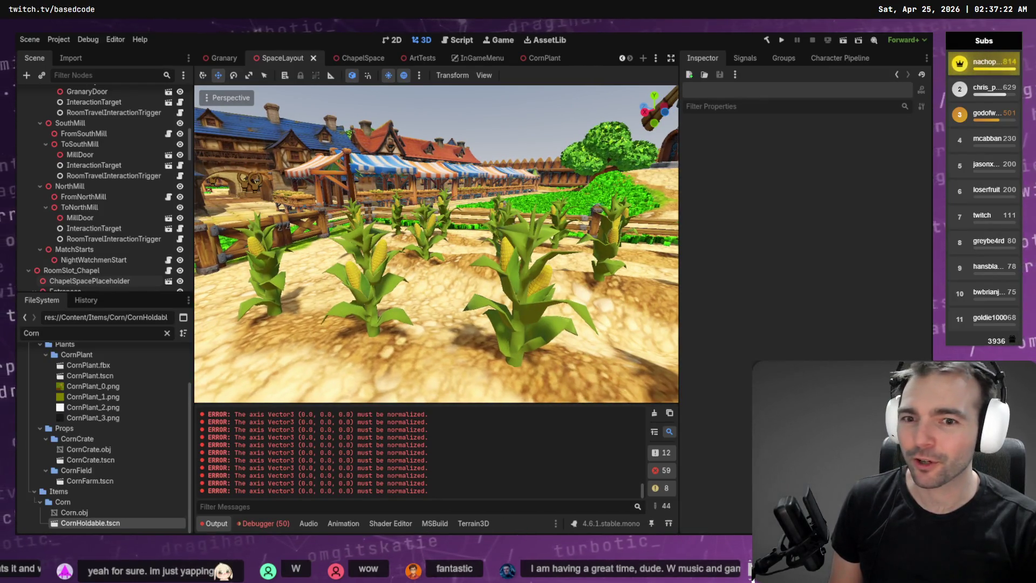
key("w")
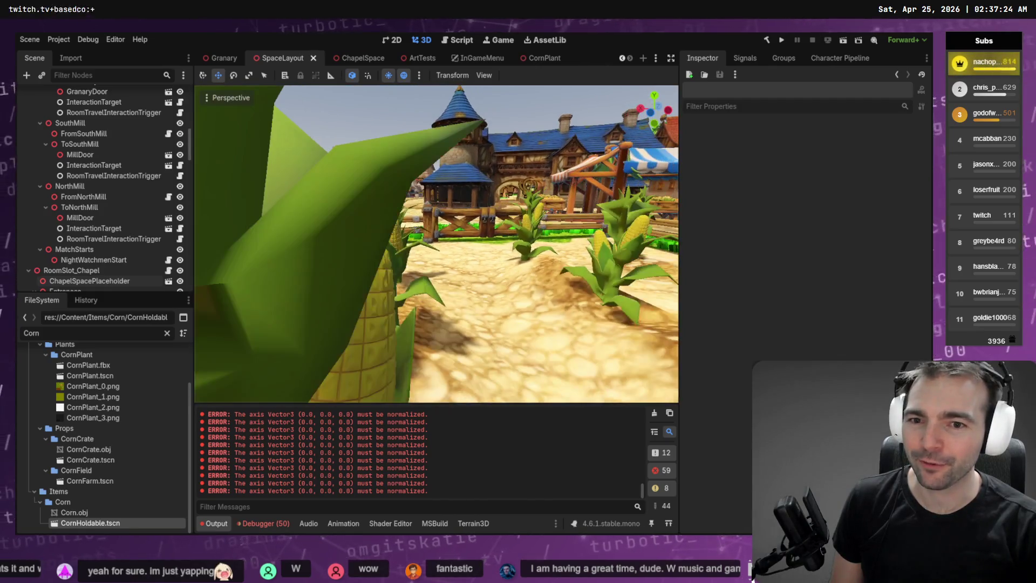
key("s")
key("s")
key("a")
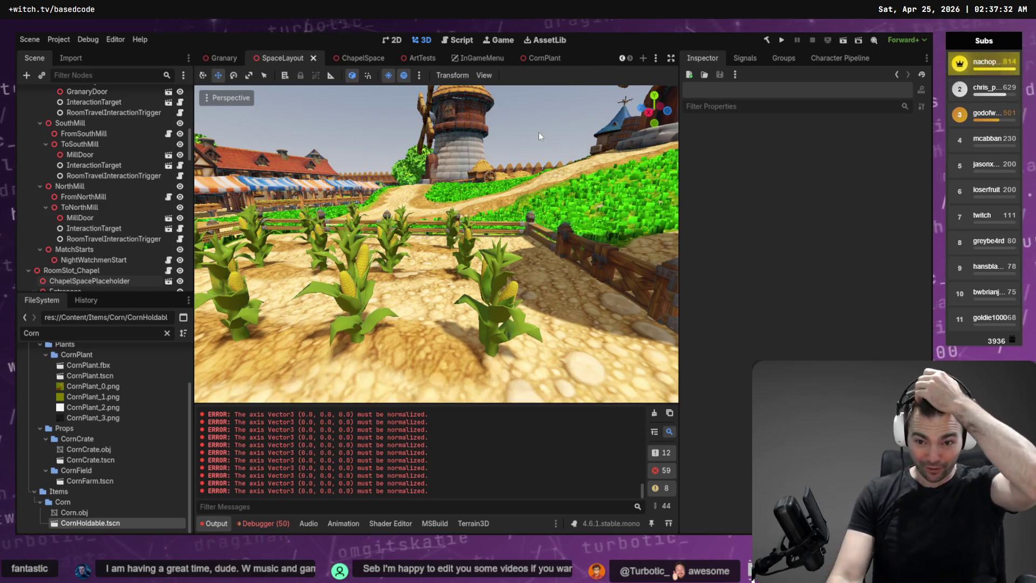
key("a")
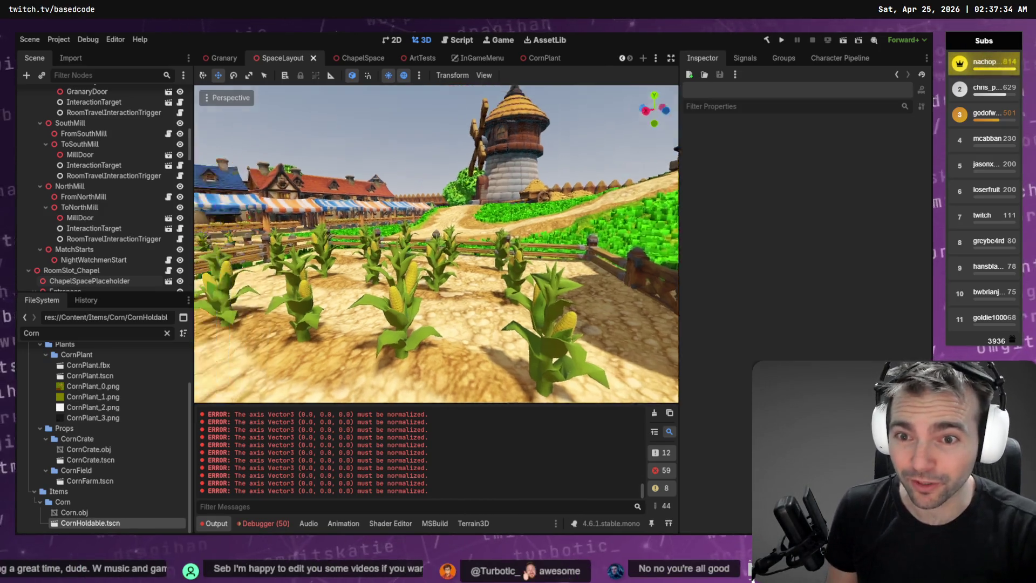
key("w")
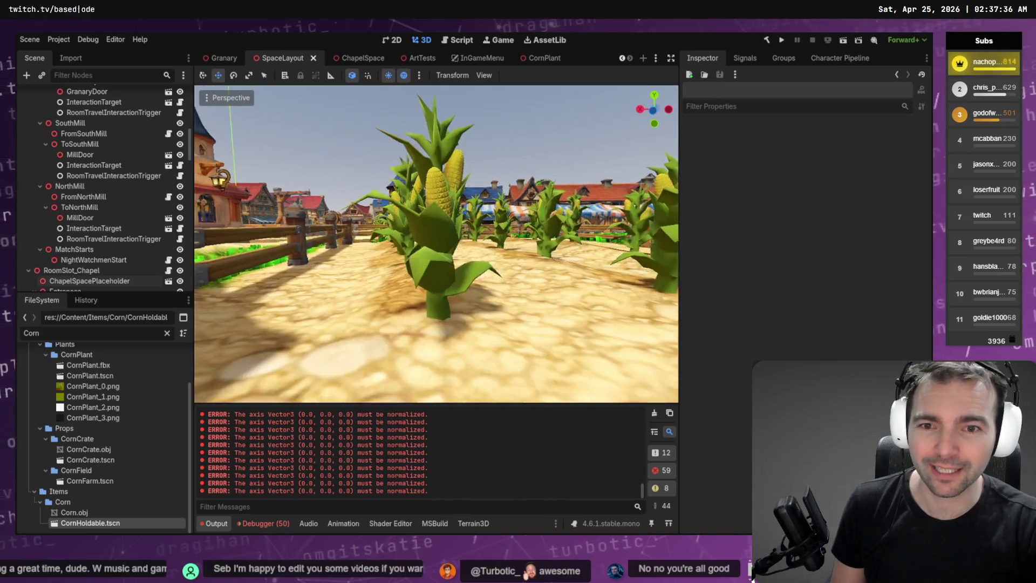
- Check a corn plant in Display Wireframe, then return the viewport to Display Normal
left_click(208, 98)
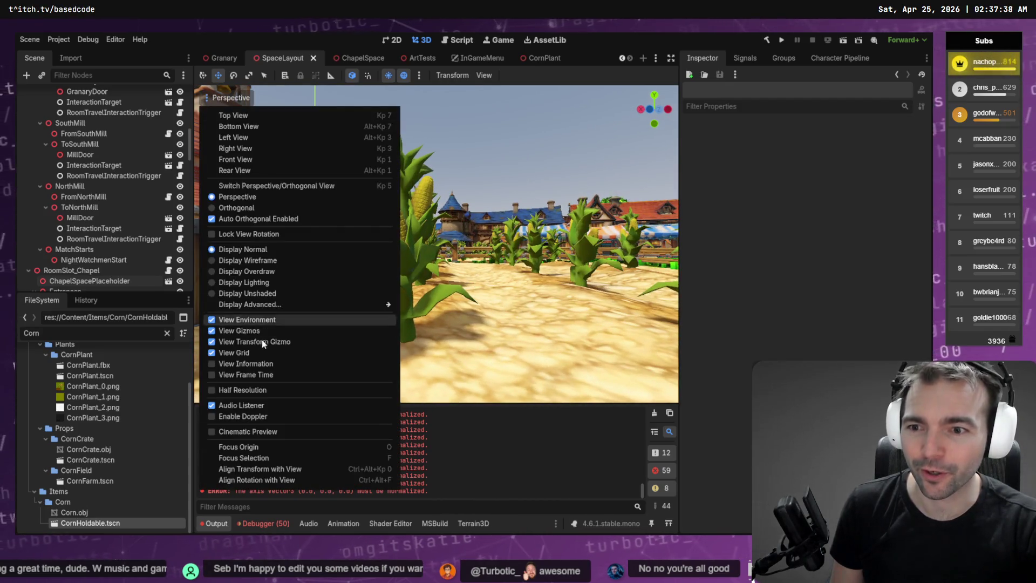
left_click(248, 260)
left_click(489, 140)
key("w")
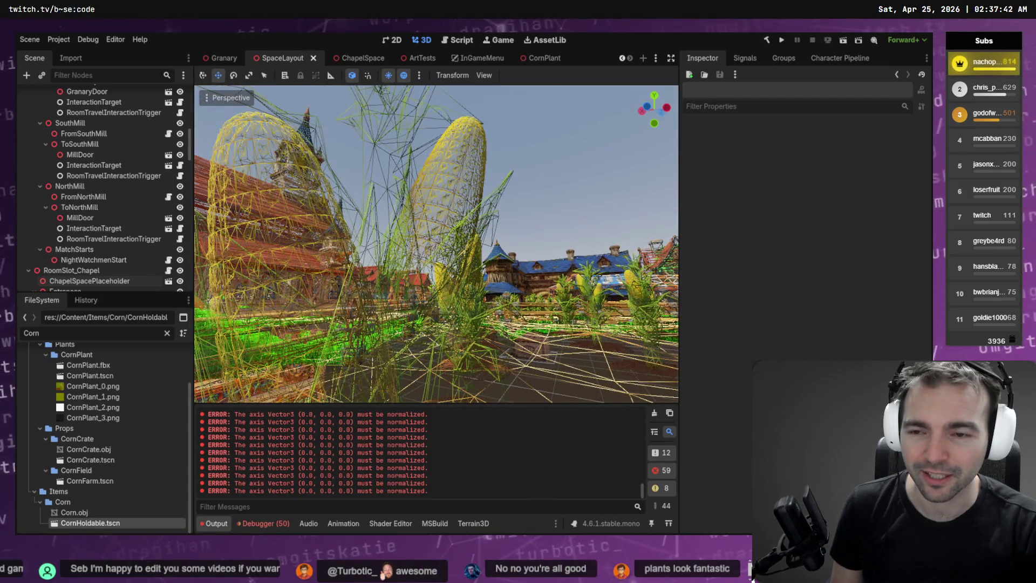
key("s")
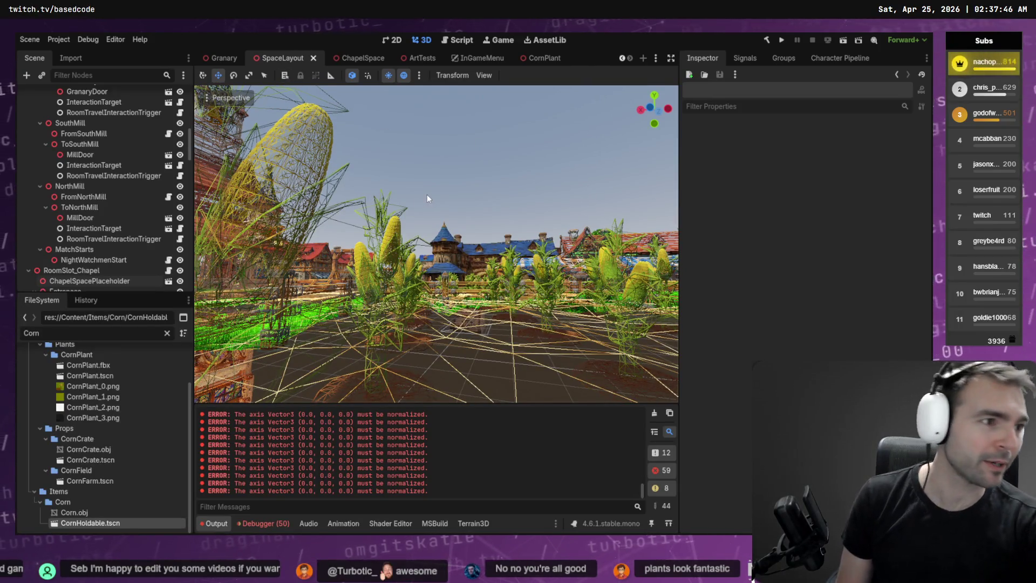
left_click(232, 102)
left_click(243, 249)
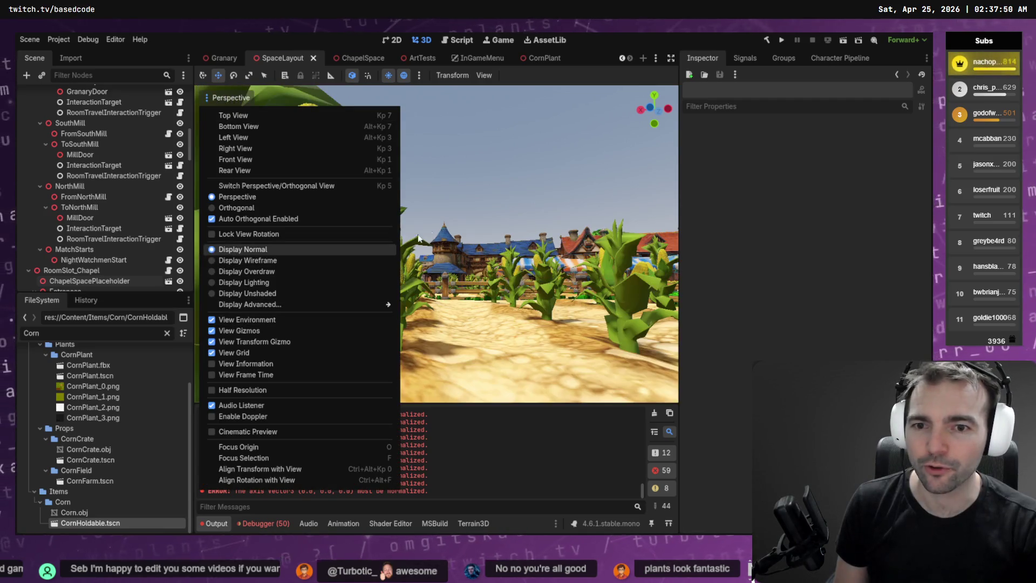
left_click(451, 179)
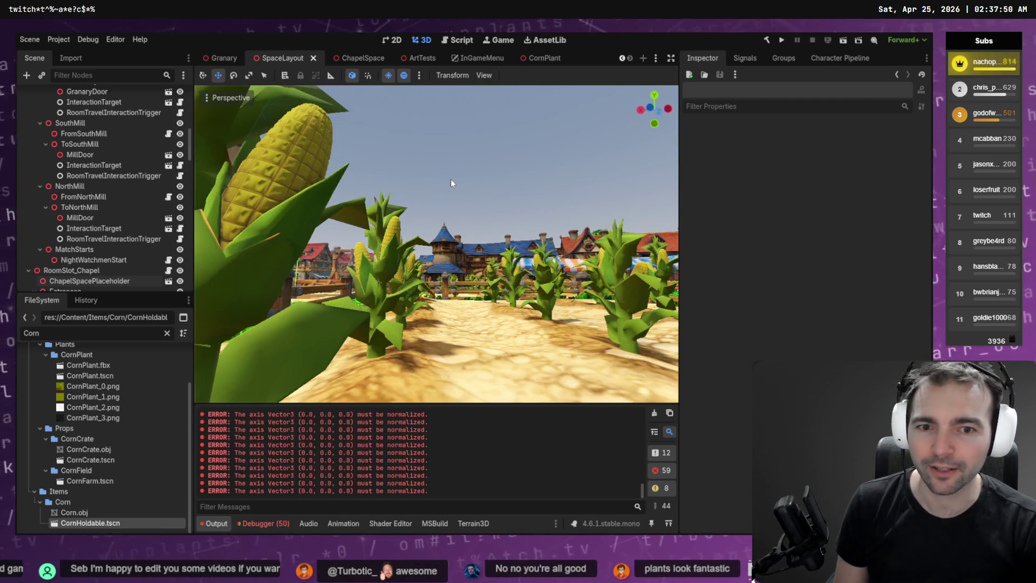
- Copy the CornCrate folder's absolute path from FileSystem and switch to Blender
right_click(88, 439)
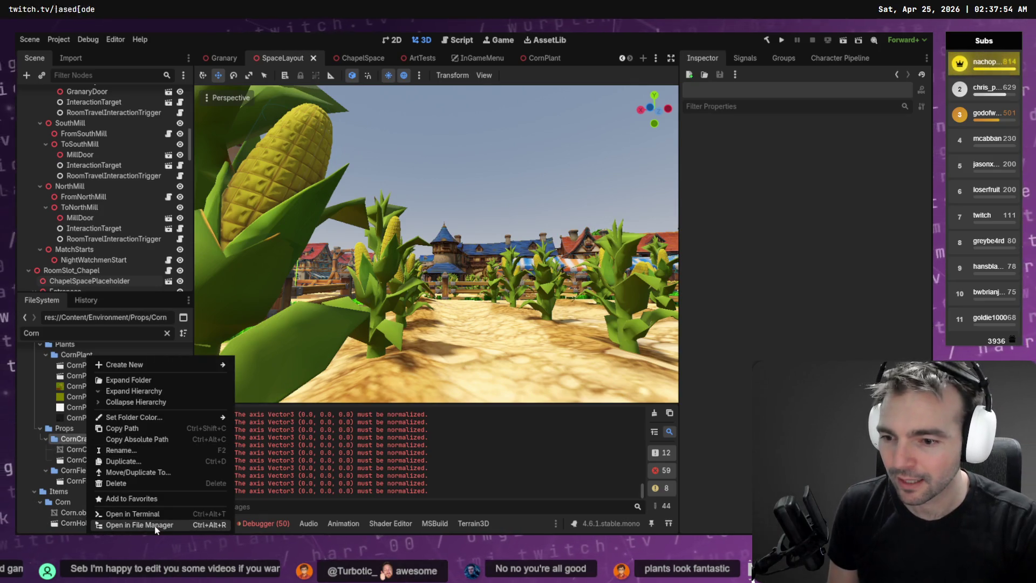
left_click(151, 439)
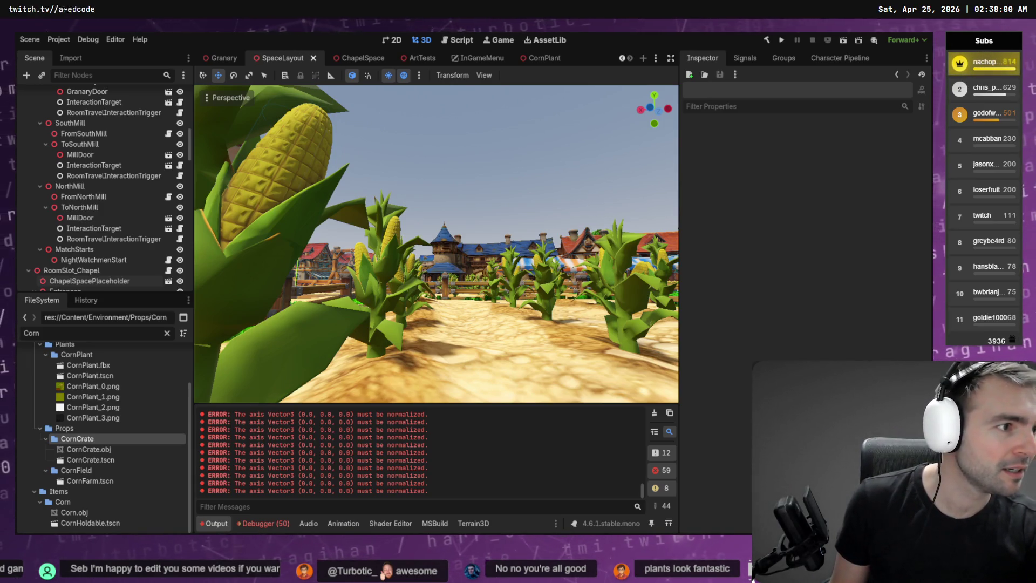
key("alt+Tab")
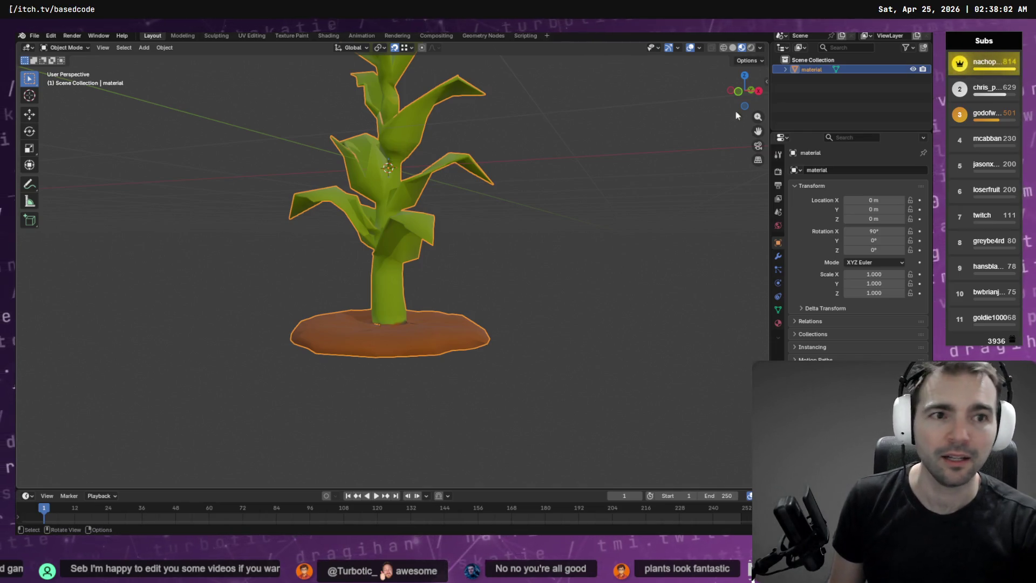
- Start a new General Blender file, discarding the corn plant scene without saving
left_click(806, 81)
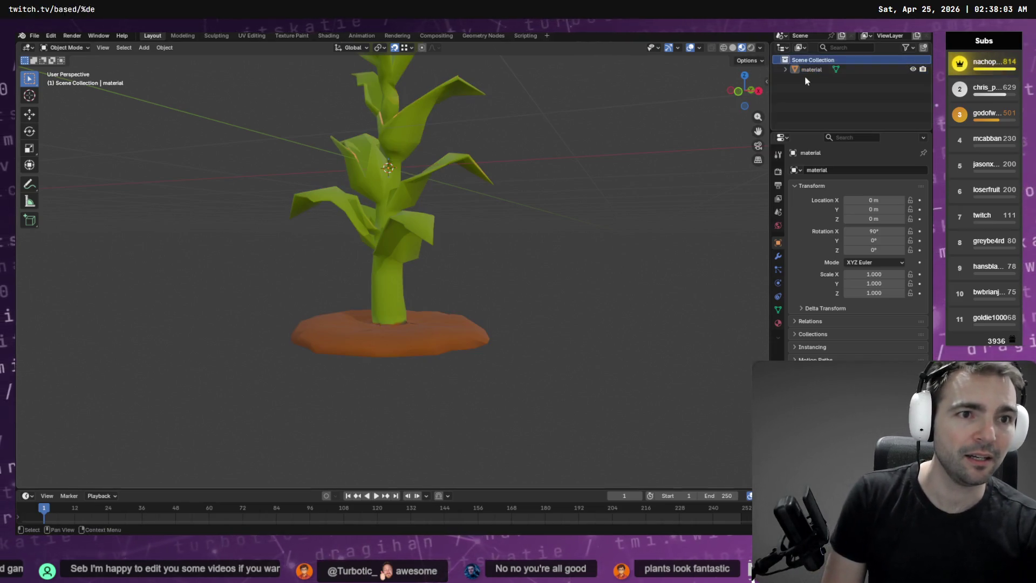
left_click(34, 37)
mouse_move(47, 48)
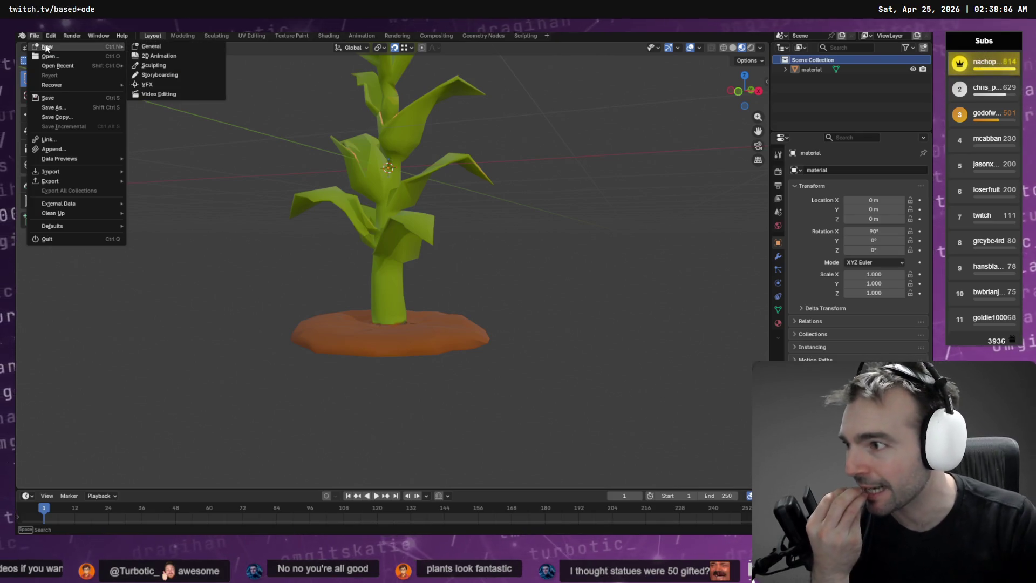
left_click(180, 46)
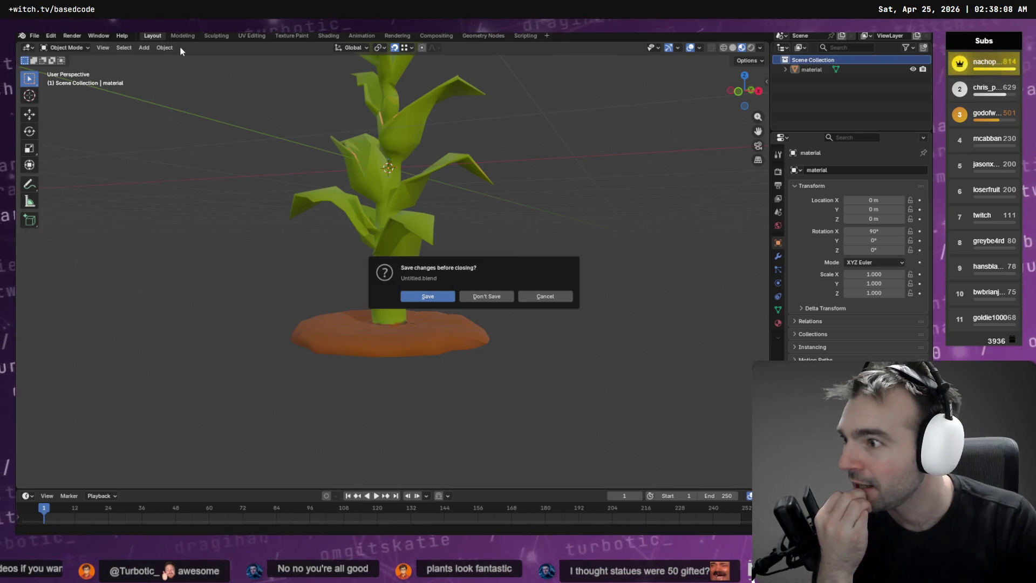
left_click(467, 295)
- Delete the default Cube, Camera, Light and Collection
left_click(451, 299)
left_click(365, 246)
key("Delete")
left_click(820, 79)
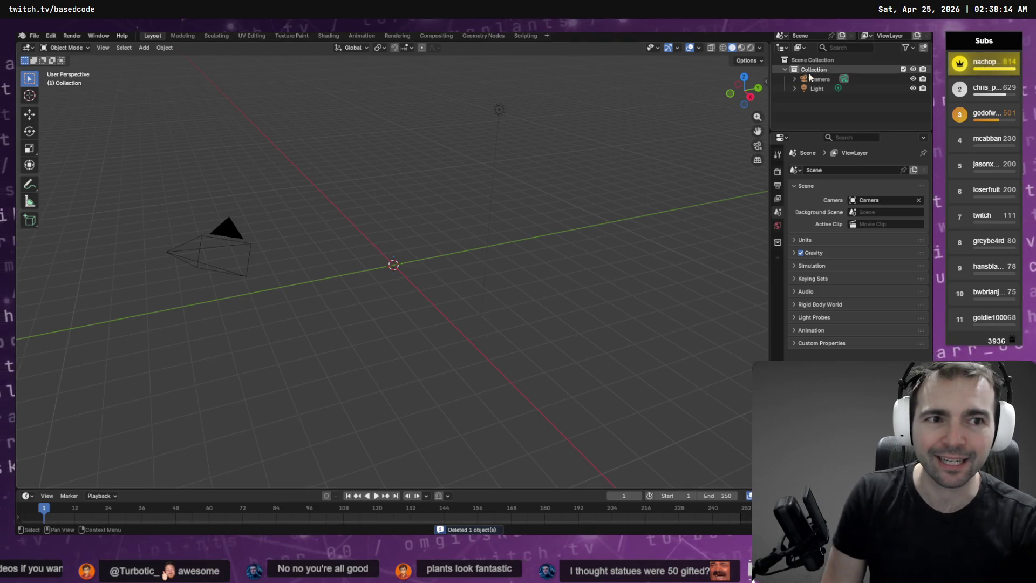
key("Delete")
left_click(818, 78)
key("Delete")
left_click(823, 71)
key("Delete")
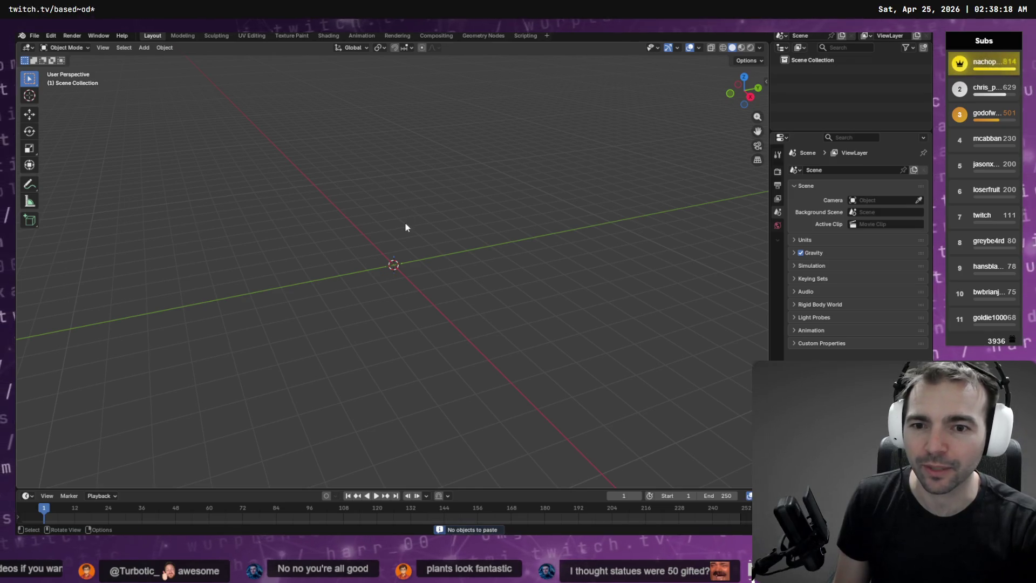
- Open File > Import > FBX and paste the CornCrate folder path into the browser
left_click(36, 39)
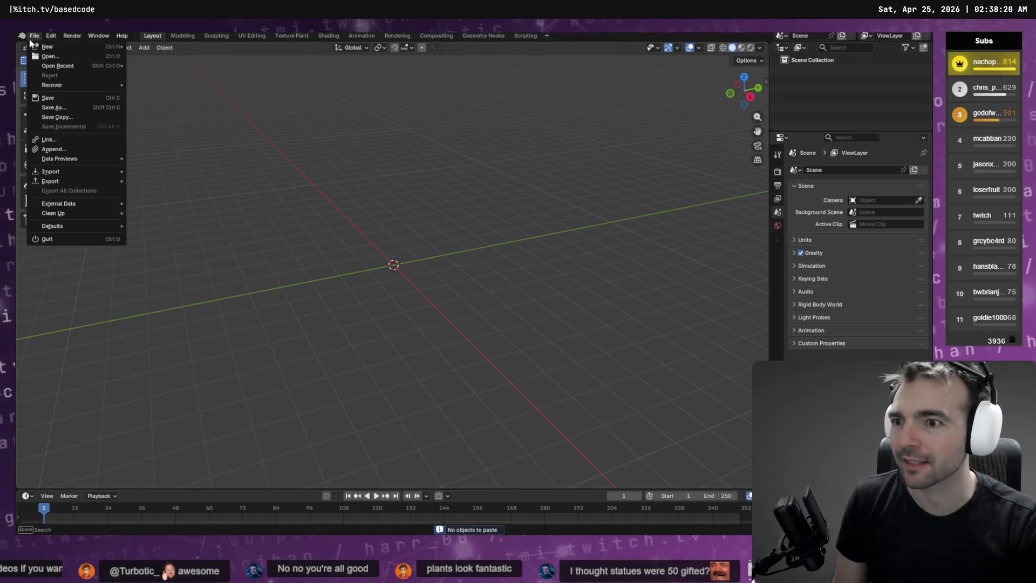
mouse_move(66, 172)
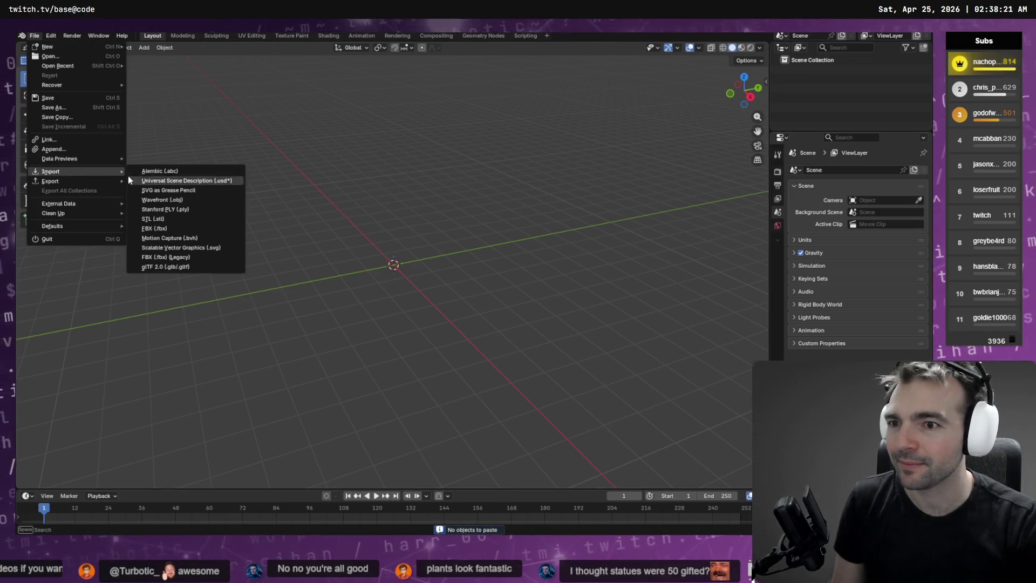
left_click(176, 231)
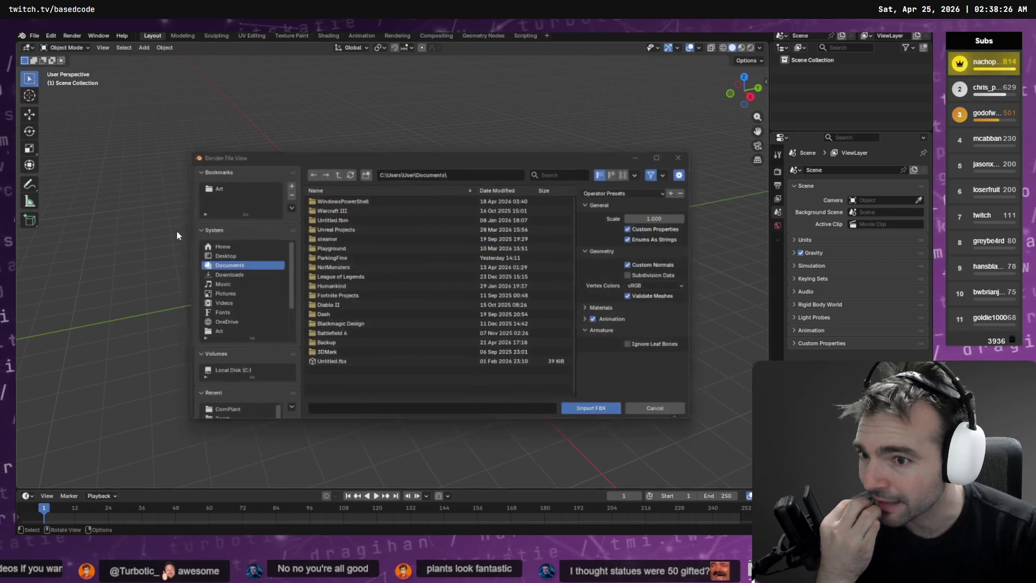
left_click(487, 173)
key("ctrl+v")
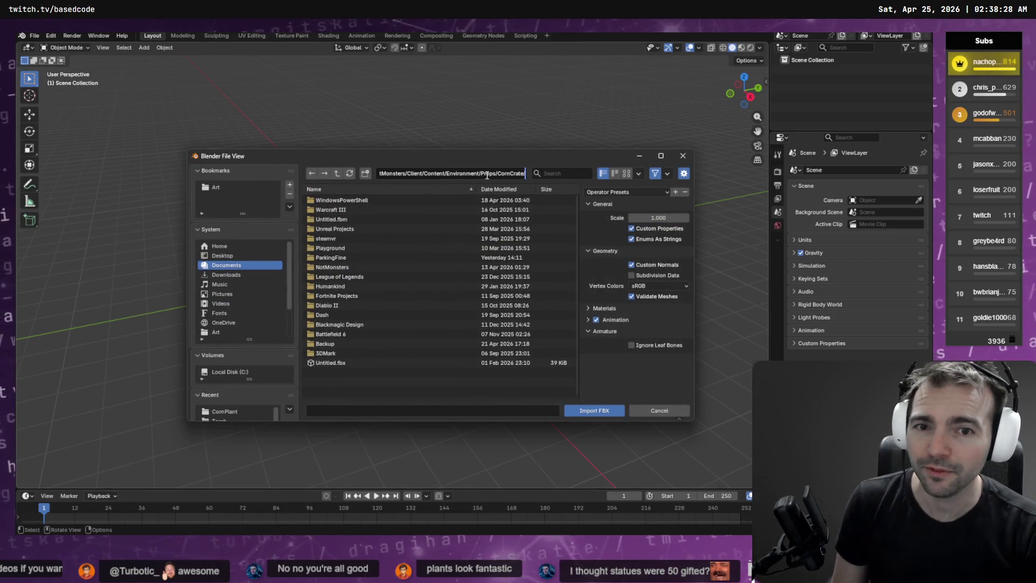
key("Return")
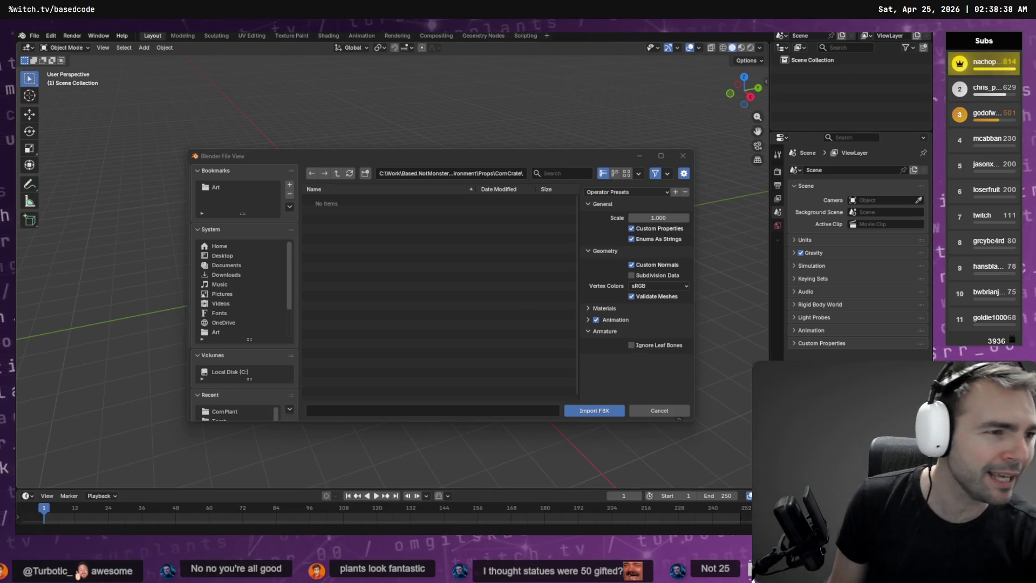
scroll(475, 313, "down", 2)
scroll(493, 309, "down", 3, "ctrl")
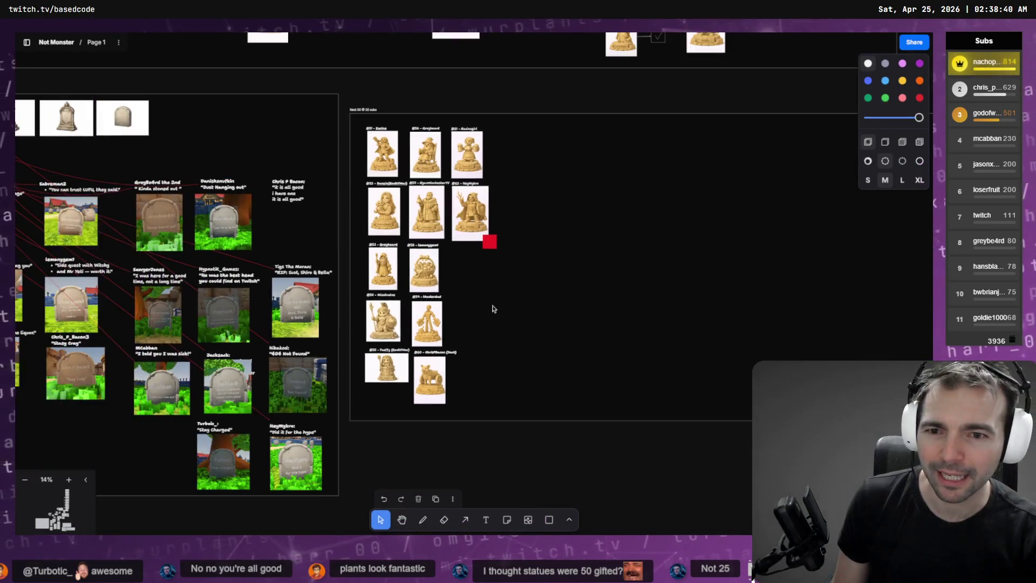
- Look over the 'Next 50 @ 20 subs' statue frame on the tldraw board, then return to Blender
scroll(341, 89, "up", 10)
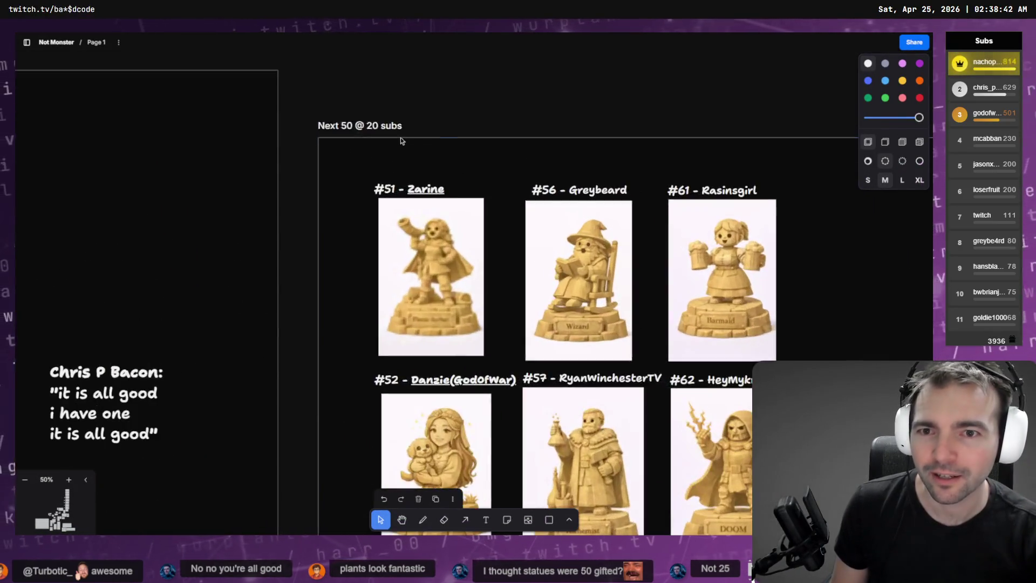
double_click(301, 135)
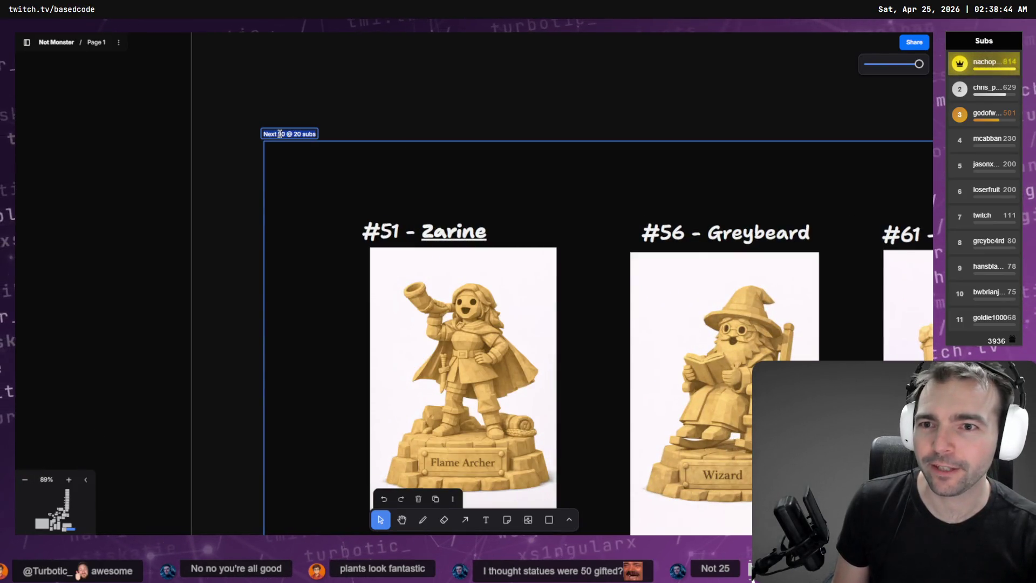
left_click(373, 121)
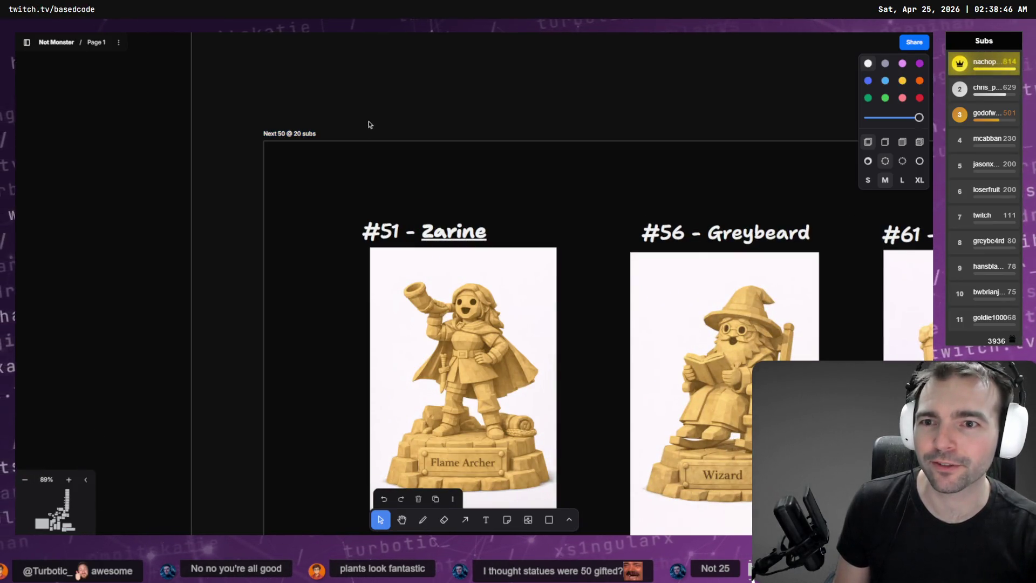
scroll(322, 133, "down", 6)
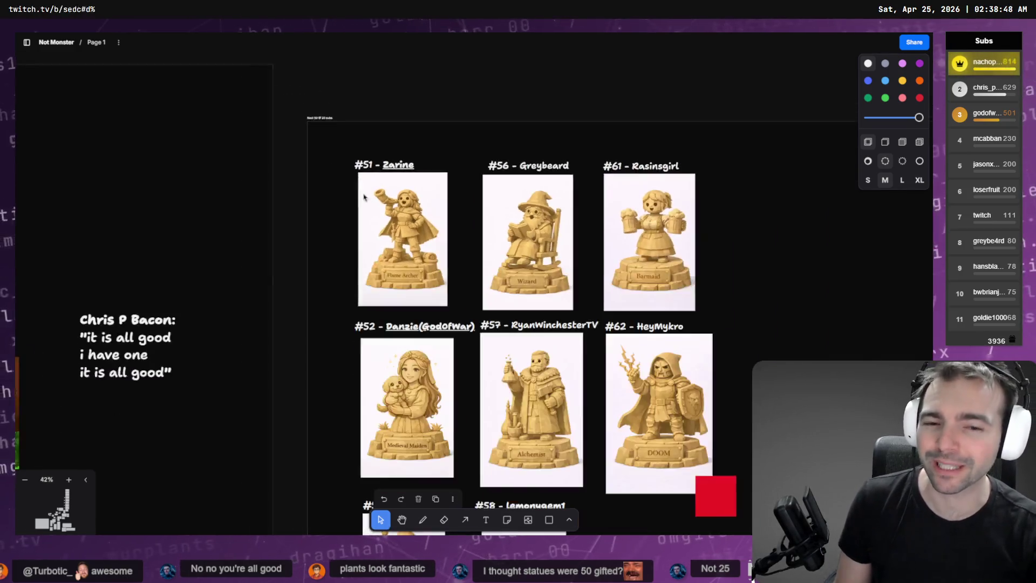
scroll(336, 162, "up", 2)
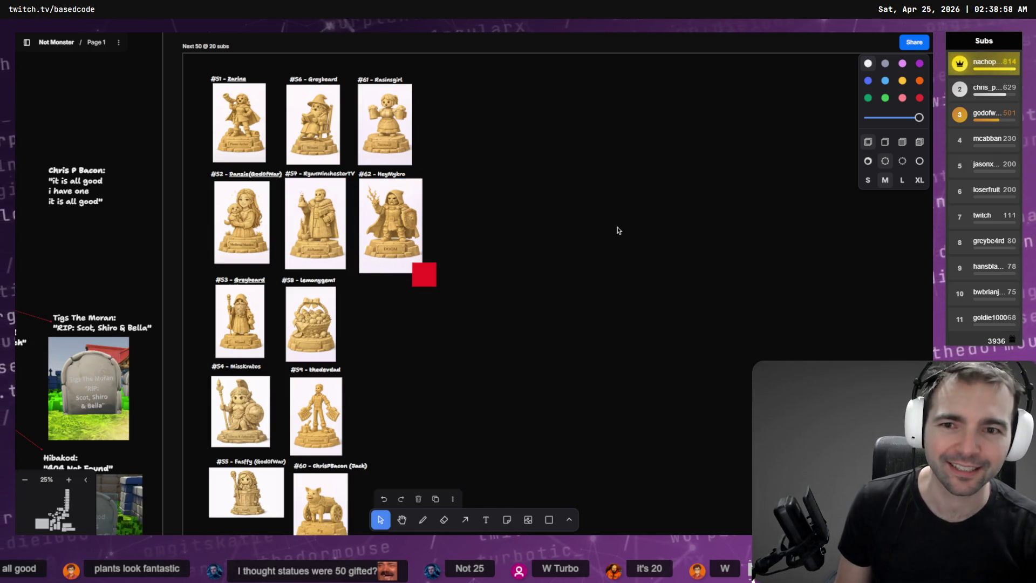
key("alt+Tab")
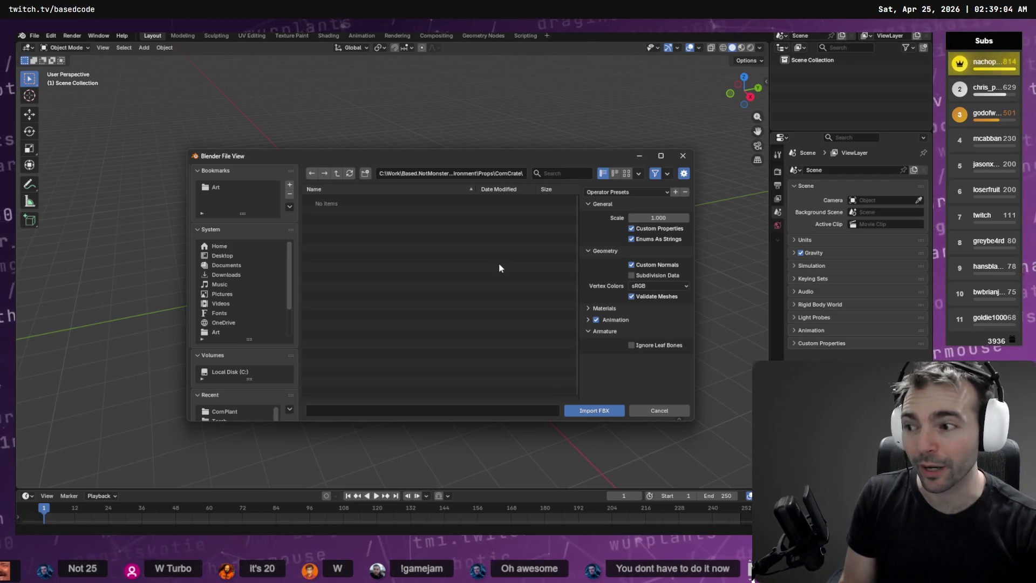
- Confirm the CornCrate folder path and close the FBX import browser
left_click(512, 175)
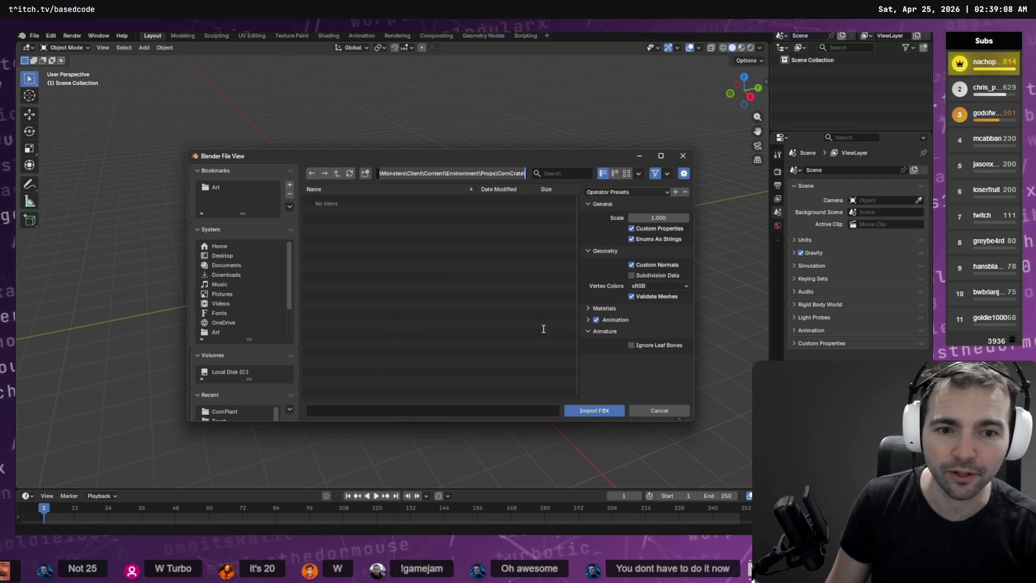
key("Return")
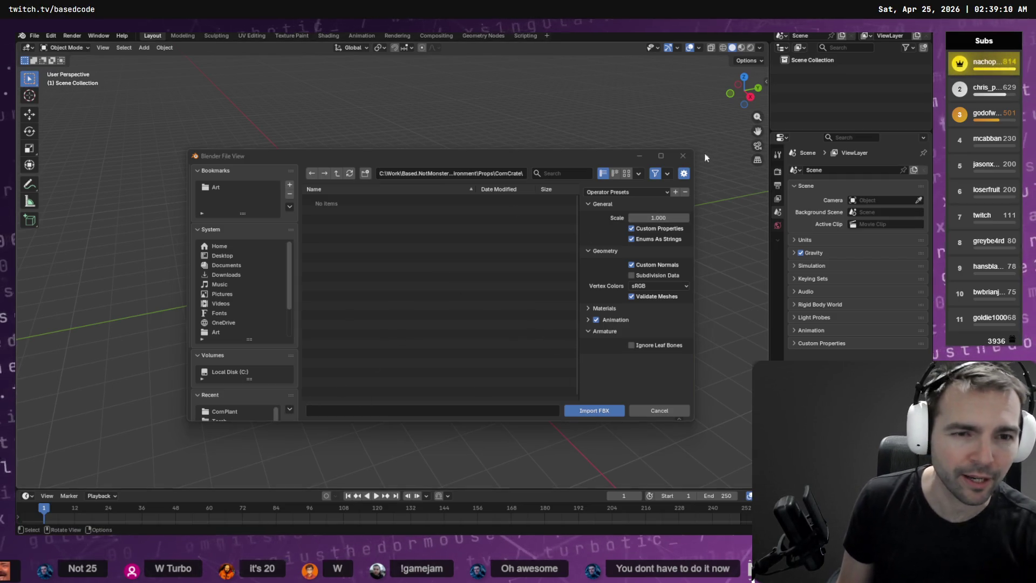
left_click(682, 156)
- Import CornCrate.obj as a Wavefront OBJ from the CornCrate folder, then undo the import
left_click(36, 36)
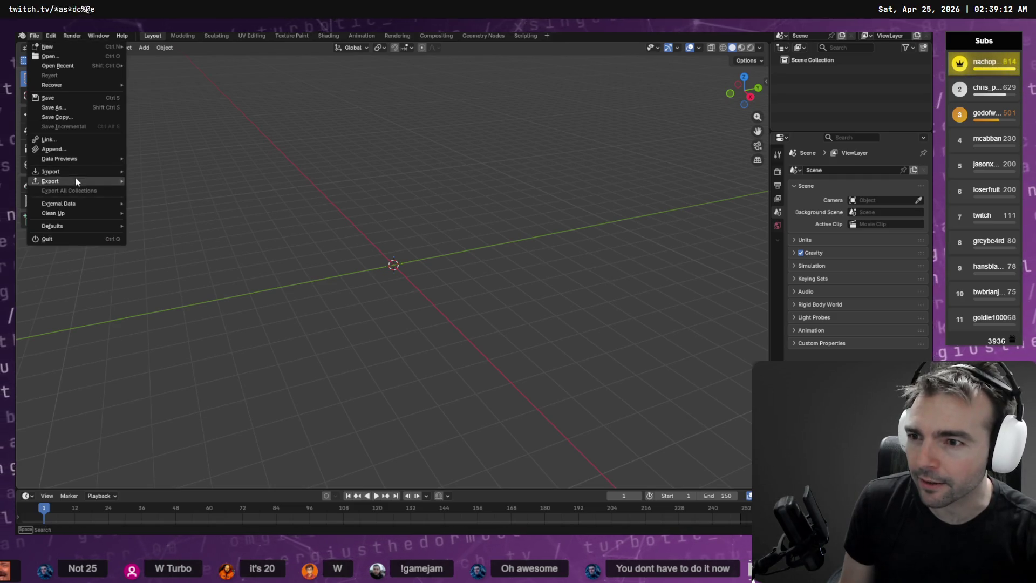
mouse_move(76, 173)
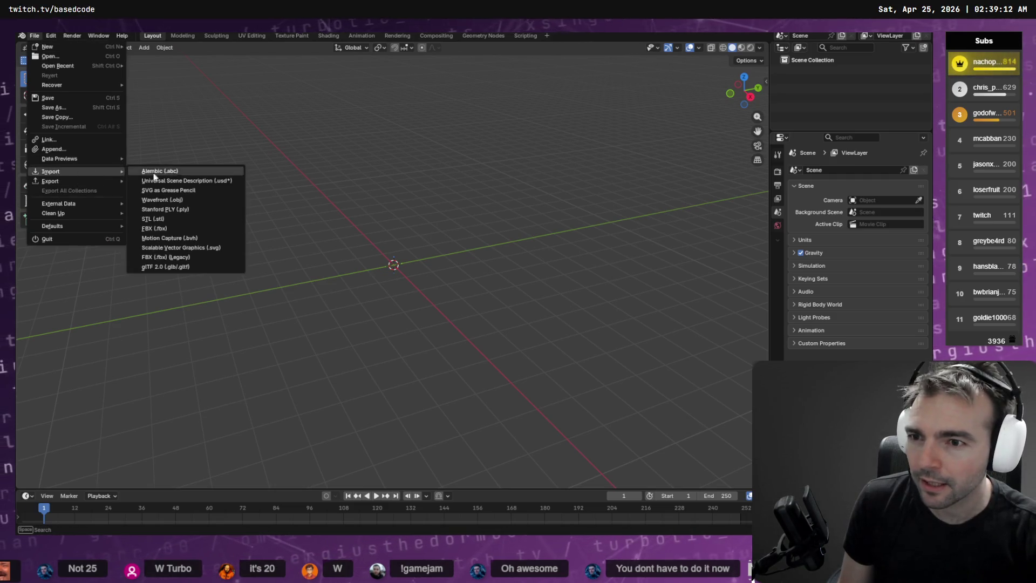
left_click(190, 200)
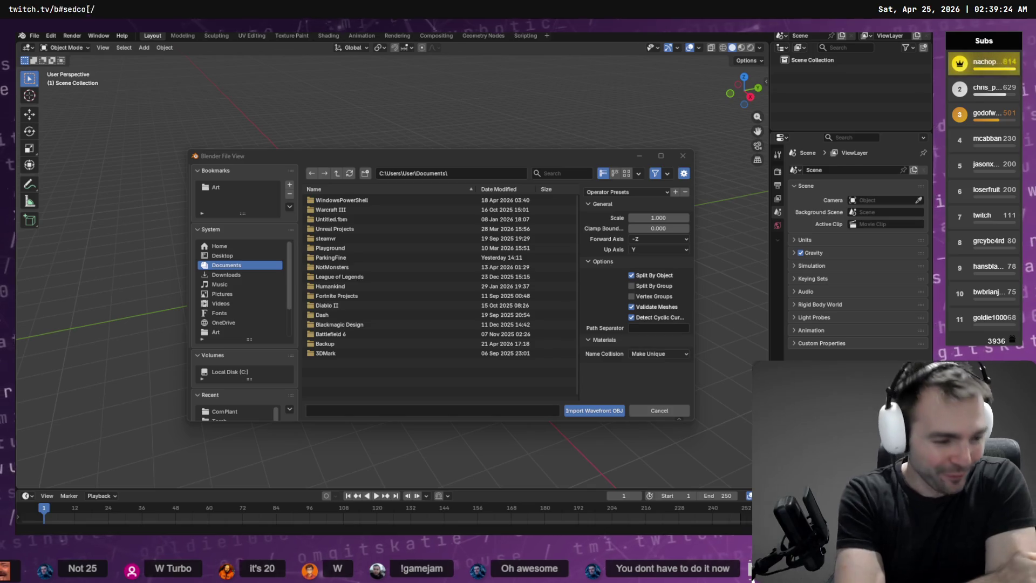
left_click(467, 174)
key("ctrl+v")
key("Return")
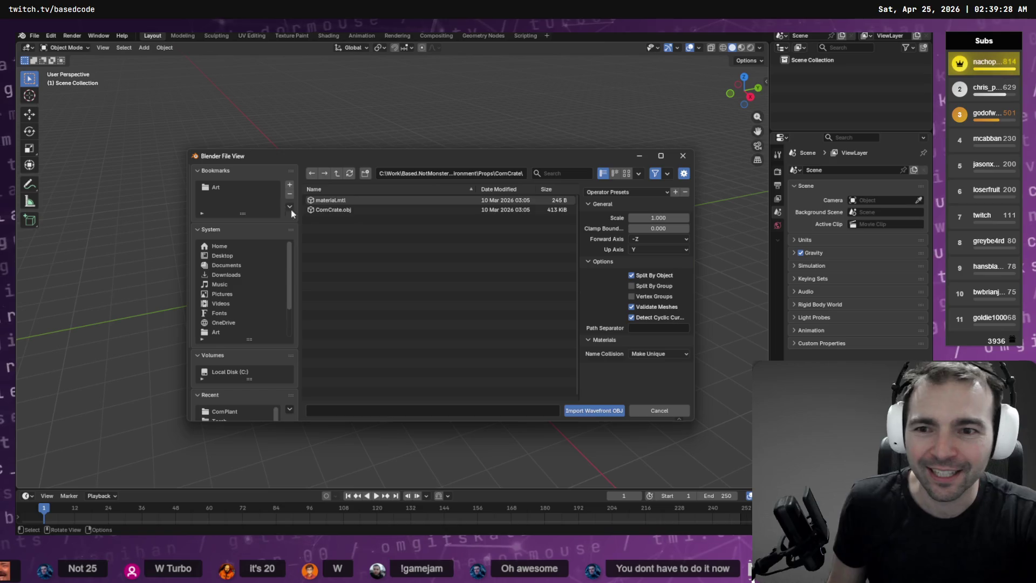
left_click(348, 210)
double_click(349, 210)
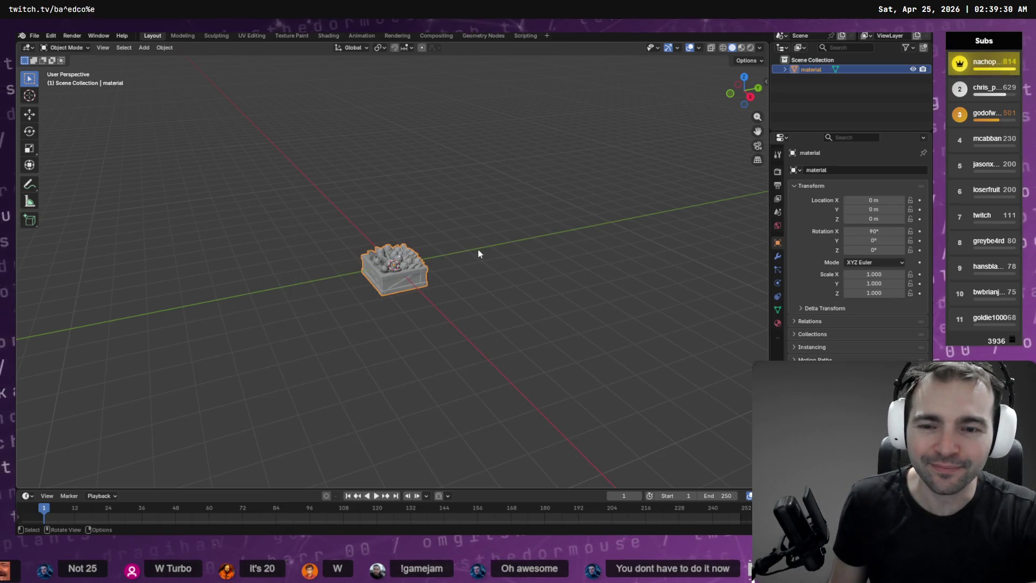
key("ctrl+z")
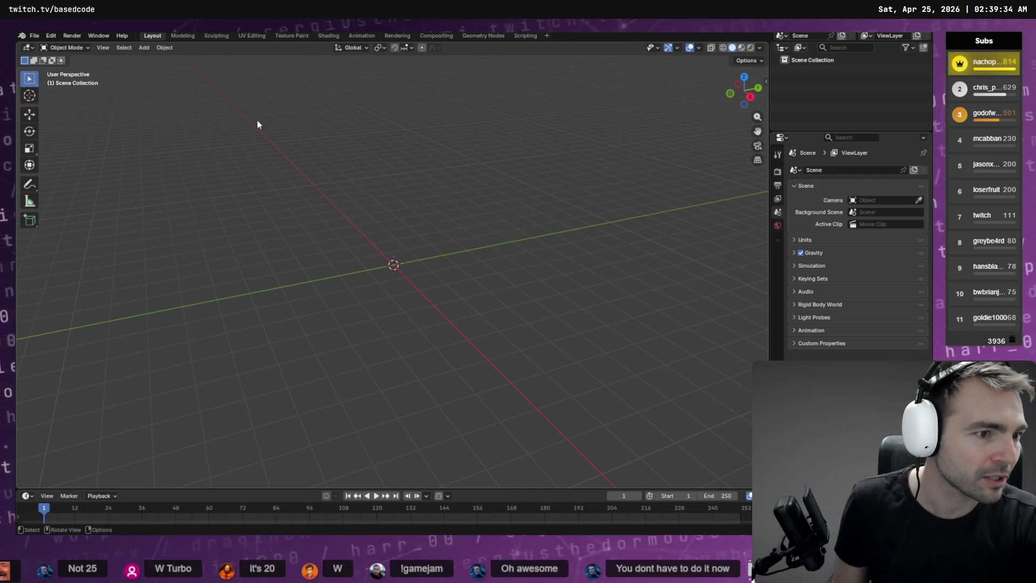
- Copy Corn.obj's absolute path from Godot's FileSystem and return to Blender
key("alt+Tab")
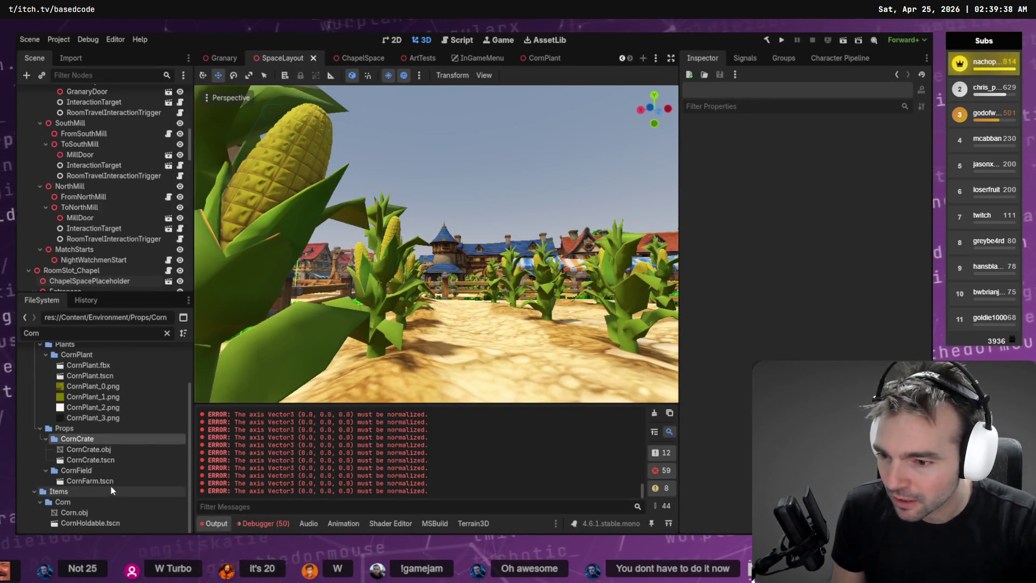
right_click(95, 512)
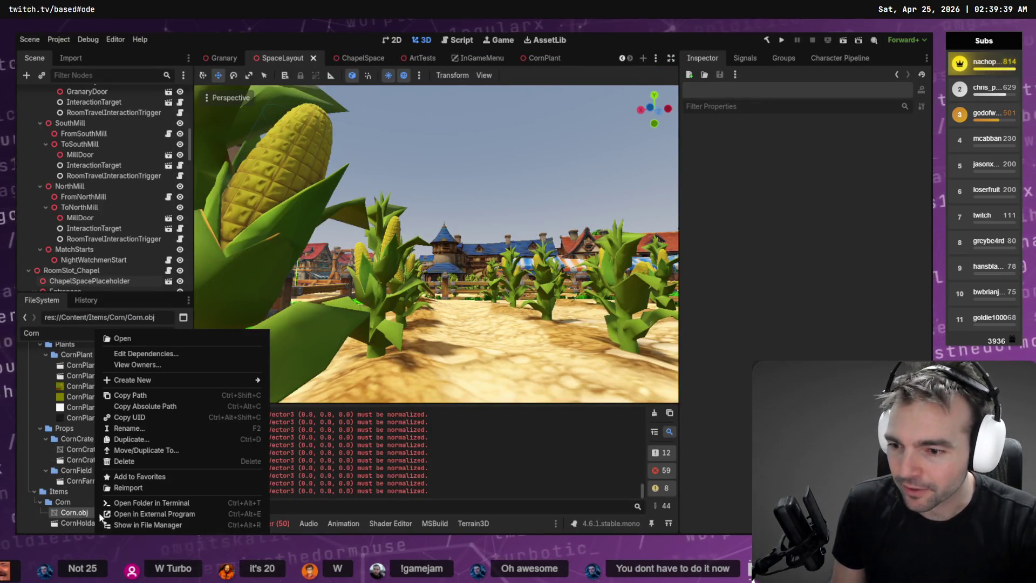
left_click(163, 406)
key("alt+Tab")
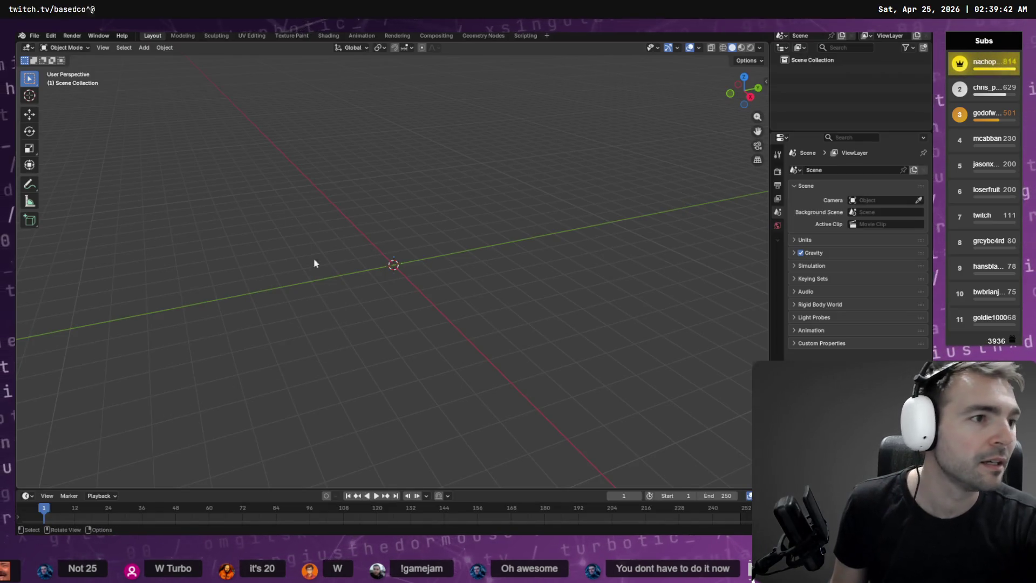
- Import Corn.obj as a Wavefront OBJ from the Items/Corn folder
left_click(34, 35)
mouse_move(76, 172)
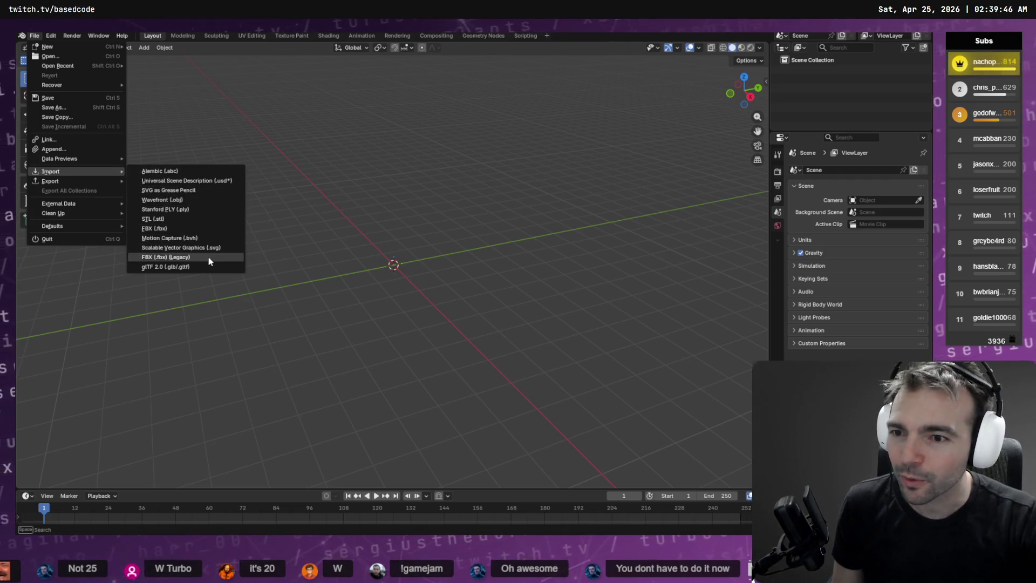
left_click(187, 199)
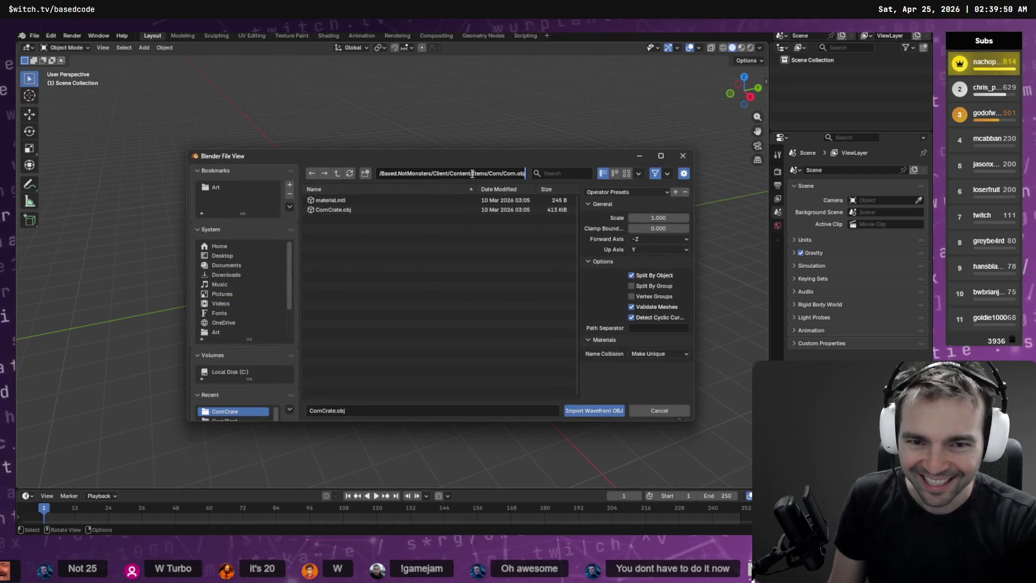
key("Return")
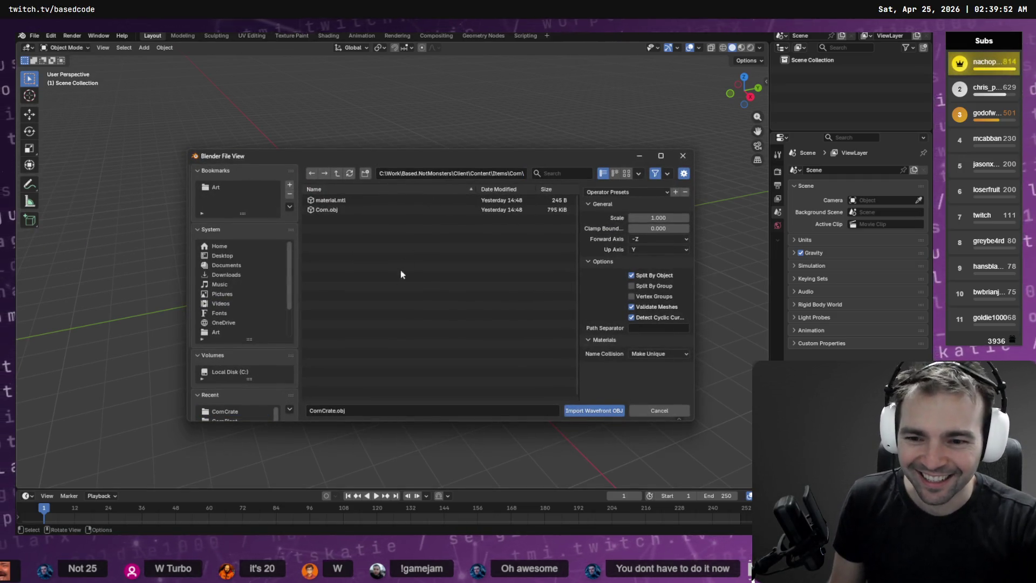
double_click(327, 210)
right_click(400, 256)
left_click(400, 254)
scroll(426, 246, "up", 5)
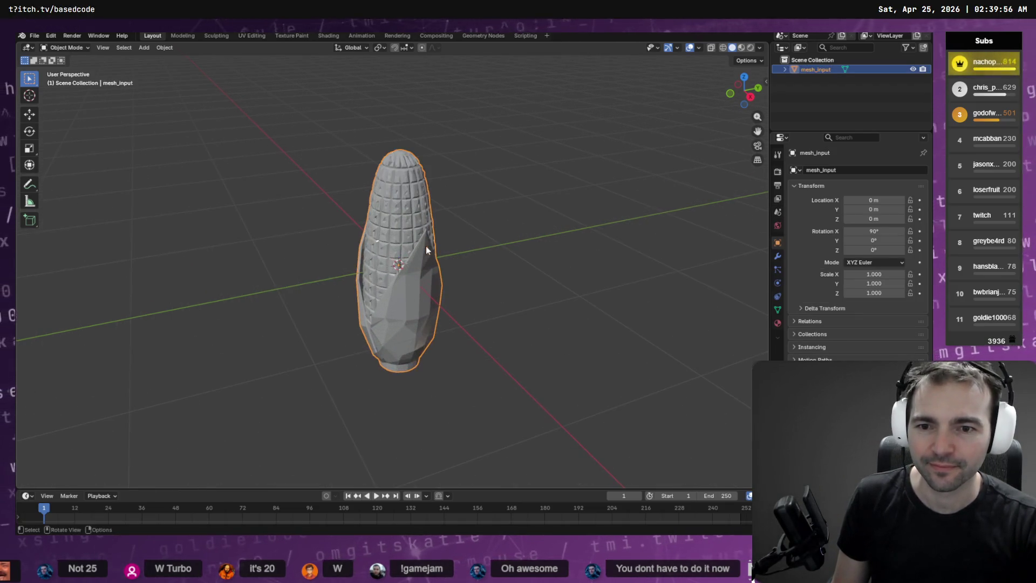
- In Edit Mode, box-select the cob's top vertices and expand them with Select More
key("Tab")
left_click_drag(418, 231, 495, 166)
left_click_drag(449, 121, 379, 158)
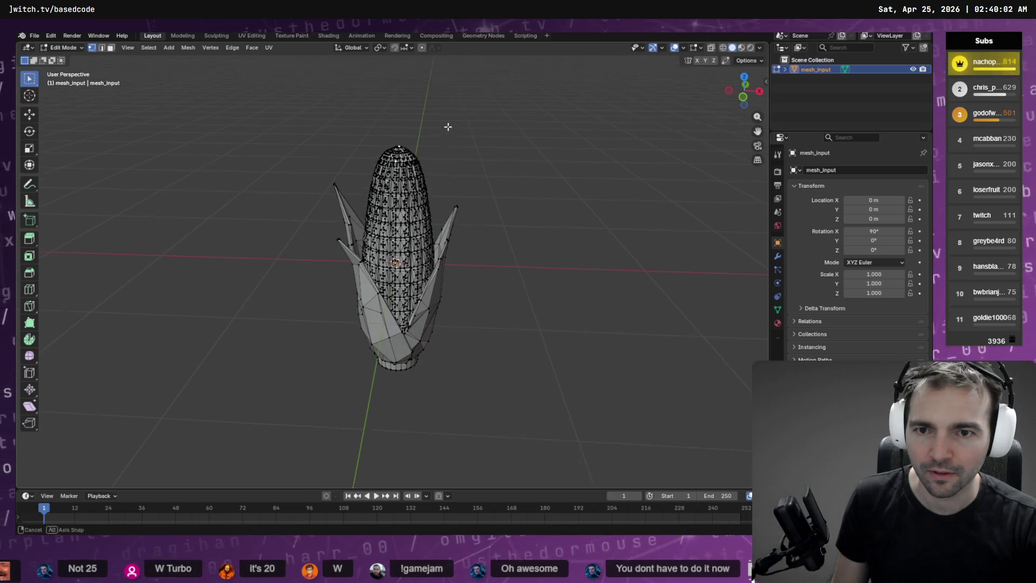
scroll(439, 151, "up", 5)
mouse_move(400, 313)
left_mouse_down()
mouse_move(372, 227)
mouse_move(381, 200)
left_mouse_up()
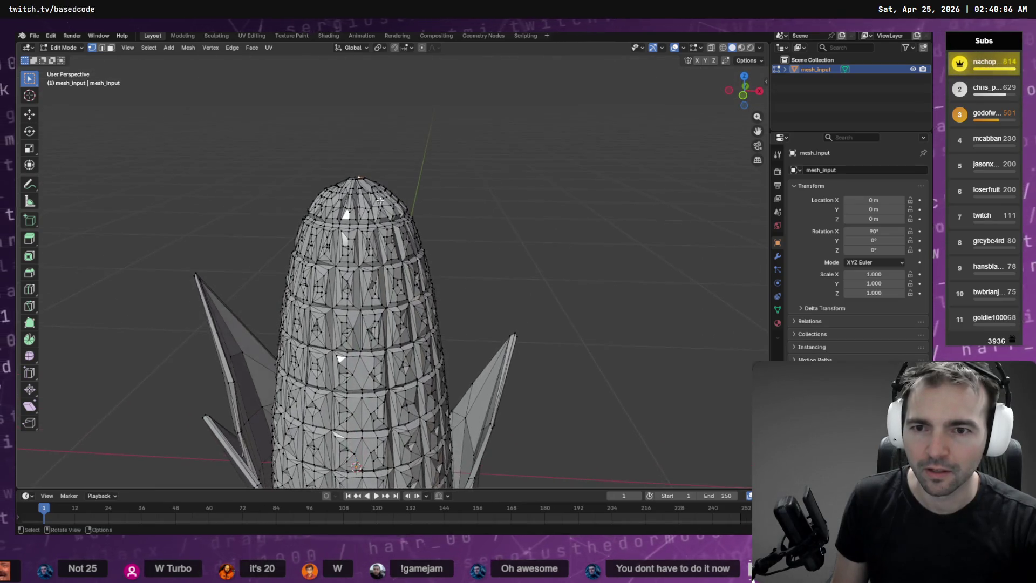
left_click_drag(359, 167, 324, 183)
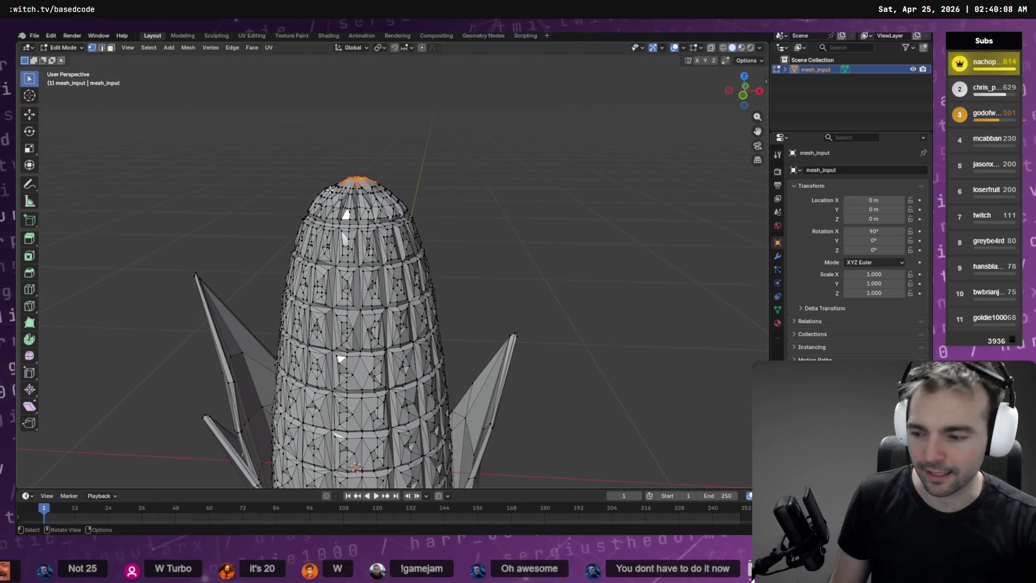
right_click(330, 189)
left_click(330, 191)
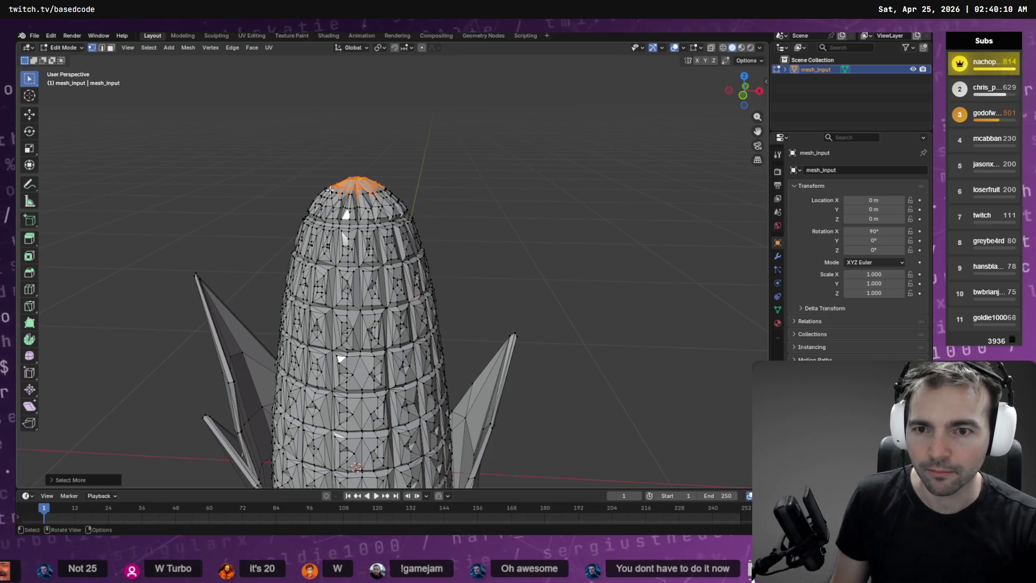
- Grow the selection over the whole cob with Ctrl+Numpad+ and run Decimate Geometry on it
key("ctrl+KP_Add")
key("ctrl+KP_Add")
key("ctrl+KP_Add")
scroll(421, 253, "down", 3)
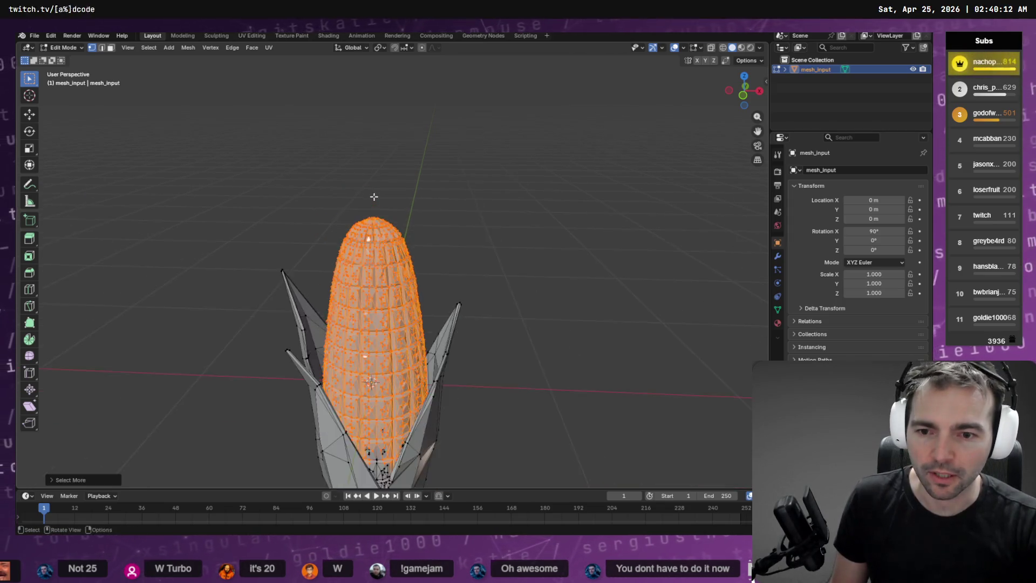
mouse_move(483, 252)
left_mouse_down()
mouse_move(520, 343)
mouse_move(512, 302)
mouse_move(414, 280)
mouse_move(523, 312)
mouse_move(461, 232)
mouse_move(511, 231)
left_mouse_up()
key("F3")
type("s")
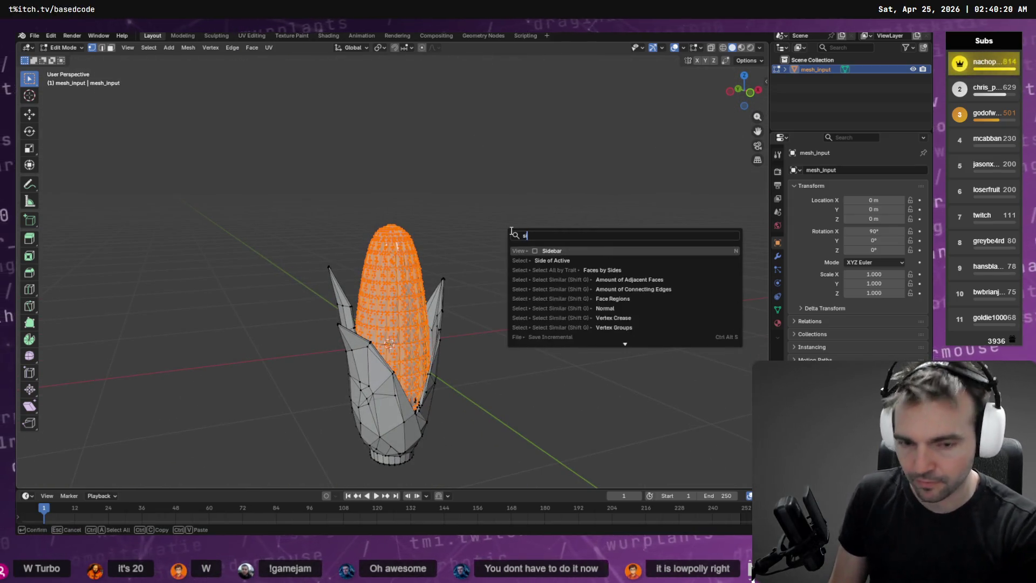
key("BackSpace")
type("vertex")
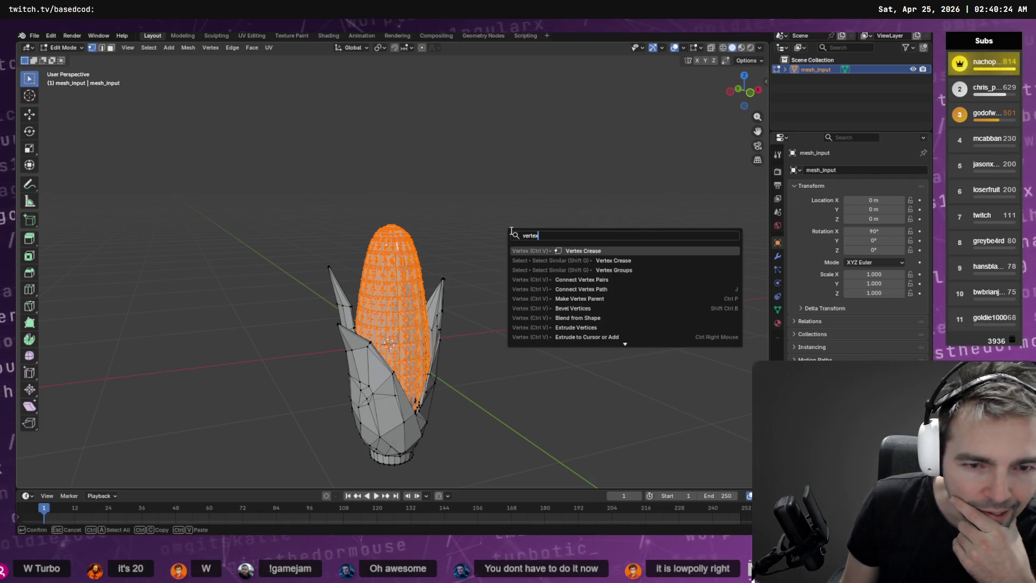
key("ctrl+BackSpace")
type("de")
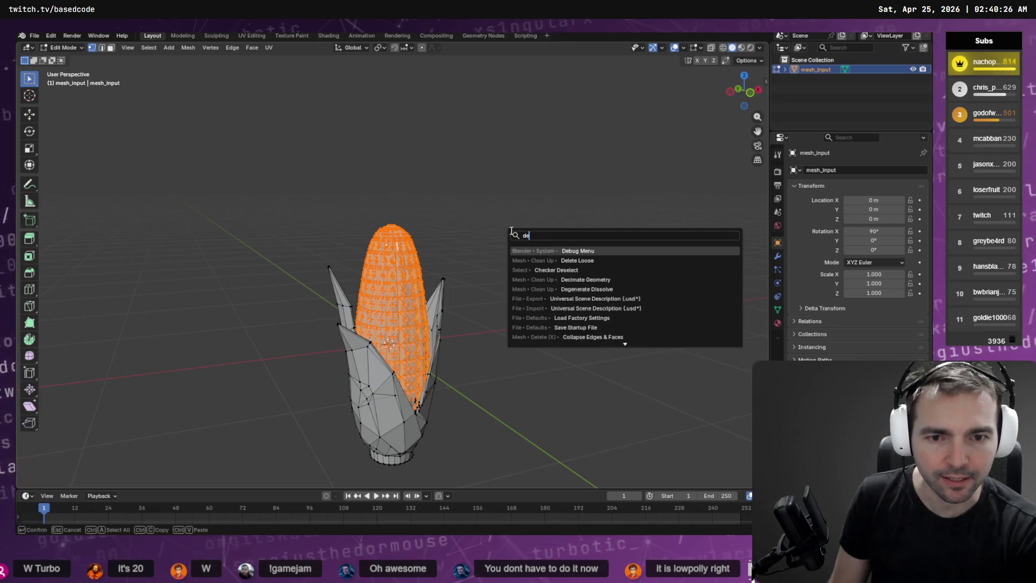
type("cima")
key("Return")
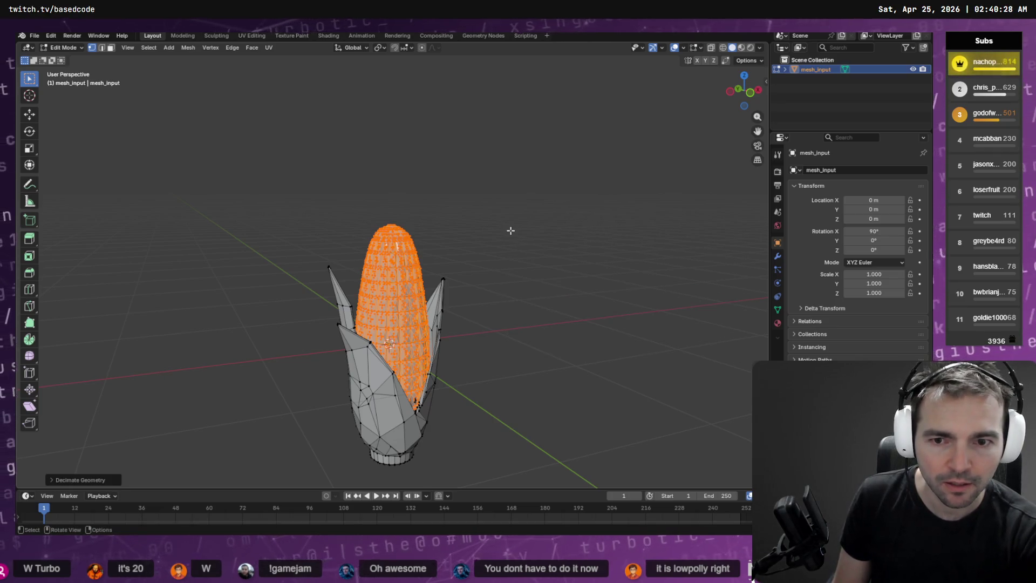
left_click_drag(667, 220, 516, 253)
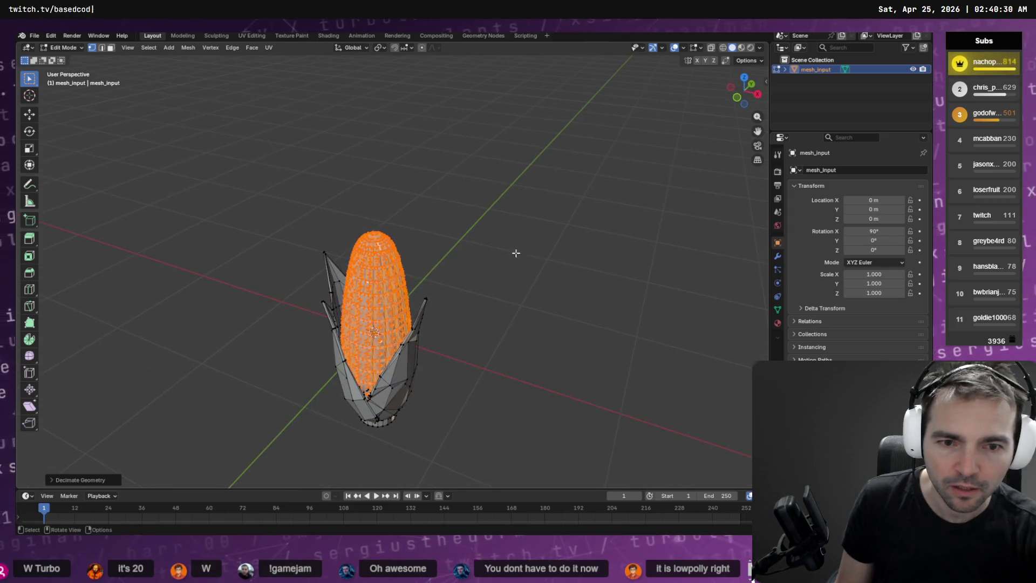
- Add a Decimate modifier from the Modifiers tab and set its Ratio to 0.3
left_click(777, 256)
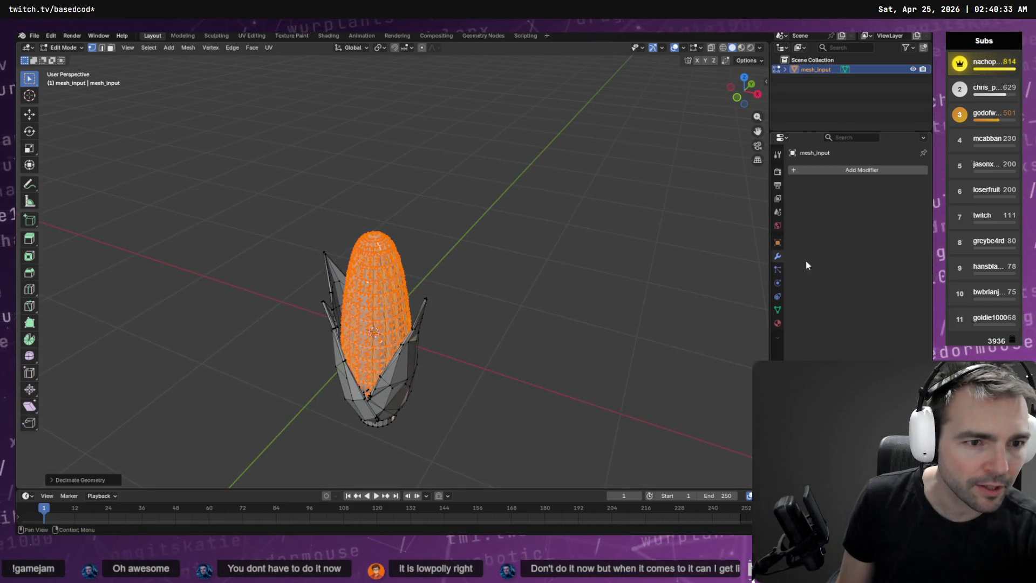
left_click(845, 170)
mouse_move(860, 179)
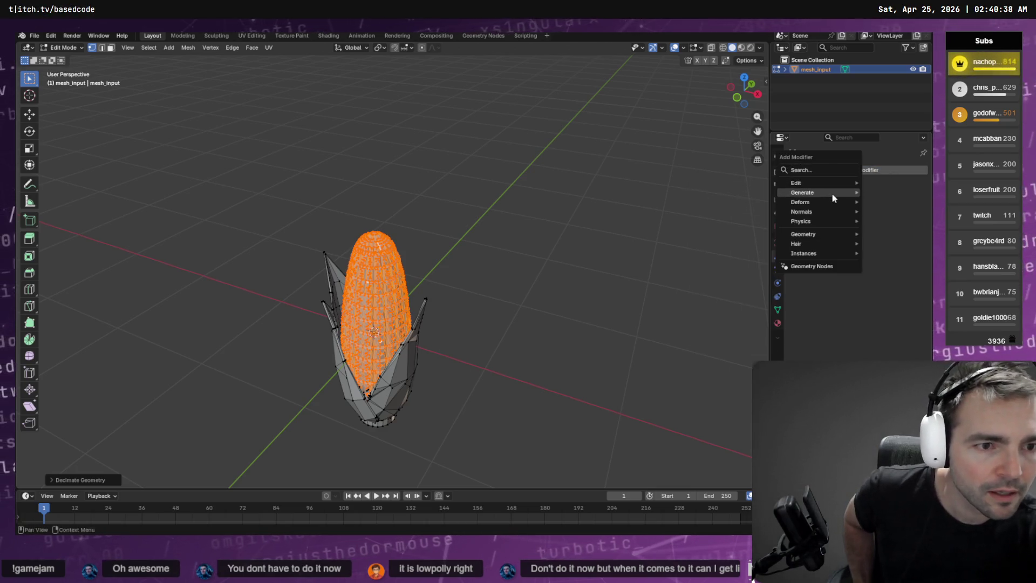
mouse_move(837, 194)
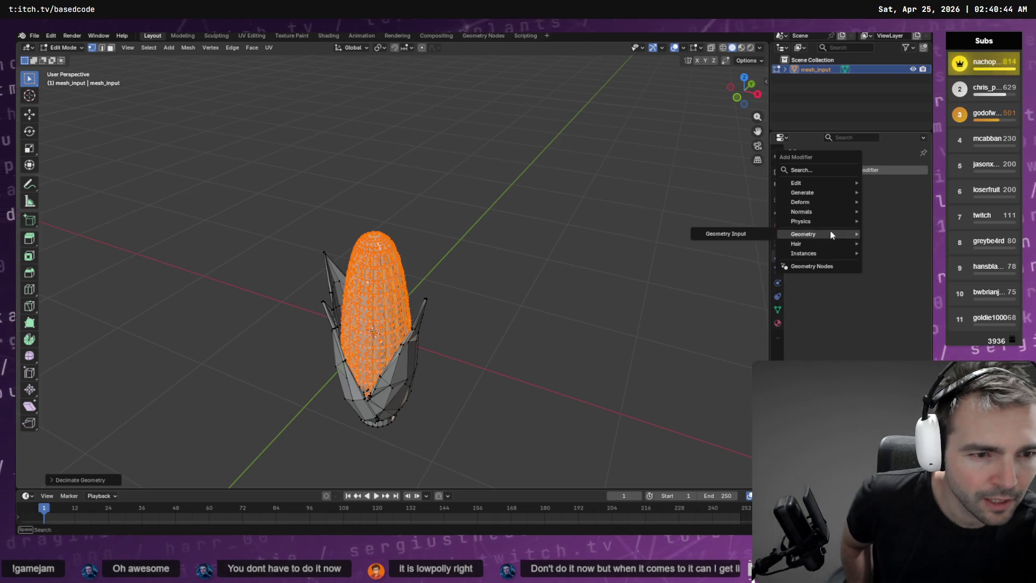
mouse_move(829, 253)
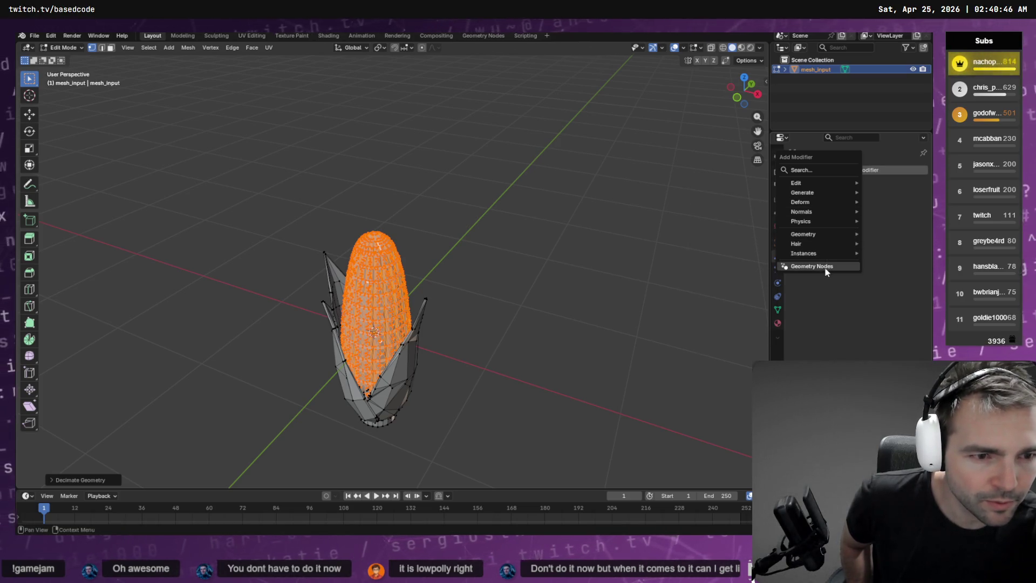
left_click(820, 170)
type("dec")
key("Return")
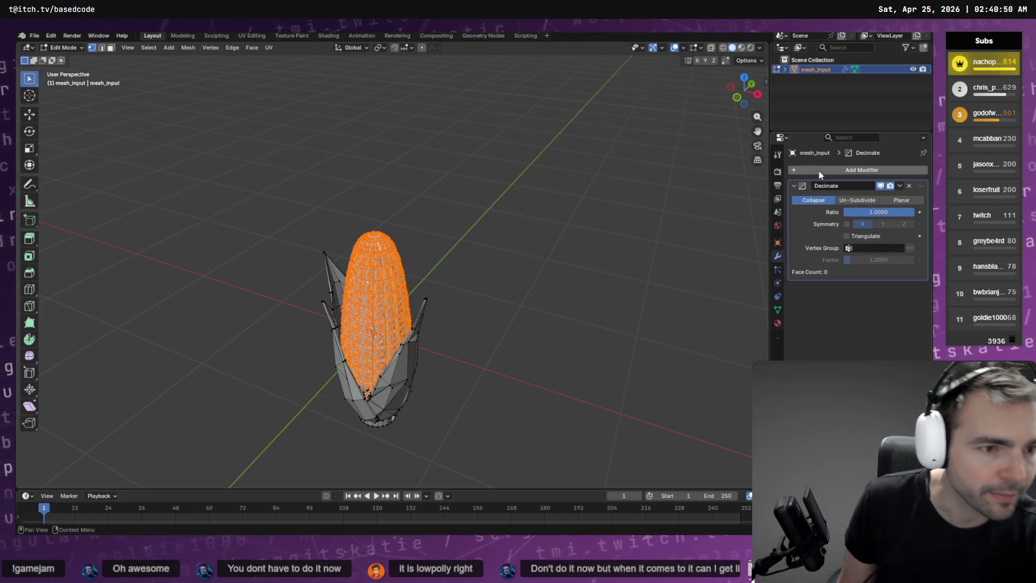
left_click(893, 212)
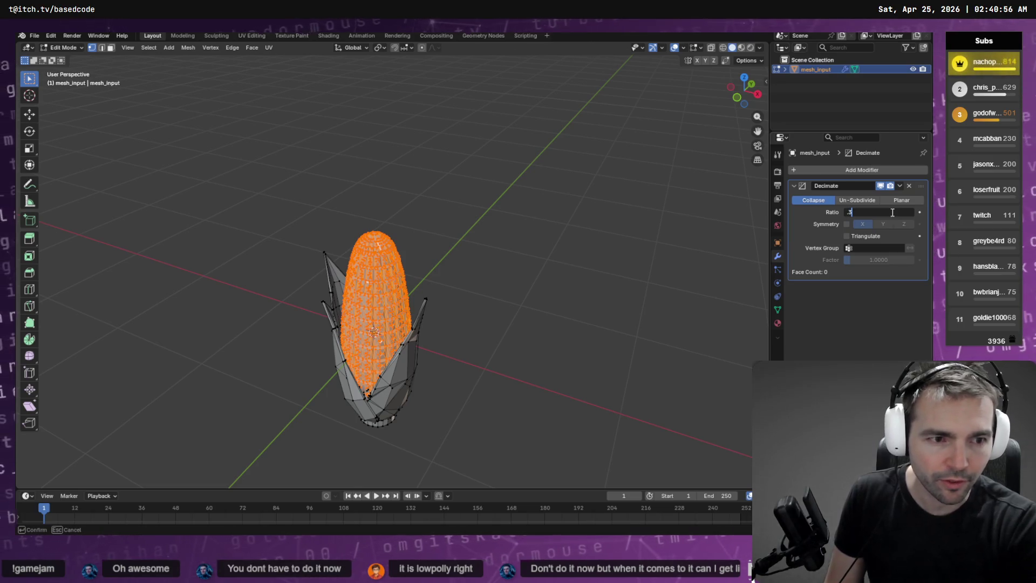
type("0.3")
key("Return")
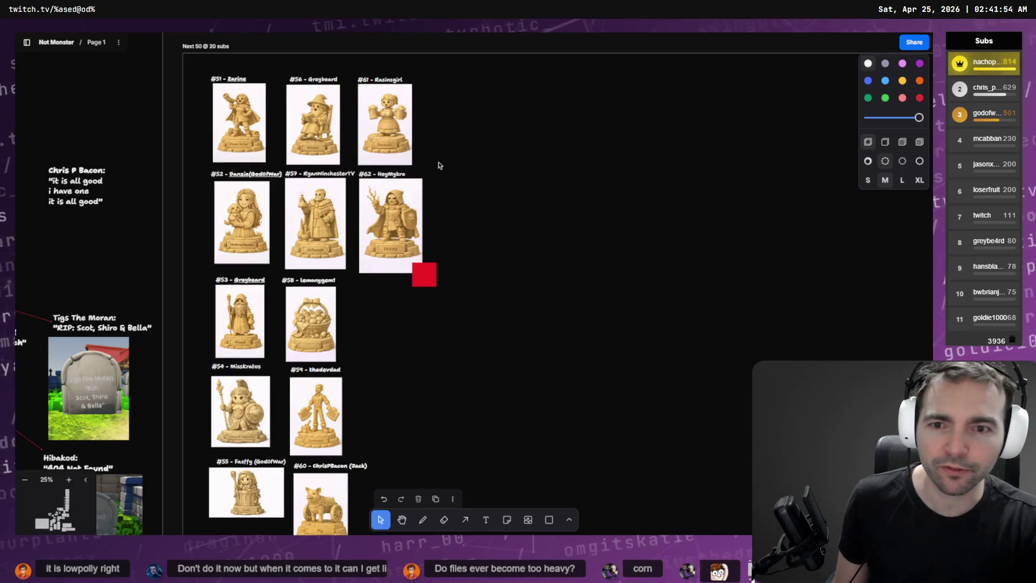
scroll(436, 169, "down", 3)
scroll(454, 290, "up", 5)
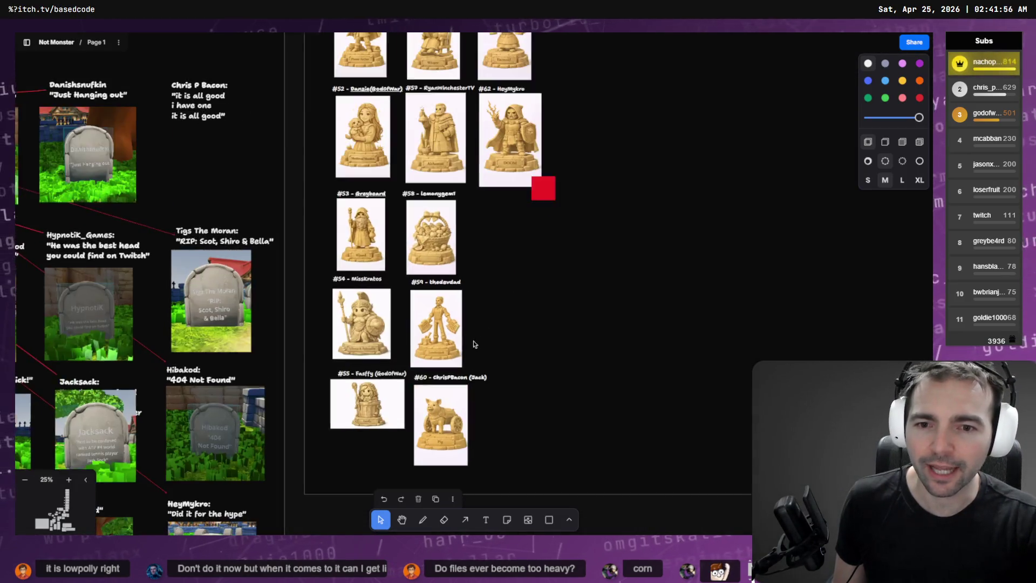
scroll(481, 185, "up", 9)
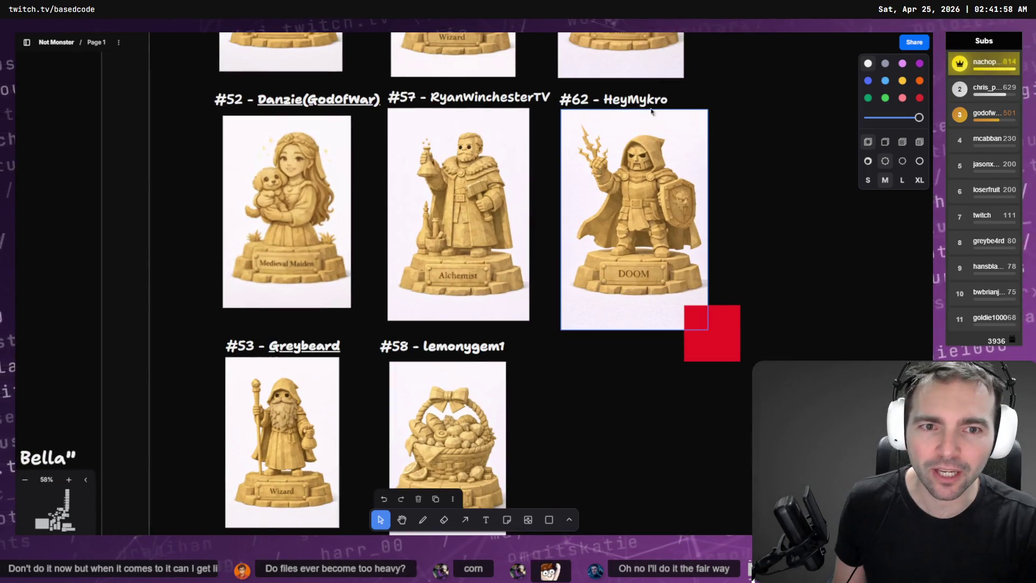
scroll(620, 359, "down", 1)
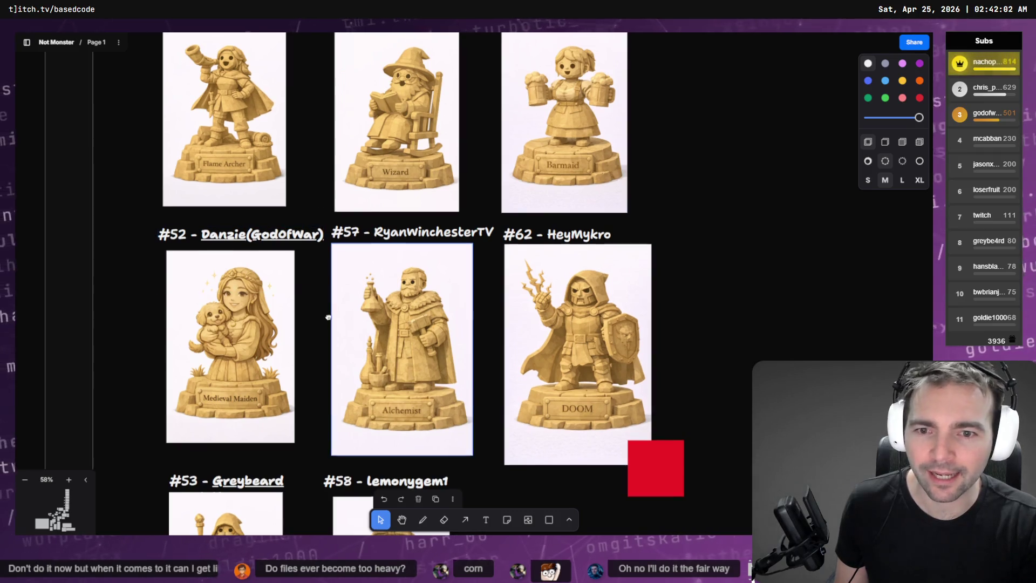
scroll(329, 317, "down", 5)
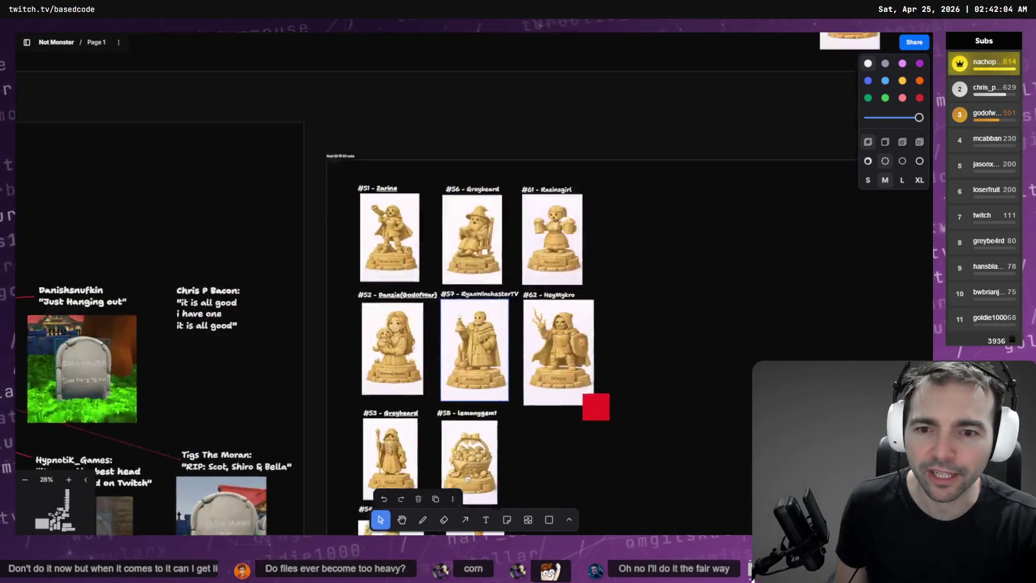
scroll(468, 479, "up", 10)
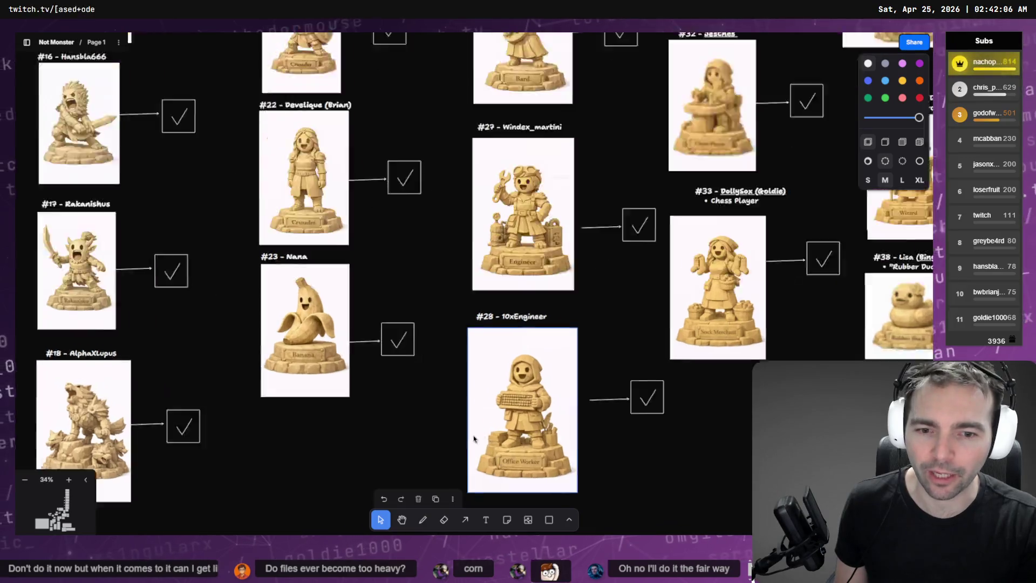
scroll(474, 439, "up", 10)
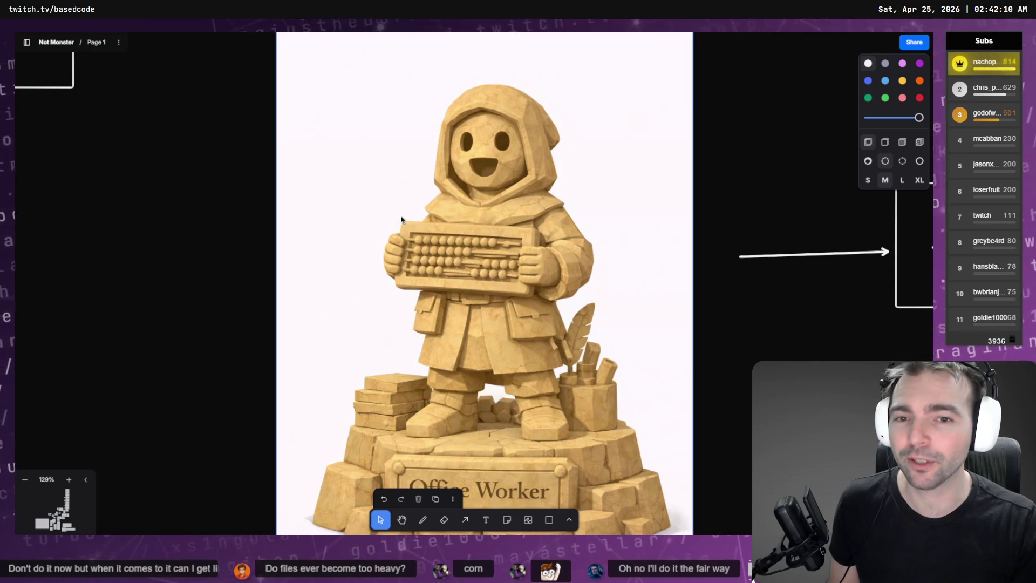
scroll(518, 292, "down", 10)
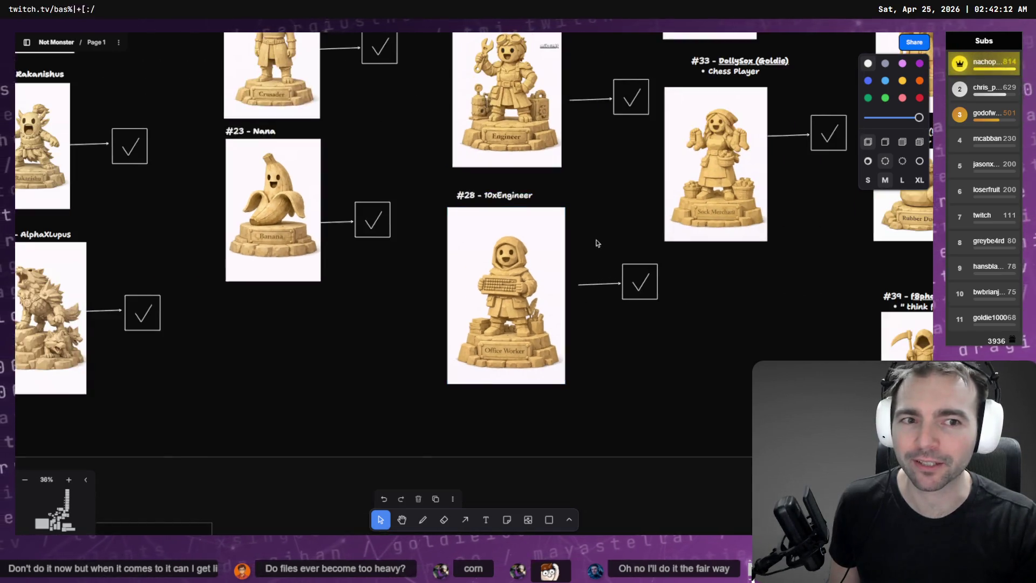
scroll(598, 243, "right", 10)
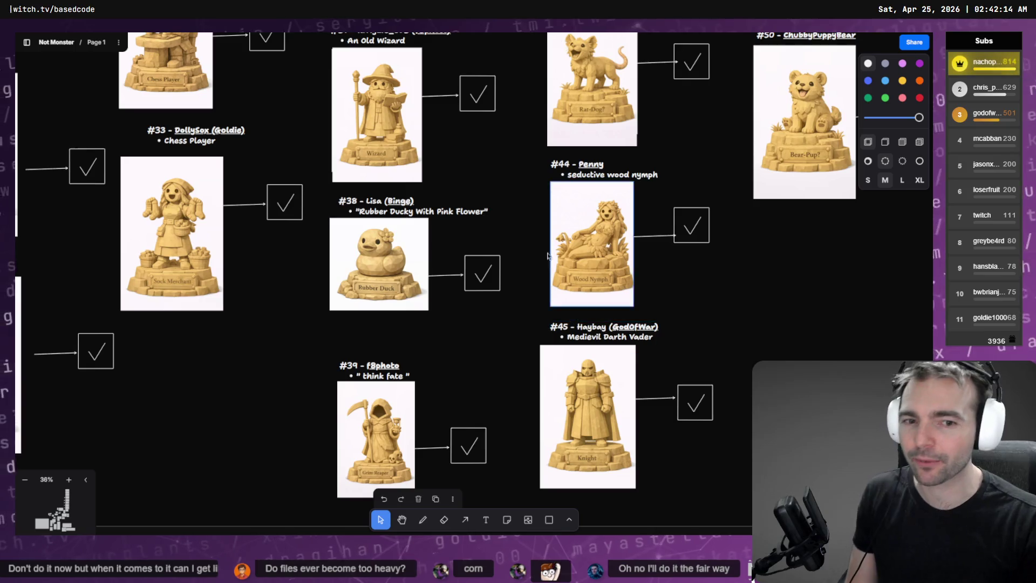
scroll(548, 256, "up", 5)
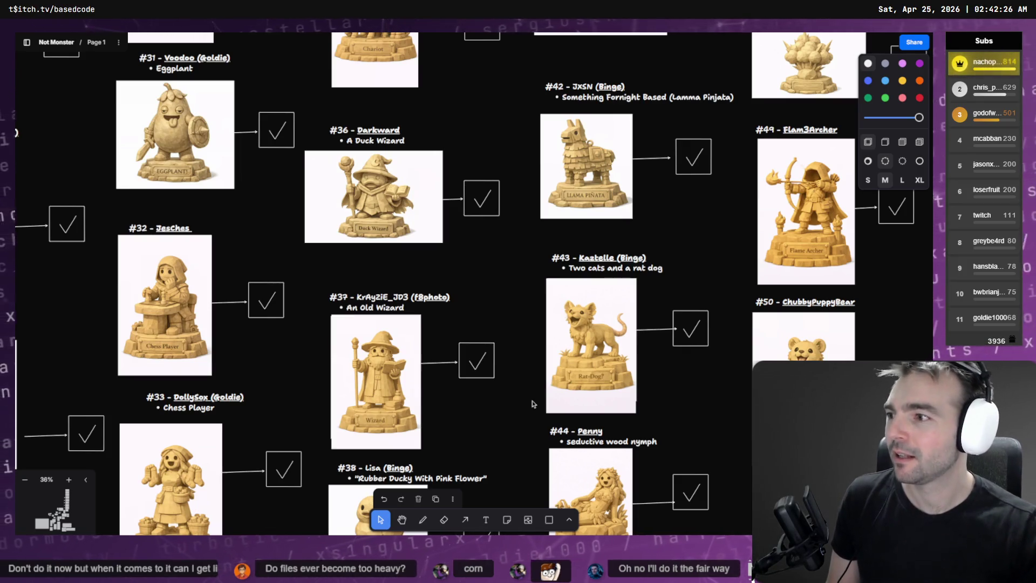
scroll(531, 218, "right", 3)
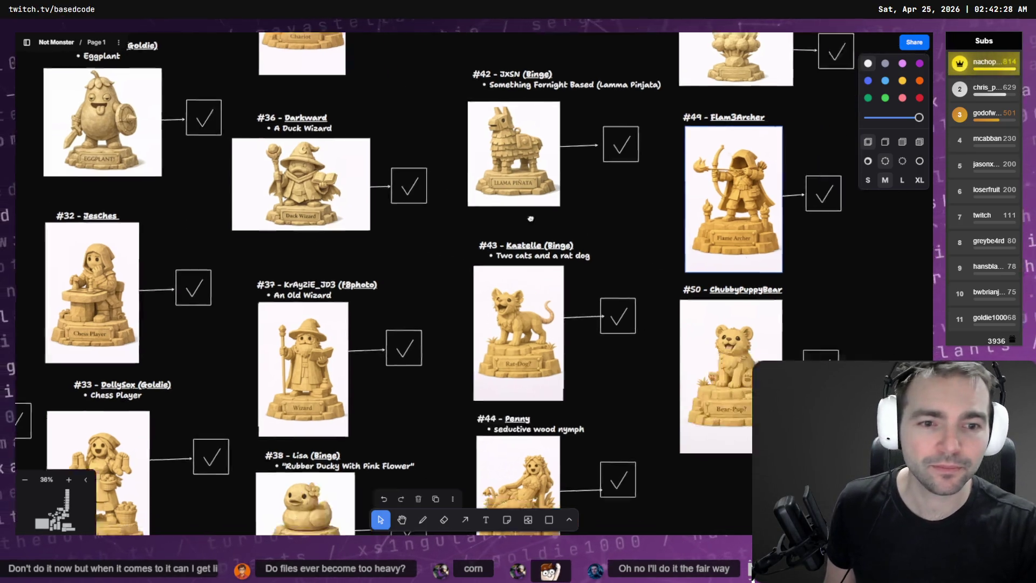
scroll(531, 218, "right", 5)
scroll(393, 199, "down", 5)
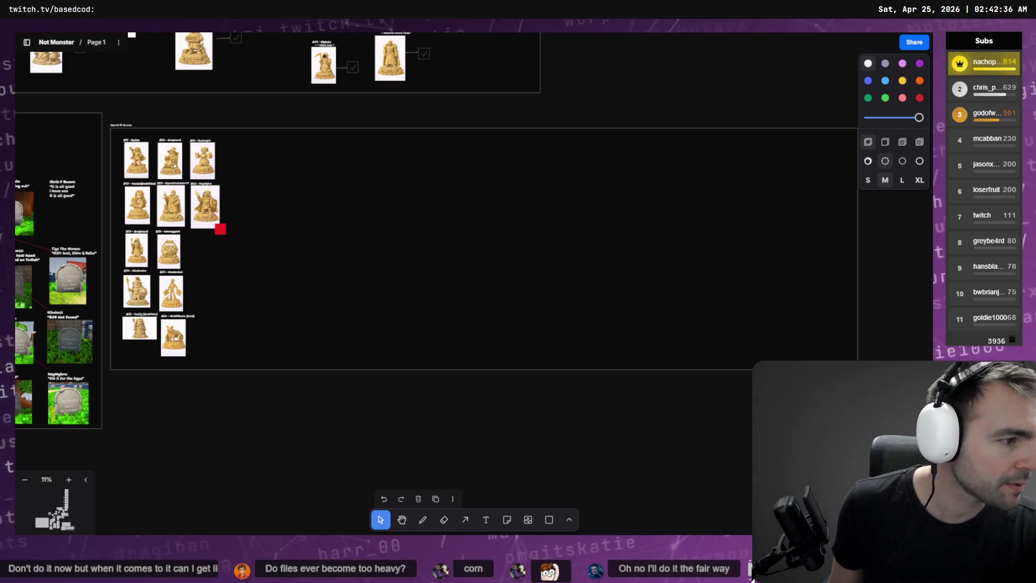
key("alt+Tab")
key("ctrl+t")
type("chatgpt.com")
key("Return")
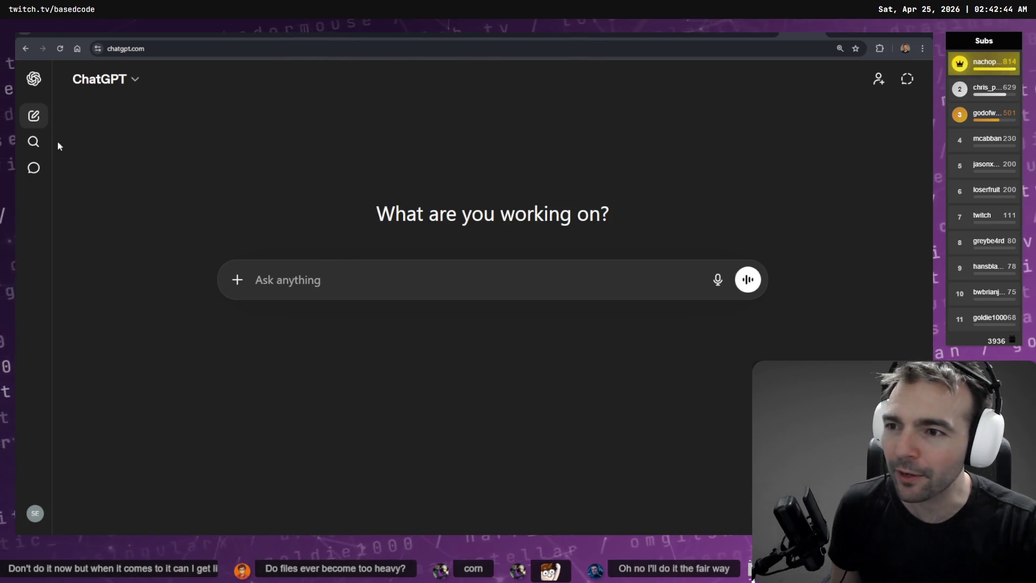
- Scroll ChatGPT's Images gallery and open the 'Medieval statue of Doctor Doom' render
left_click(34, 79)
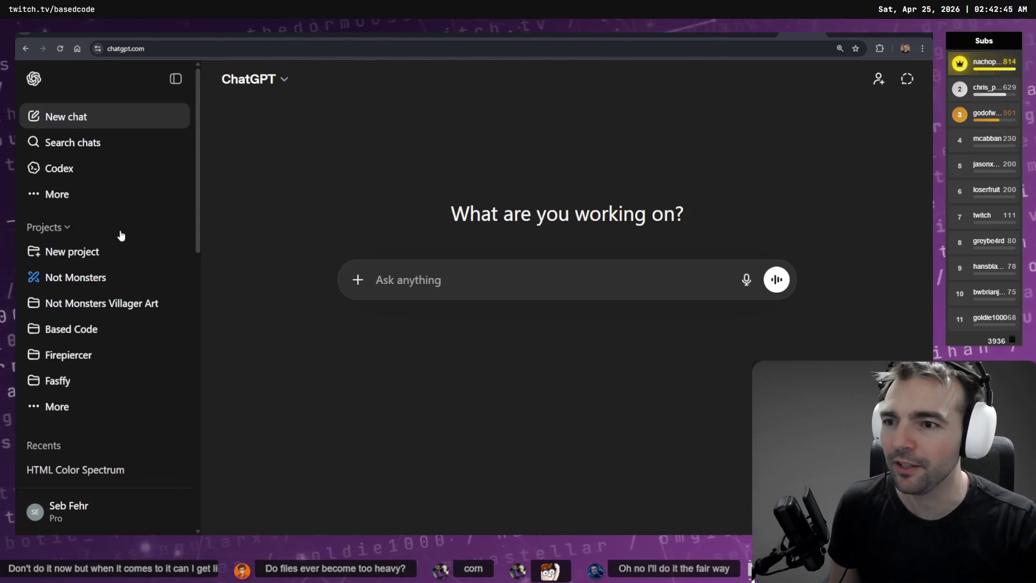
left_click(86, 190)
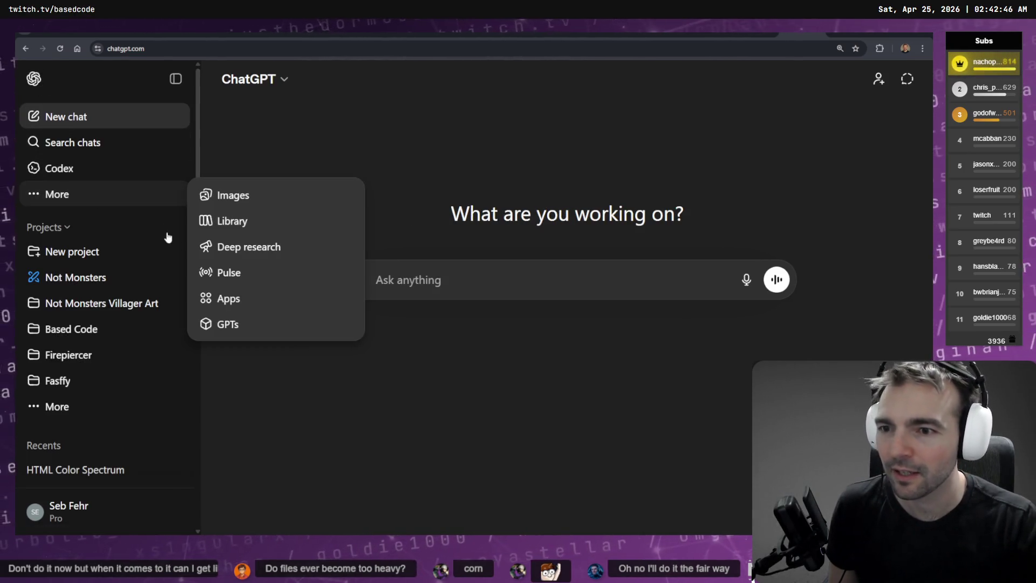
left_click(251, 193)
scroll(516, 249, "down", 10)
scroll(516, 249, "down", 20)
scroll(572, 267, "down", 10)
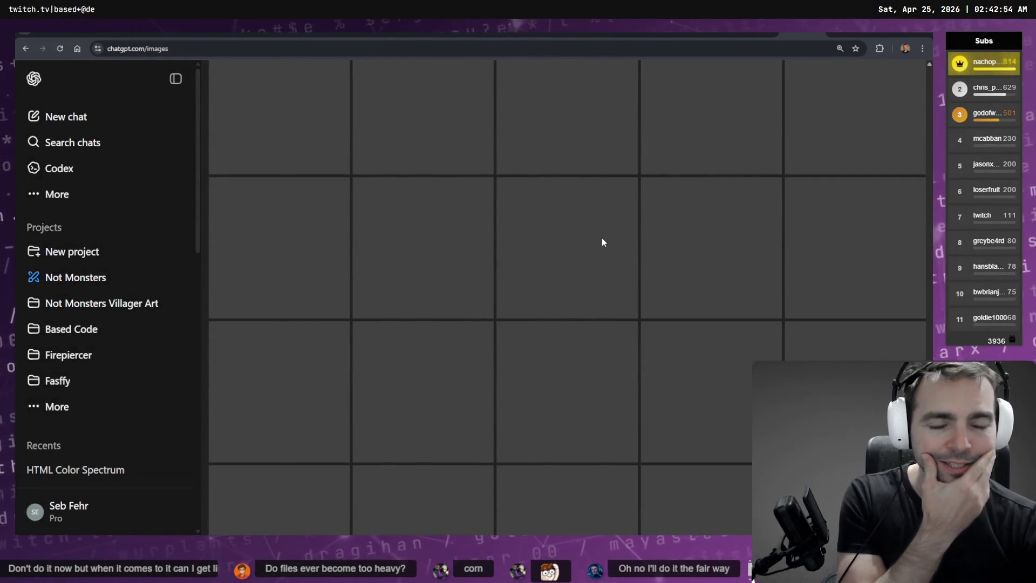
scroll(610, 238, "down", 10)
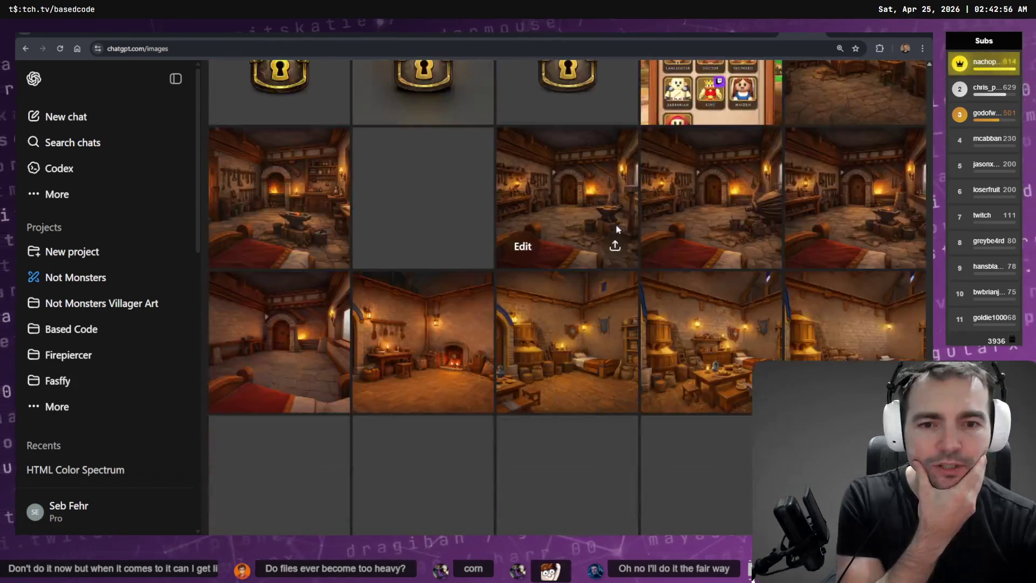
scroll(610, 235, "down", 10)
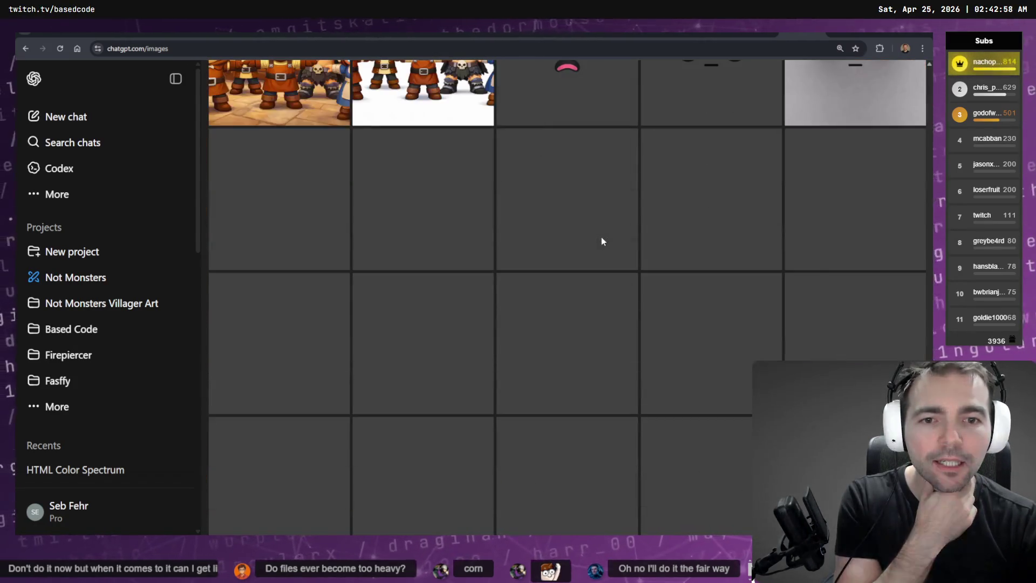
scroll(599, 232, "down", 8)
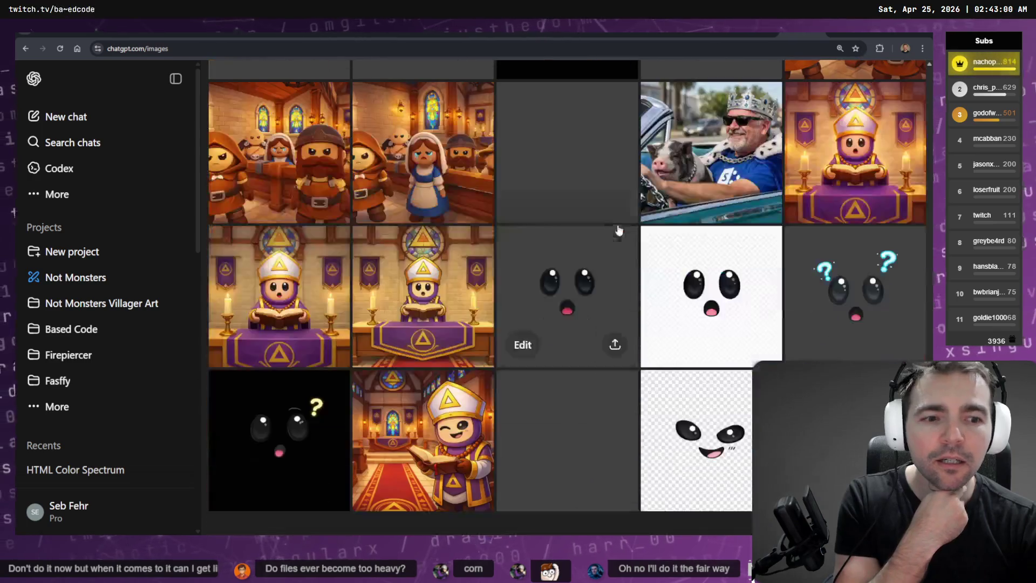
scroll(616, 217, "down", 10)
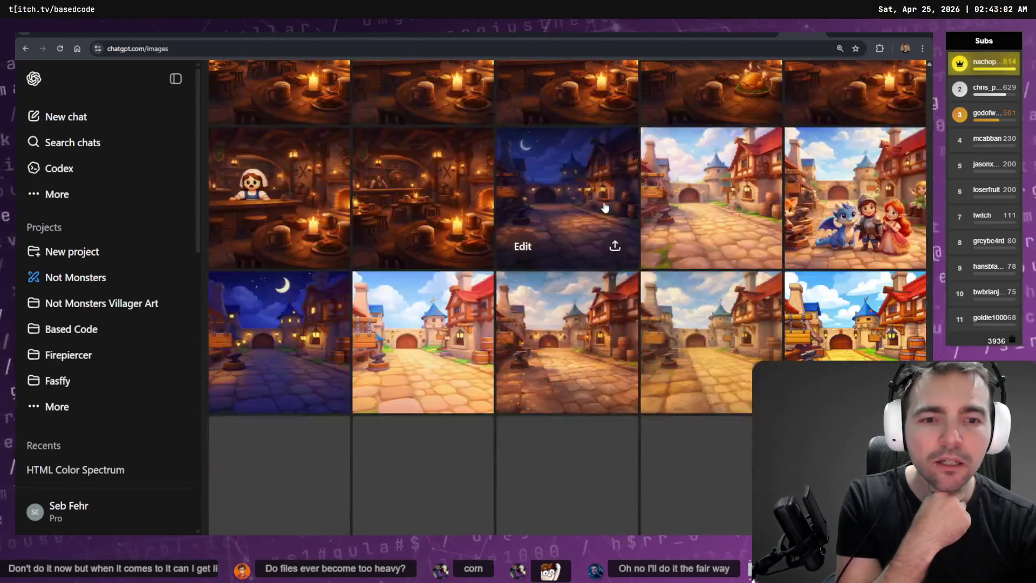
scroll(610, 216, "down", 10)
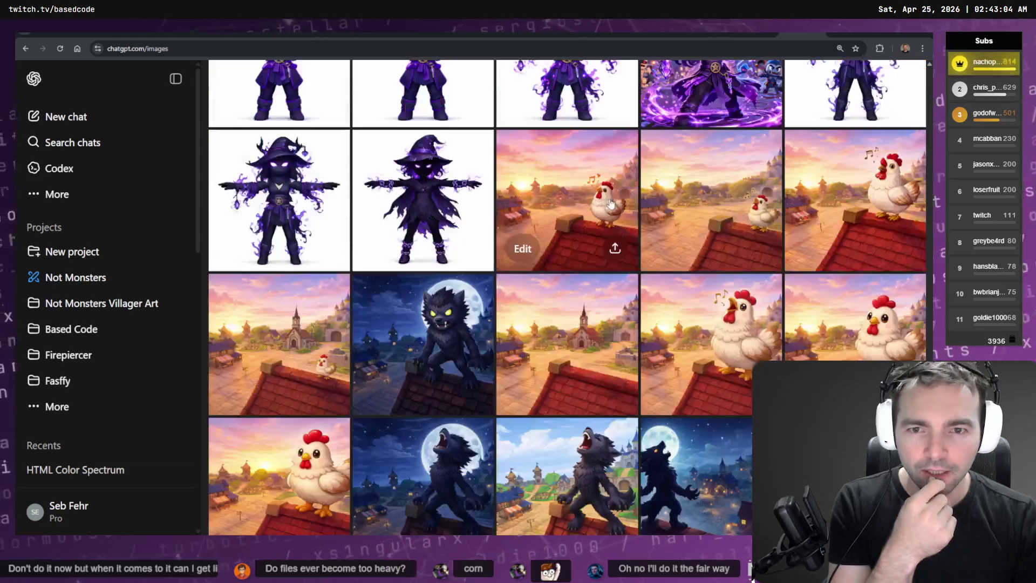
scroll(602, 205, "down", 10)
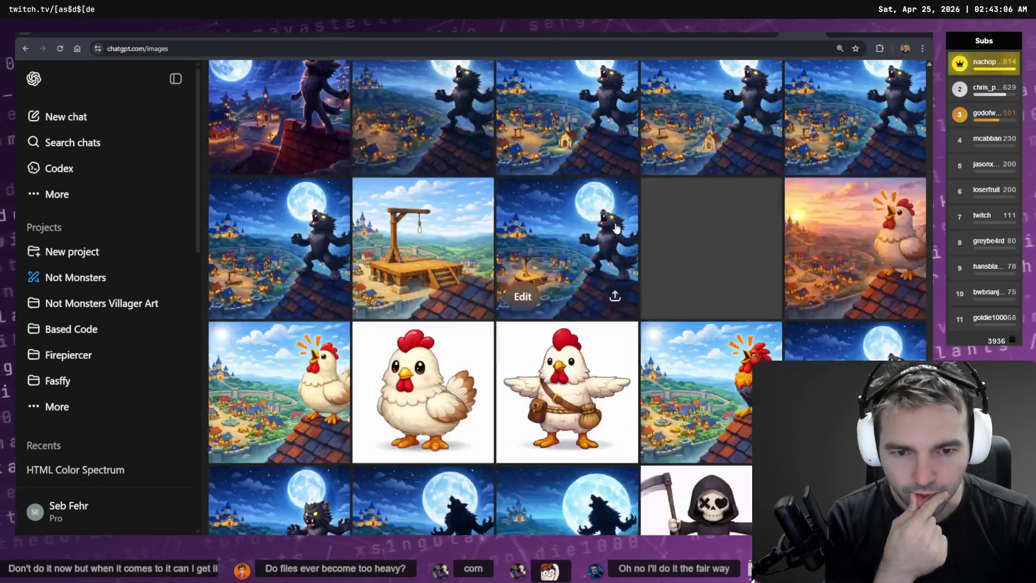
scroll(621, 226, "down", 6)
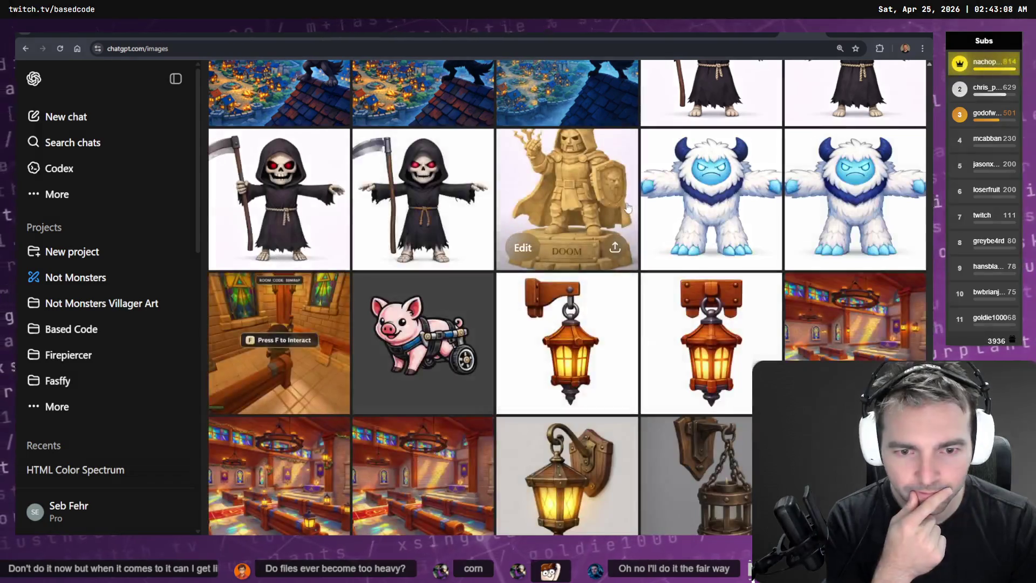
left_click(622, 192)
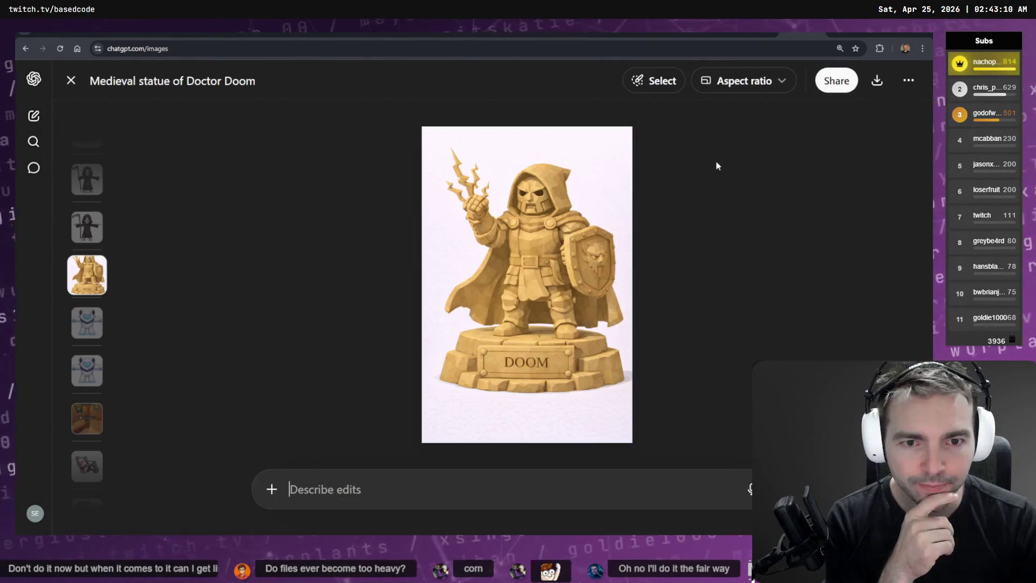
- Open the Doom image's source chat, scroll to the DOOM statue render, and focus Ask anything
left_click(909, 81)
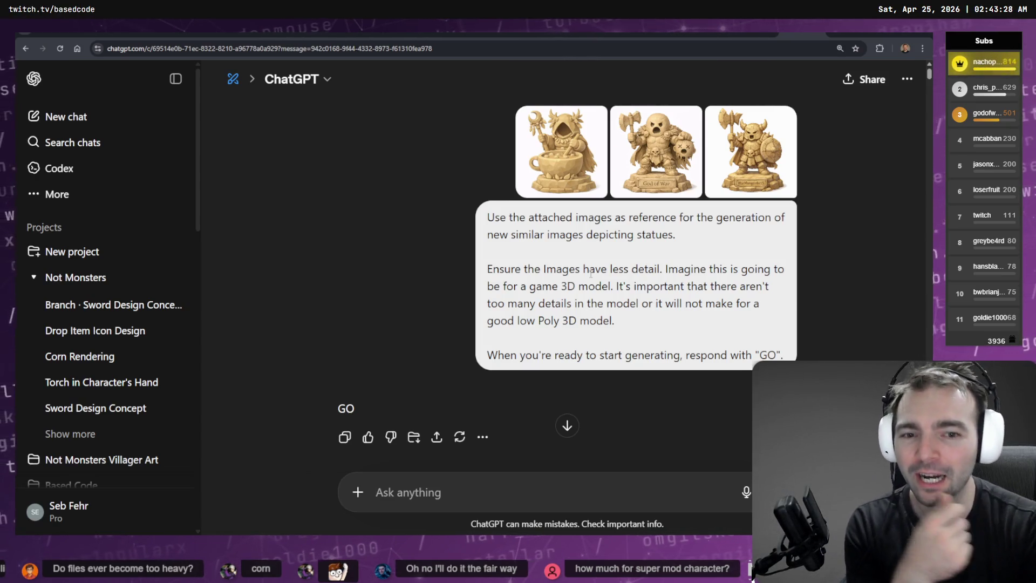
scroll(655, 268, "down", 20)
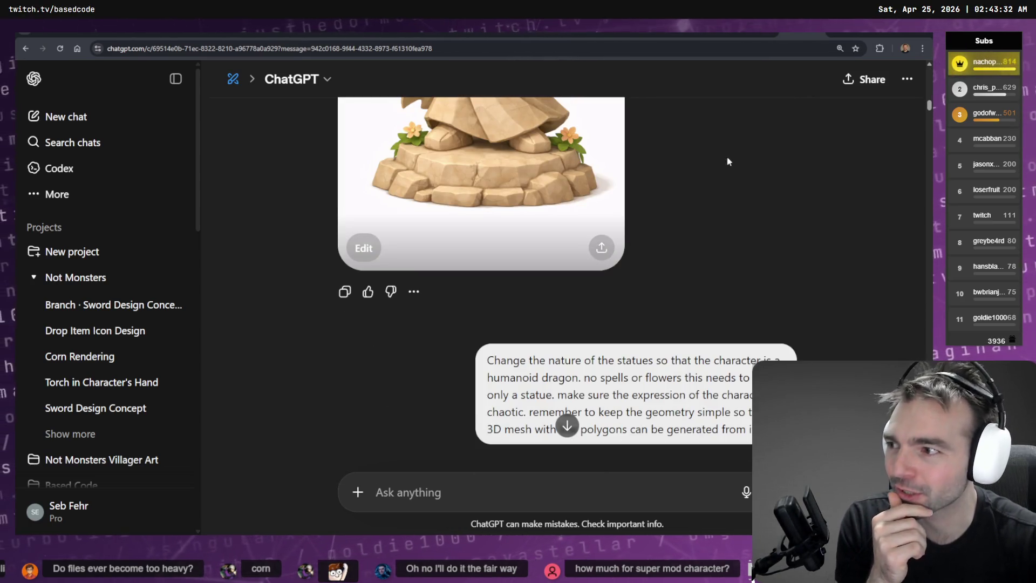
scroll(736, 185, "down", 3)
scroll(754, 362, "down", 20)
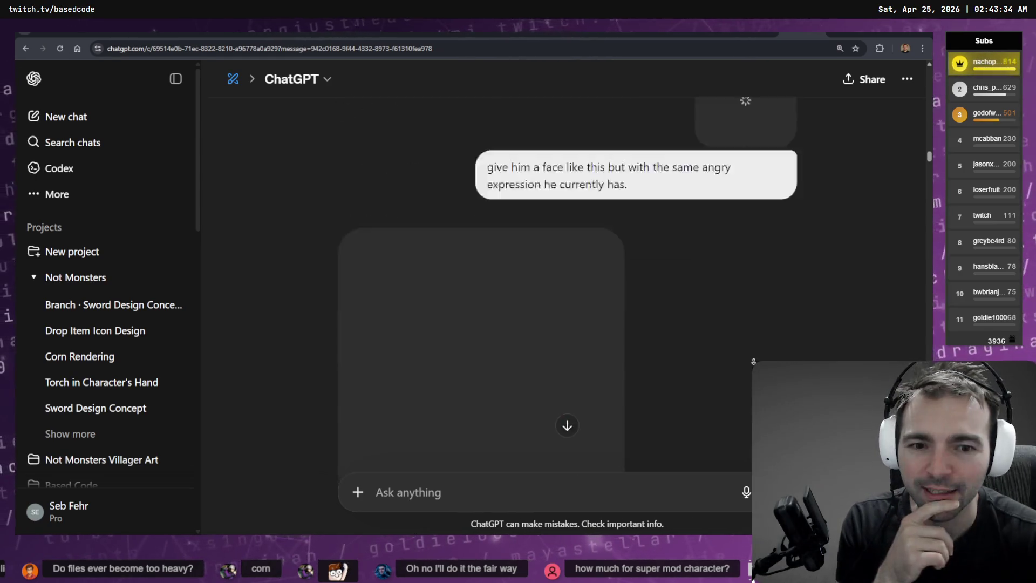
scroll(750, 460, "down", 15)
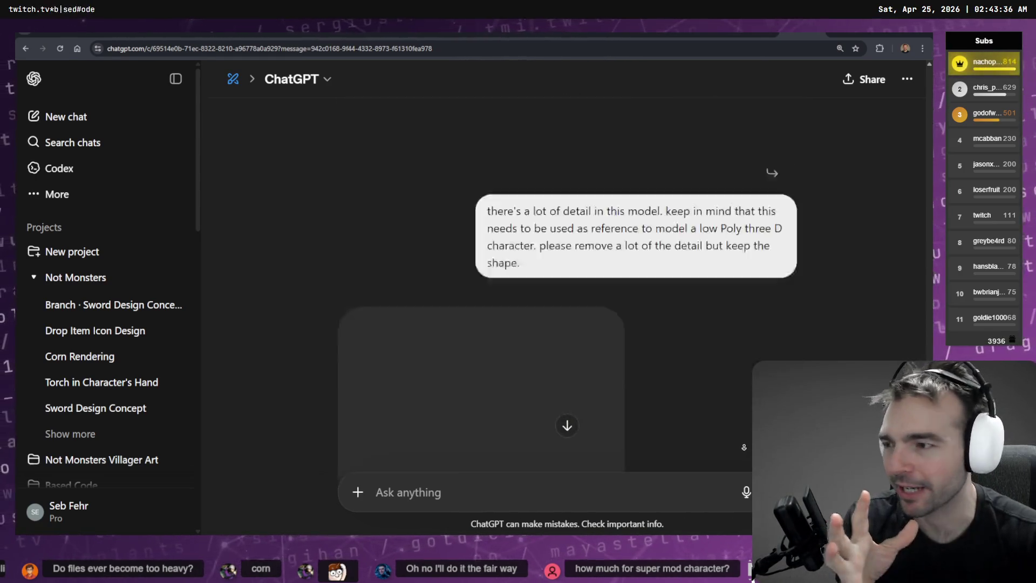
scroll(453, 440, "up", 3)
scroll(454, 440, "down", 3)
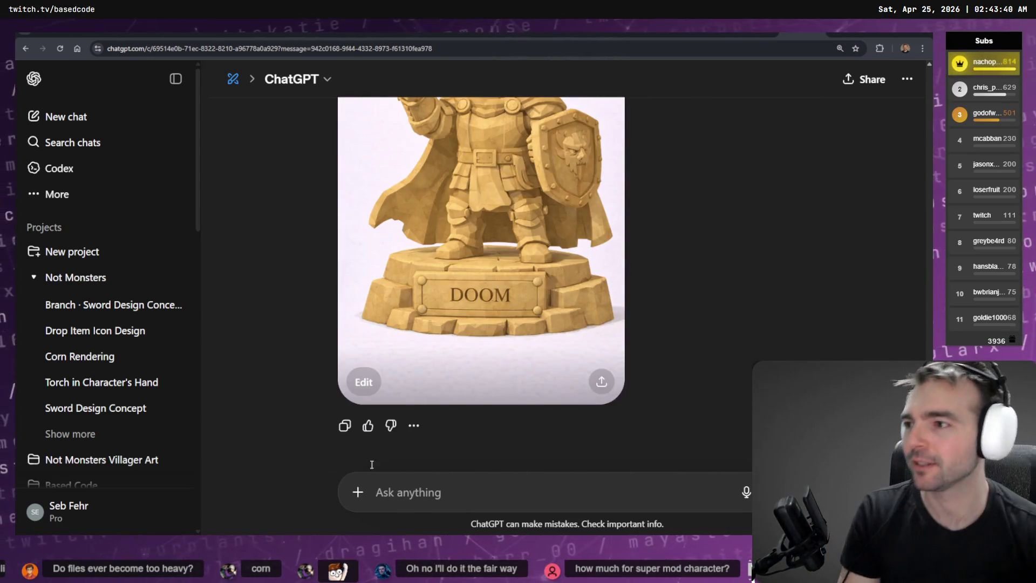
left_click(375, 492)
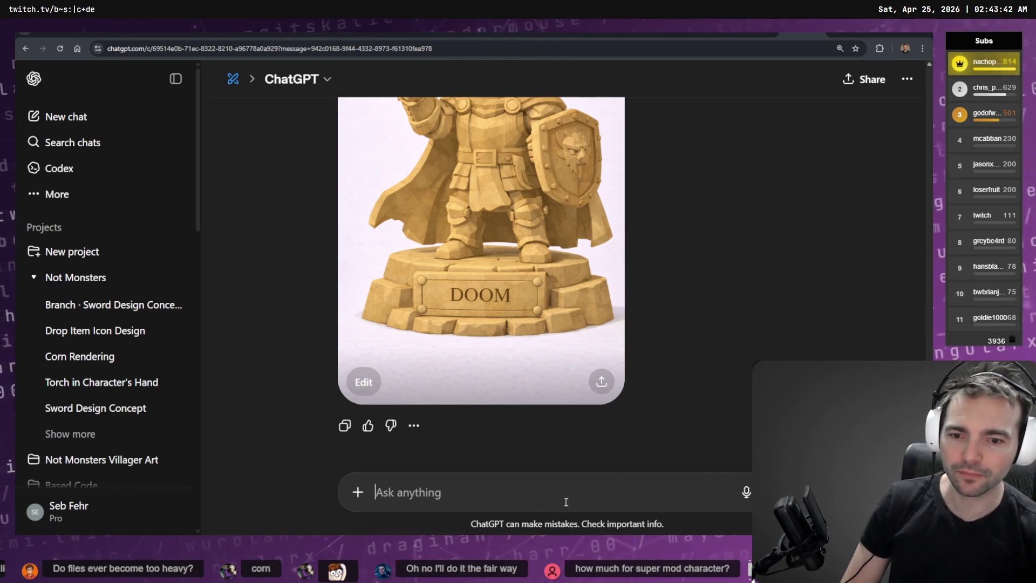
- Dictate the cowboy statue prompt, correct the misspelled 'handheld' before crossbow, and send it
key("super+h")
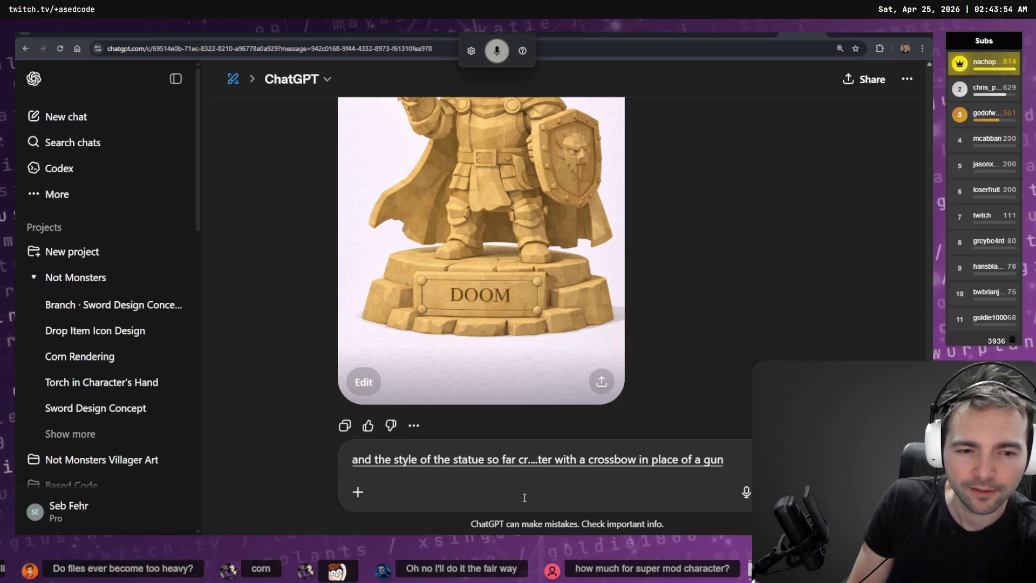
key("ctrl+Left")
key("ctrl+Left")
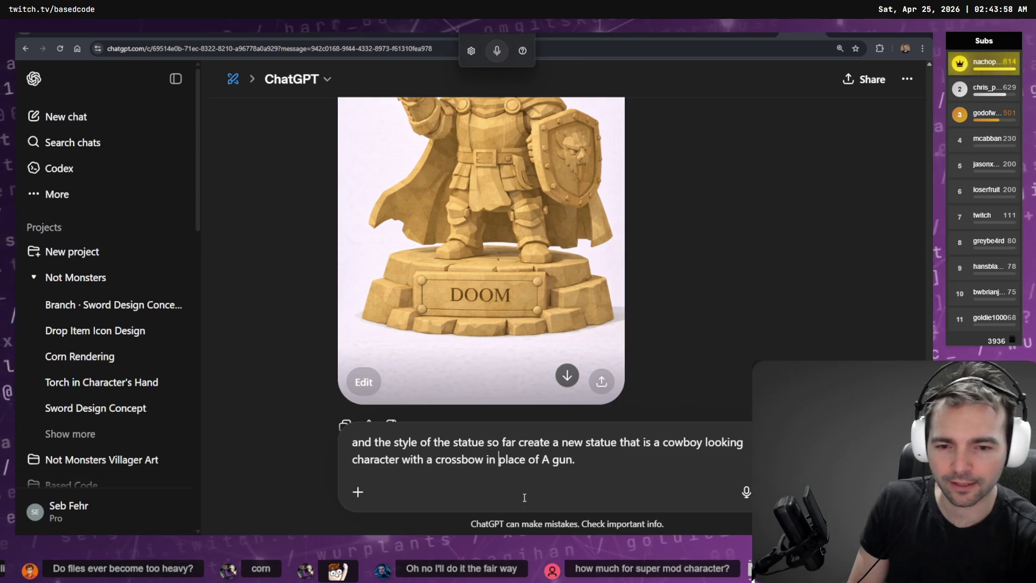
key("ctrl+Left")
key("ctrl+Left")
type("handleld")
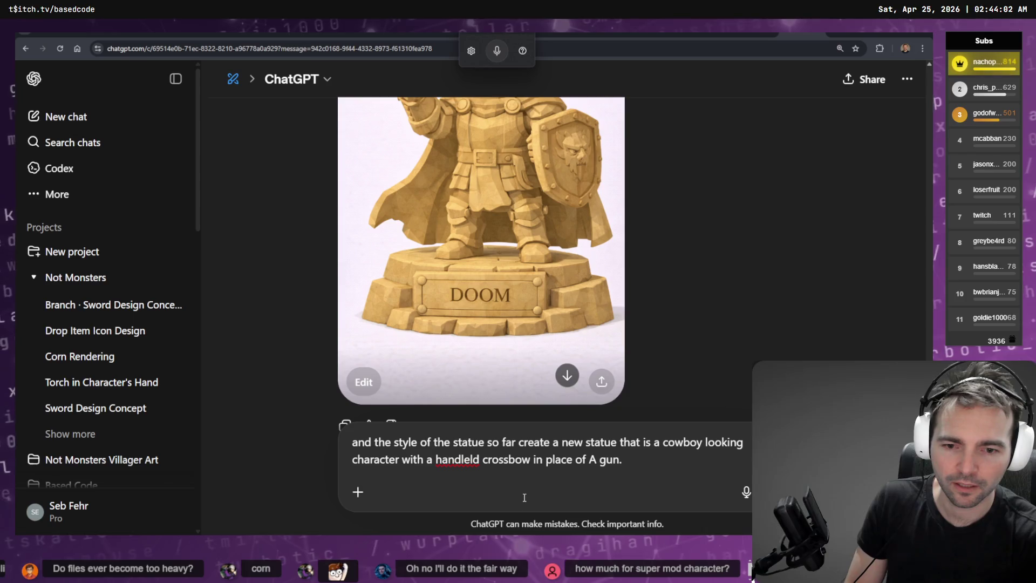
key("Left")
key("BackSpace")
key("BackSpace")
key("BackSpace")
type("l")
key("BackSpace")
type("heald")
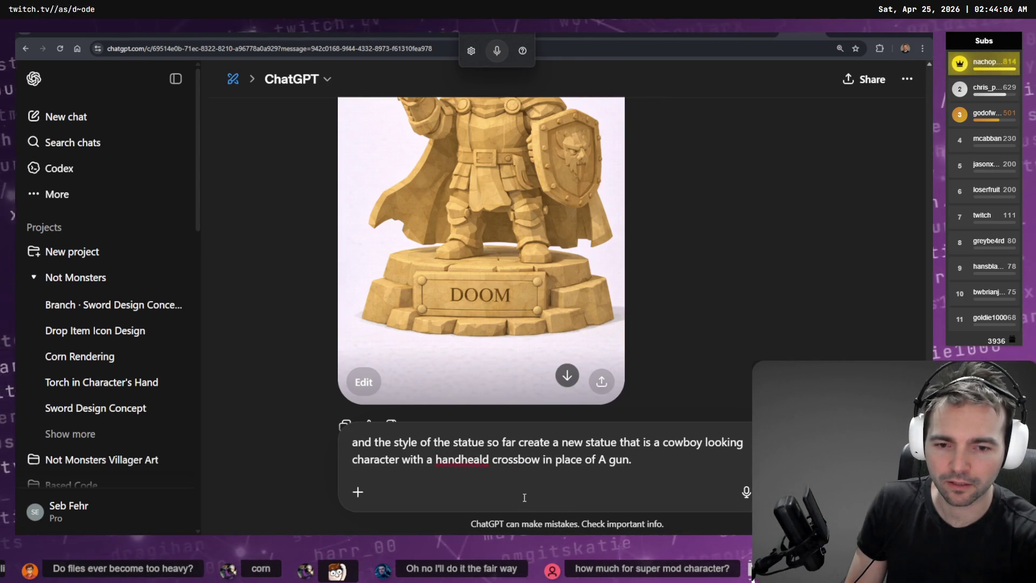
key("Return")
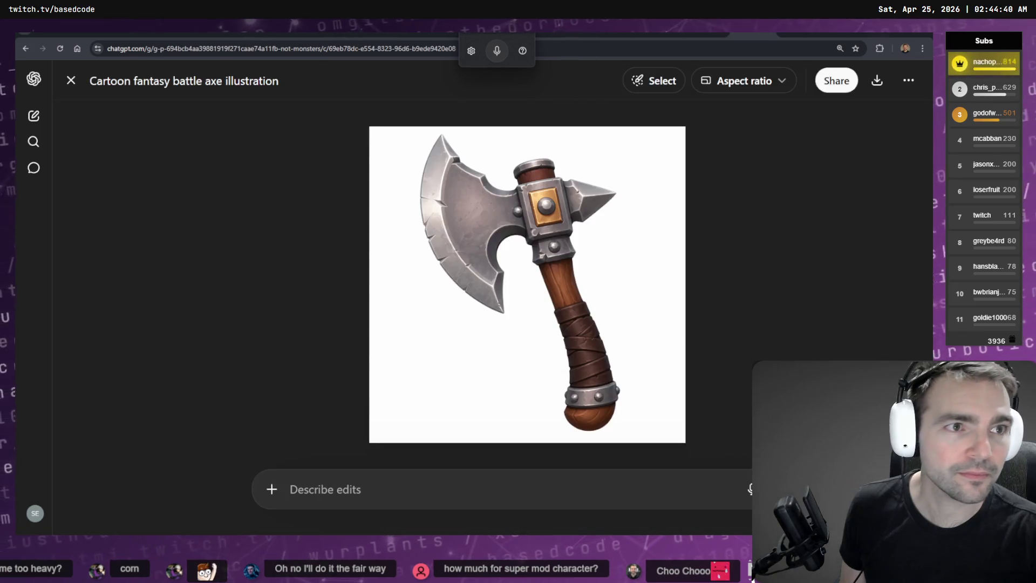
- Duplicate the #62 entry below it and relabel the copy #63 with the new viewer's name
key("alt+Tab")
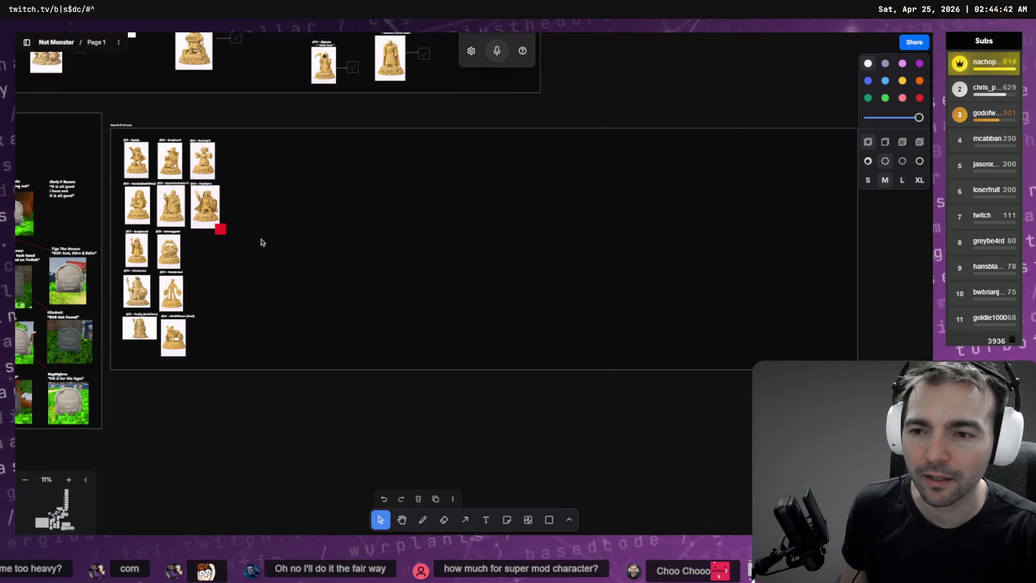
scroll(261, 242, "up", 5)
left_click(261, 118)
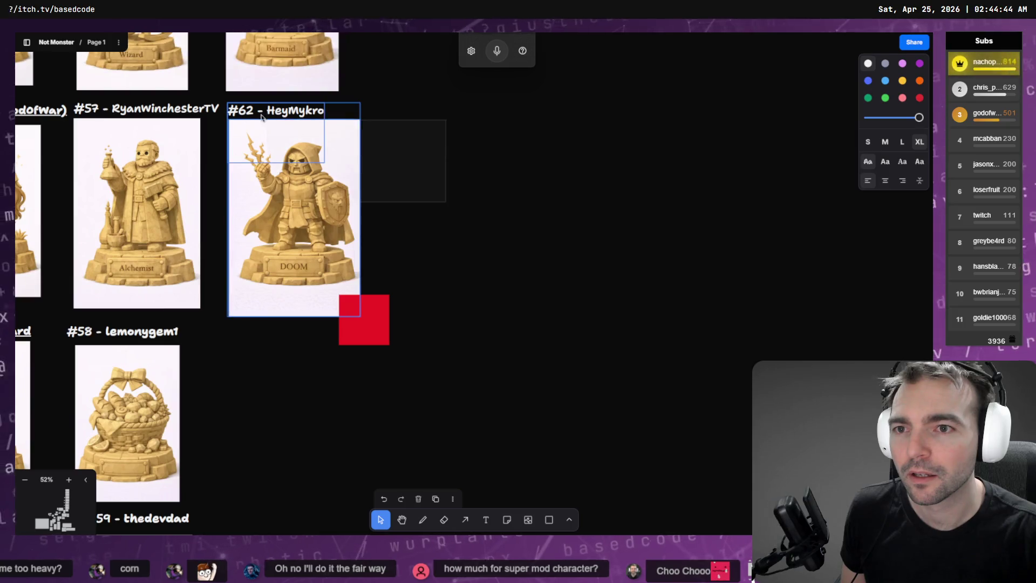
mouse_move(261, 118)
left_mouse_down("alt")
mouse_move(260, 484)
mouse_move(258, 389)
left_mouse_up("alt")
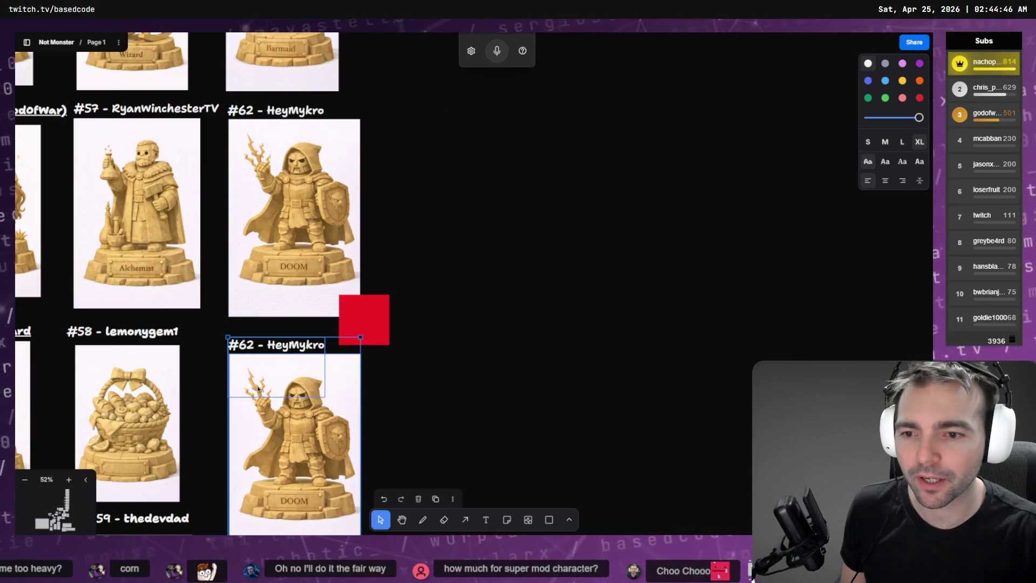
double_click(245, 348)
left_click(254, 345)
key("BackSpace")
type("3")
key("Escape")
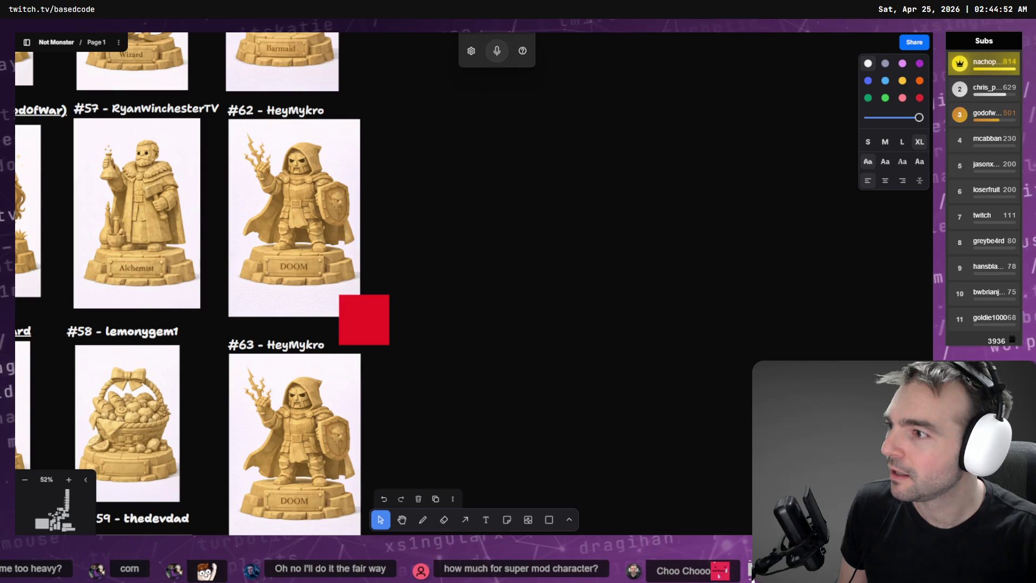
double_click(297, 345)
type("Turbotic_")
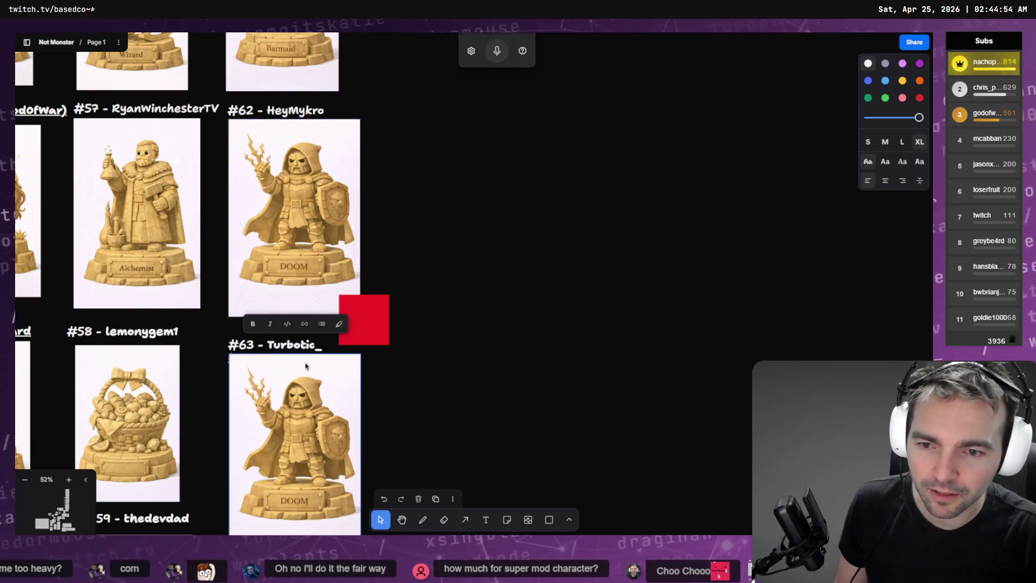
key("Escape")
key("Escape")
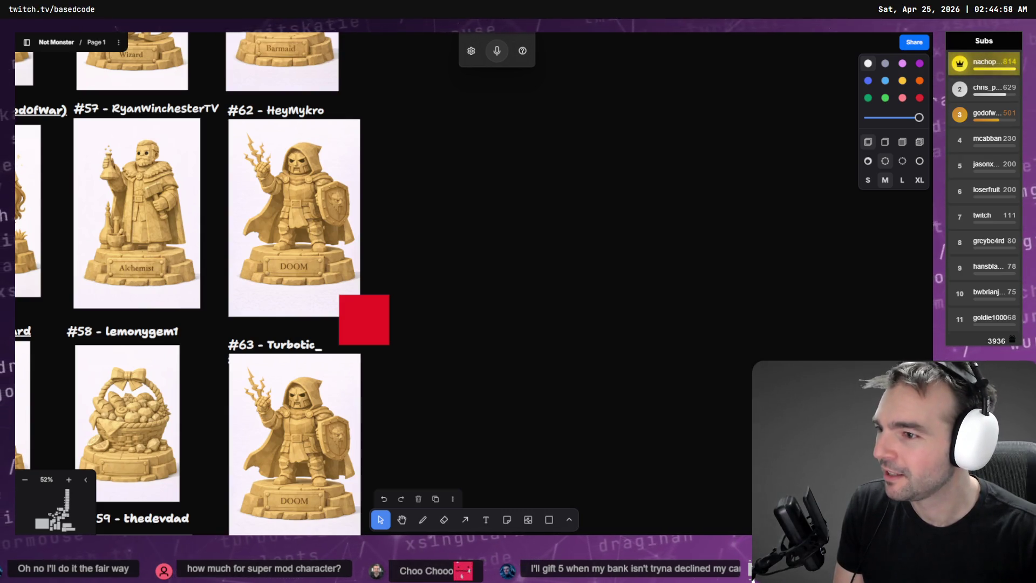
- Delete the copied DOOM statue image from the #63 entry and return to ChatGPT
mouse_move(460, 342)
left_mouse_down()
mouse_move(509, 162)
mouse_move(481, 208)
left_mouse_up()
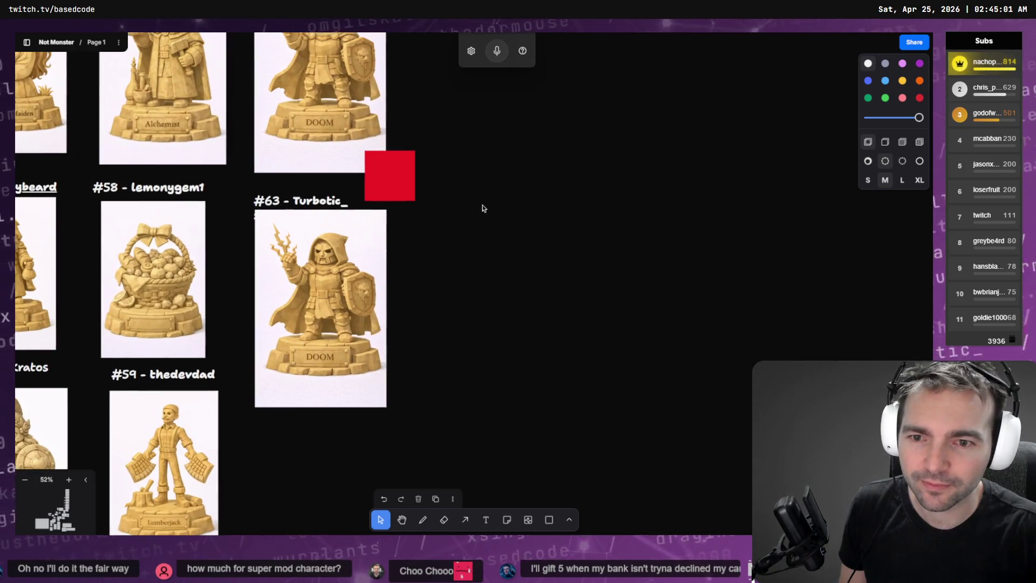
left_click(317, 205)
left_click(338, 326)
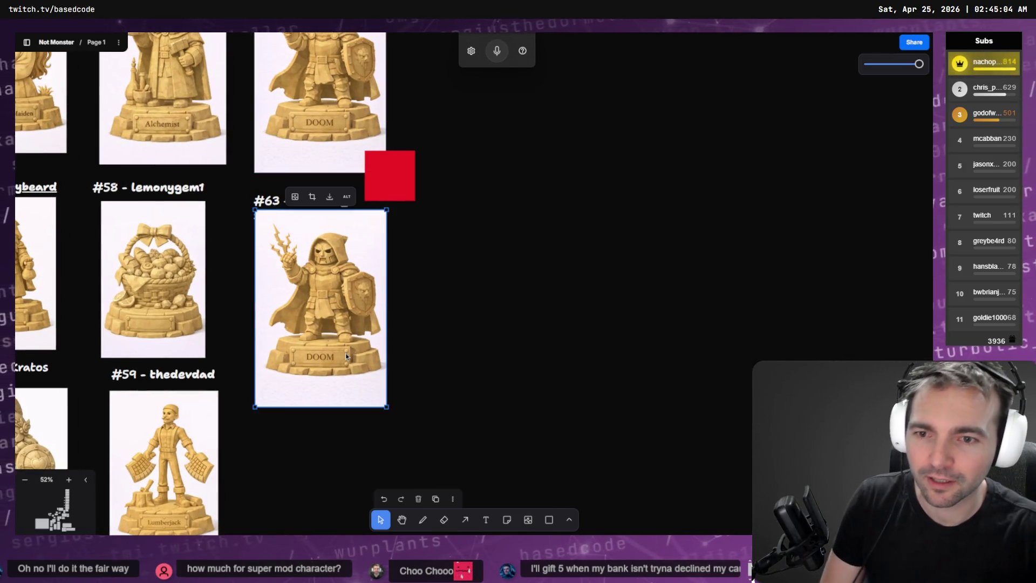
key("Delete")
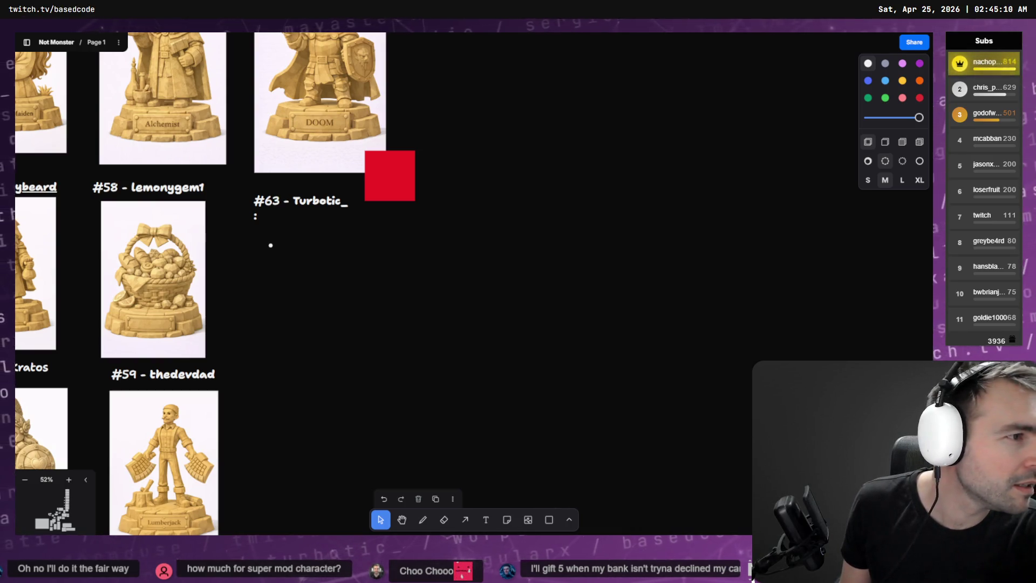
key("alt+Tab")
key("Escape")
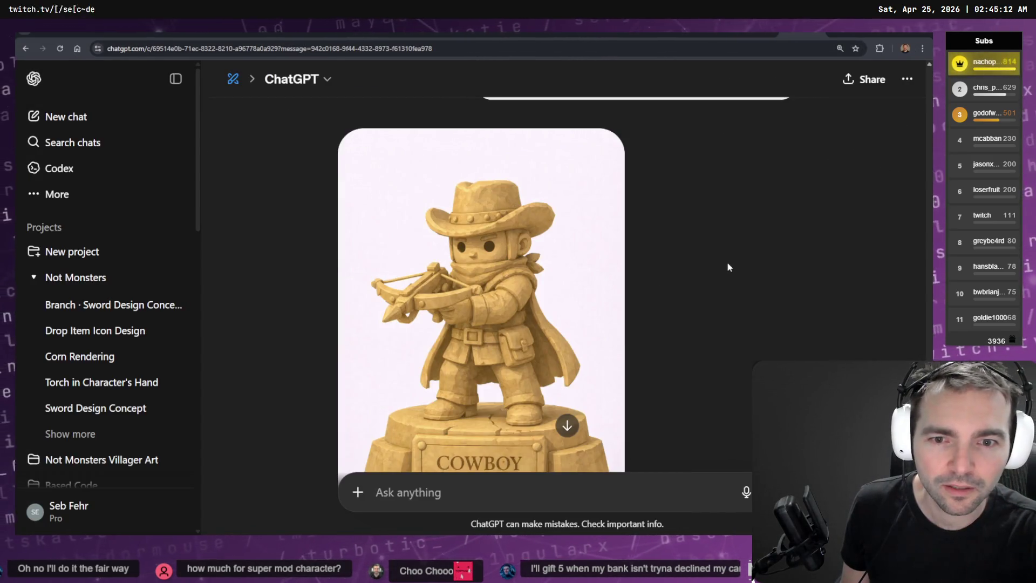
- Copy the generated cowboy statue image from ChatGPT and paste it onto the tldraw board
left_click(566, 242)
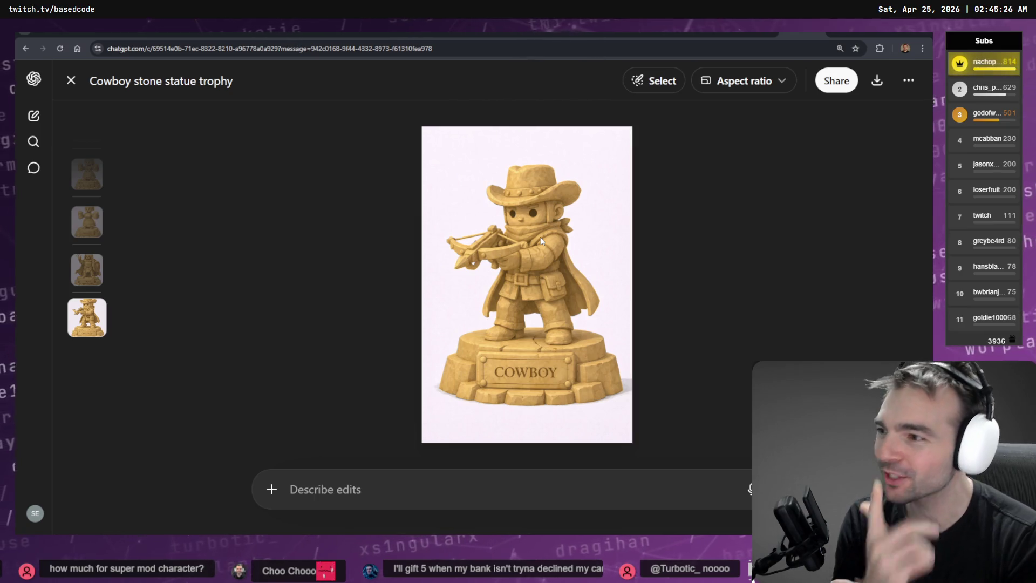
right_click(526, 282)
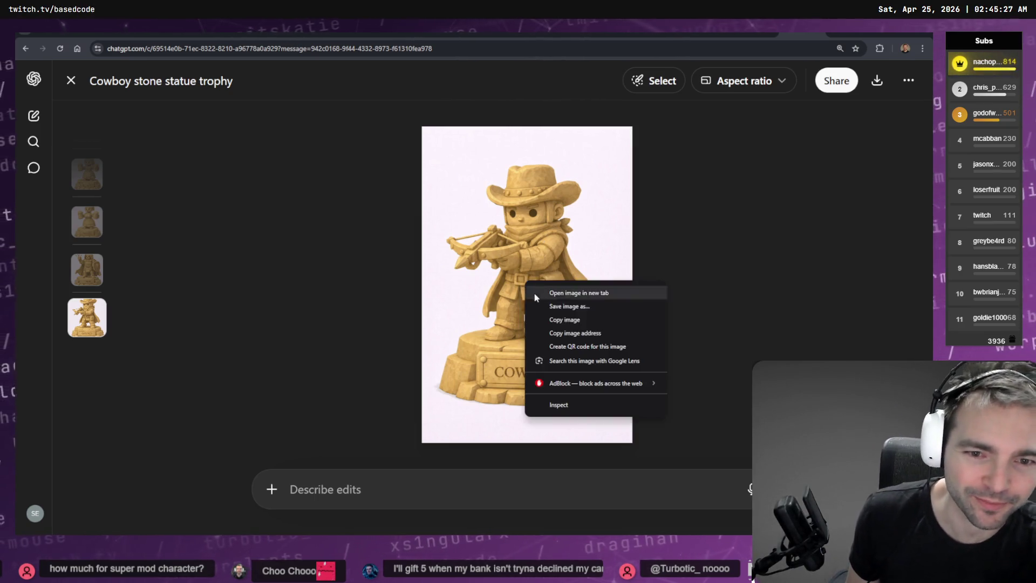
left_click(572, 320)
key("alt+Tab")
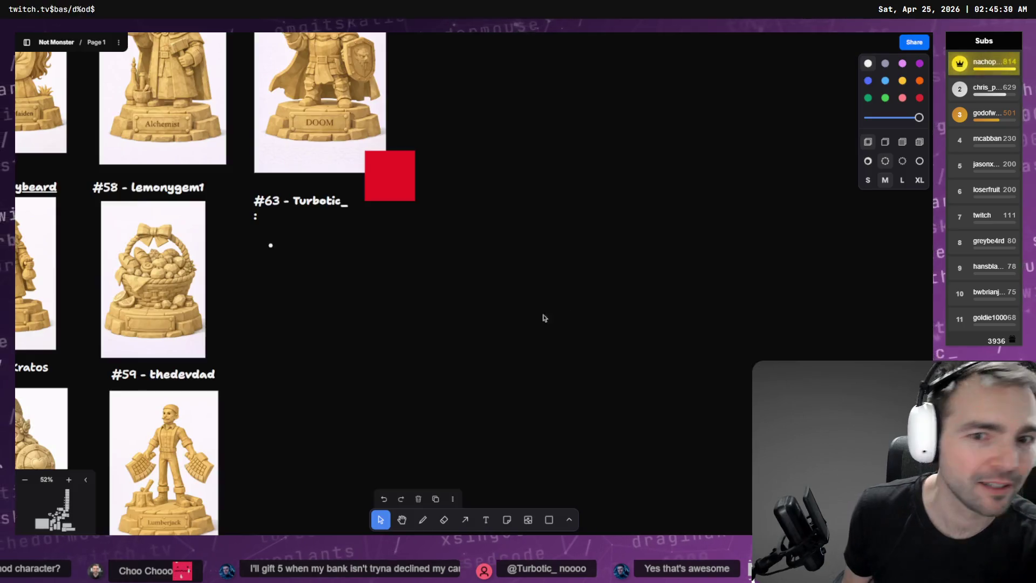
key("ctrl+v")
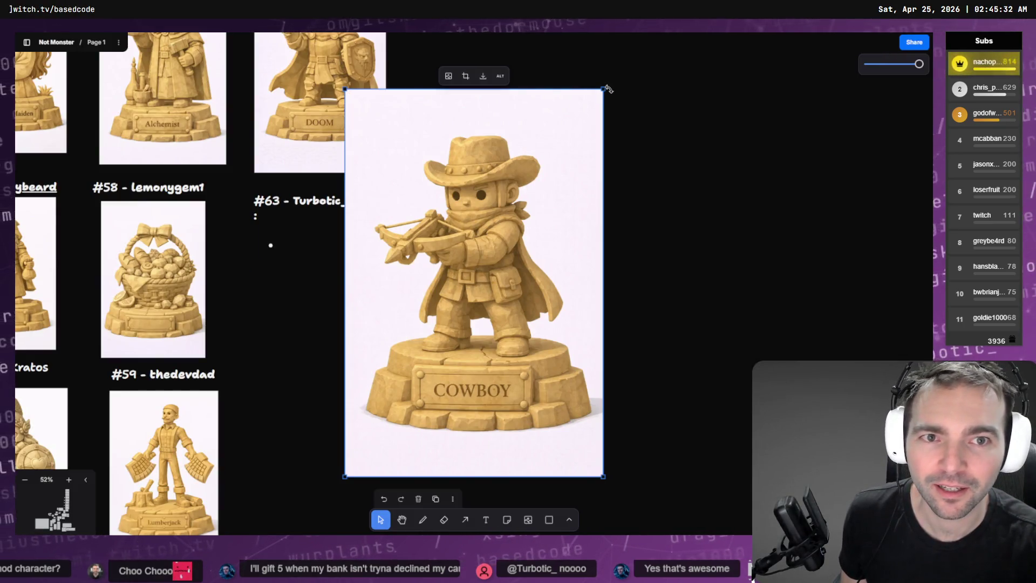
- Shrink the cowboy image to match the other statues and place it under the #63 label
mouse_move(608, 89)
left_mouse_down()
mouse_move(463, 250)
mouse_move(455, 280)
mouse_move(362, 242)
left_mouse_up()
left_click(471, 269)
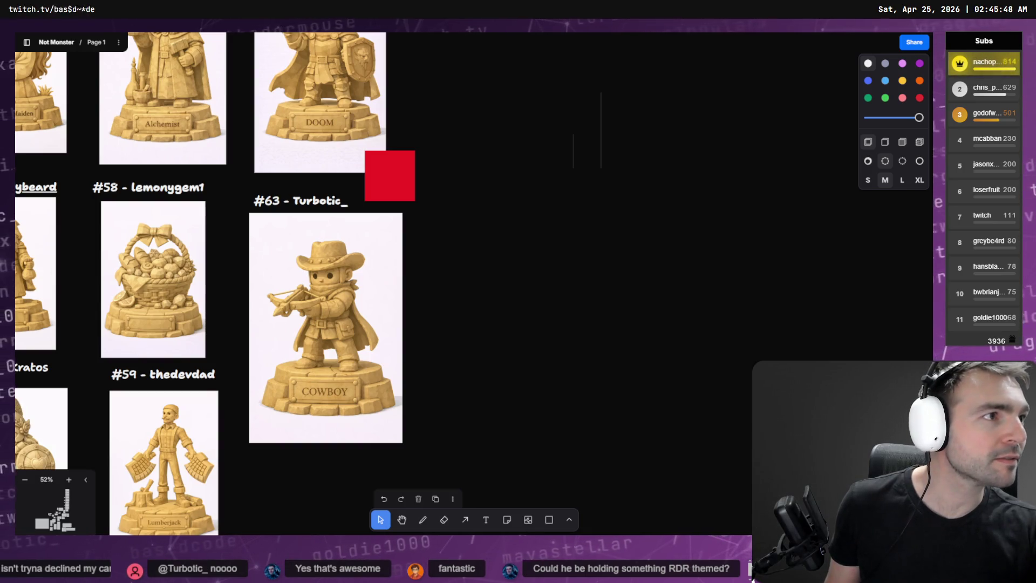
left_click(351, 312)
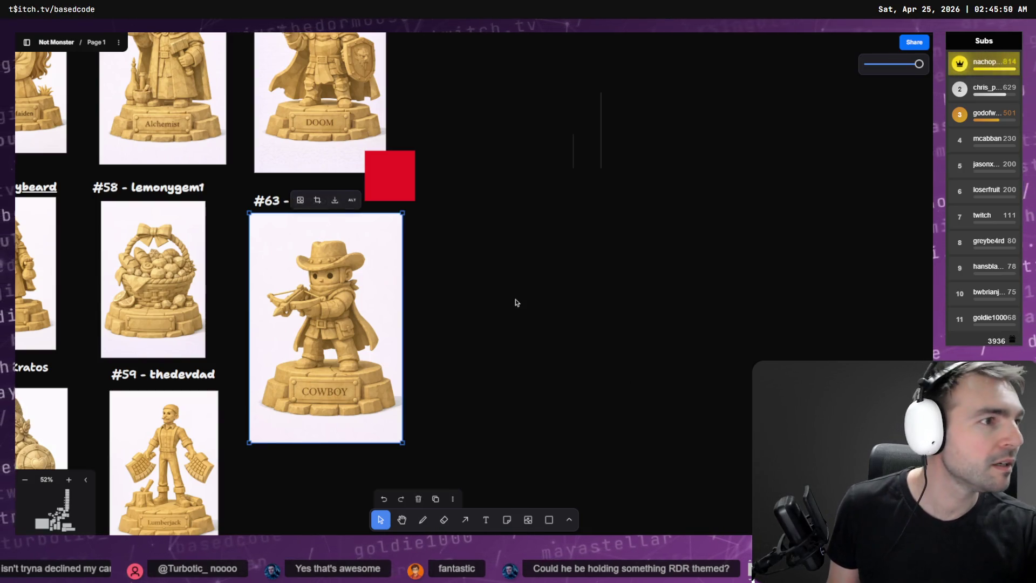
key("alt+Tab")
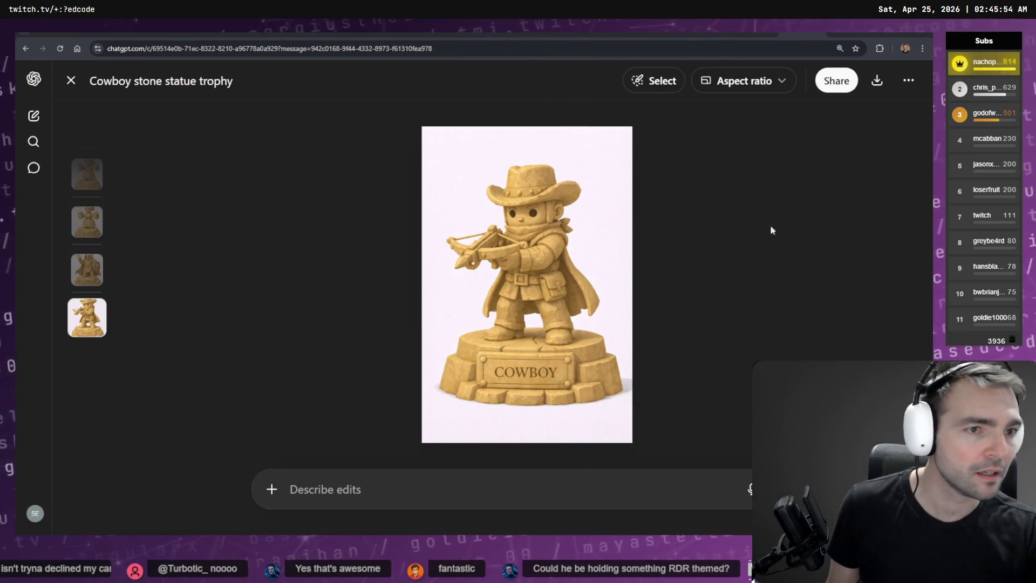
key("alt+Tab")
left_click(663, 230)
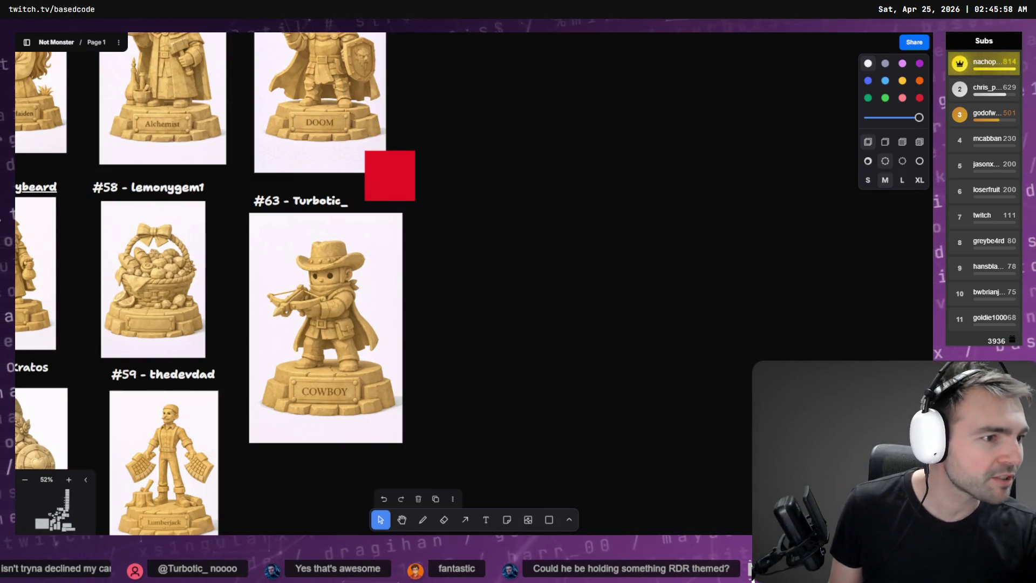
key("alt+Tab")
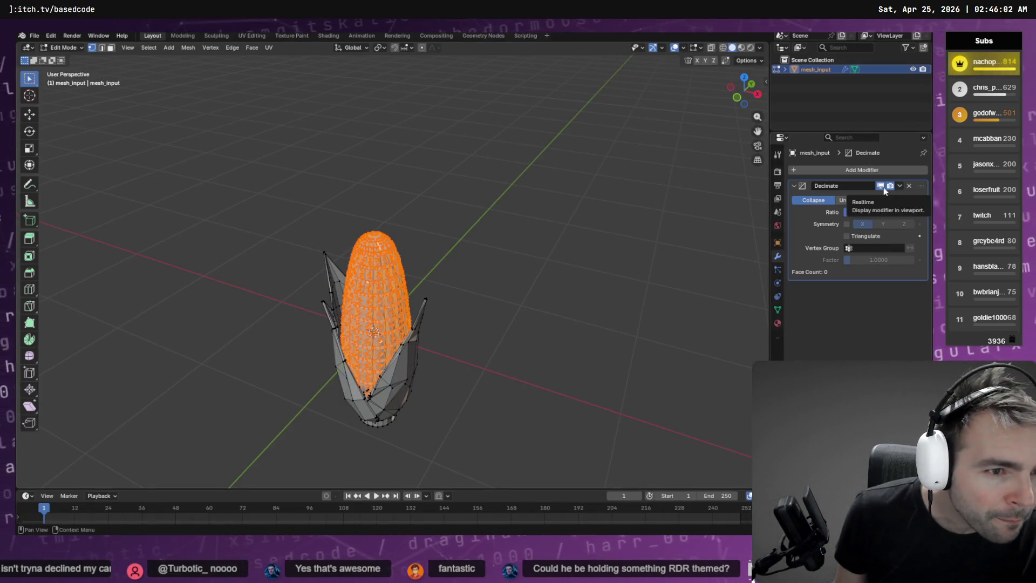
- Keep Collapse decimation, return to Object Mode, and lower the corn's Decimate ratio to 0.06 (456 faces)
left_click(848, 202)
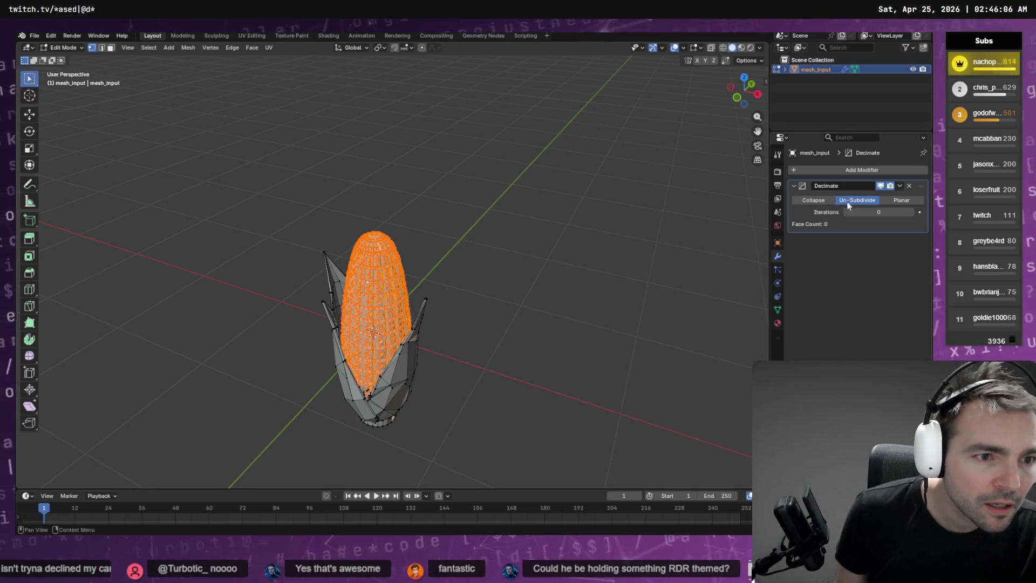
left_click(813, 201)
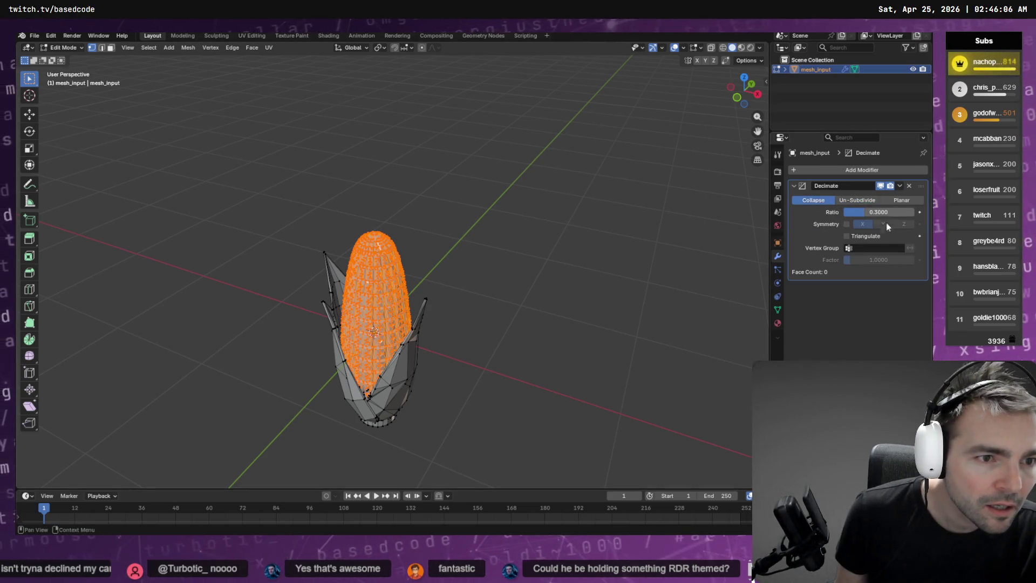
left_click(899, 186)
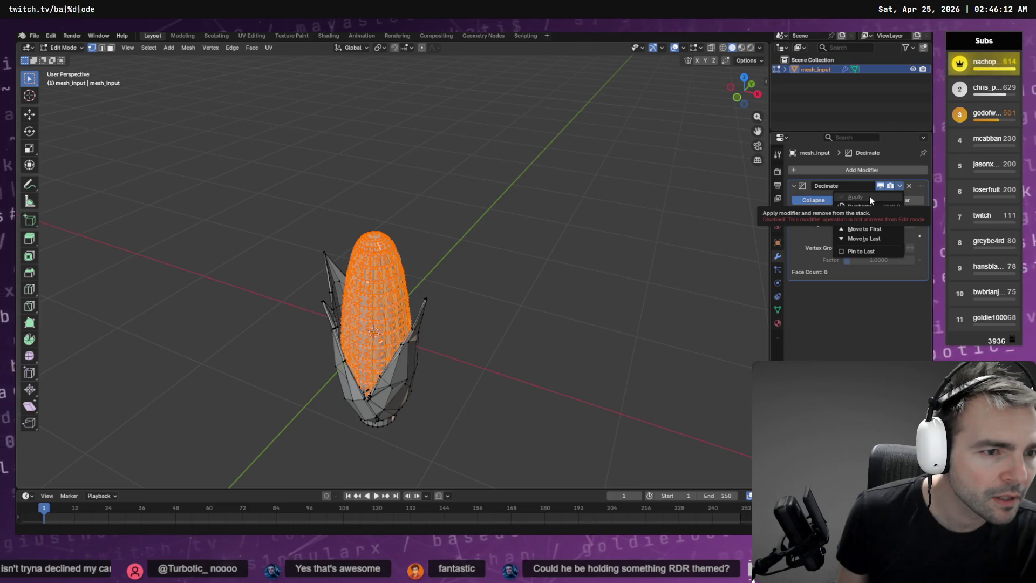
left_click(566, 187)
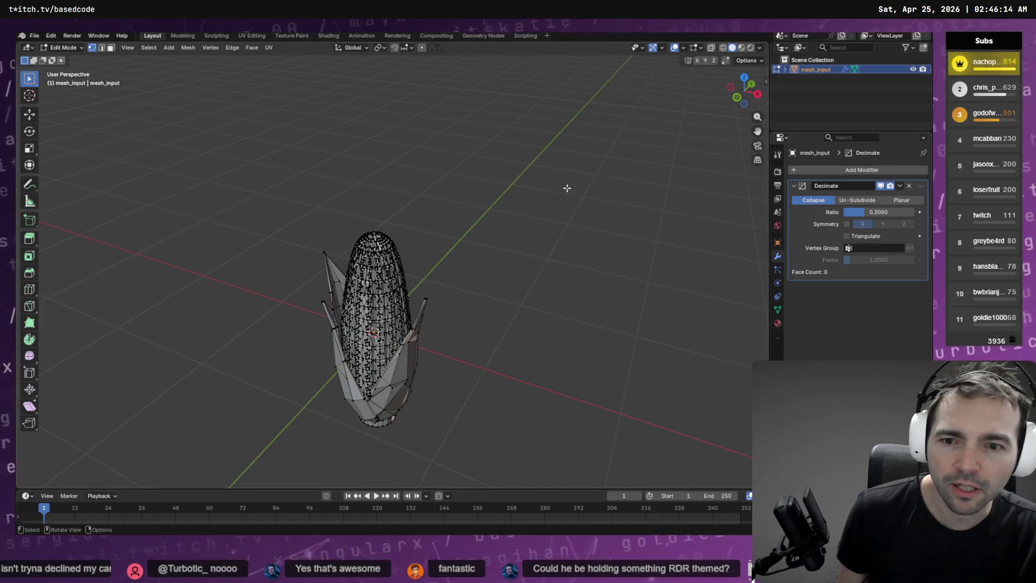
key("Tab")
mouse_move(864, 213)
left_mouse_down()
mouse_move(907, 212)
mouse_move(854, 212)
left_mouse_up()
left_click_drag(854, 212, 848, 214)
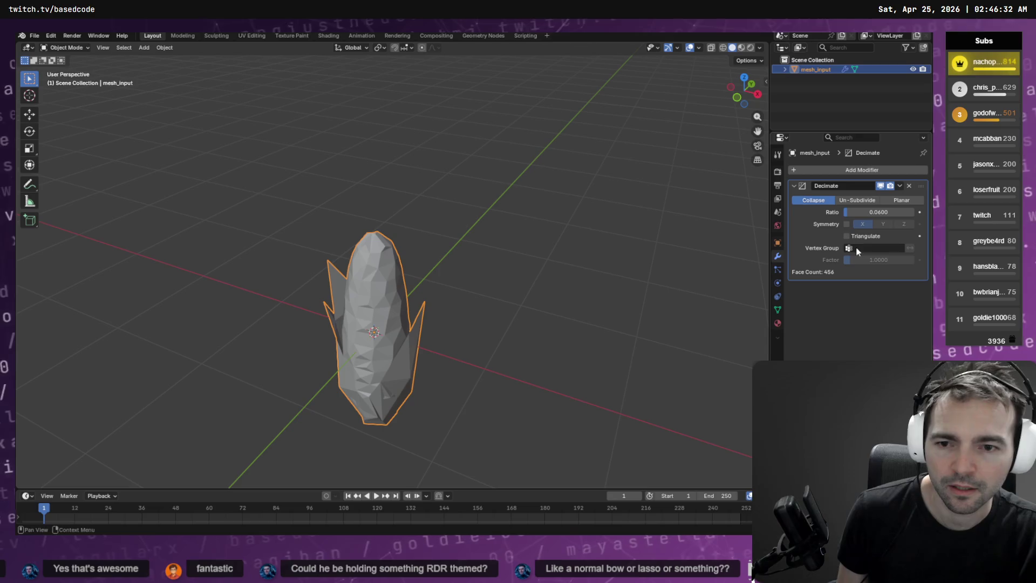
- Inspect the decimated corn in Material Preview and wireframe from several angles
left_click(742, 48)
mouse_move(447, 273)
left_mouse_down()
mouse_move(658, 246)
mouse_move(546, 240)
left_mouse_up()
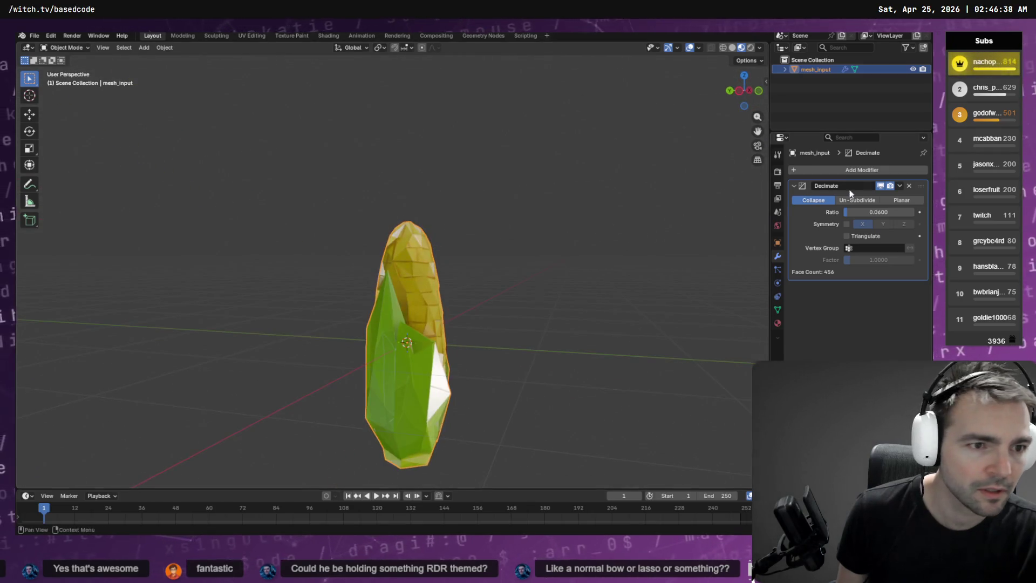
left_click_drag(886, 212, 900, 212)
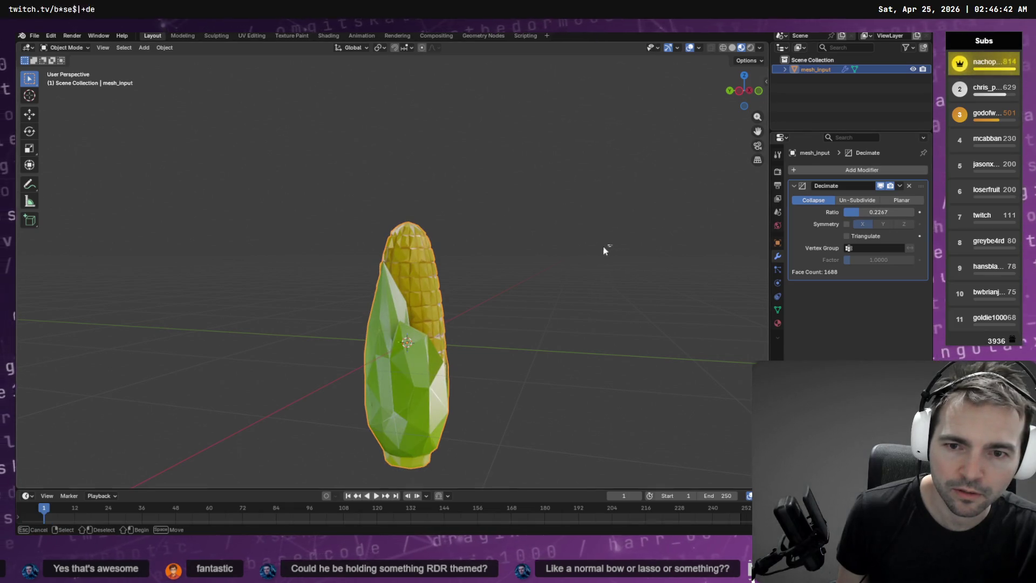
mouse_move(583, 283)
left_mouse_down()
mouse_move(450, 294)
mouse_move(475, 307)
left_mouse_up()
key("shift+z")
mouse_move(710, 100)
left_mouse_down()
mouse_move(618, 188)
mouse_move(659, 187)
left_mouse_up()
- Coarsen the corn slightly, recheck its textures, then dictate a lasso-and-bow cowboy statue edit in ChatGPT
mouse_move(878, 213)
left_mouse_down()
mouse_move(850, 213)
mouse_move(831, 170)
left_mouse_up()
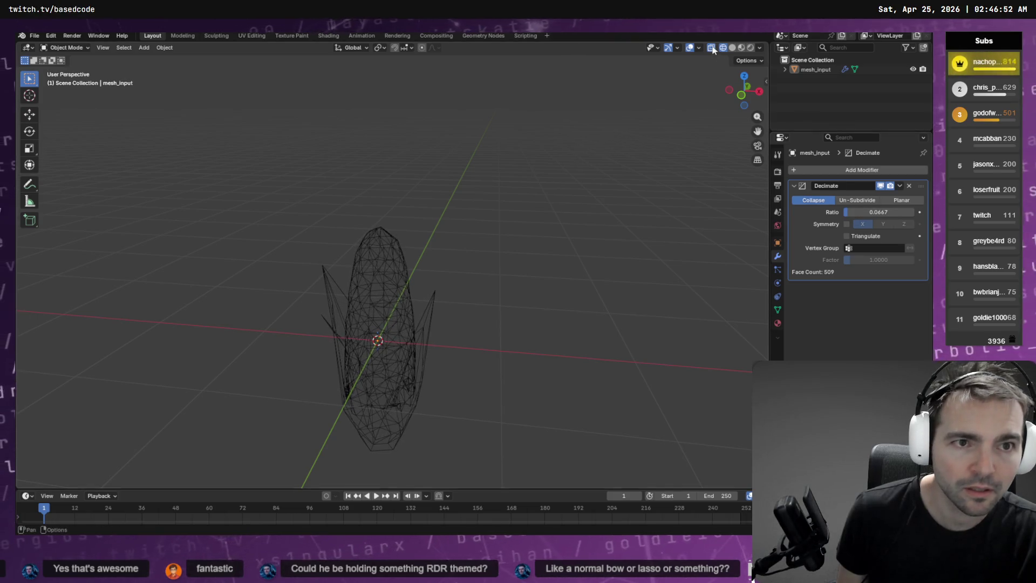
left_click(732, 47)
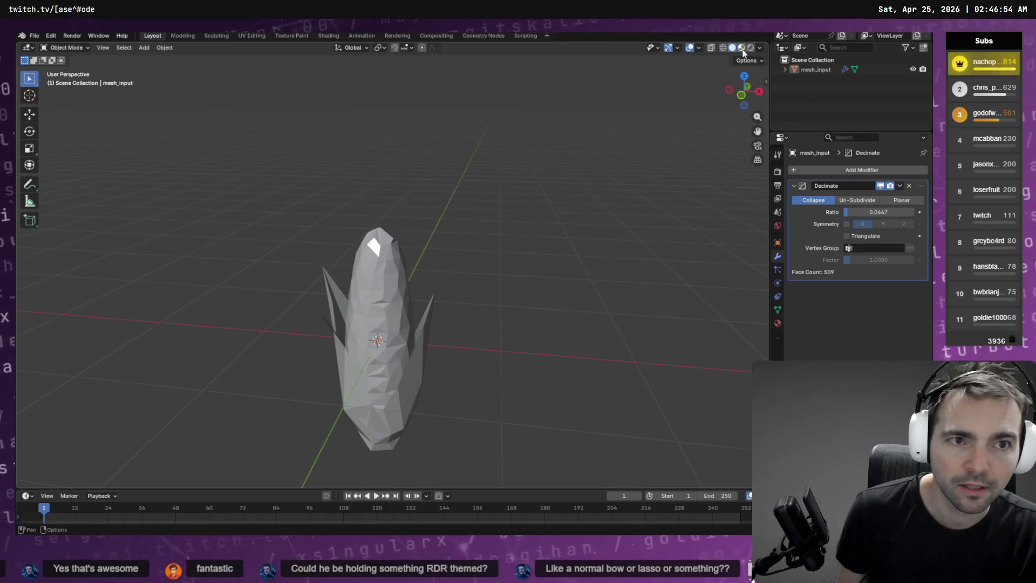
left_click(741, 48)
mouse_move(513, 272)
left_mouse_down()
mouse_move(320, 277)
mouse_move(530, 298)
mouse_move(620, 268)
mouse_move(588, 241)
mouse_move(308, 251)
mouse_move(411, 264)
left_mouse_up()
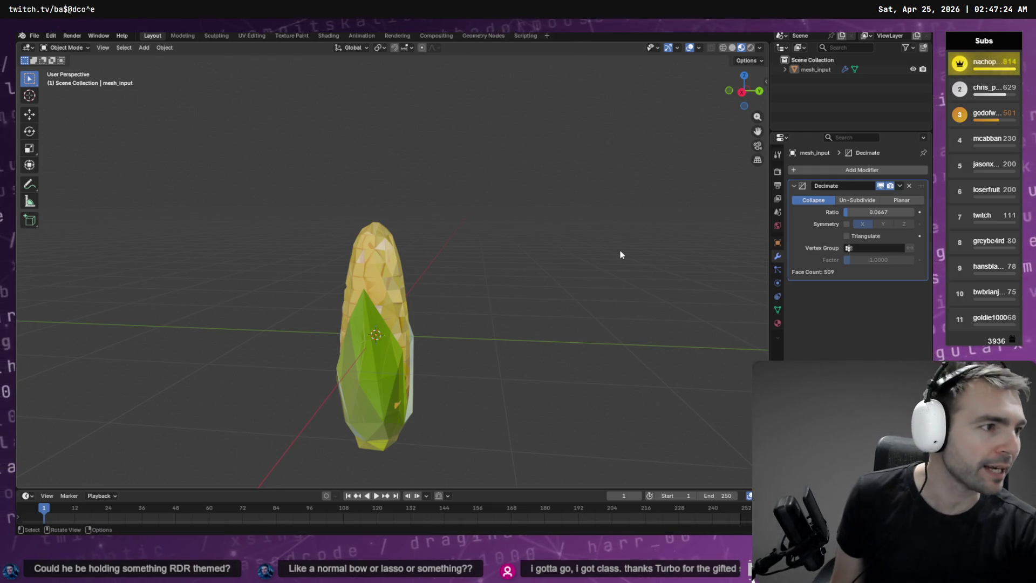
key("alt+Tab")
key("super+h")
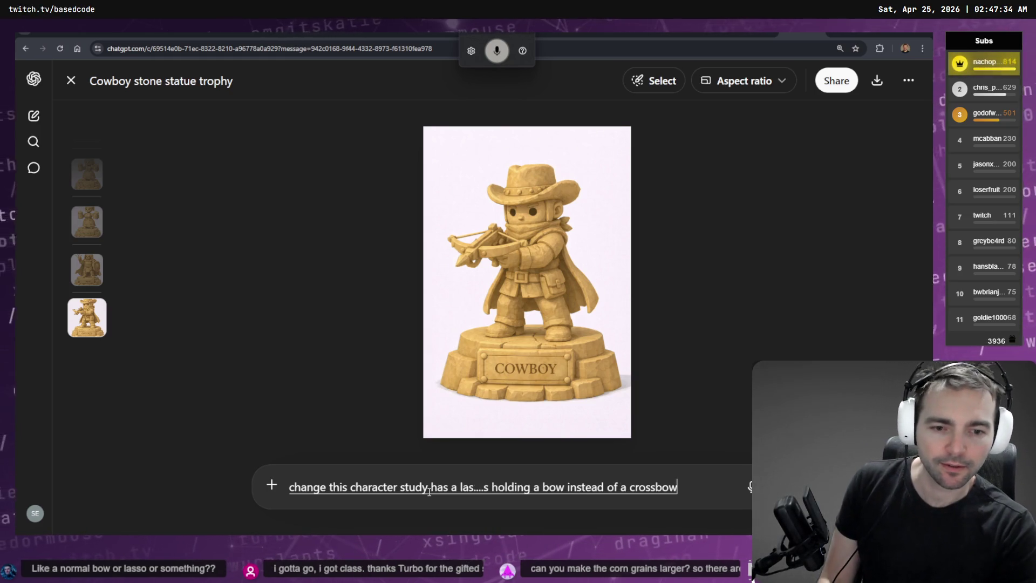
- Send the lasso-and-bow cowboy statue edit, then select the #63 cowboy image on the whiteboard
key("Return")
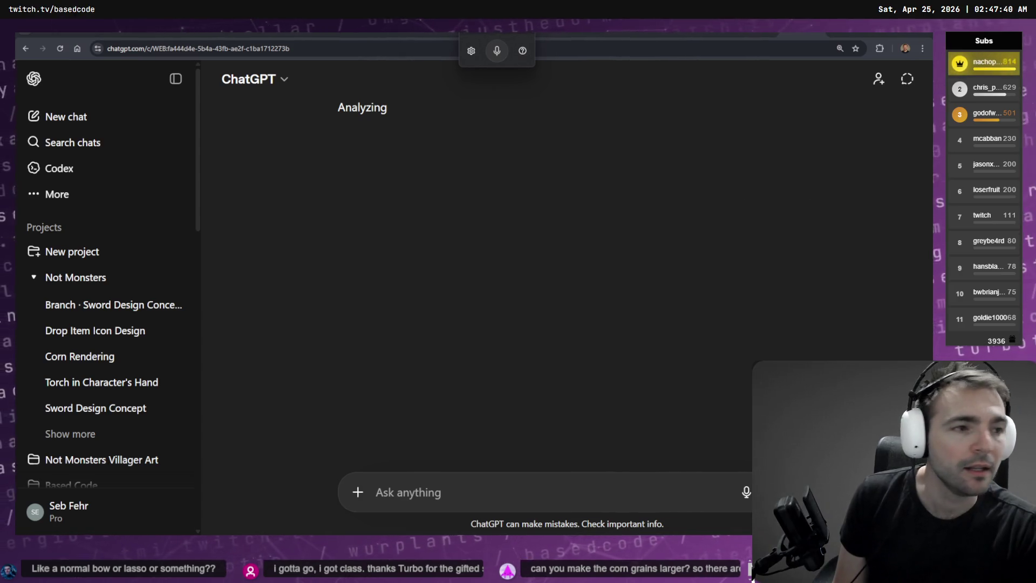
key("alt+Tab")
left_click(359, 338)
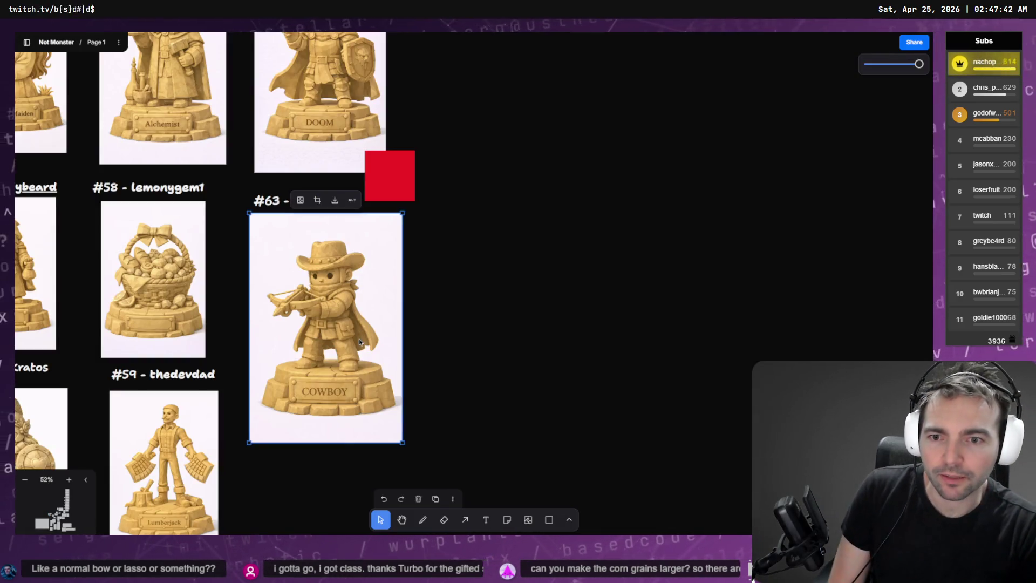
- Delete the #63 cowboy image and strip the colon and empty bullet line from the #63 label
key("Delete")
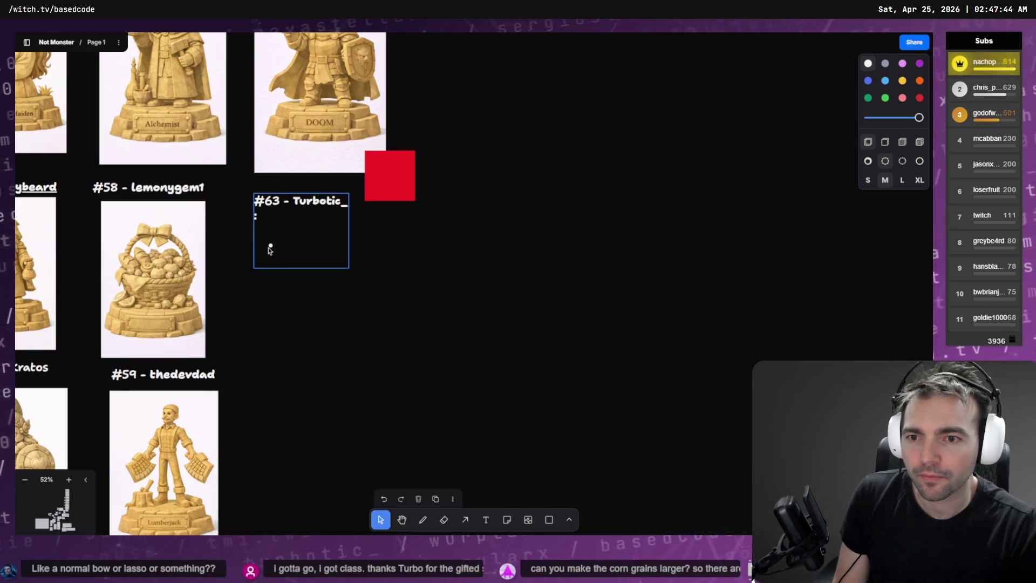
left_click(275, 257)
left_click(272, 249)
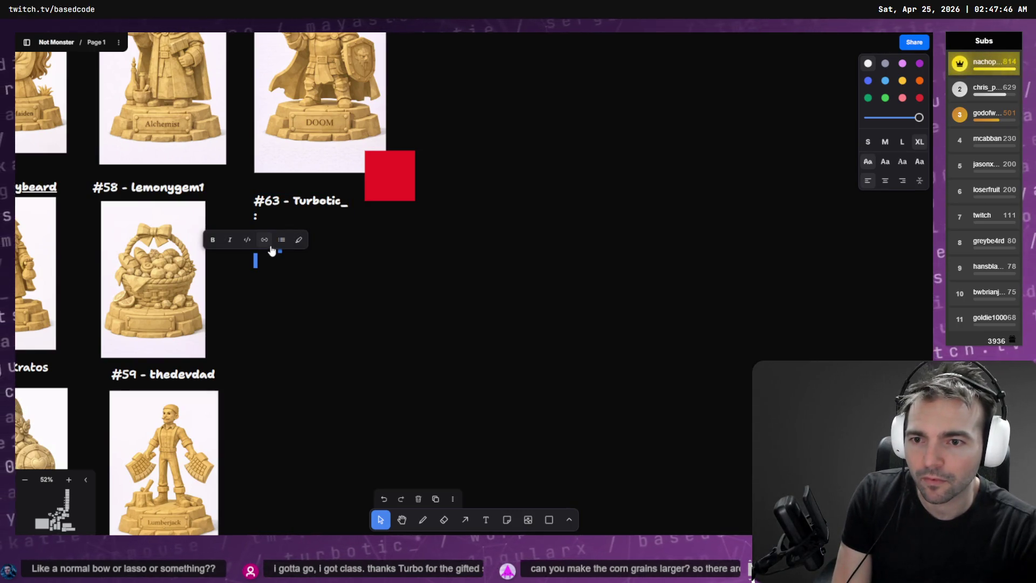
left_click(310, 319)
double_click(271, 248)
left_click(278, 245)
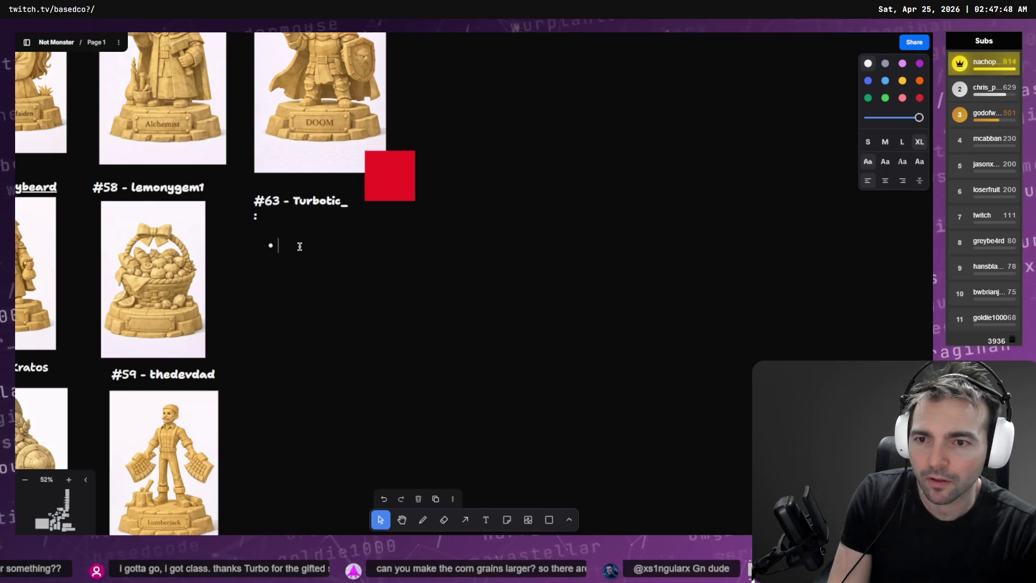
left_click(362, 331)
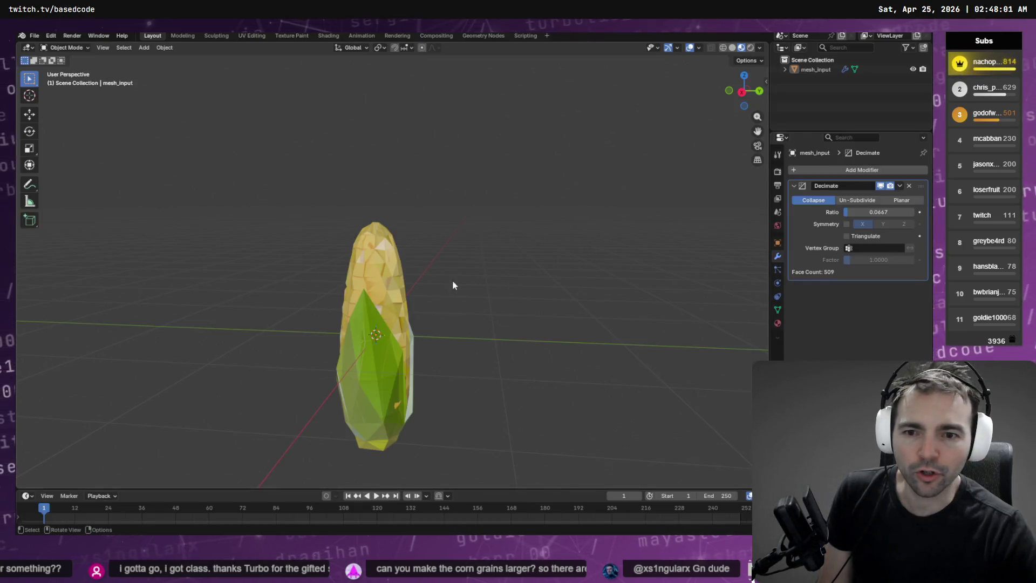
mouse_move(452, 285)
left_mouse_down()
mouse_move(490, 297)
mouse_move(659, 289)
mouse_move(415, 299)
mouse_move(514, 250)
mouse_move(490, 283)
mouse_move(355, 251)
mouse_move(351, 238)
mouse_move(544, 258)
mouse_move(472, 264)
mouse_move(490, 250)
mouse_move(301, 227)
mouse_move(546, 220)
mouse_move(516, 240)
left_mouse_up()
- Apply the Decimate modifier permanently to the corn mesh
scroll(516, 240, "down", 5)
mouse_move(460, 270)
left_mouse_down()
mouse_move(481, 317)
mouse_move(103, 88)
left_mouse_up()
scroll(481, 317, "up", 3)
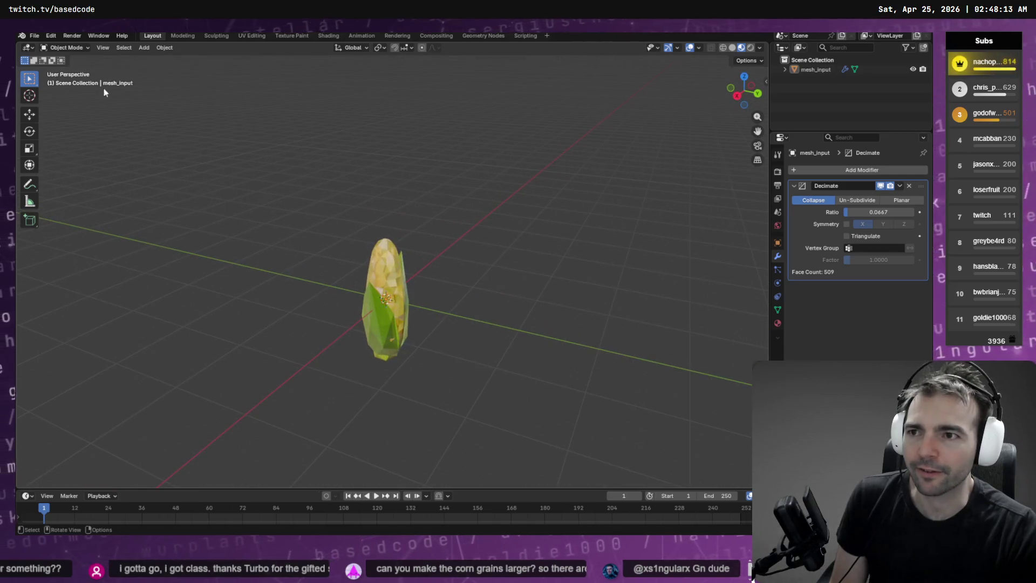
left_click(386, 277)
left_click(900, 186)
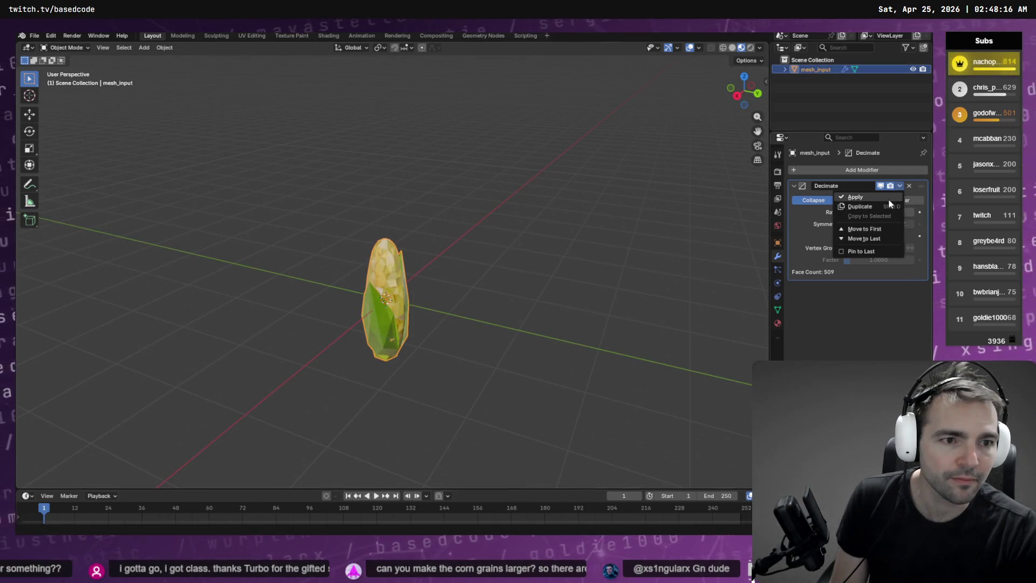
left_click(888, 199)
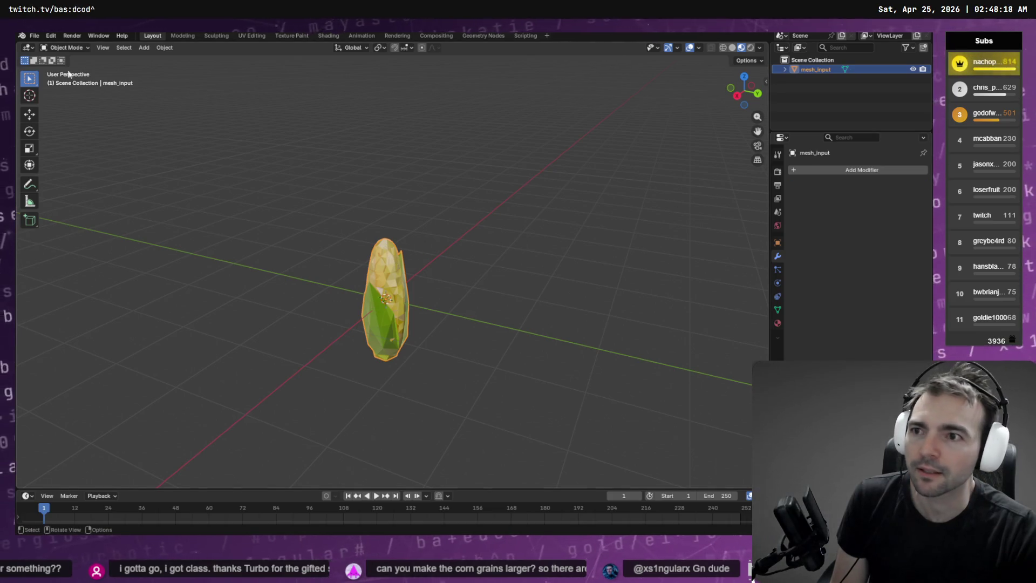
- Open the Wavefront (.obj) export dialog for the corn
left_click(34, 36)
mouse_move(88, 182)
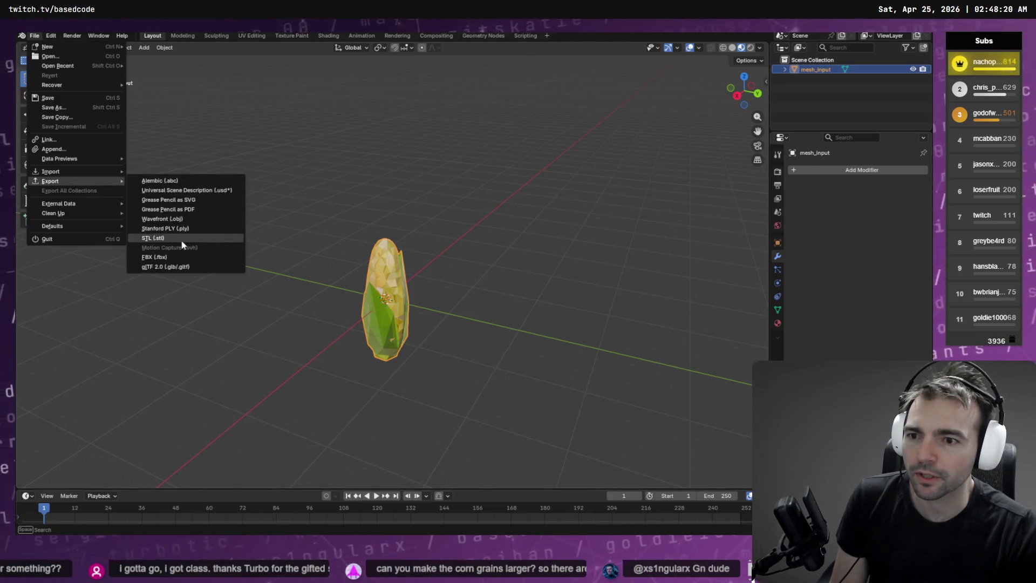
left_click(157, 210)
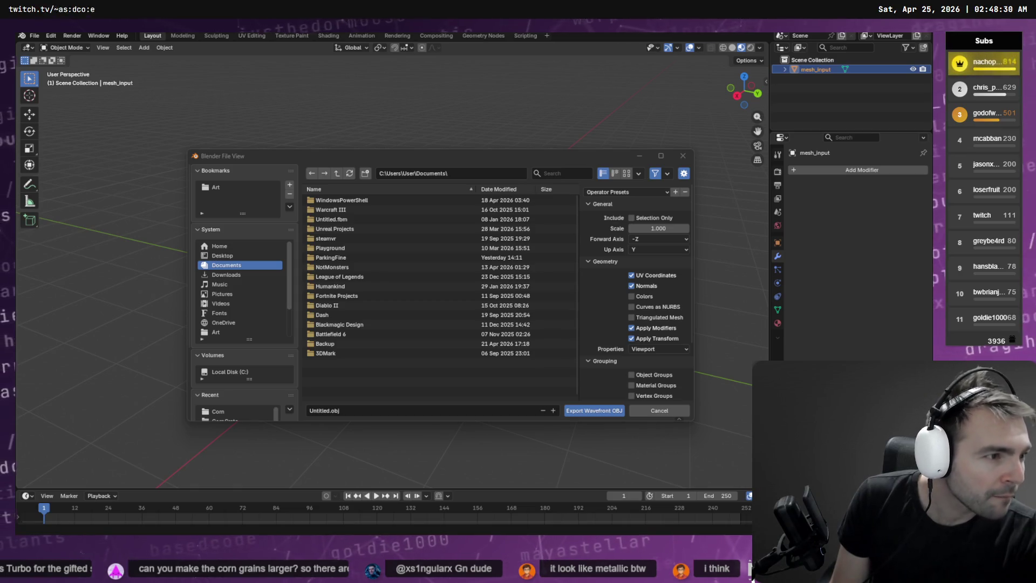
- Check the Godot corn field with Display Wireframe, then switch back to Display Normal
key("alt+Tab")
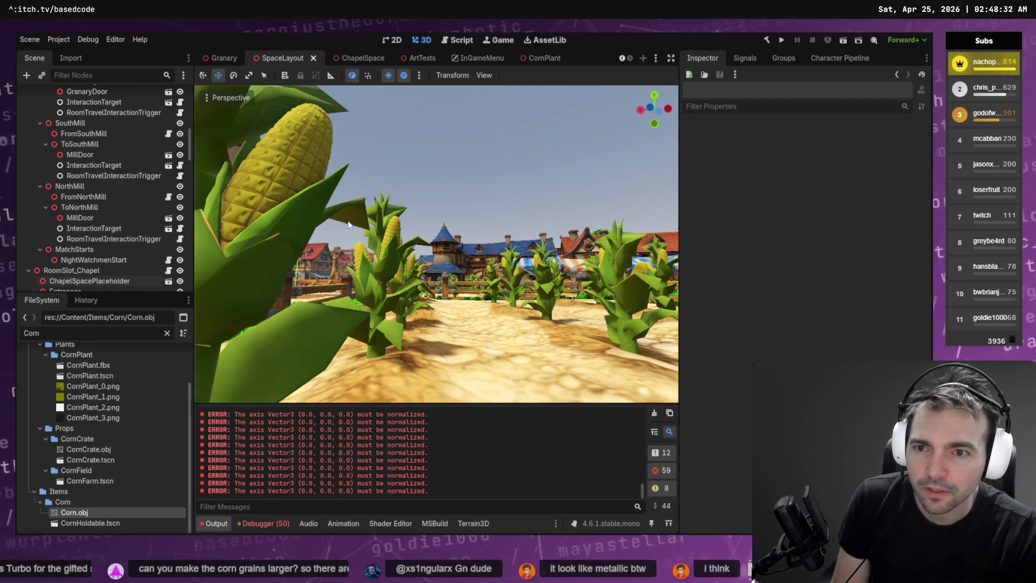
left_click(209, 98)
left_click(231, 261)
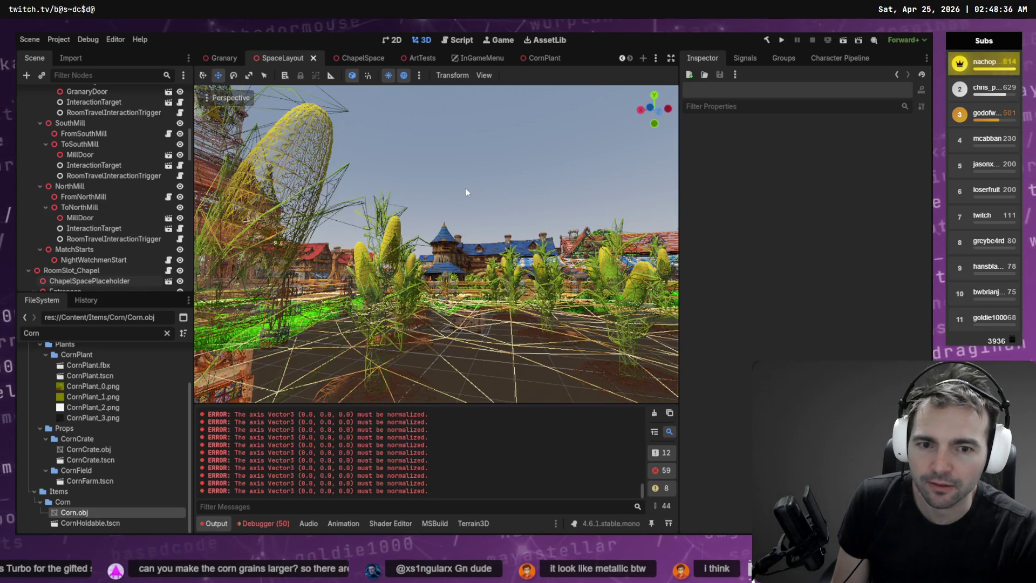
mouse_move(473, 207)
left_mouse_down()
mouse_move(459, 205)
mouse_move(473, 207)
left_mouse_up()
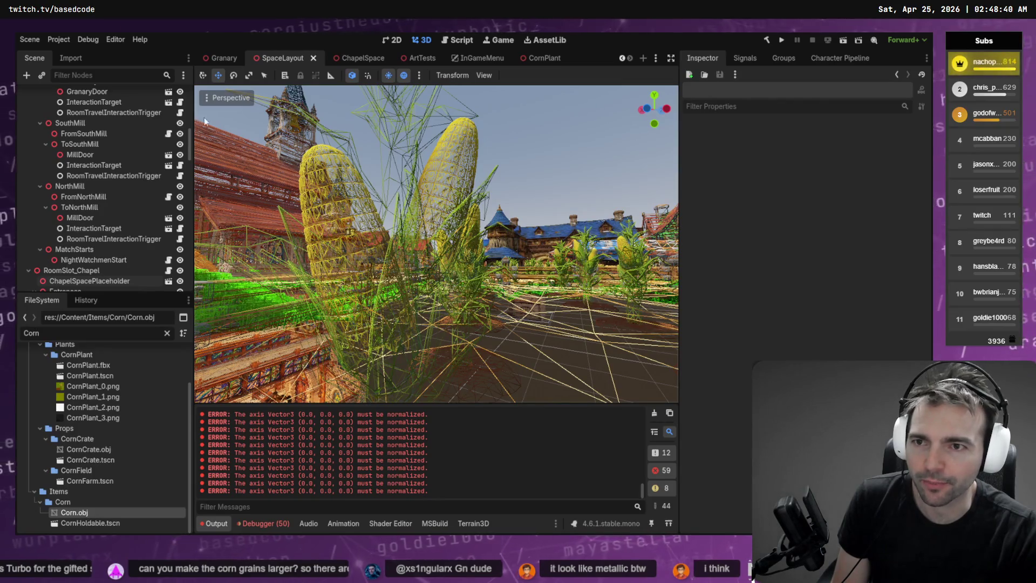
left_click(213, 98)
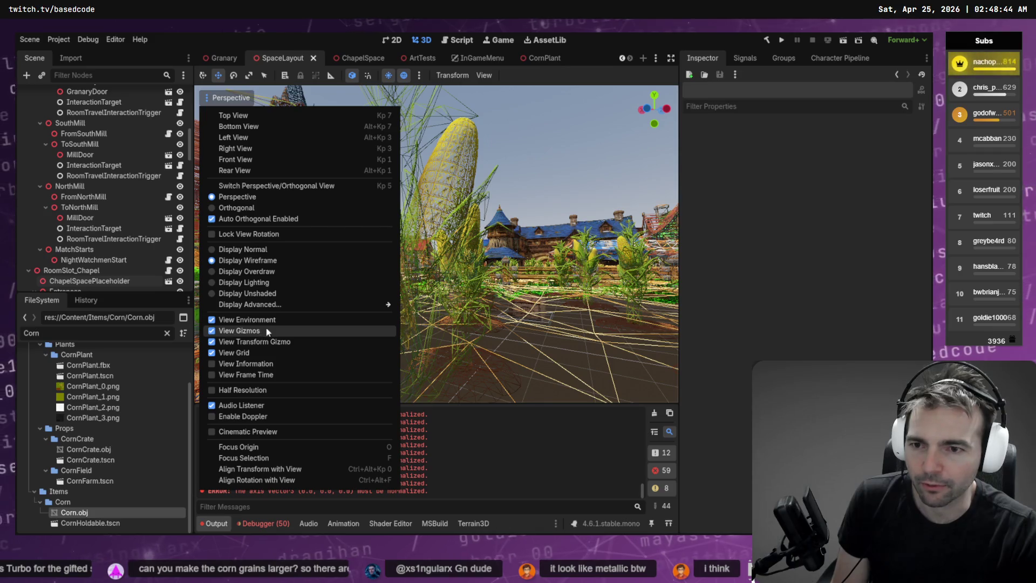
left_click(243, 249)
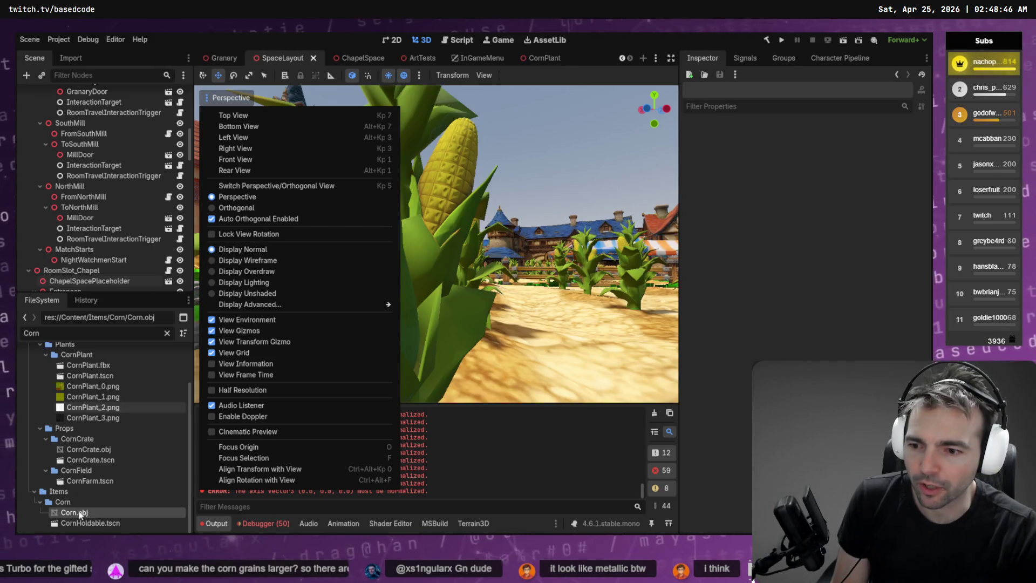
- Copy the Corn.obj file path in Godot and reopen Blender's Wavefront OBJ export
right_click(80, 514)
left_click(178, 404)
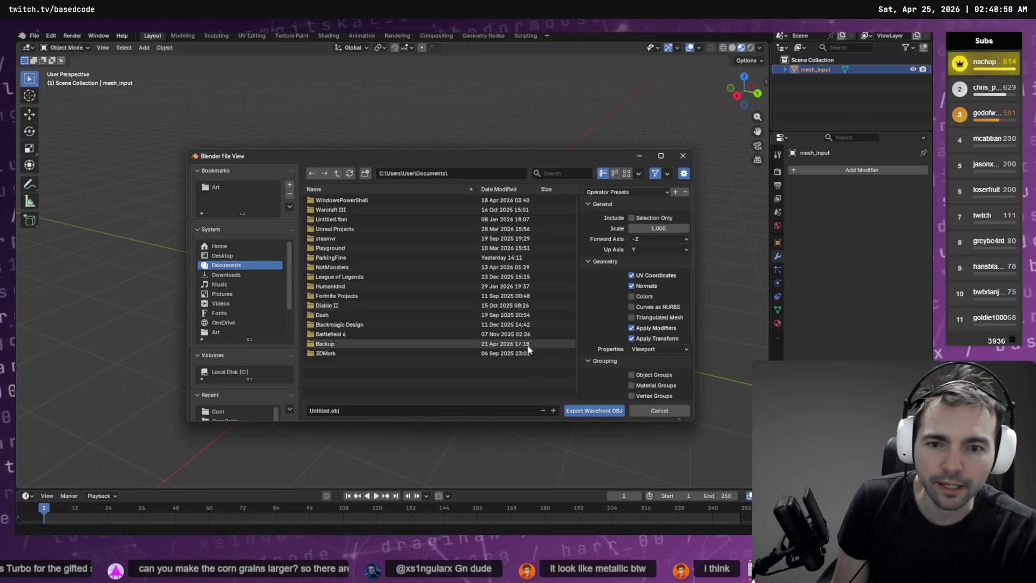
key("ctrl+v")
key("Return")
key("F3")
key("Return")
- Paste the Items/Corn folder path and export the decimated corn over Corn.obj
left_click(470, 176)
key("ctrl+v")
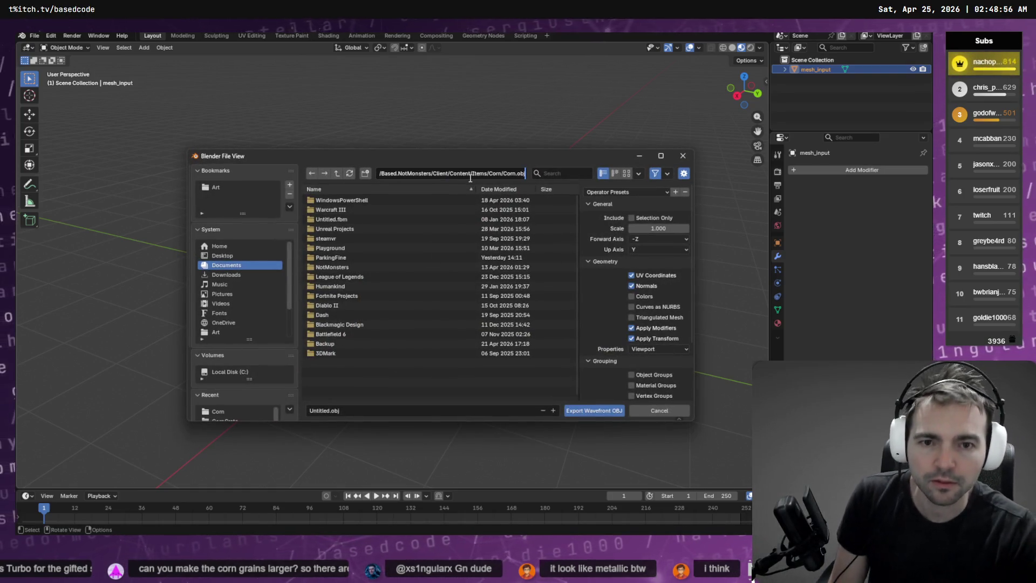
key("Return")
left_click(336, 212)
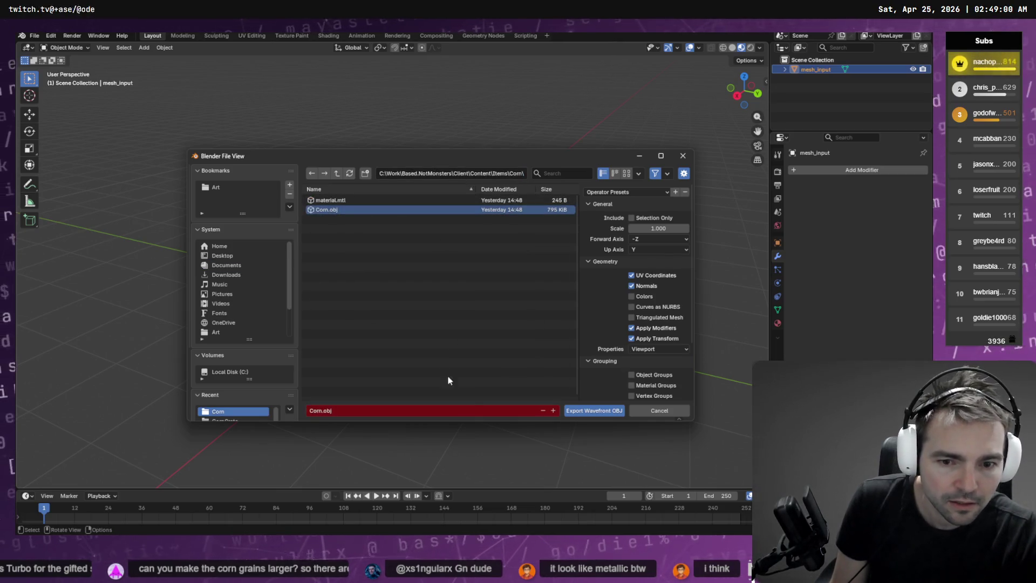
left_click(596, 412)
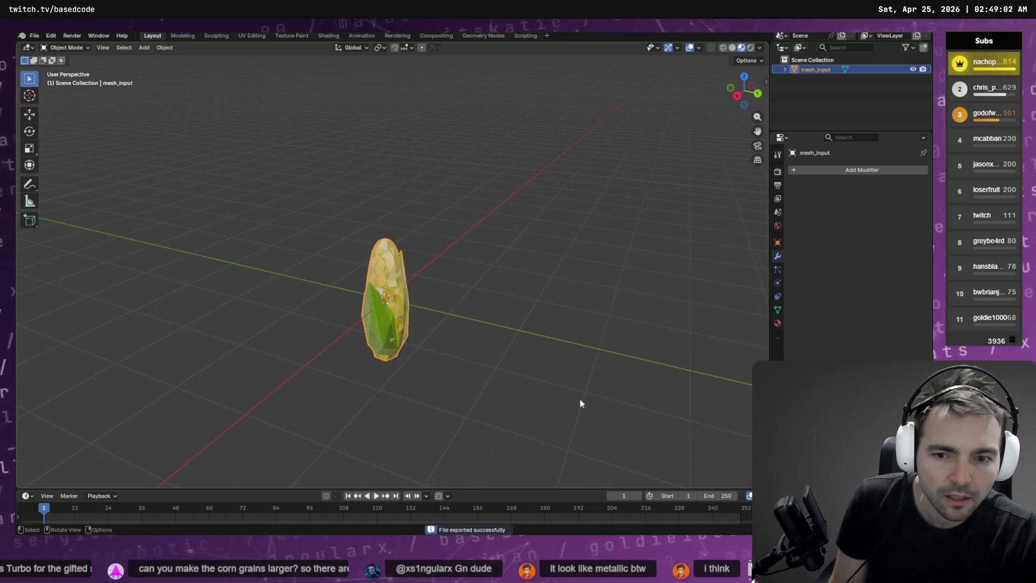
- Fly the Godot camera over the corn field and windmill to inspect the reimported low-poly cobs
key("alt+Tab")
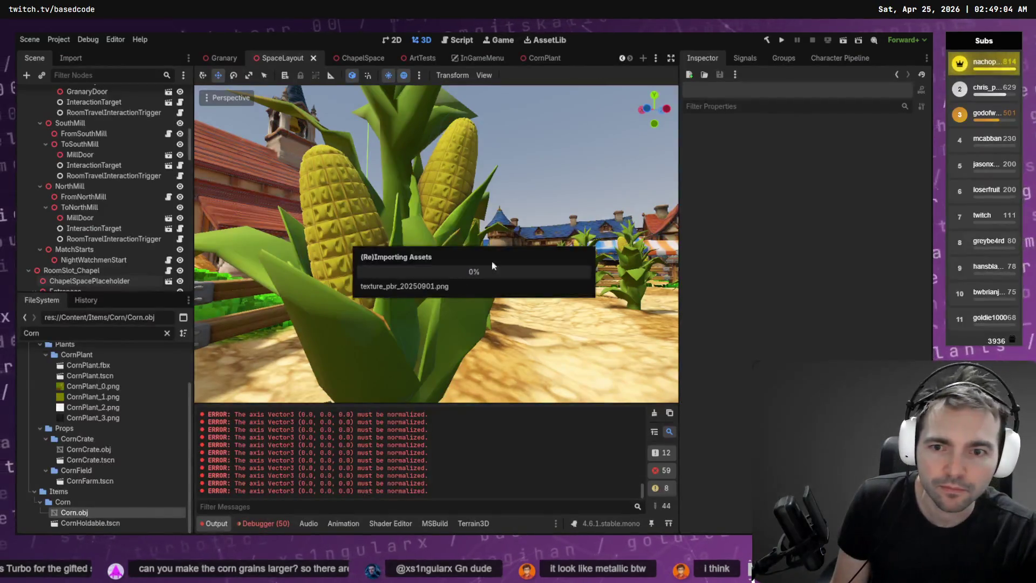
scroll(222, 375, "down", 5)
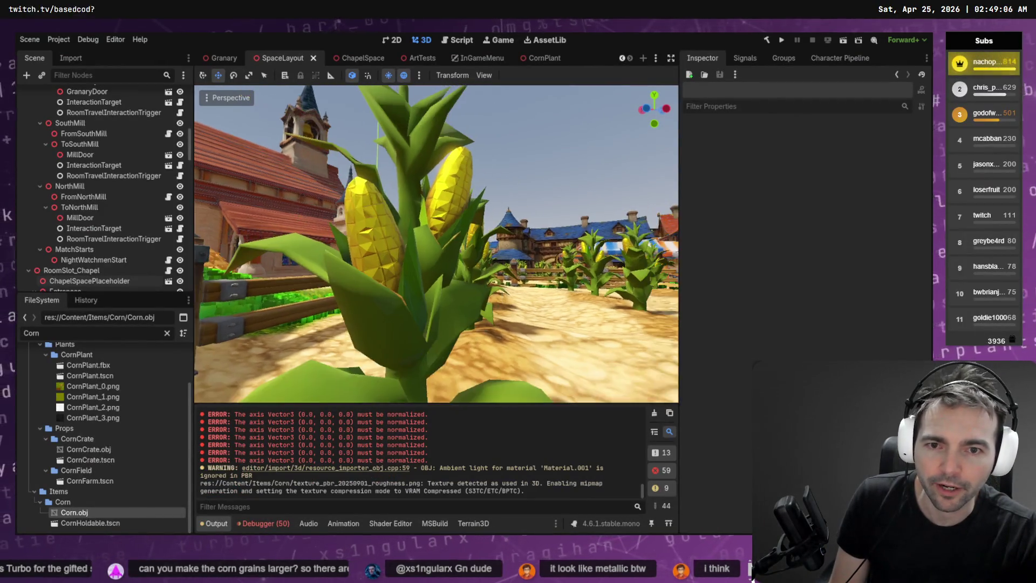
left_click_drag(436, 243, 378, 227)
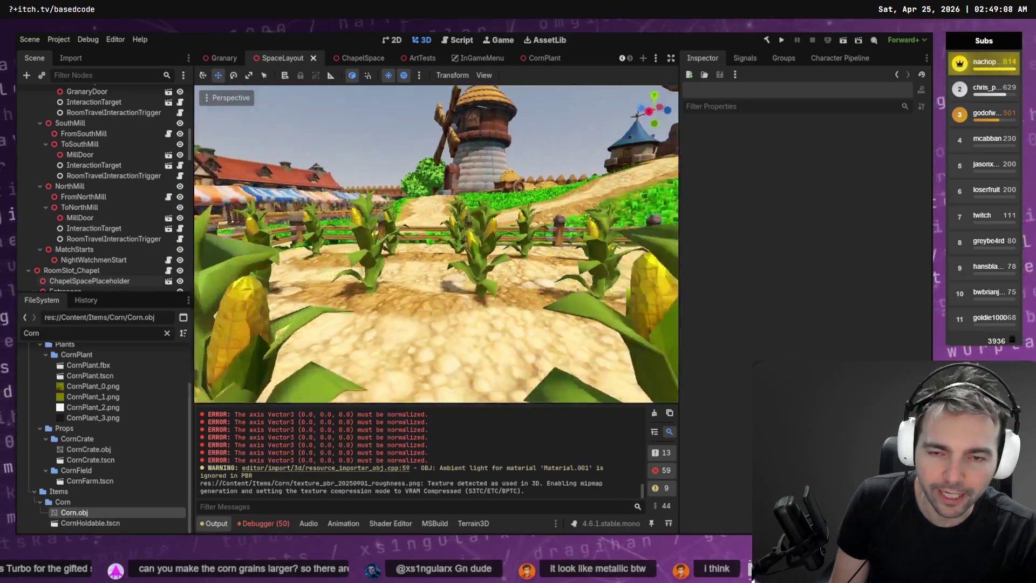
mouse_move(436, 243)
left_mouse_down()
mouse_move(404, 251)
mouse_move(432, 249)
mouse_move(418, 245)
left_mouse_up()
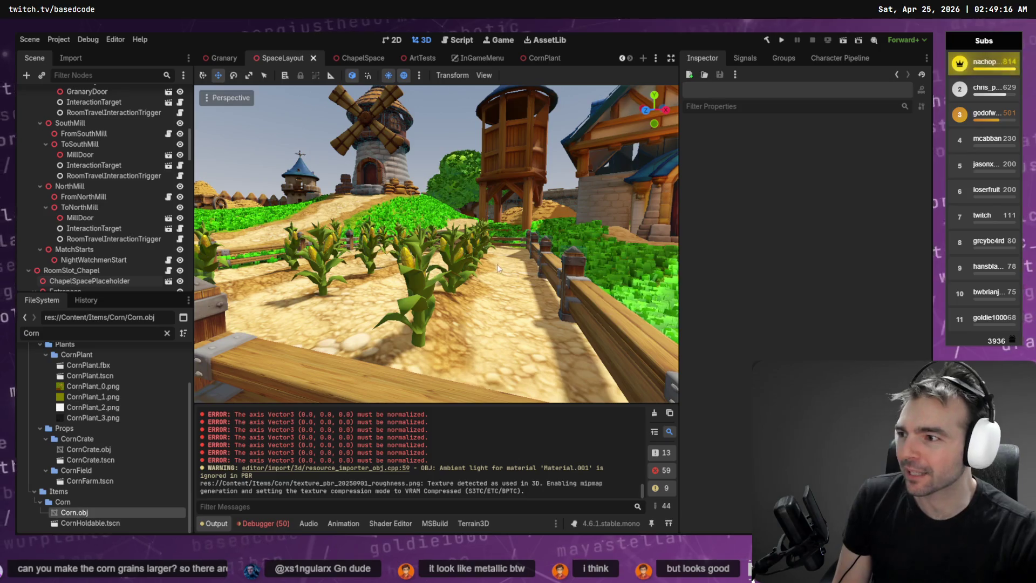
left_click_drag(412, 257, 413, 257)
key("alt+Tab")
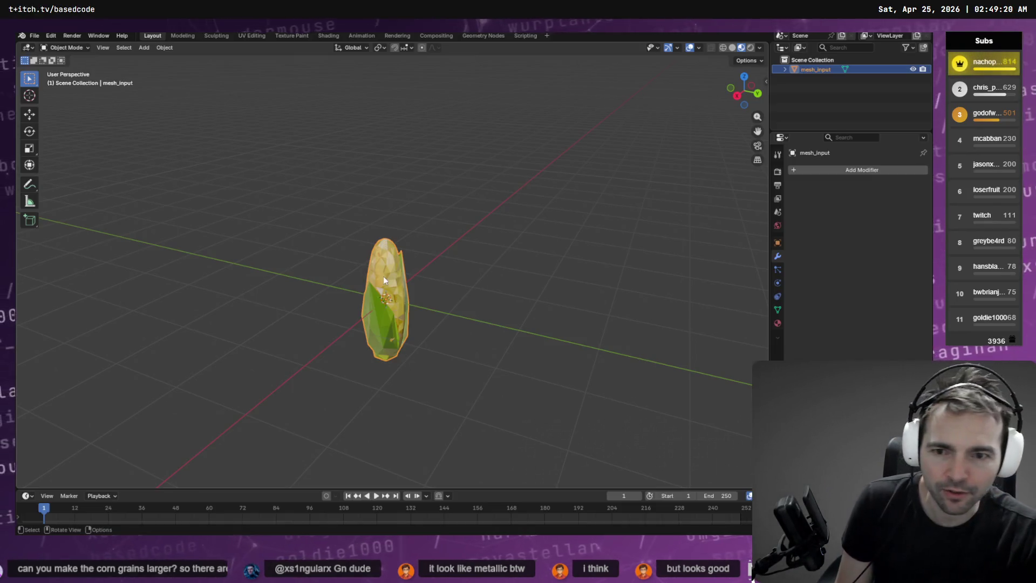
- In Edit Mode on the corn mesh, apply the first smoothing operator found by searching 'smoo'
key("Tab")
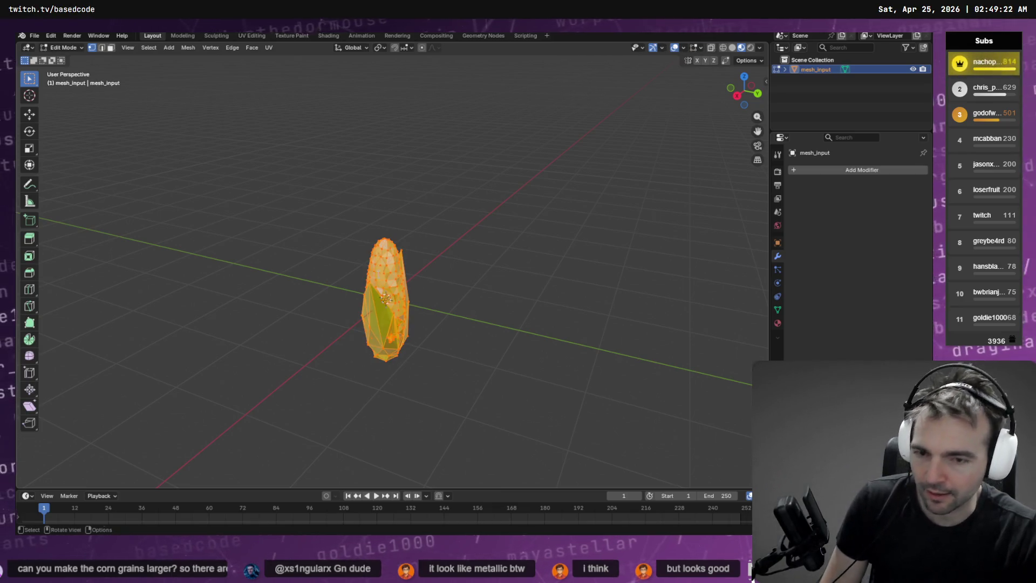
key("F3")
key("Escape")
key("q")
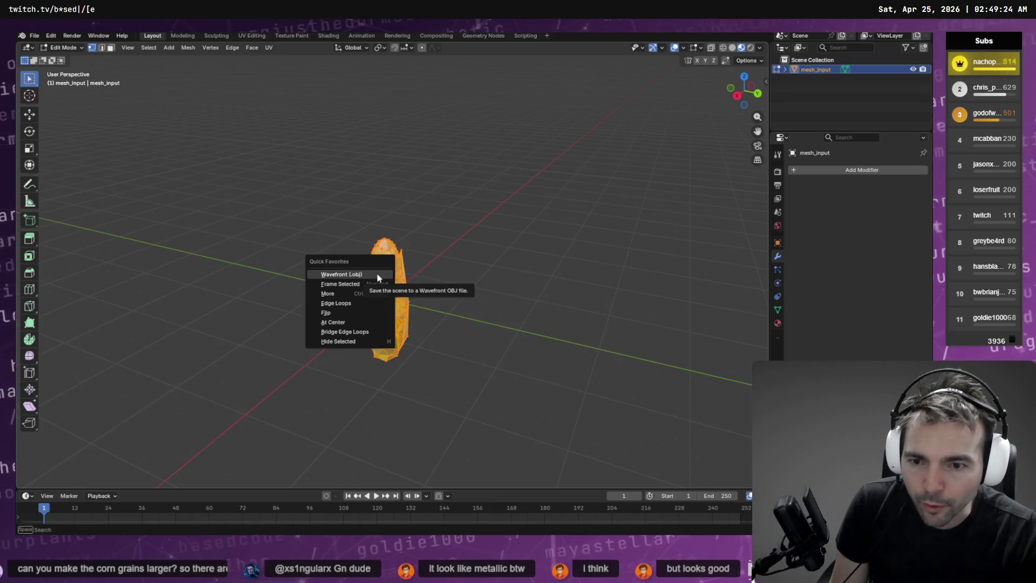
key("Escape")
key("F3")
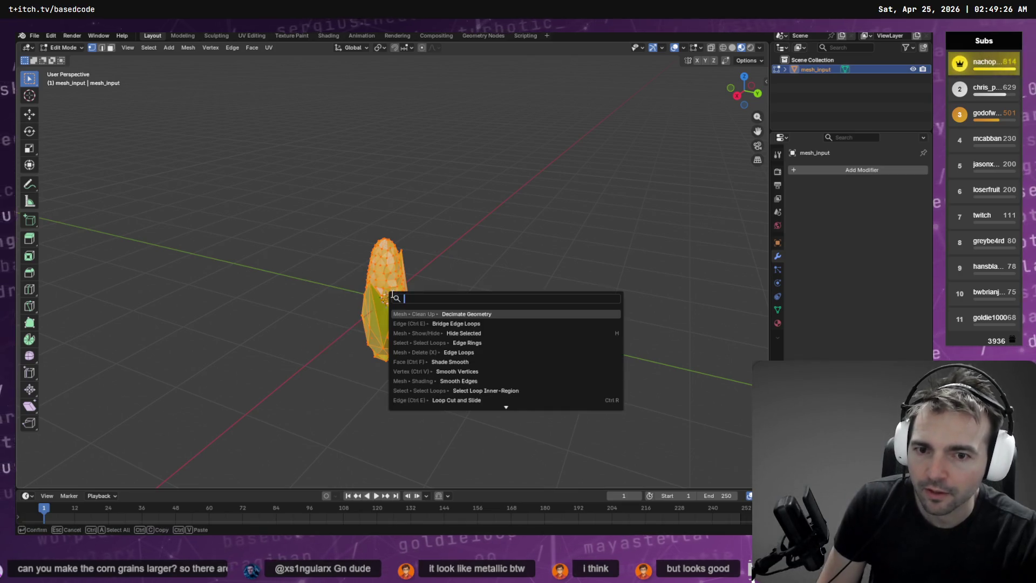
type("smooth")
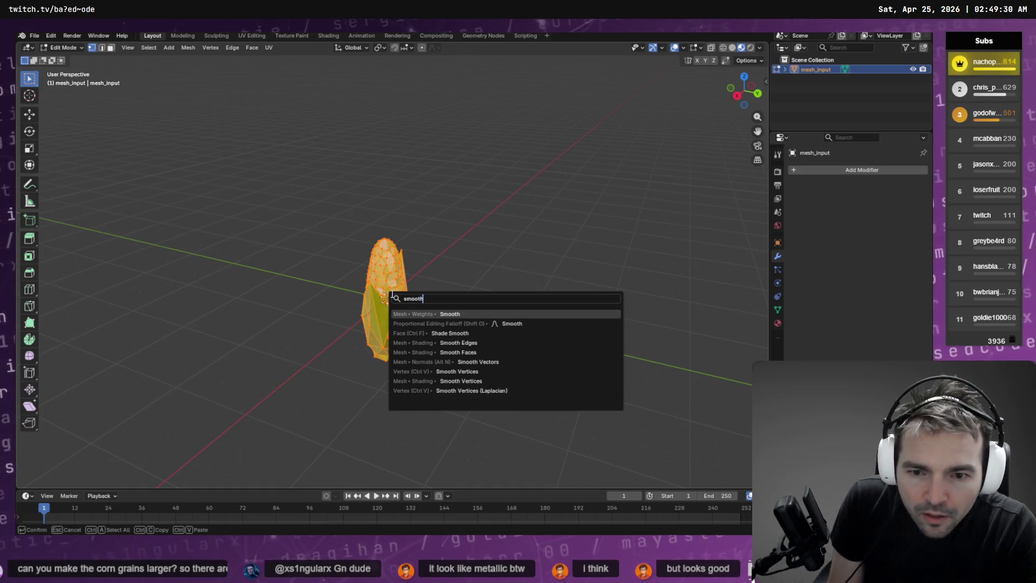
key("Return")
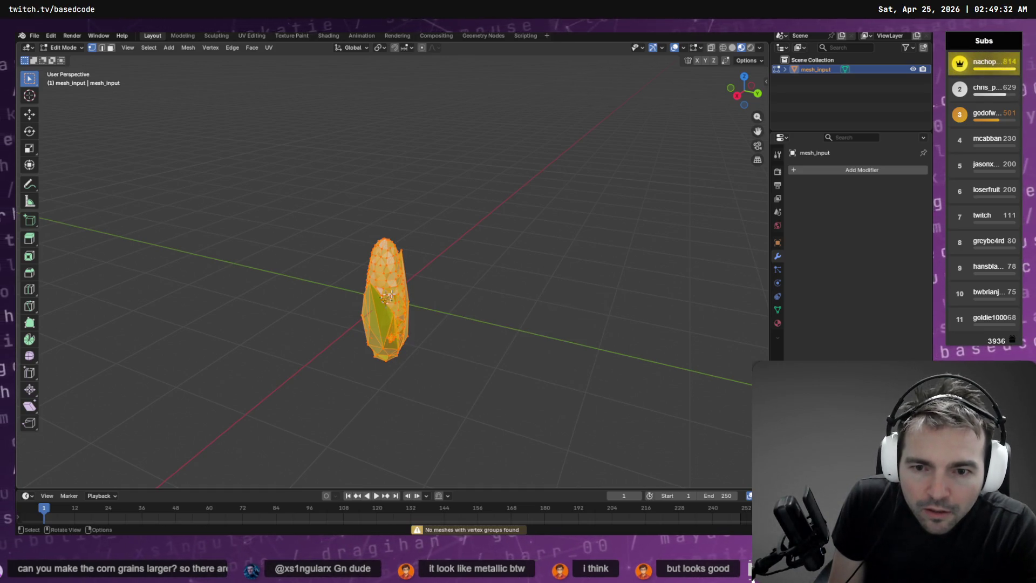
- Apply an edge smoothing operator, then Smooth Faces on the corn mesh
key("F3")
key("Down")
key("Down")
key("Down")
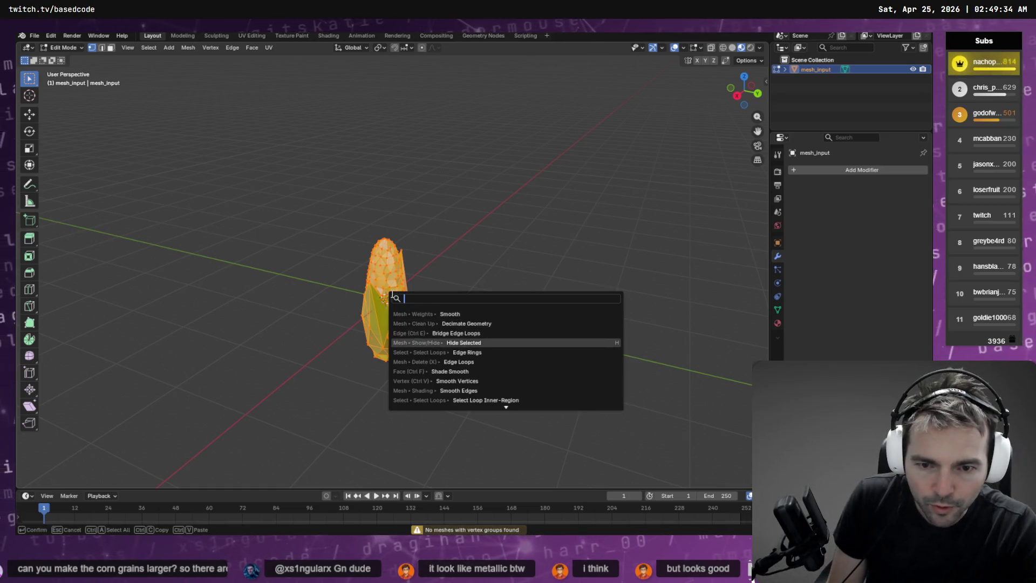
key("Down")
key("Down")
key("Up")
key("Up")
key("Up")
key("Down")
key("Down")
key("Down")
key("Down")
key("Down")
key("Up")
key("Up")
key("Up")
key("Up")
key("Up")
key("Up")
key("Down")
key("Down")
key("Down")
key("Down")
key("Down")
key("Down")
key("Down")
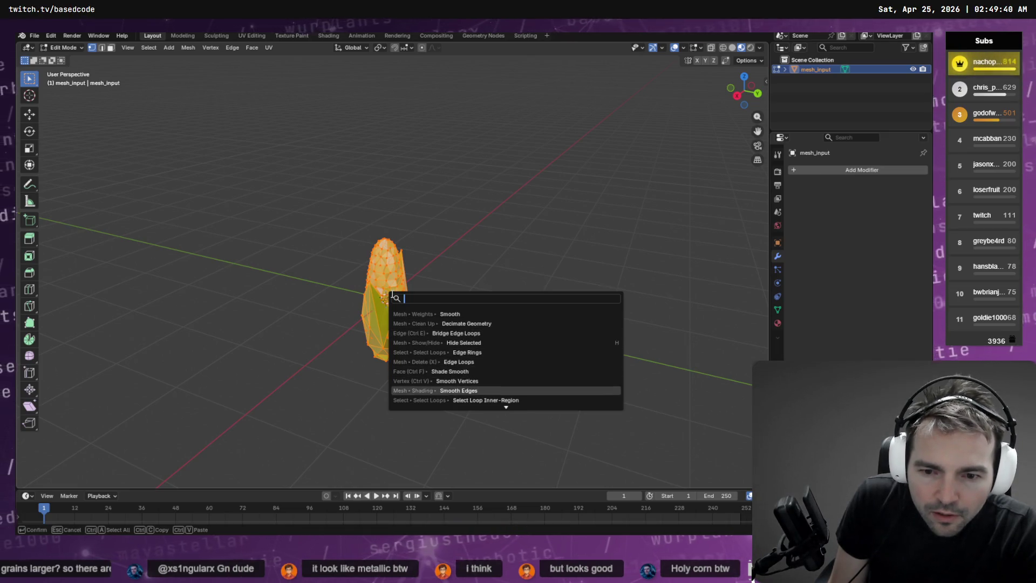
key("Return")
key("F3")
type("smoo")
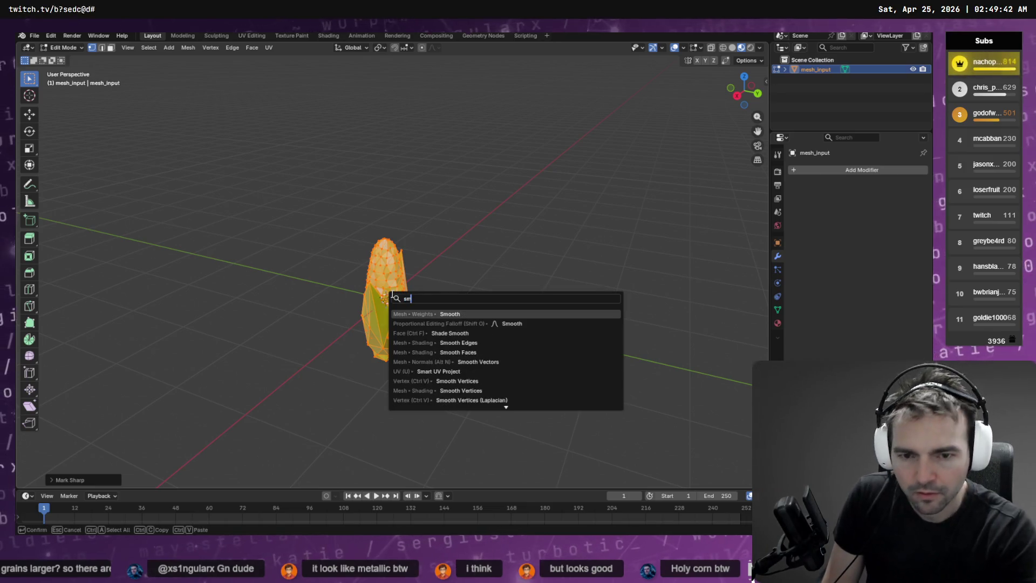
key("Down")
key("Down")
key("Down")
key("Down")
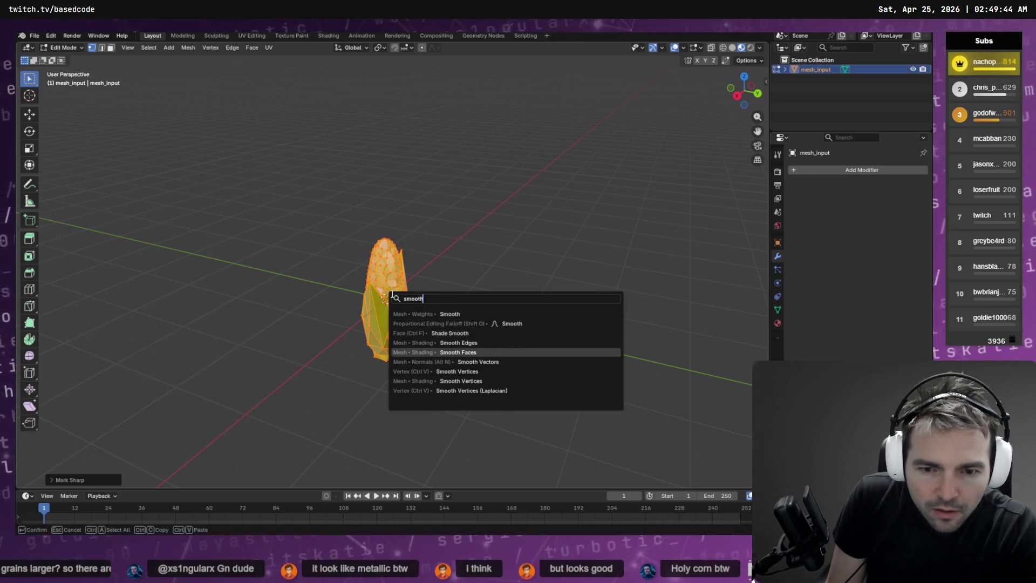
key("Return")
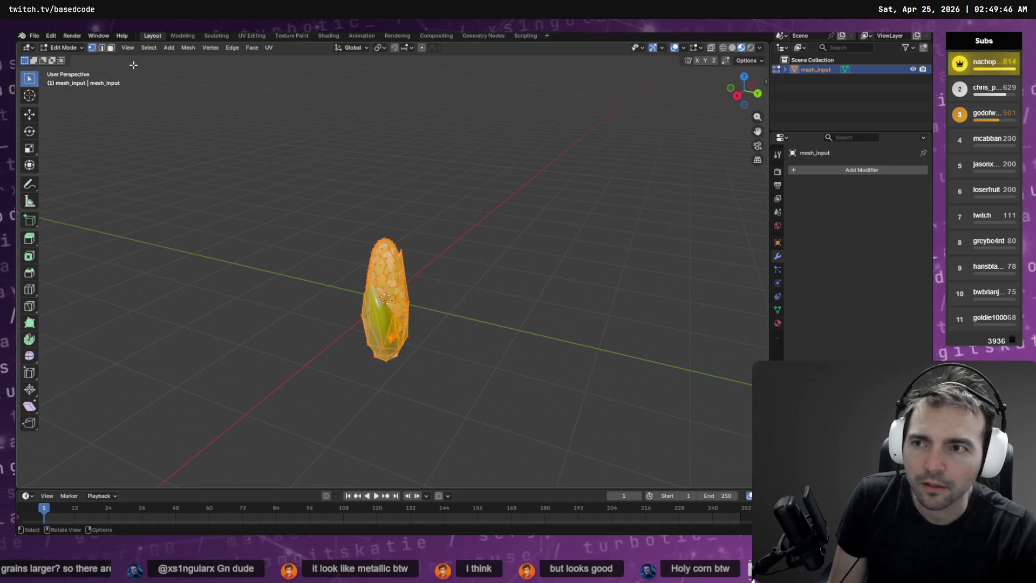
- Back in Object Mode, export the corn as Wavefront OBJ over the existing Corn.obj
left_click(34, 35)
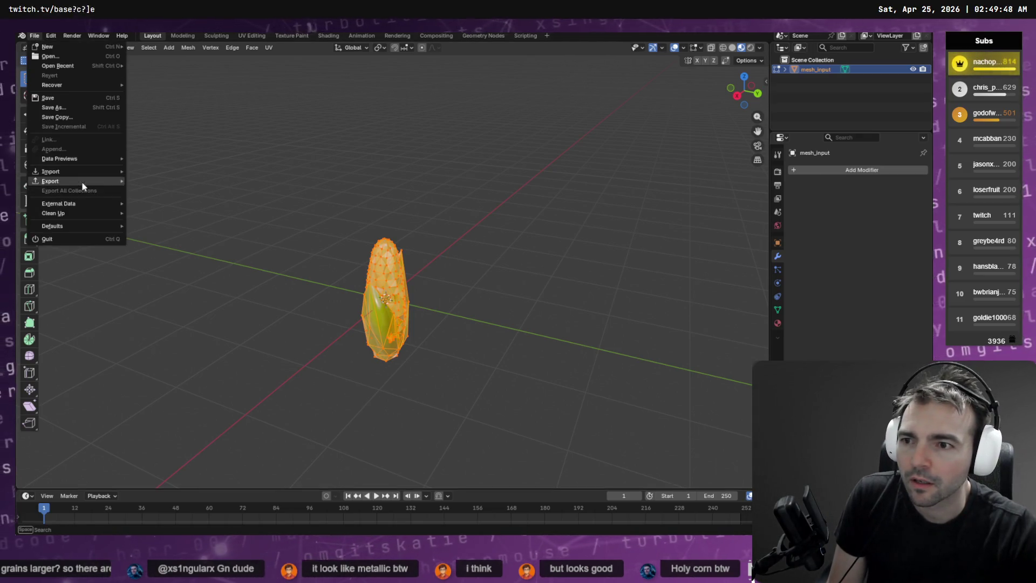
mouse_move(81, 181)
key("Tab")
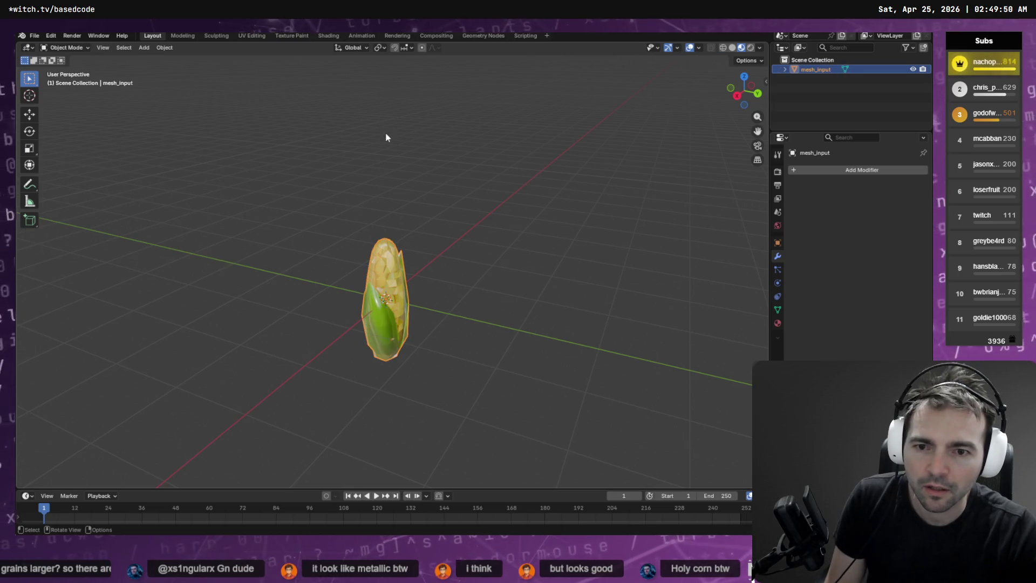
left_click(385, 137)
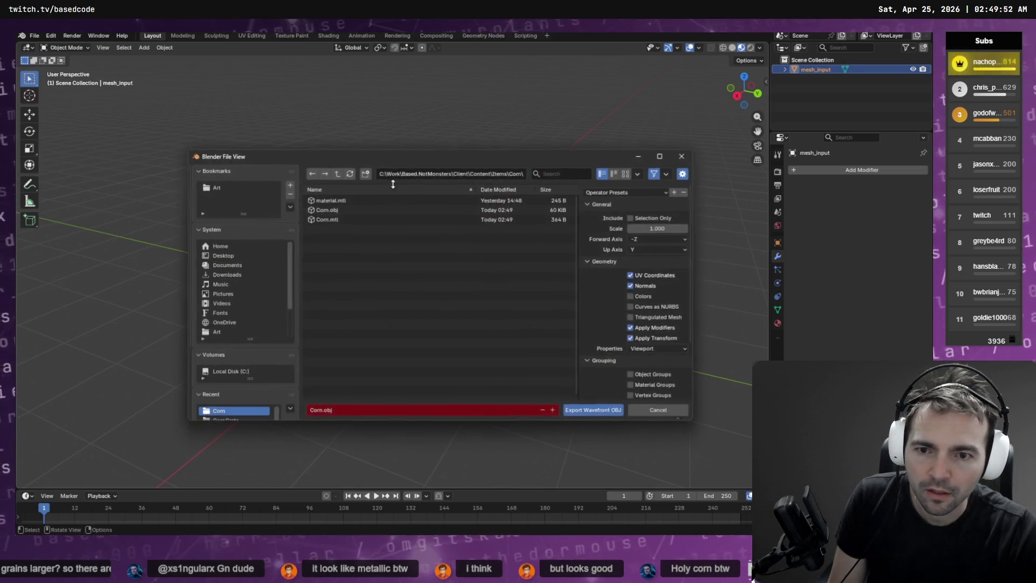
left_click(595, 411)
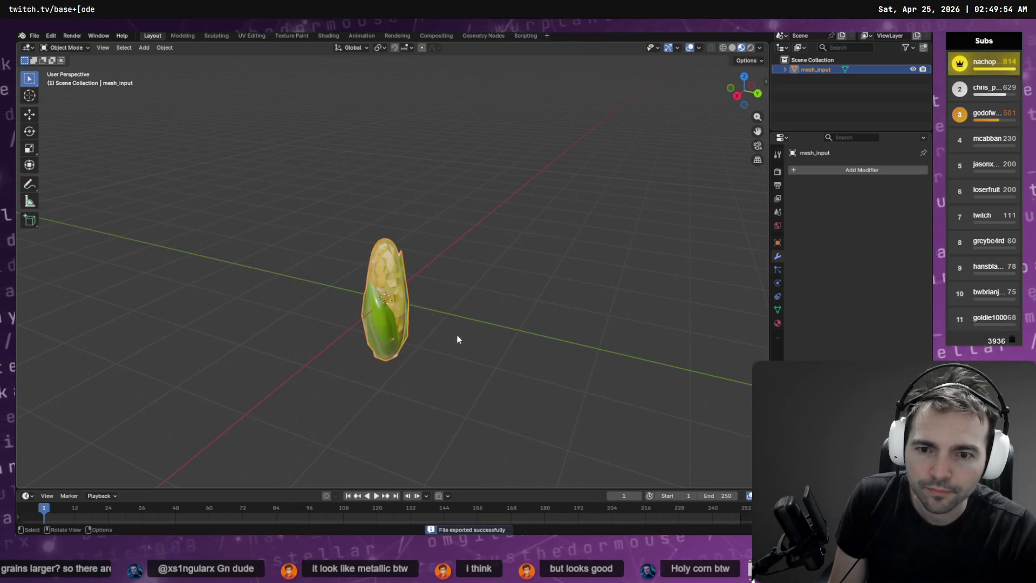
key("alt+Tab")
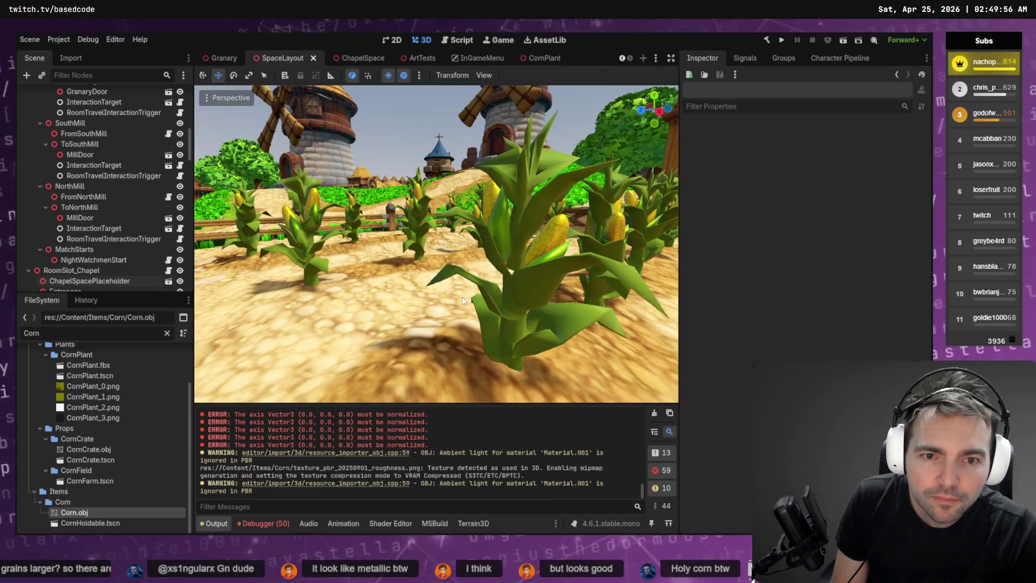
- Fly the camera close to a corn plant, then back out to view the whole field
key("w")
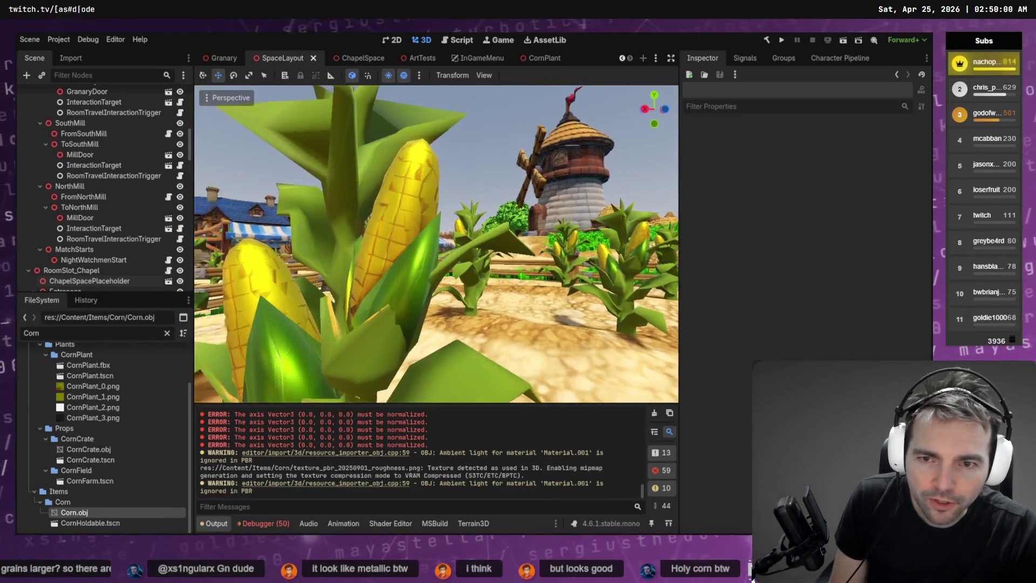
key("s")
key("s")
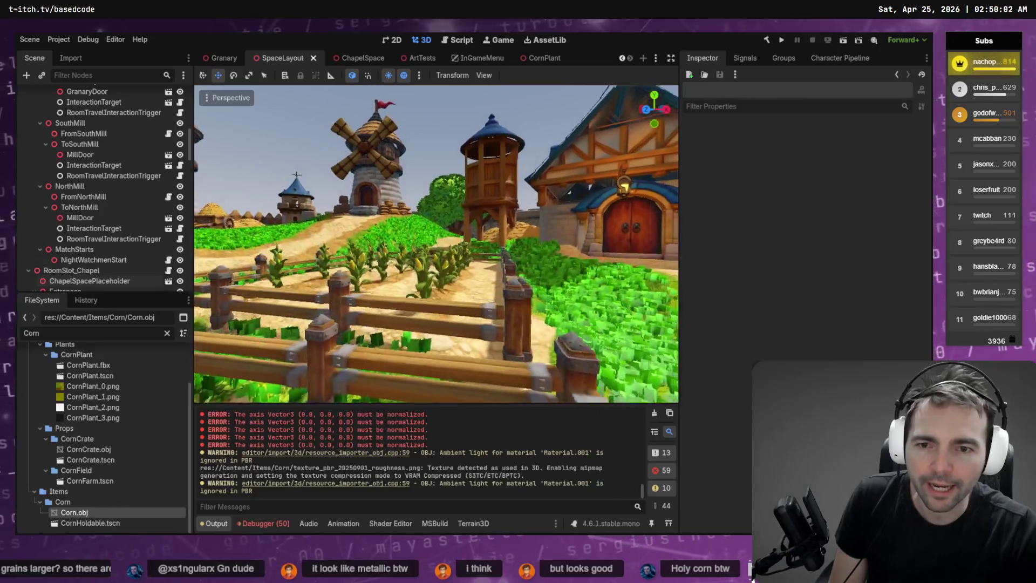
key("s")
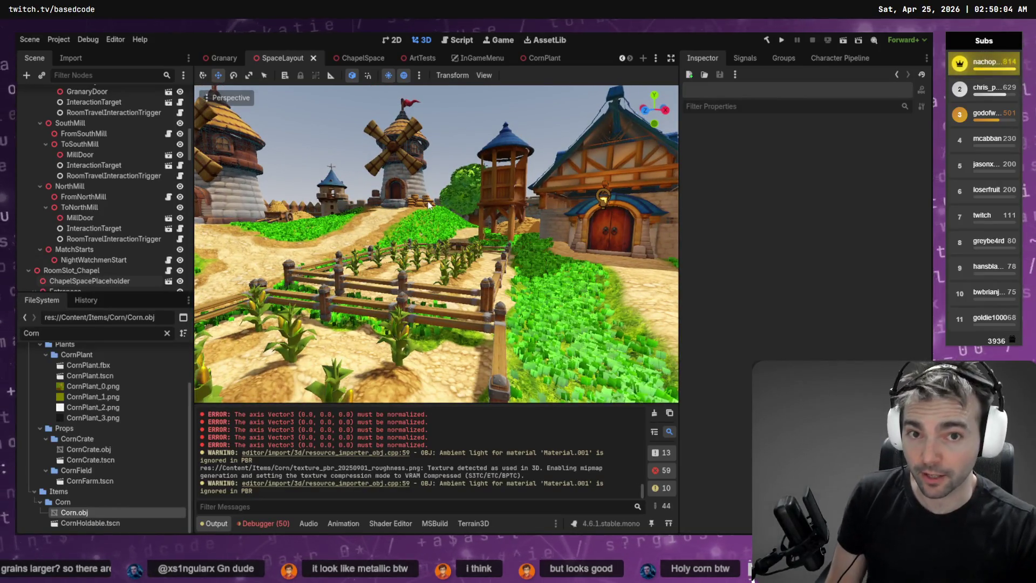
- Answer the coding agent's layout question with option 1, Peek only
key("alt+Tab")
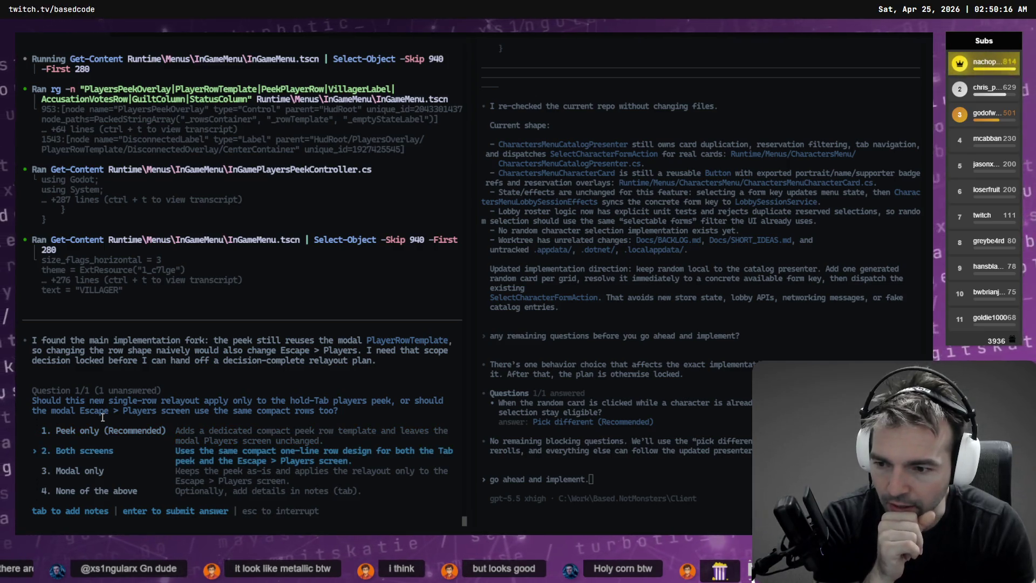
key("Return")
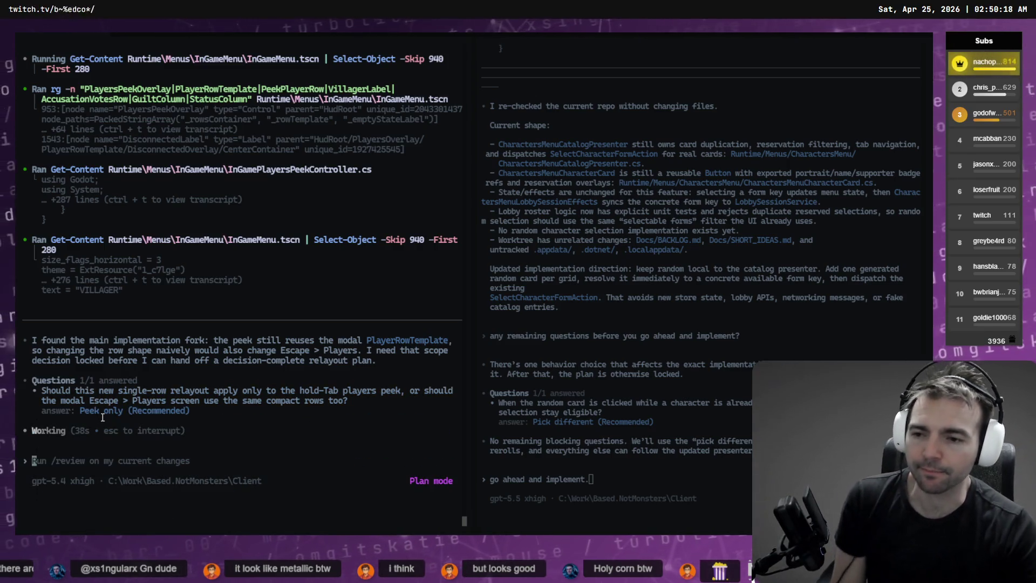
key("alt+Tab")
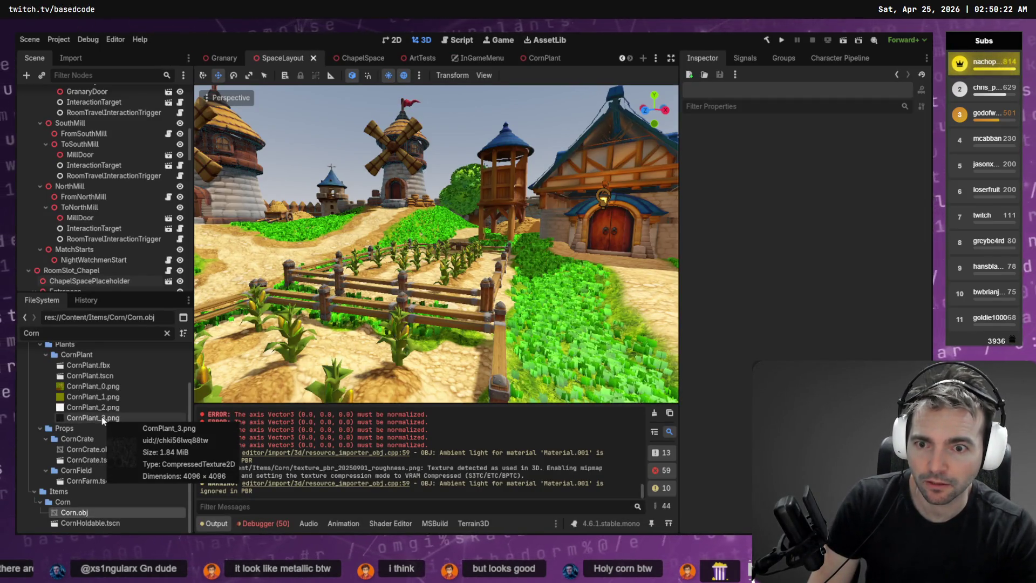
- Run the project with F5 to build the .NET game and launch four debug instances
key("F5")
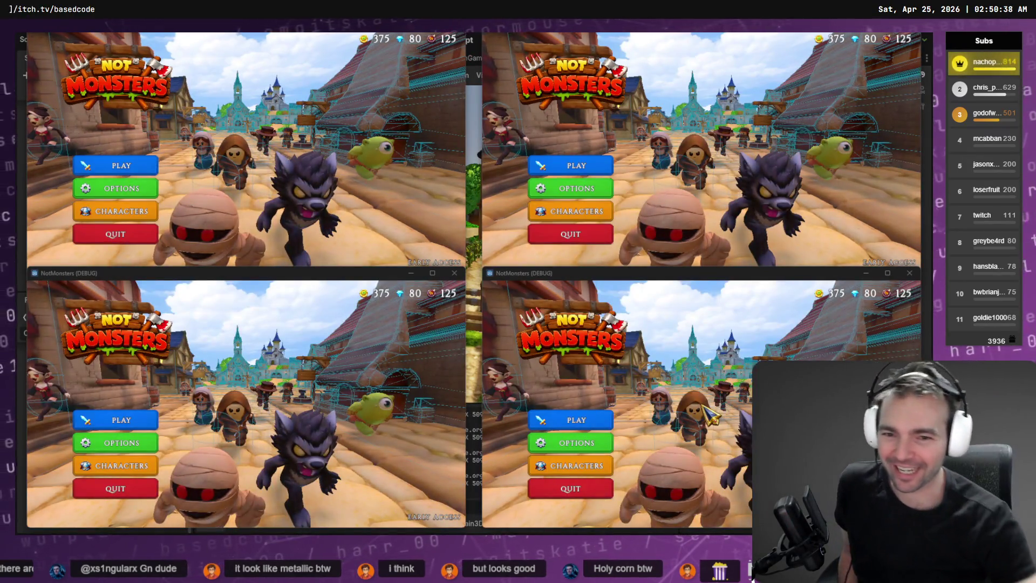
- Host an online room in the first NotMonsters window and join it from the other three
left_click(138, 167)
left_click(247, 184)
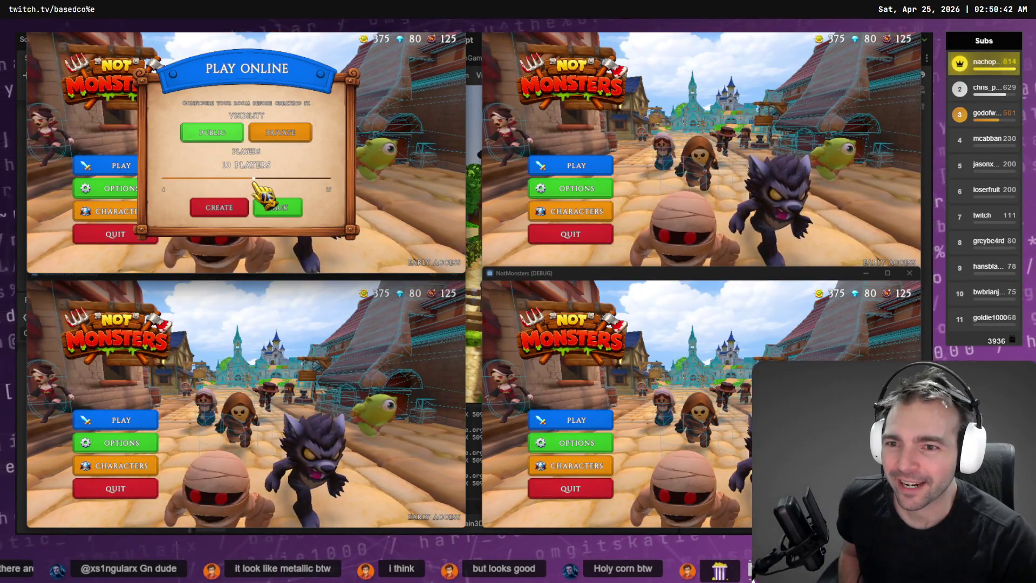
left_click(219, 207)
left_click(553, 169)
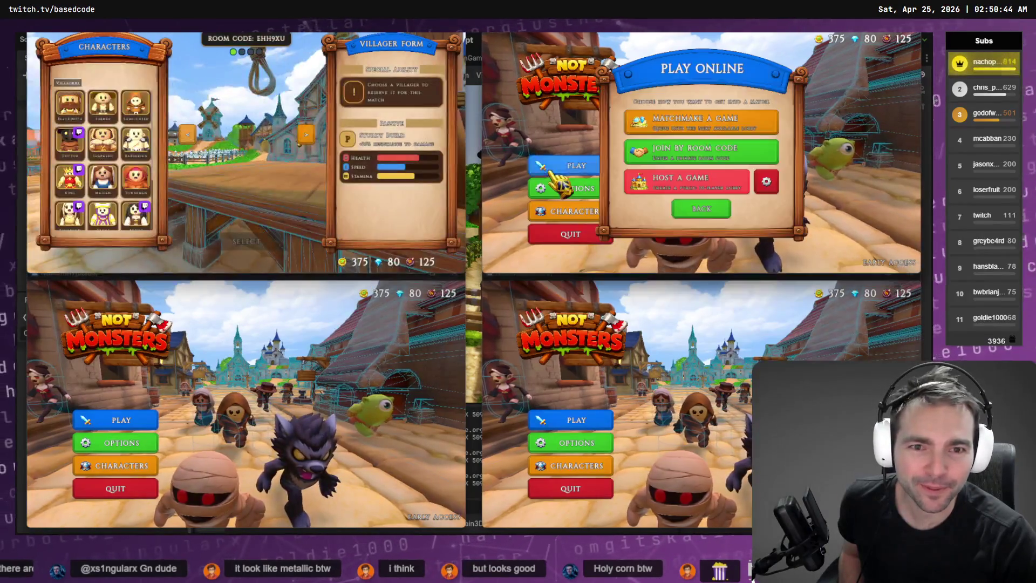
left_click(702, 123)
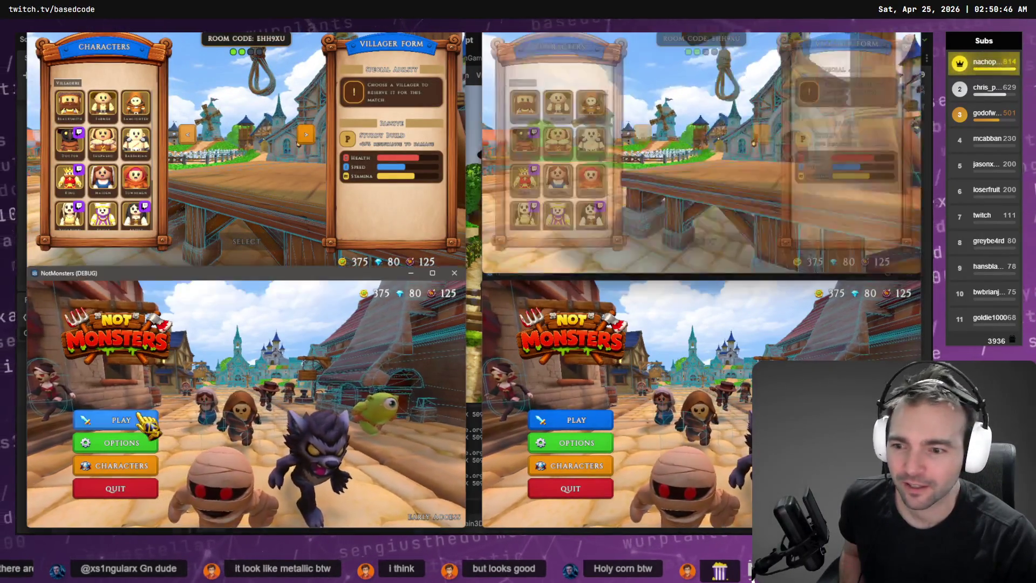
left_click(143, 421)
left_click(261, 374)
left_click(576, 421)
left_click(620, 373)
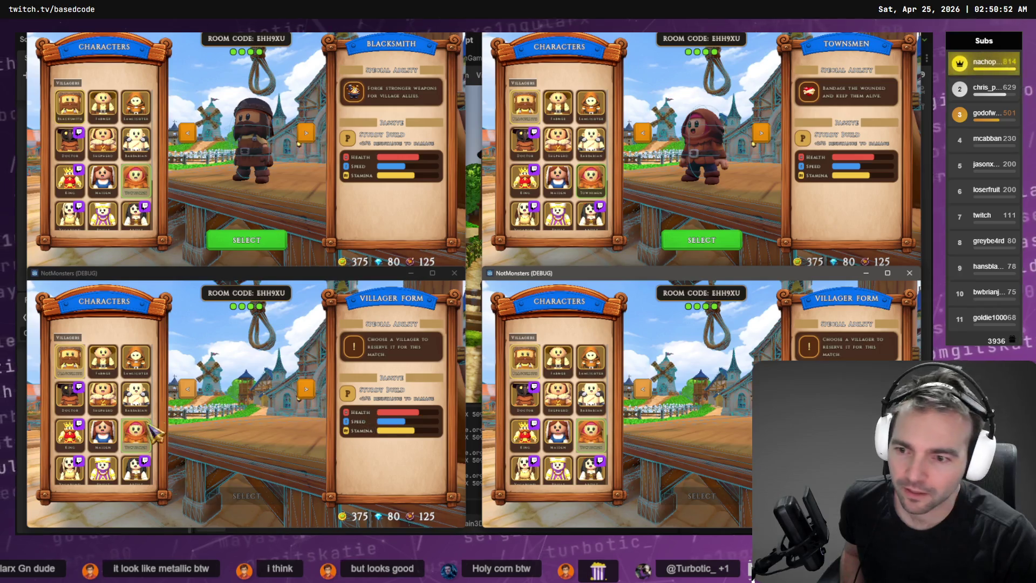
- Confirm Maiden, Shepherd, Blacksmith and Witch characters so the players load into the chapel
left_click(102, 431)
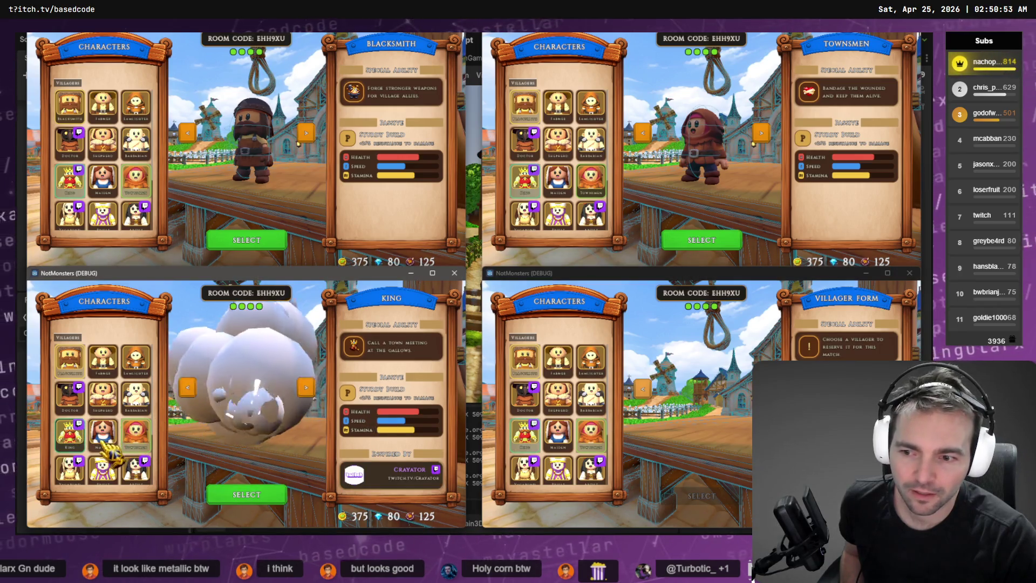
left_click(567, 406)
left_click(702, 496)
left_click(701, 240)
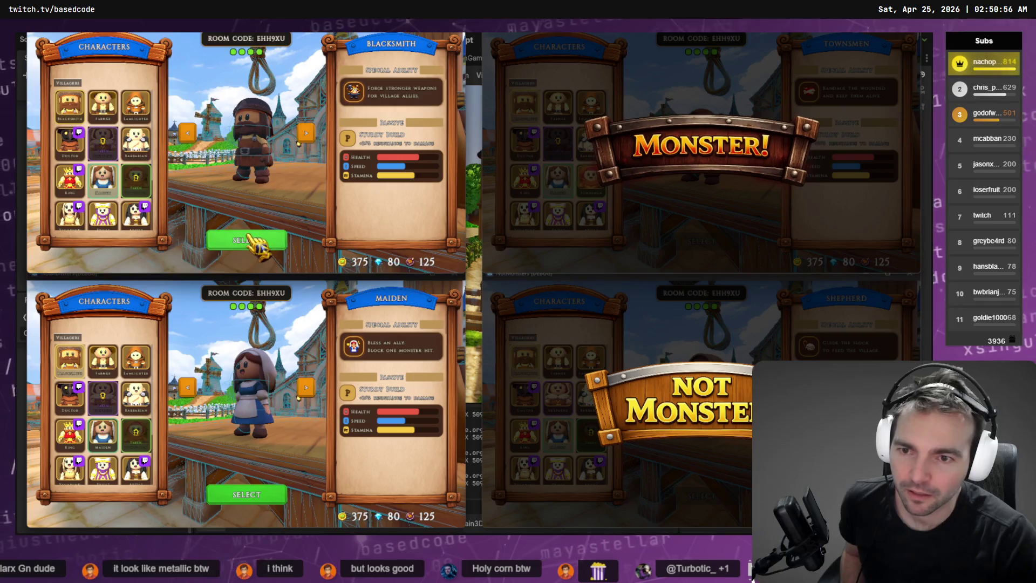
left_click(254, 241)
left_click(270, 494)
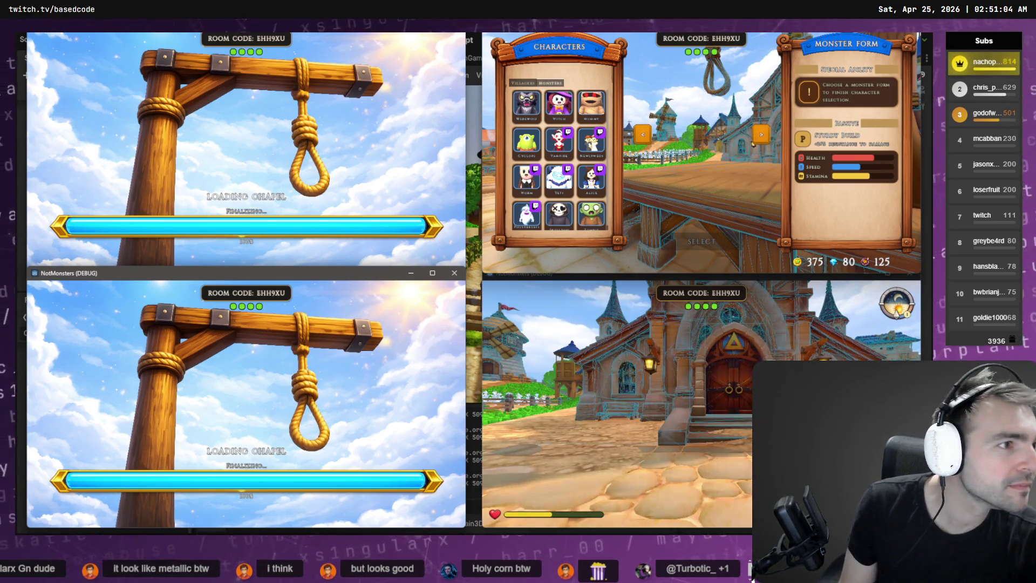
left_click(560, 105)
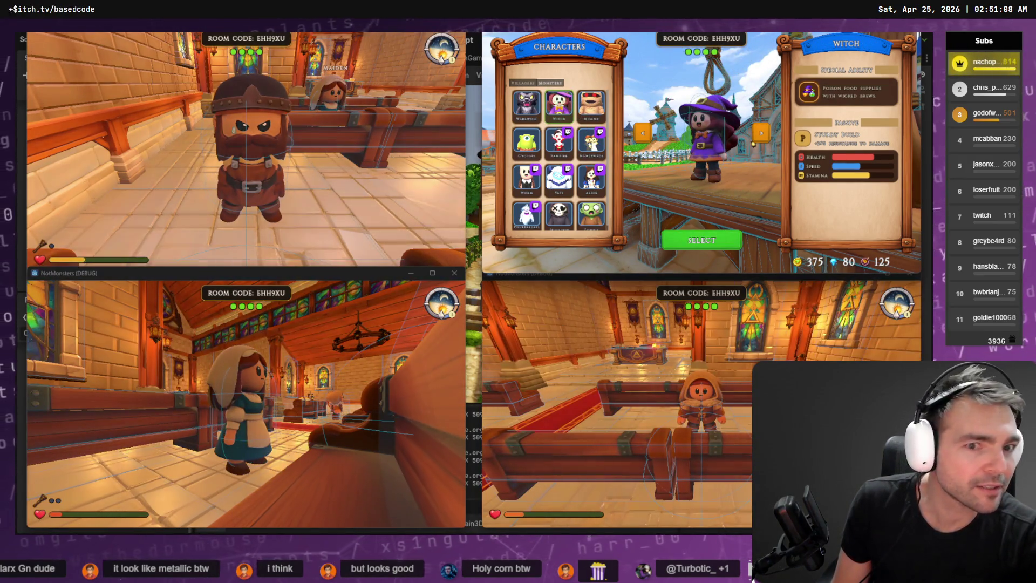
left_click(712, 245)
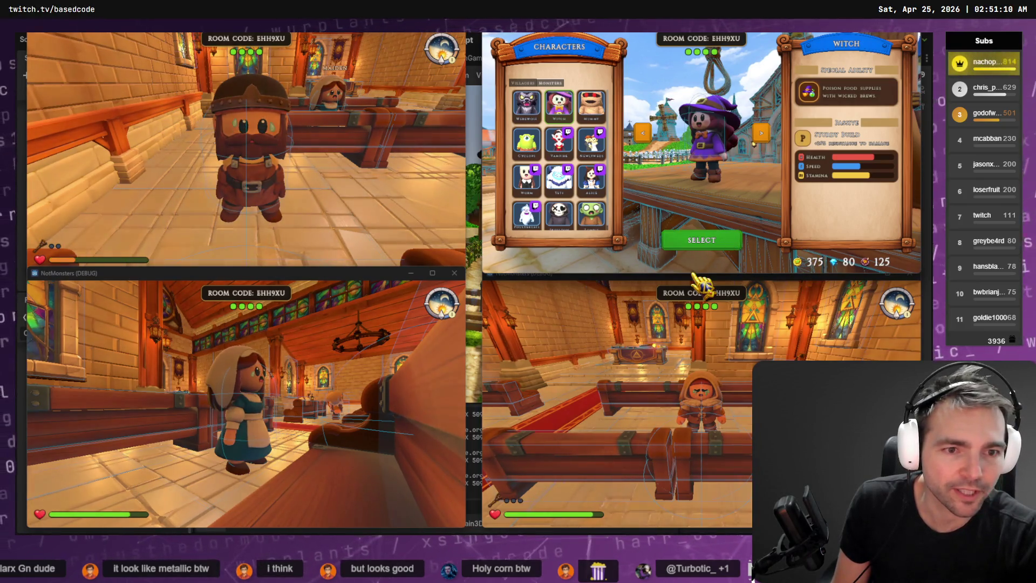
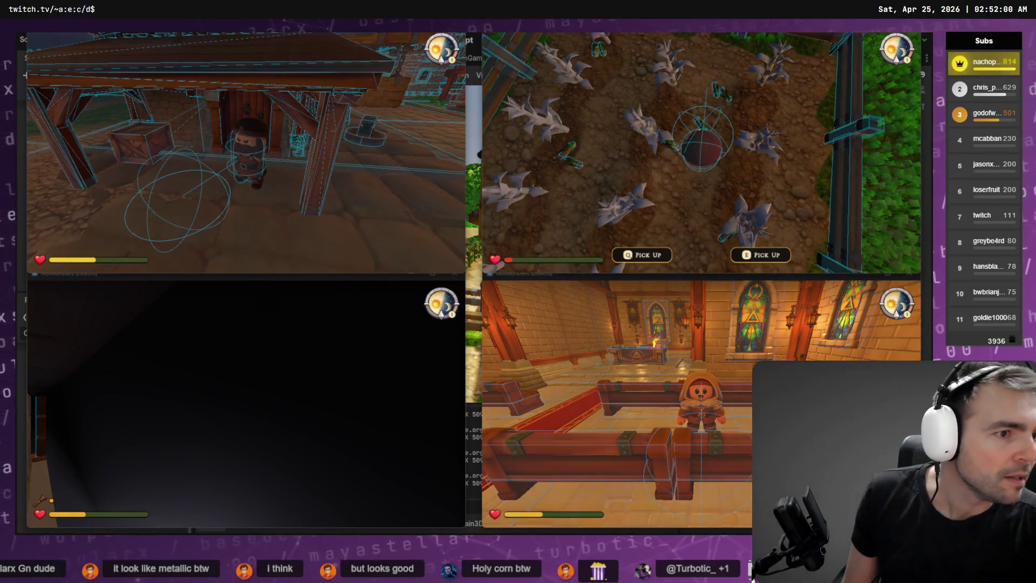
- Stop the four running game windows and review the Errors list for debugger Sessions 1–4
key("F8")
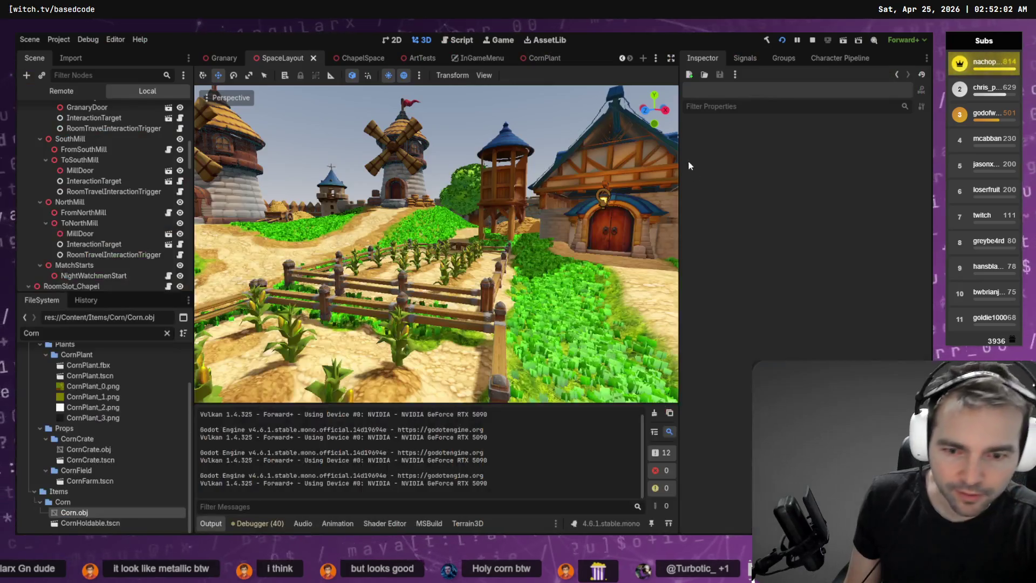
left_click(266, 522)
left_click(264, 384)
left_click(310, 383)
left_click(356, 383)
left_click(232, 384)
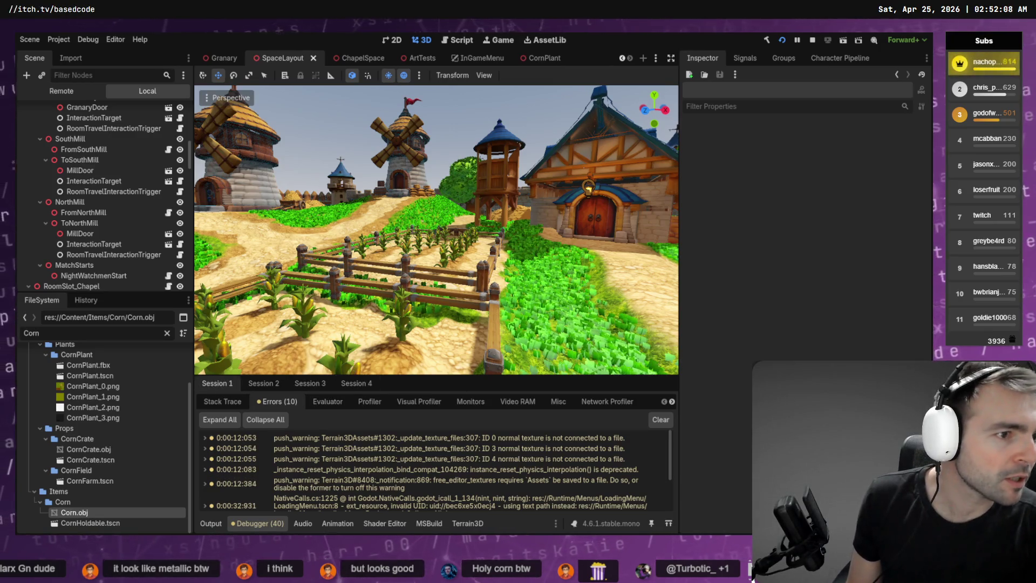
key("alt+Tab")
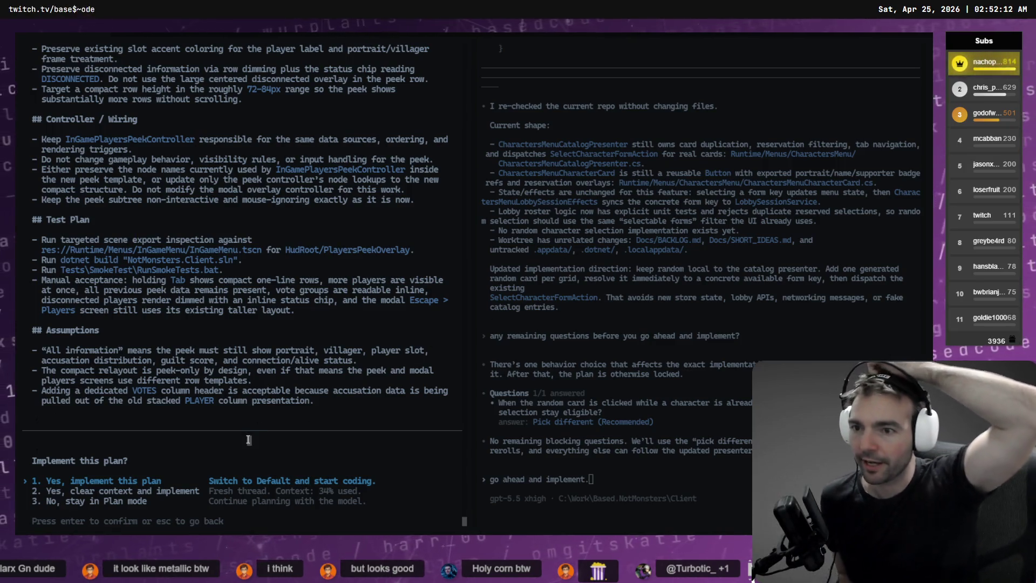
- Scroll through the Codex plan for compact single-row players-peek entries
scroll(266, 229, "up", 8)
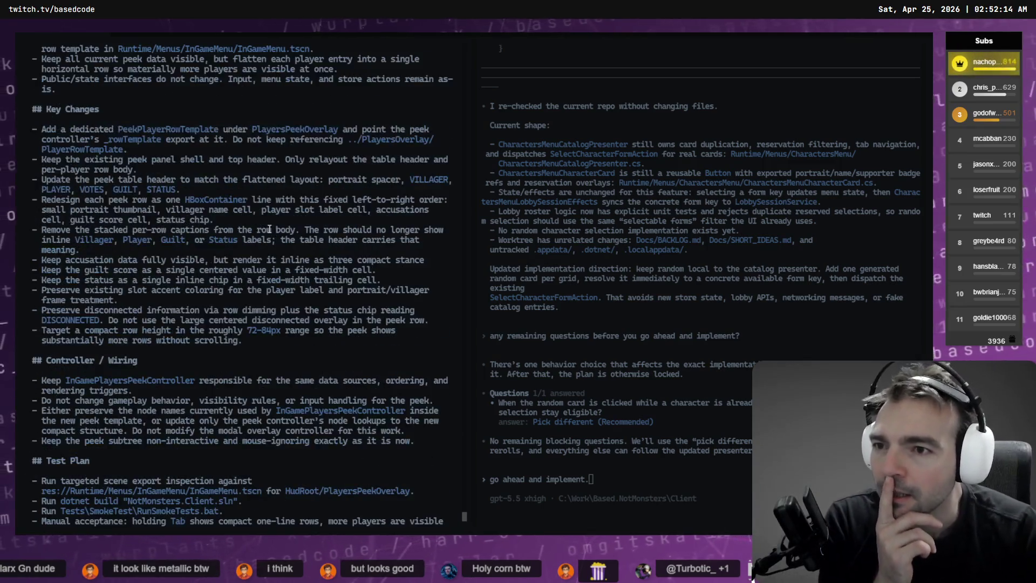
scroll(266, 229, "up", 7)
scroll(70, 130, "down", 3)
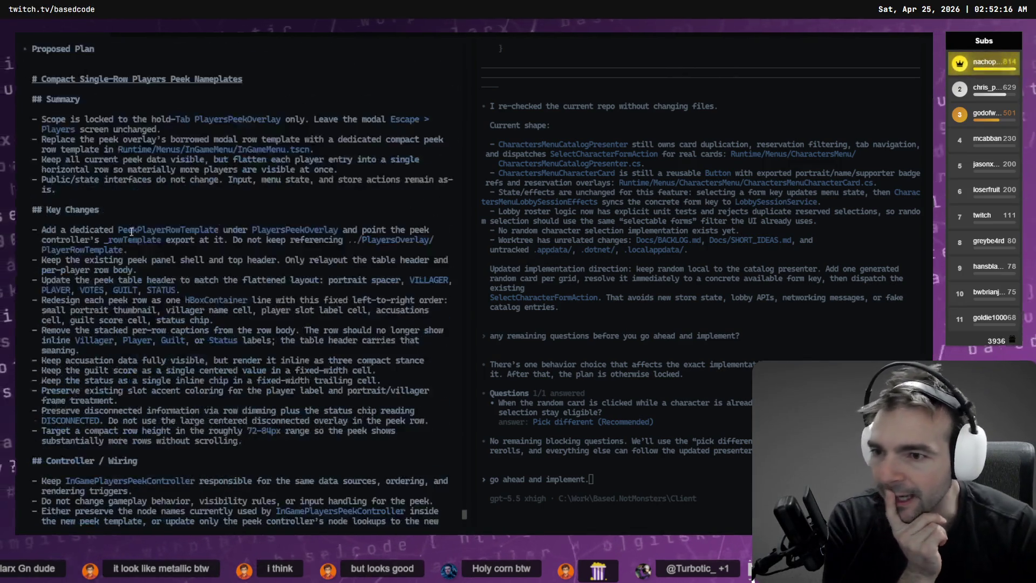
scroll(251, 231, "down", 11)
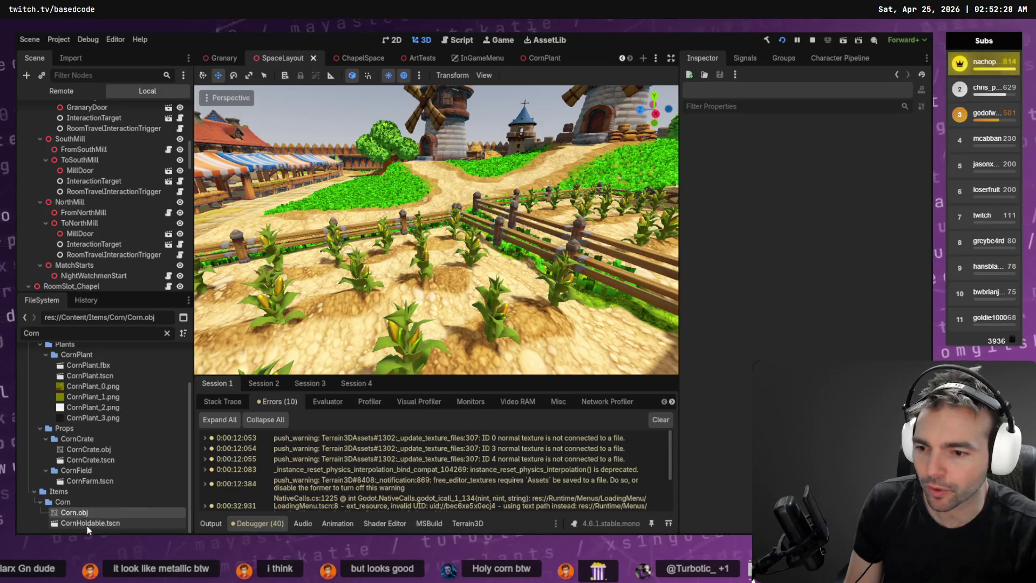
- Open CornPlant.tscn, then reload the project, choosing Stop & Quit for the running game
double_click(95, 377)
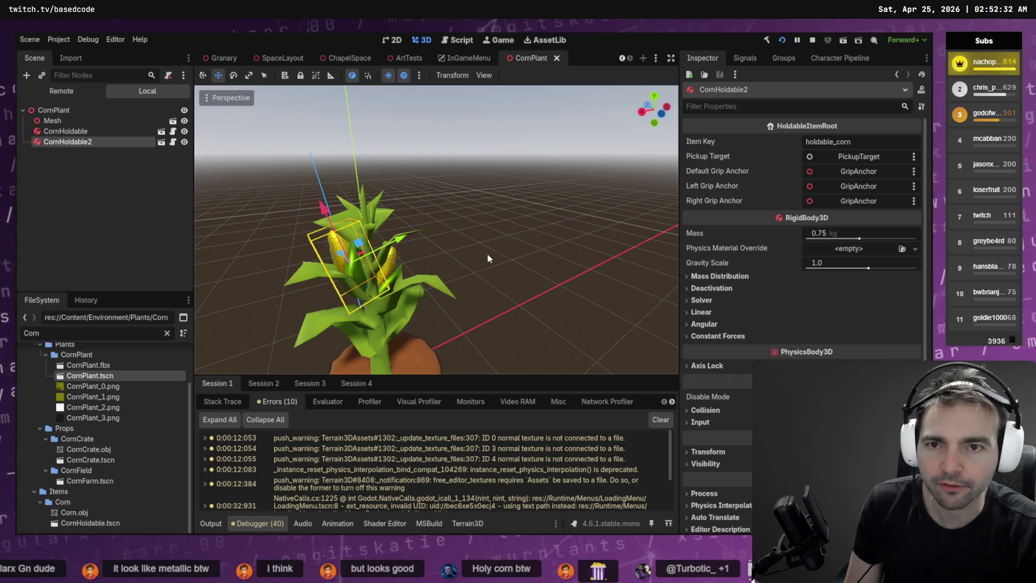
left_click(488, 259)
left_click_drag(465, 231, 538, 209)
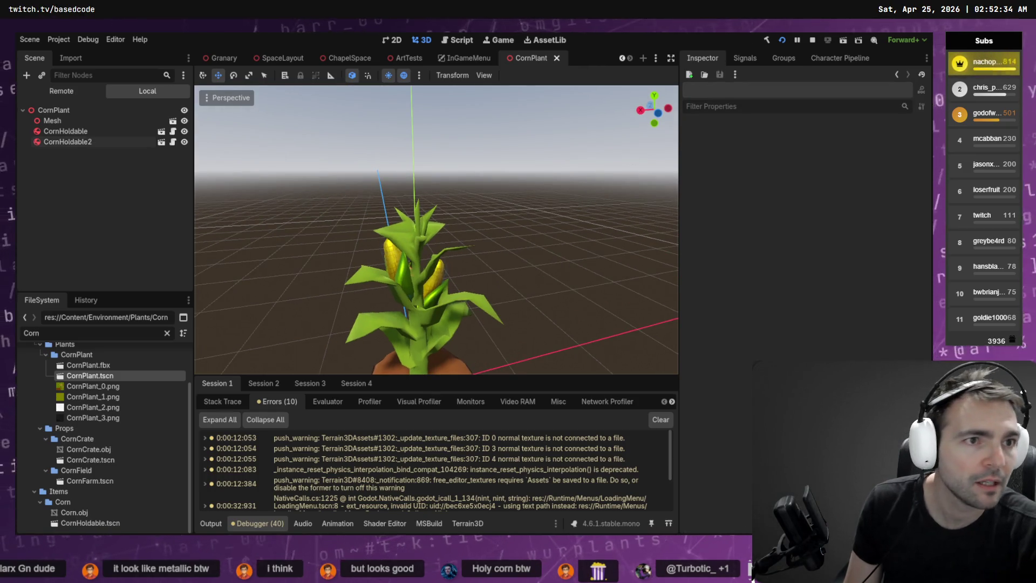
key("ctrl+q")
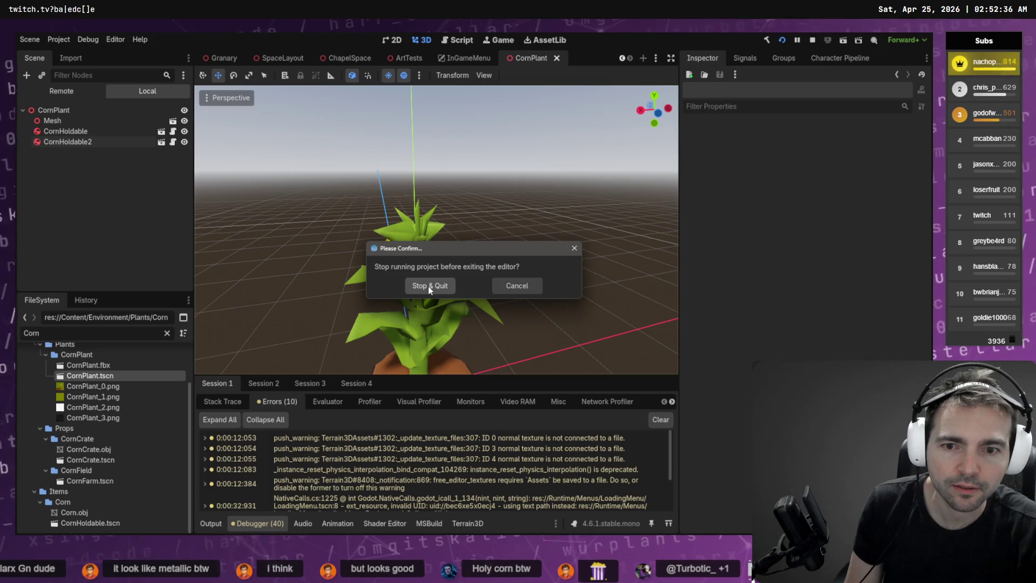
left_click(429, 285)
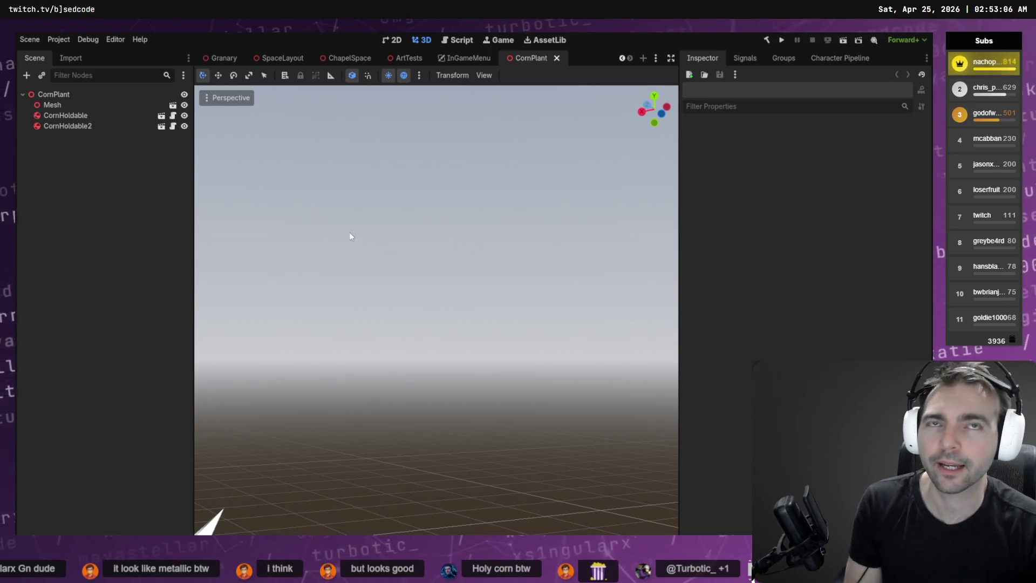
left_click(63, 116)
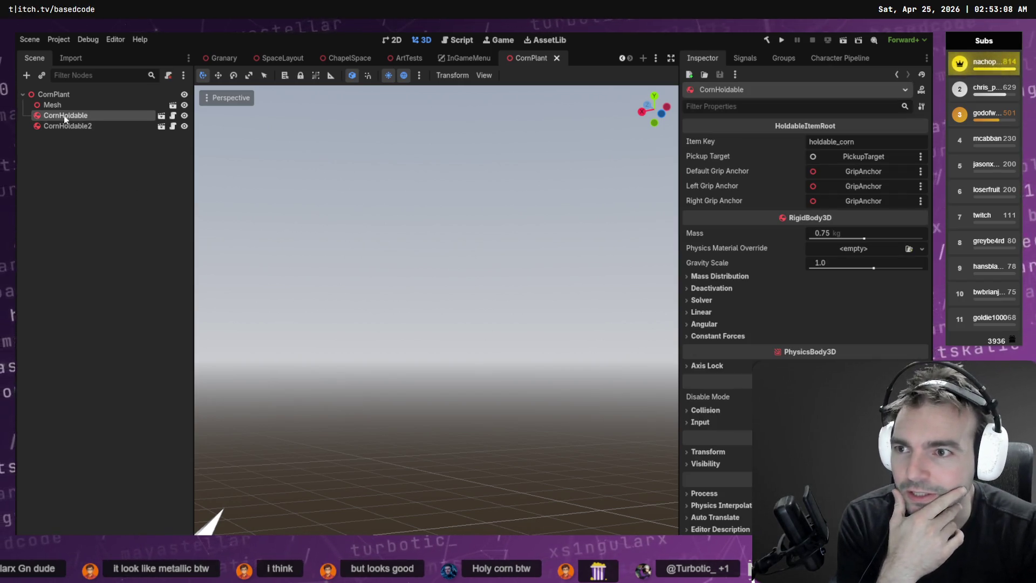
key("Up")
key("Down")
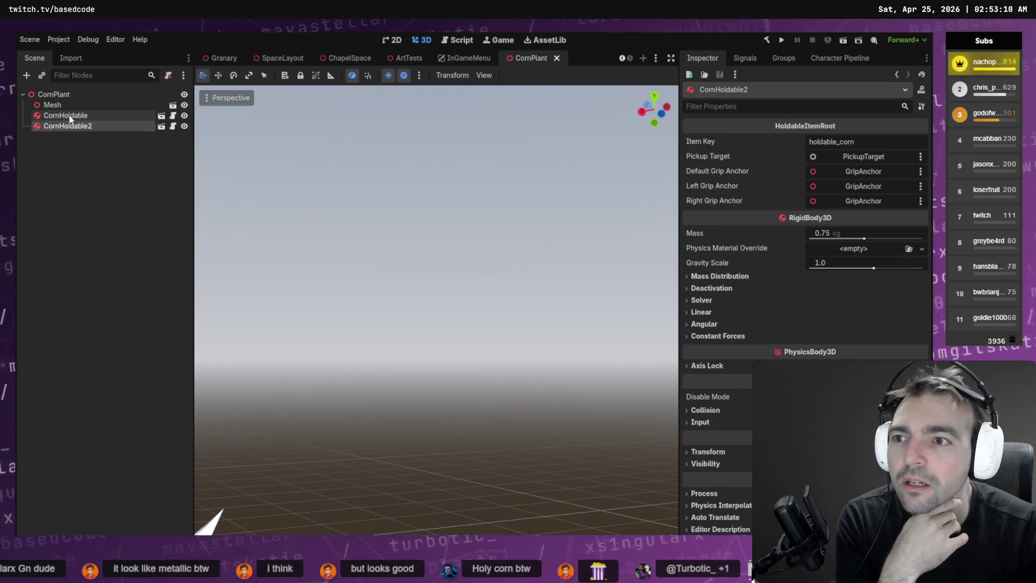
left_click(65, 105)
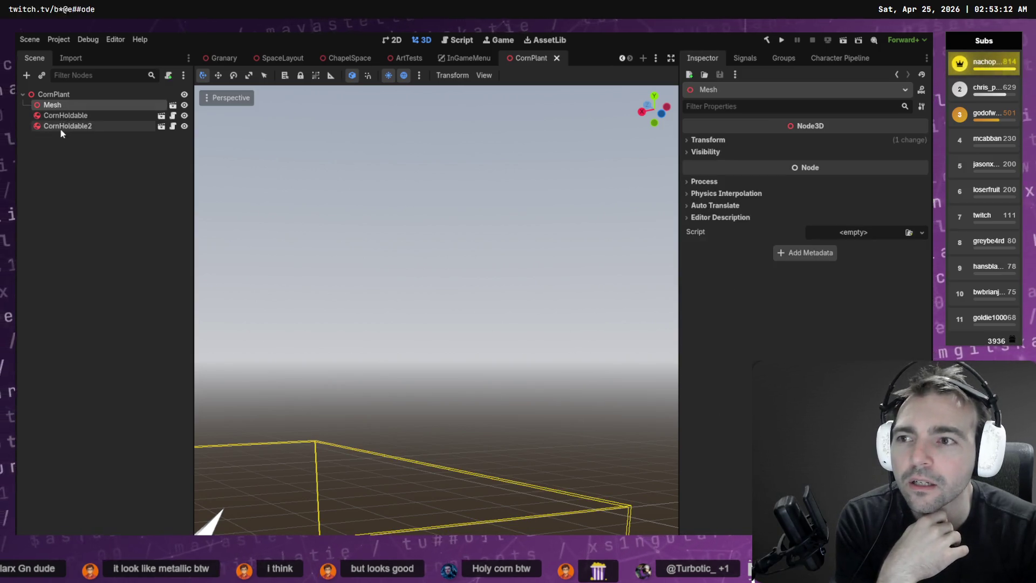
left_click(78, 117)
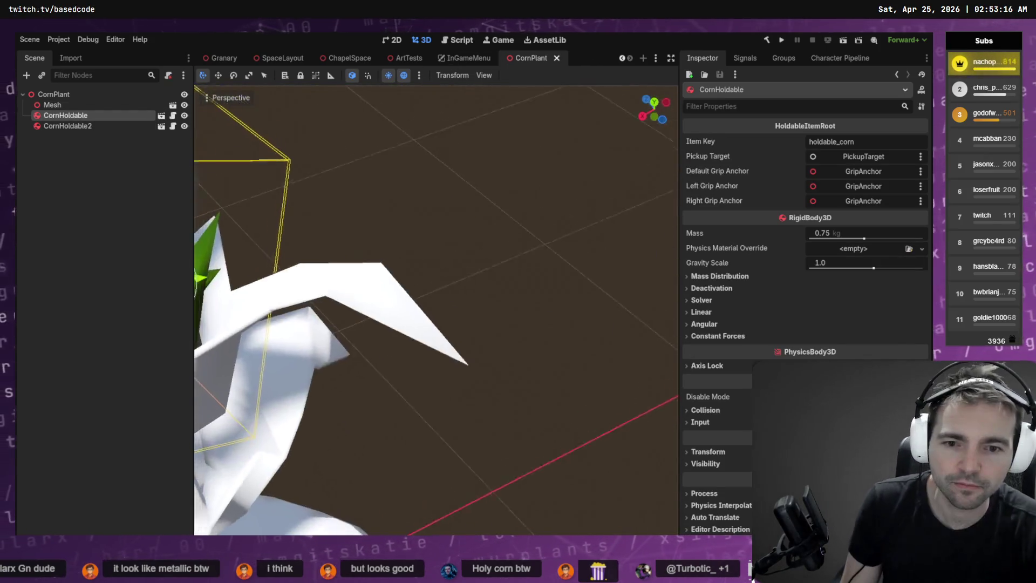
key("f")
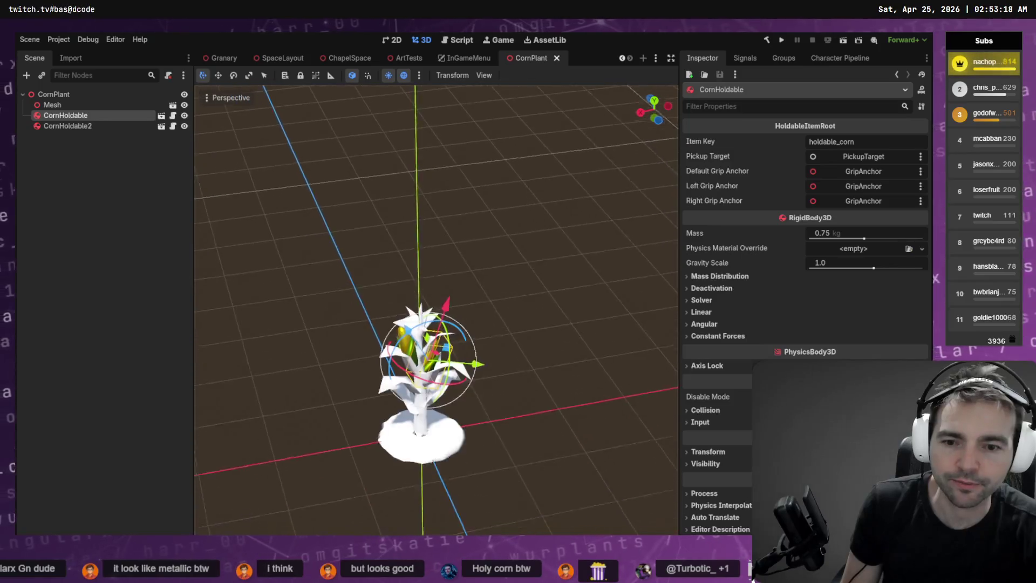
left_click(840, 58)
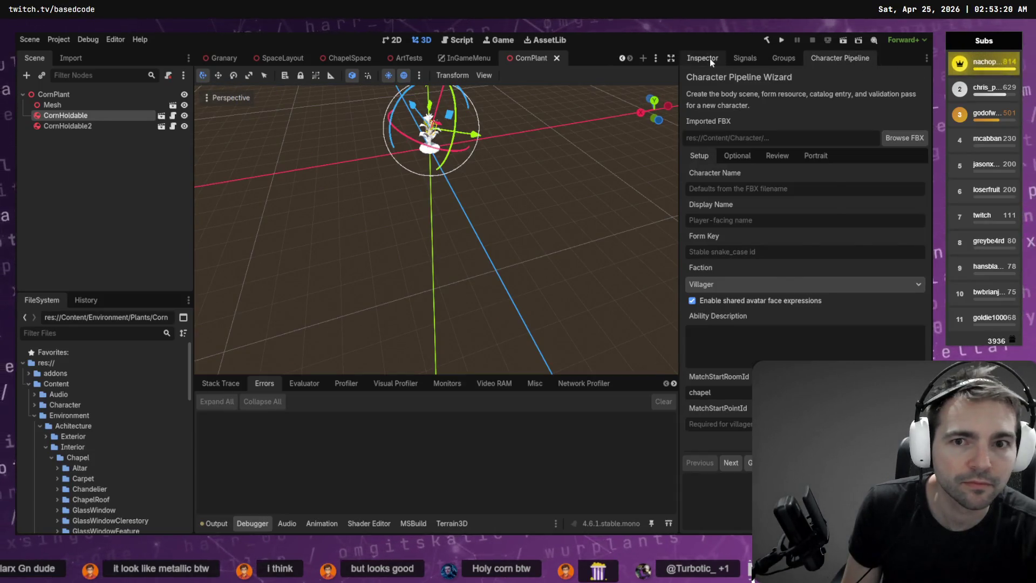
left_click(710, 58)
key("f")
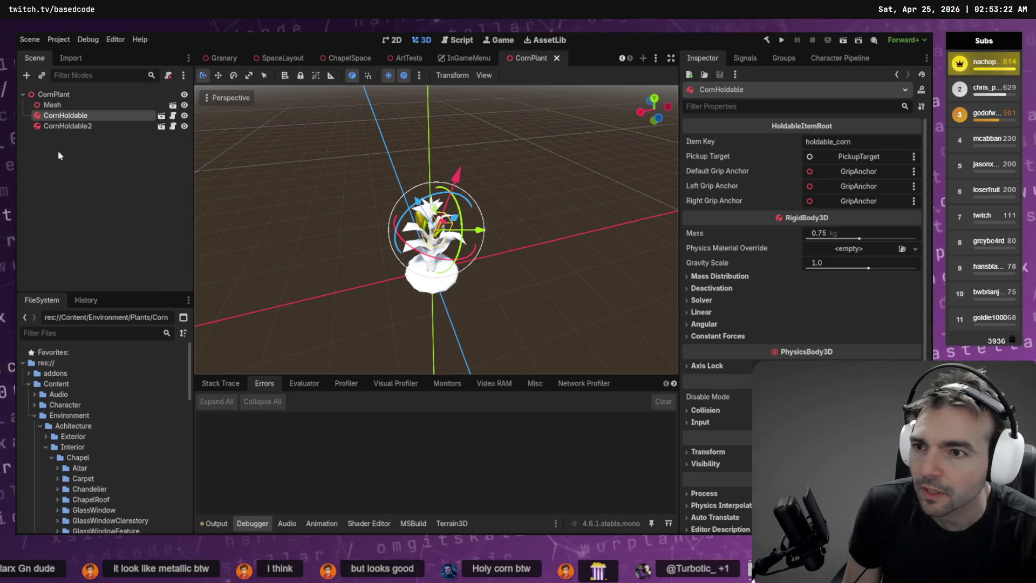
left_click(54, 104)
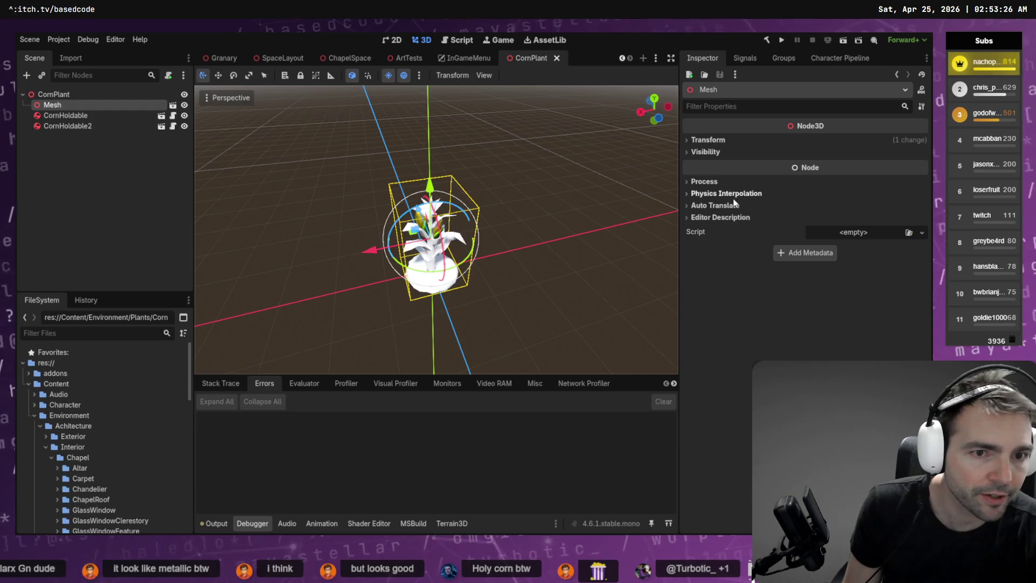
left_click(723, 141)
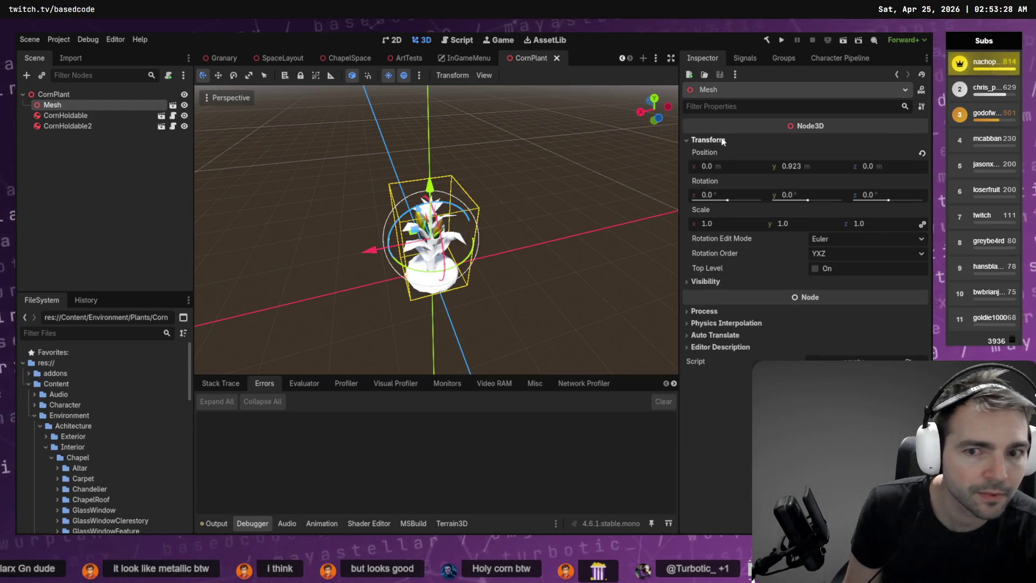
left_click(723, 140)
left_click(173, 105)
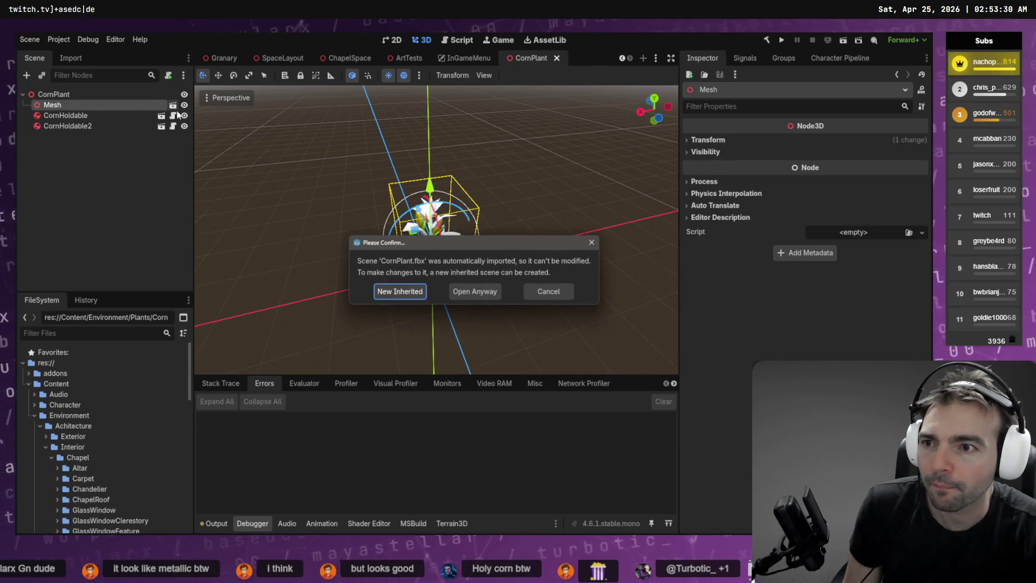
left_click(539, 288)
scroll(115, 455, "down", 2)
scroll(115, 455, "down", 10)
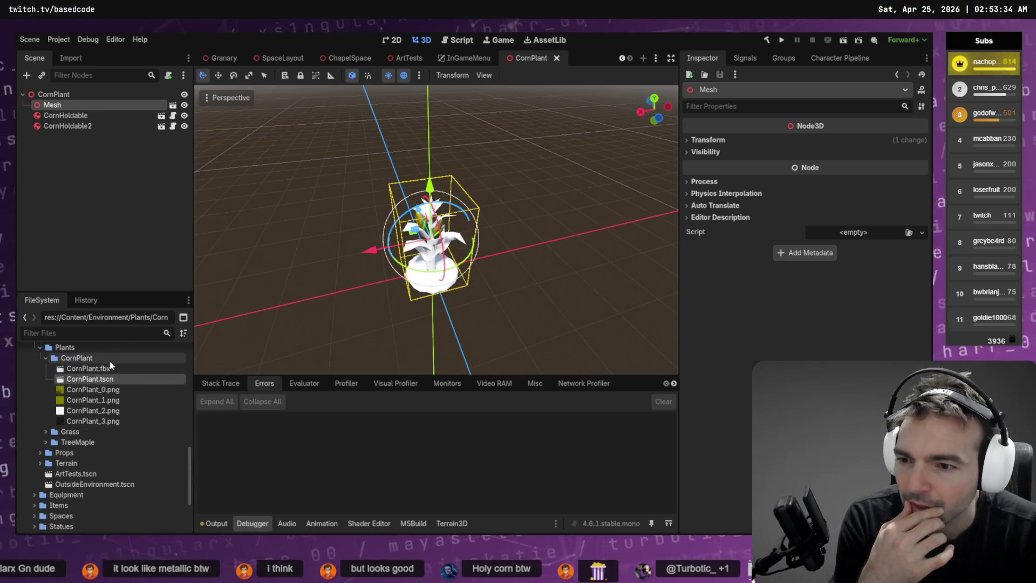
left_click(88, 368)
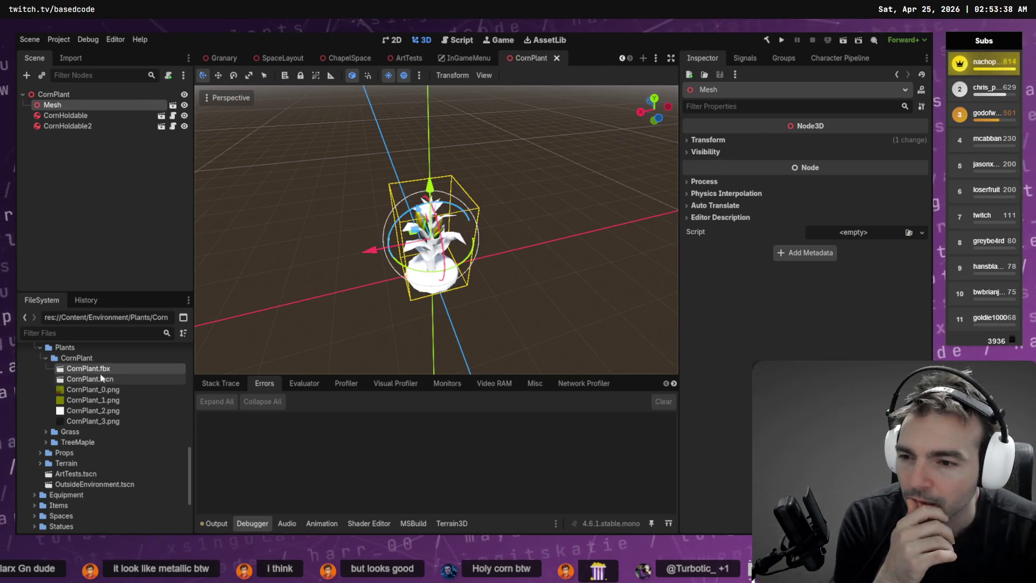
mouse_move(104, 373)
left_mouse_down()
mouse_move(81, 205)
mouse_move(82, 104)
left_mouse_up()
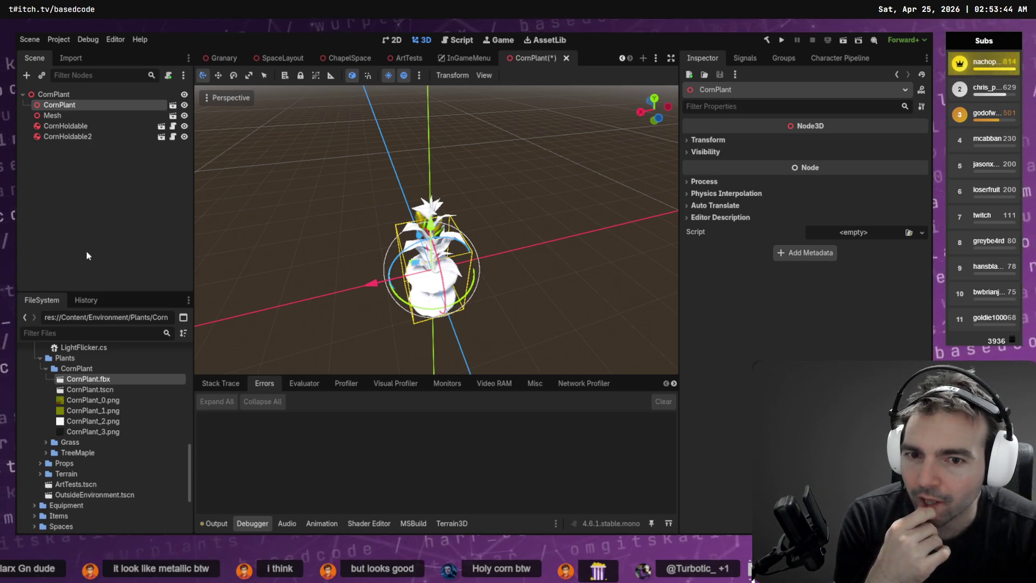
left_click(73, 115)
key("Delete")
key("Return")
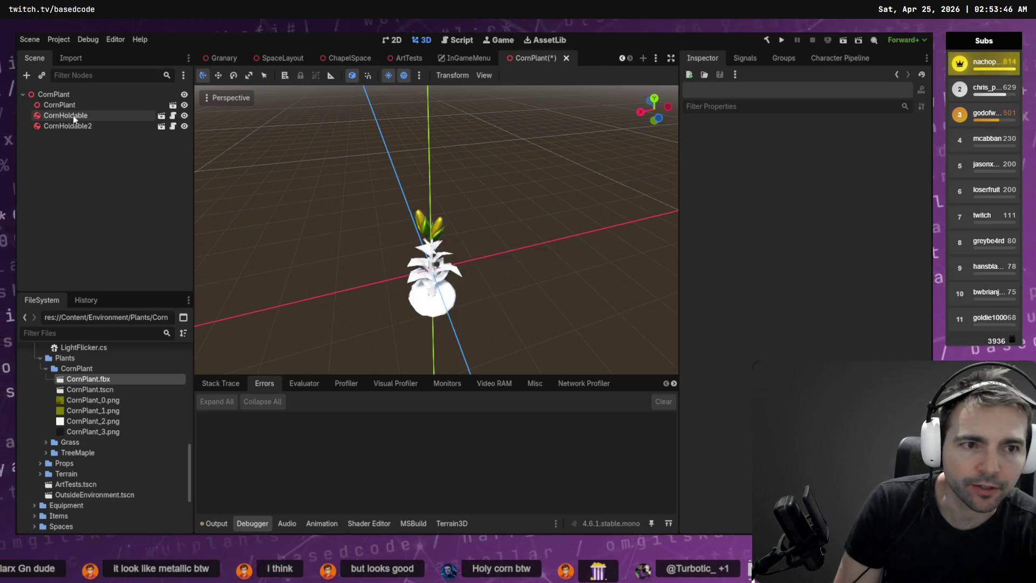
left_click(73, 105)
left_click(709, 141)
left_click(709, 140)
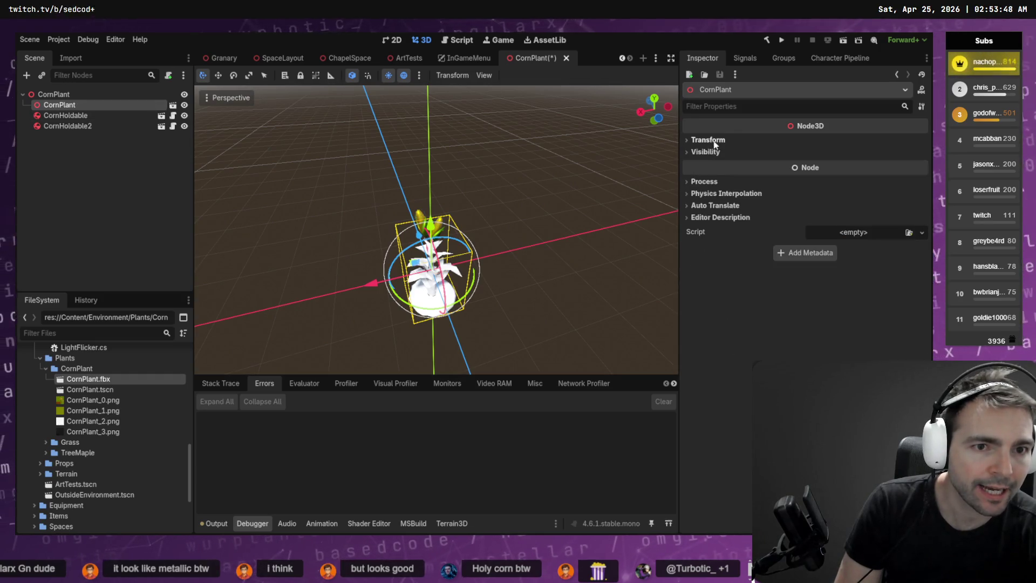
left_click(710, 153)
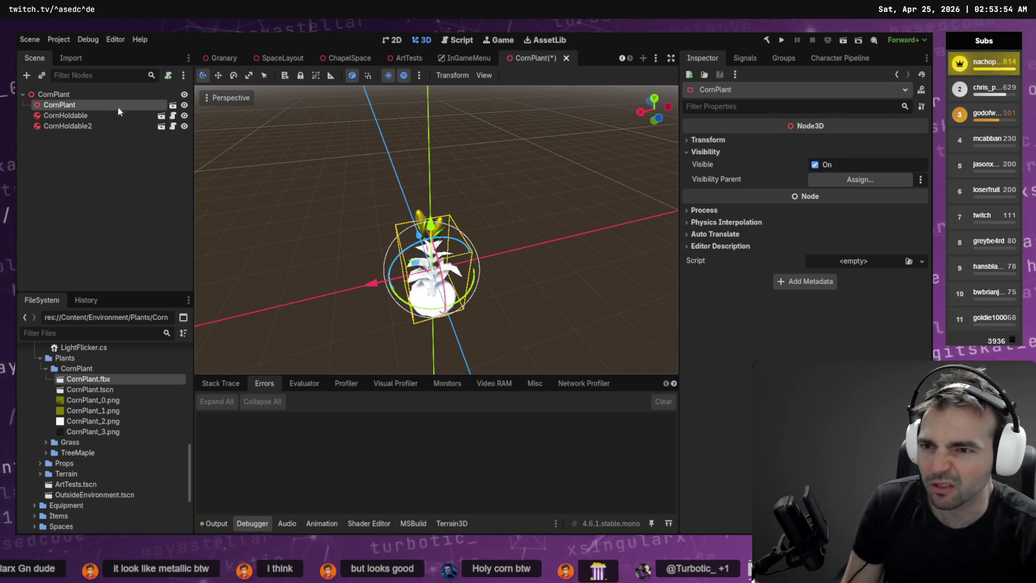
key("ctrl+z")
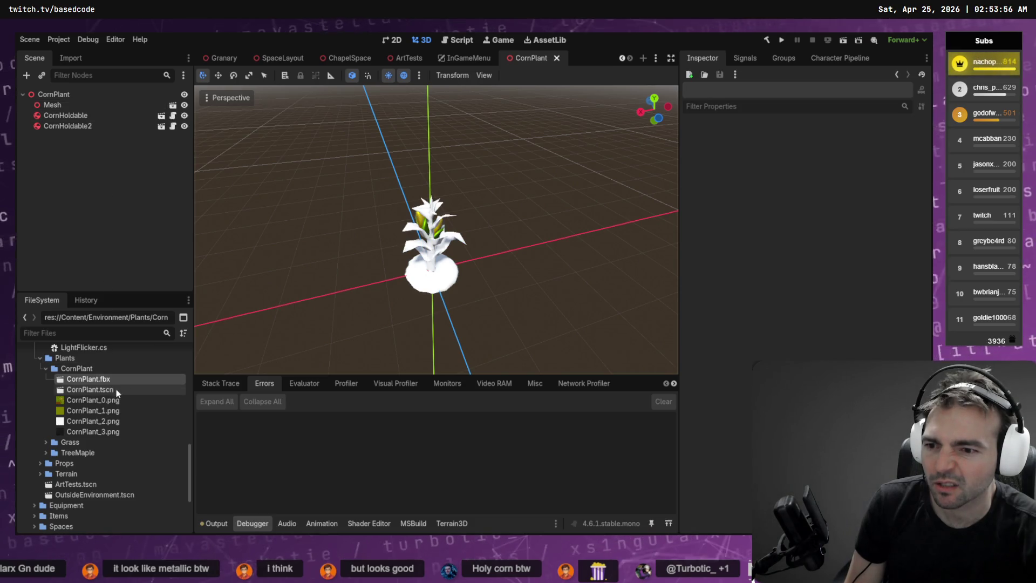
- Open CornPlant.fbx's Advanced Import Settings and inspect the material, mesh and root node options
double_click(83, 380)
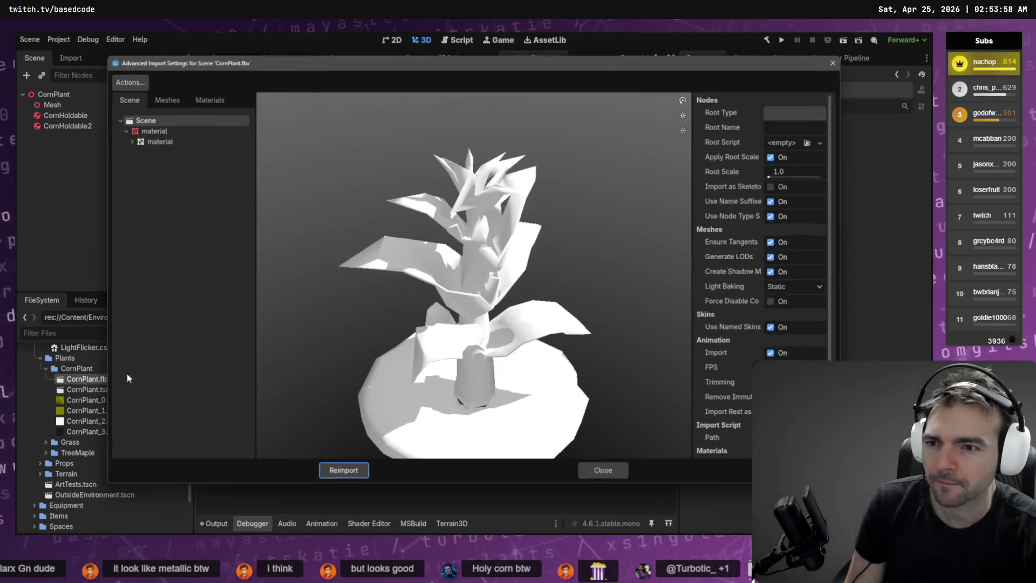
left_click(160, 142)
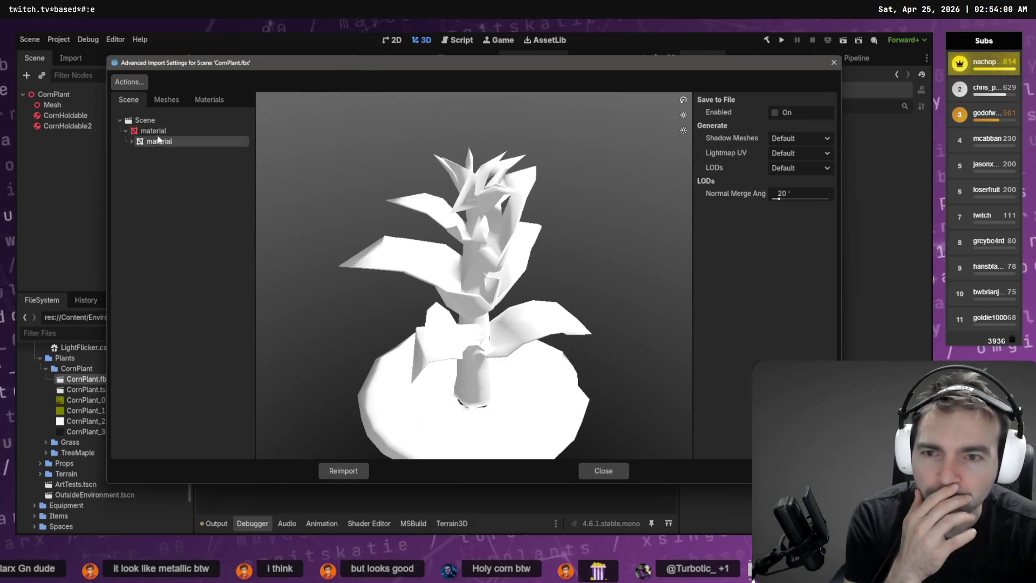
left_click(161, 134)
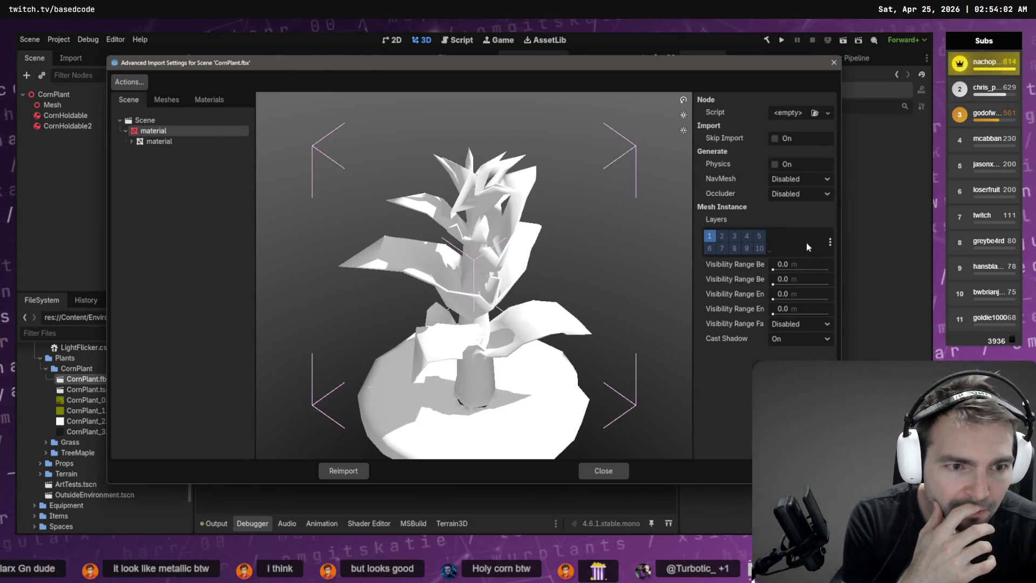
left_click(183, 142)
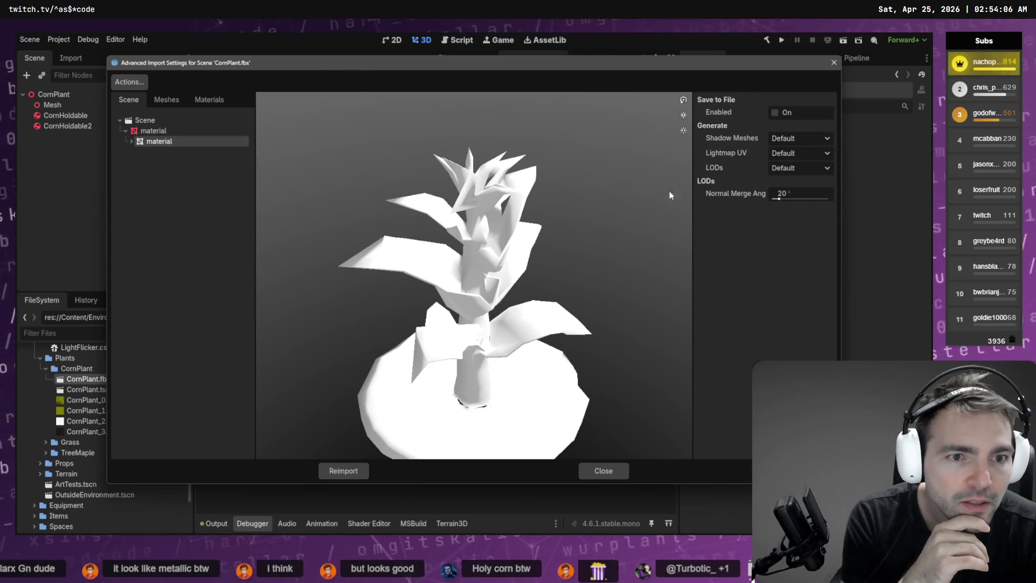
left_click(156, 153)
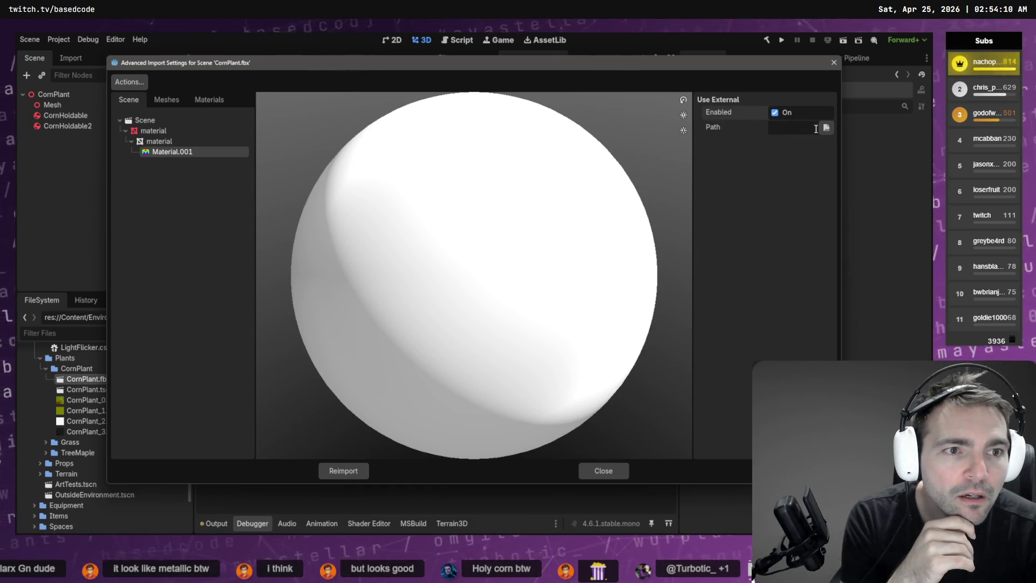
left_click(156, 120)
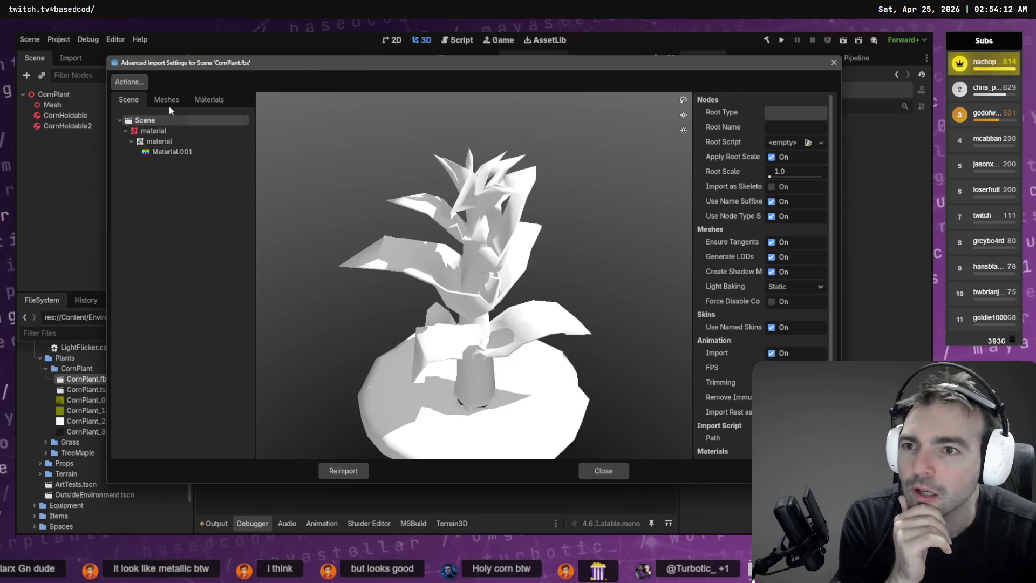
- Enable Use External for Material.001 on the Materials tab and close the import settings
left_click(222, 99)
left_click(186, 120)
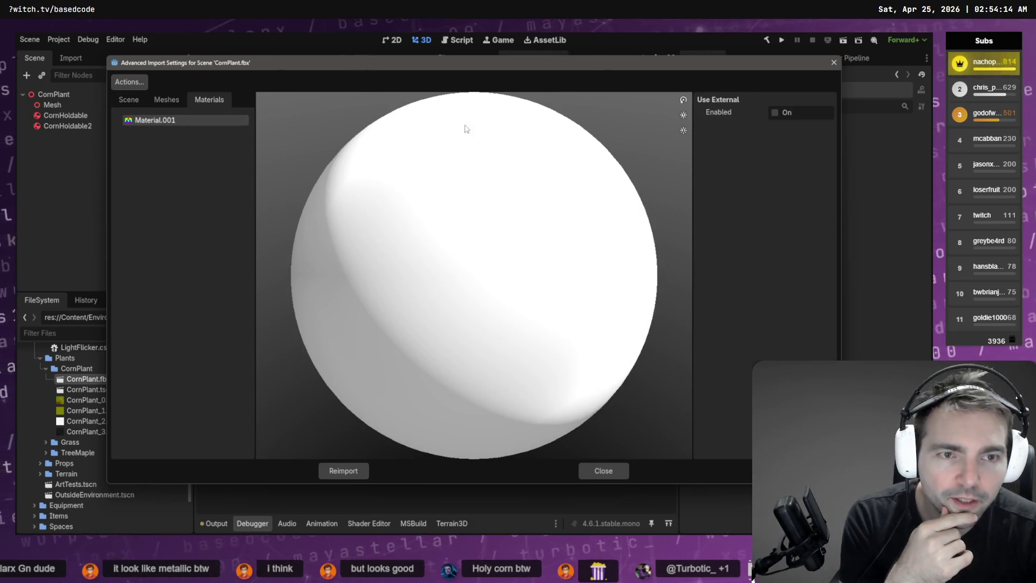
left_click(779, 115)
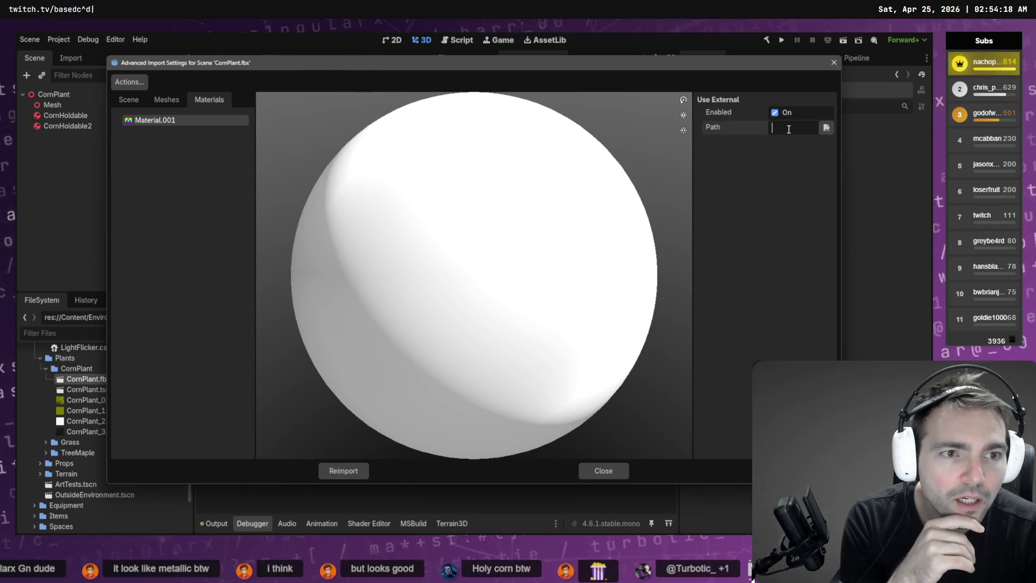
left_click(834, 64)
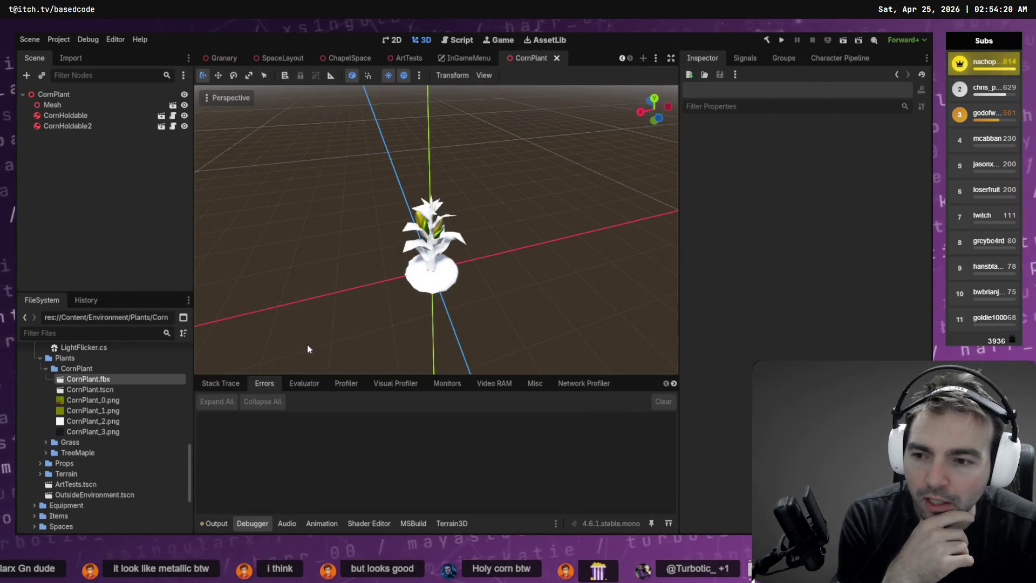
mouse_move(98, 404)
left_mouse_down()
mouse_move(382, 296)
mouse_move(463, 249)
mouse_move(81, 357)
mouse_move(77, 398)
left_mouse_up()
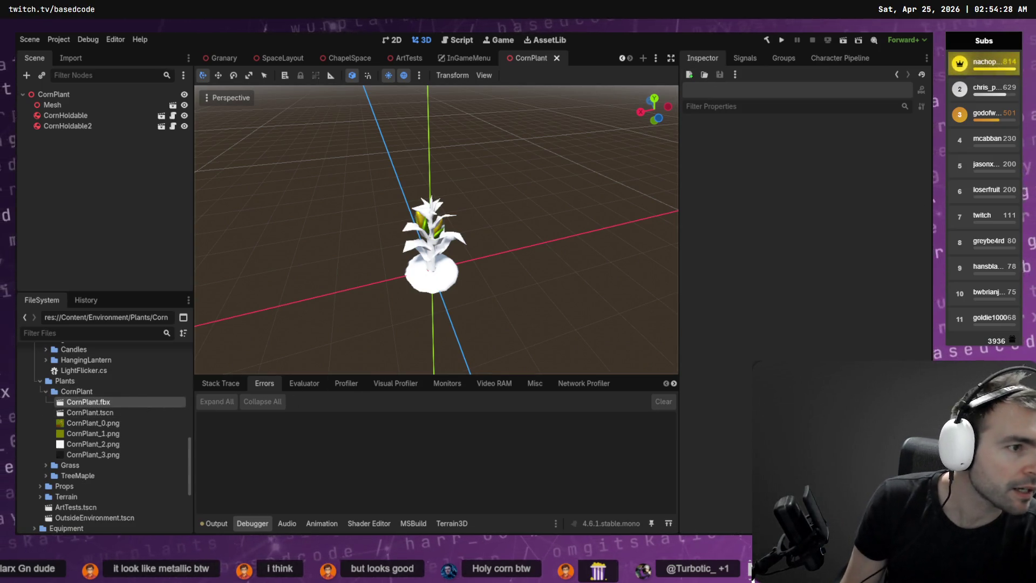
key("alt+Tab")
- Start a Wavefront OBJ export, review its General, Geometry and Materials options, and export Corn.obj
left_click(34, 35)
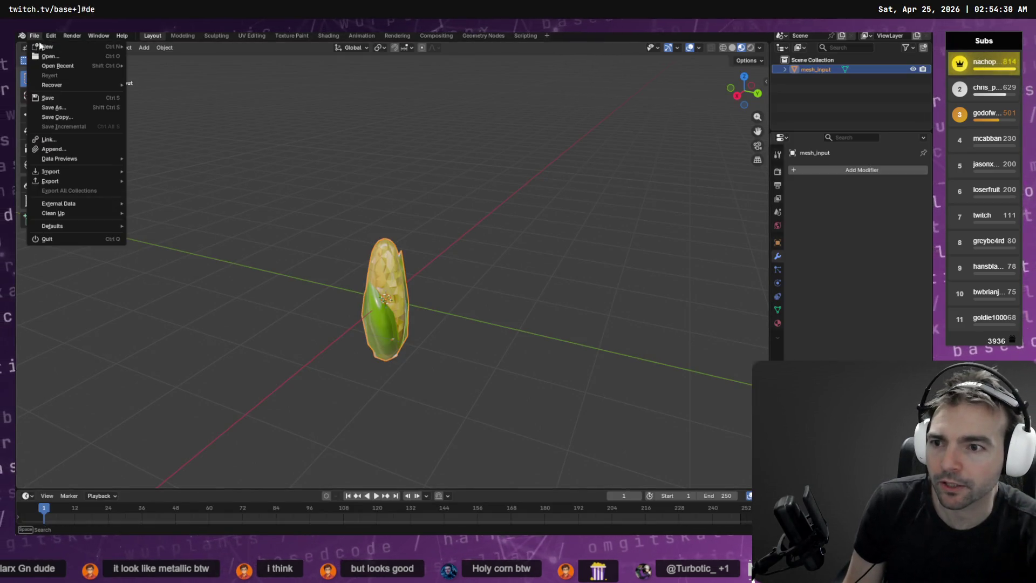
mouse_move(94, 181)
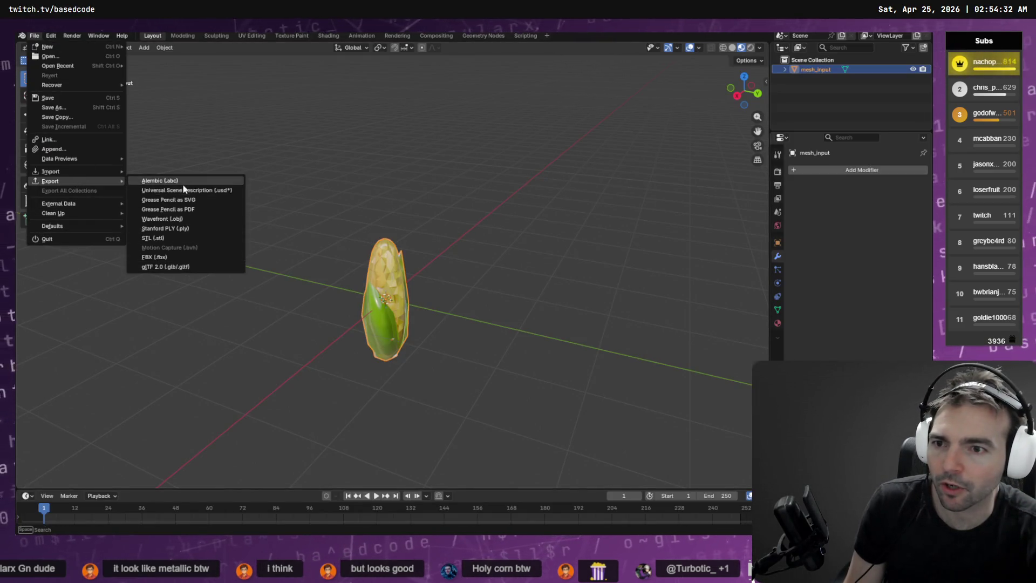
left_click(162, 218)
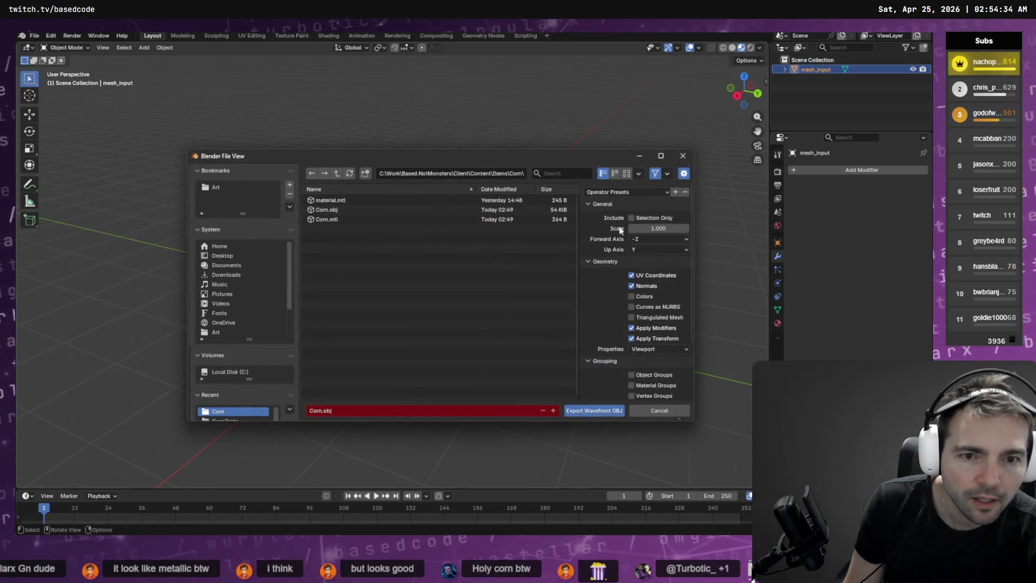
scroll(648, 297, "down", 3)
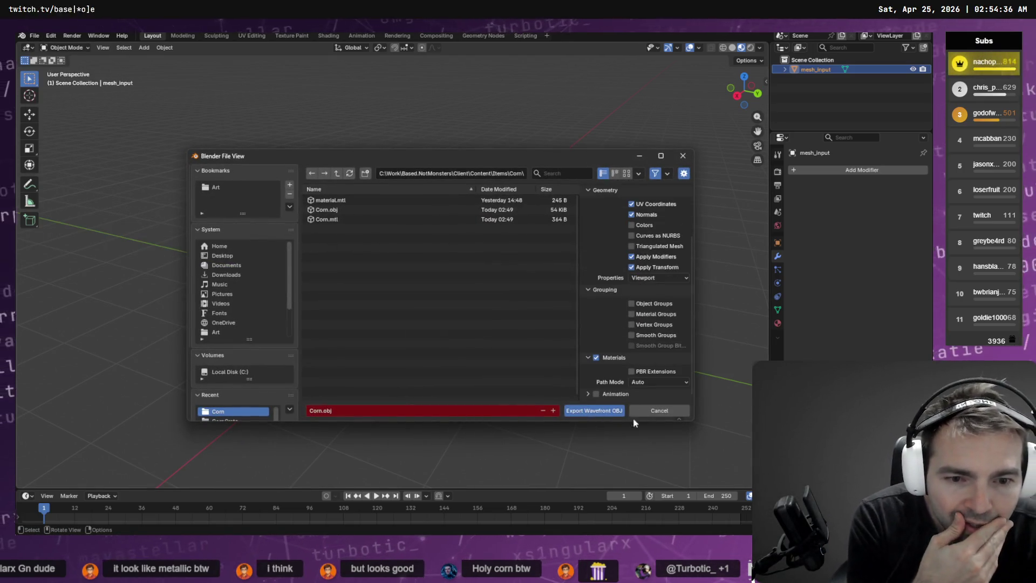
scroll(643, 329, "up", 3)
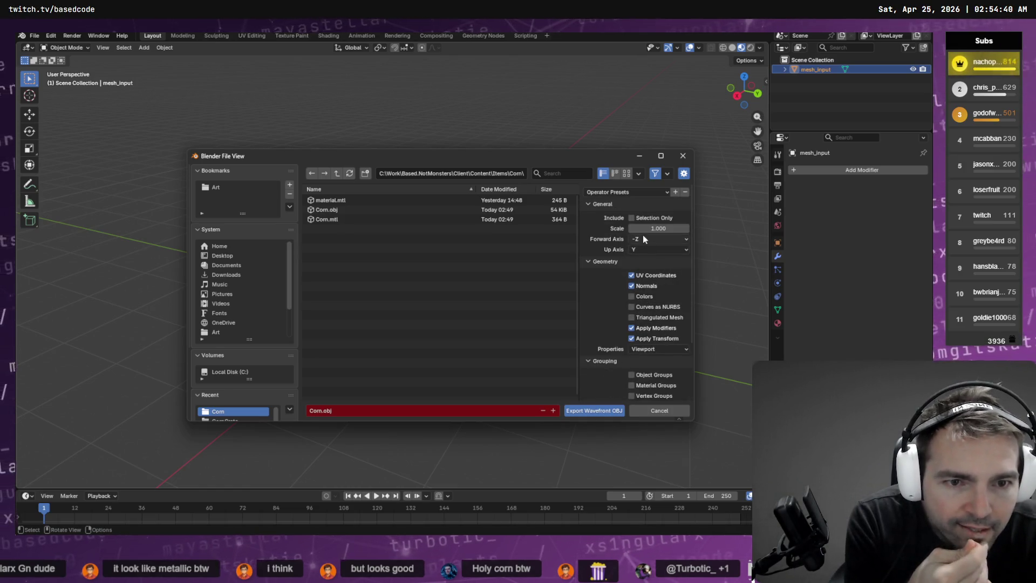
scroll(672, 336, "down", 3)
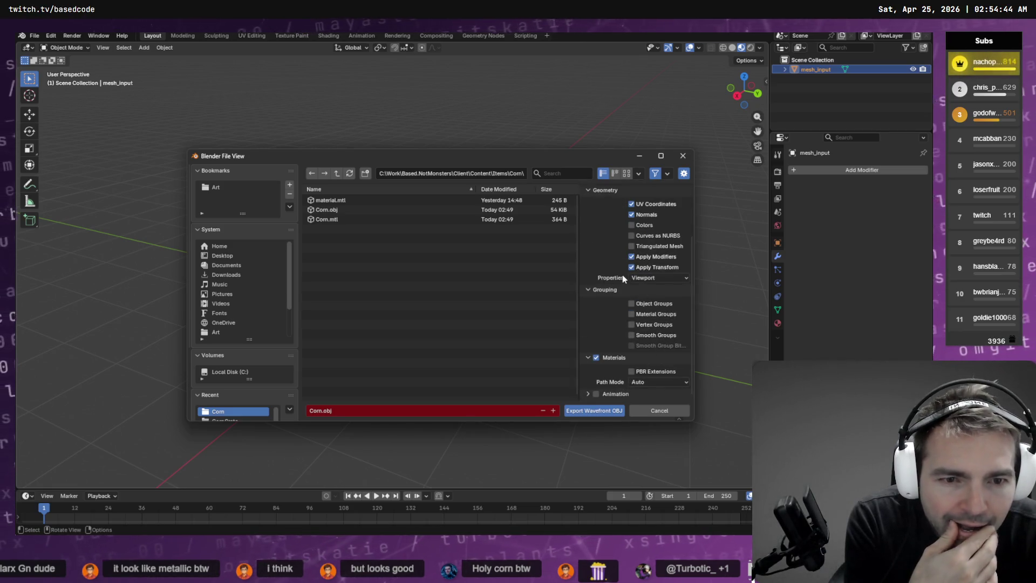
scroll(642, 309, "up", 3)
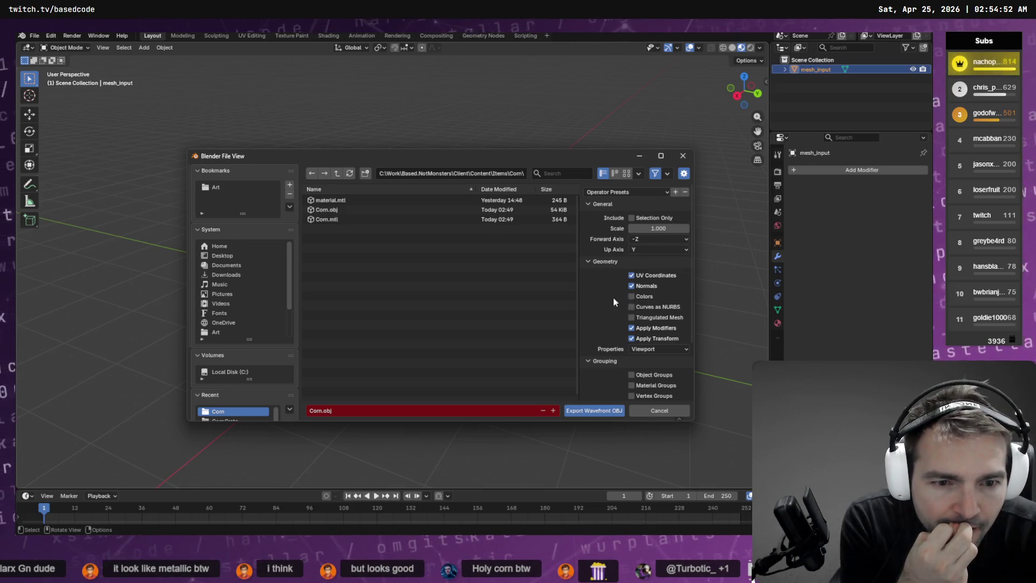
scroll(626, 297, "down", 3)
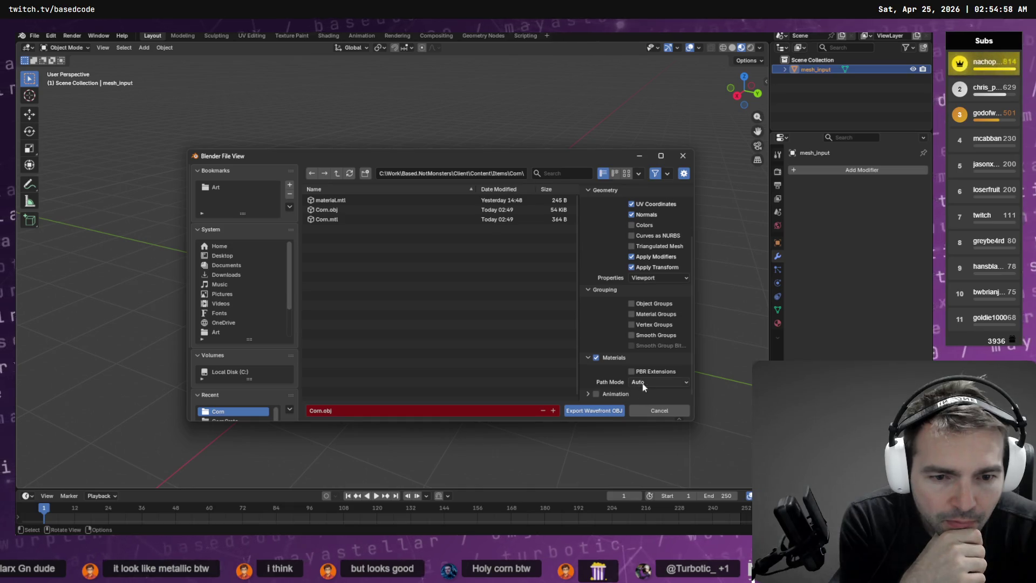
left_click(594, 410)
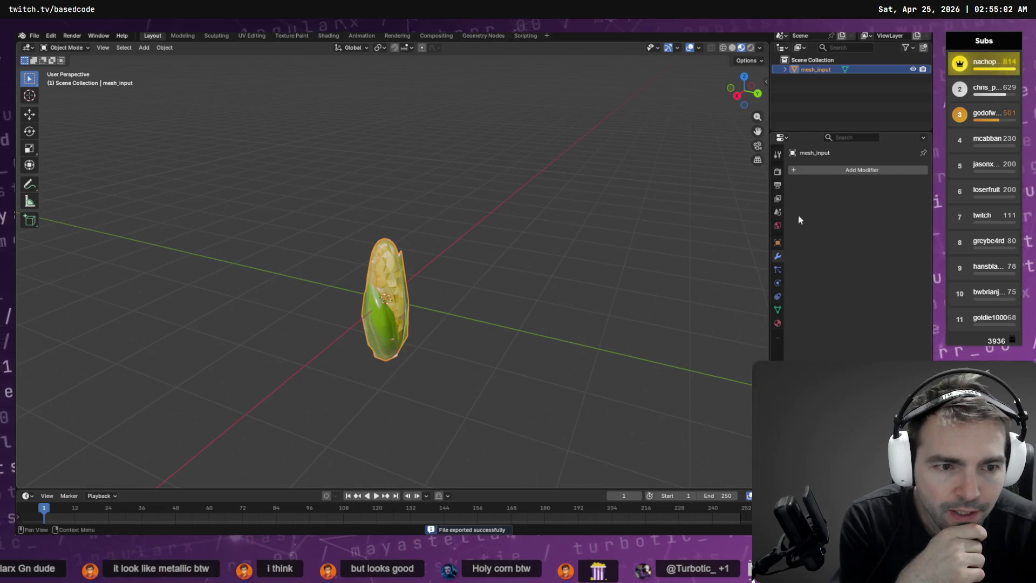
- Check the corn mesh's material settings, comparing briefly with the Godot editor
left_click(778, 323)
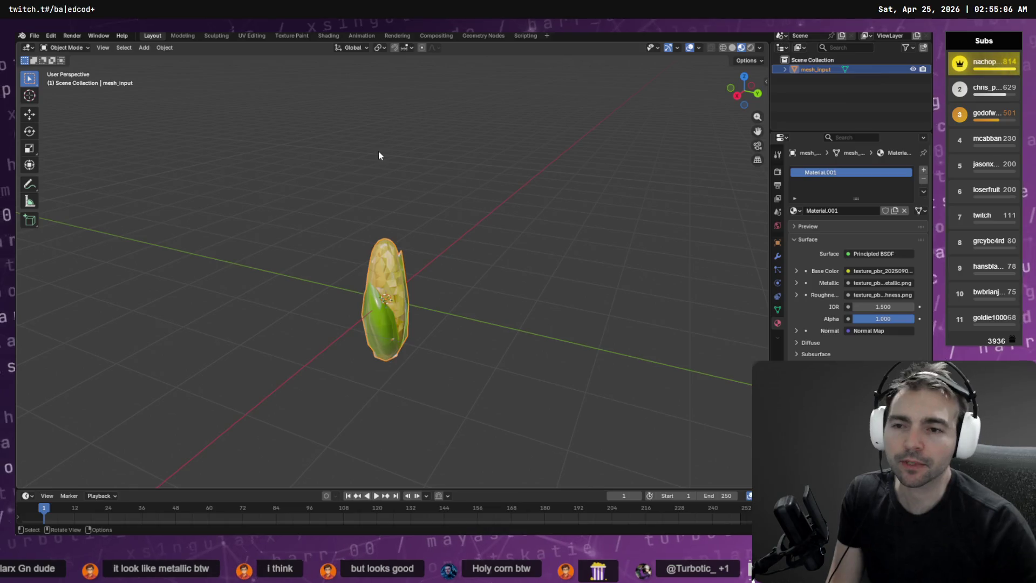
key("alt+Tab")
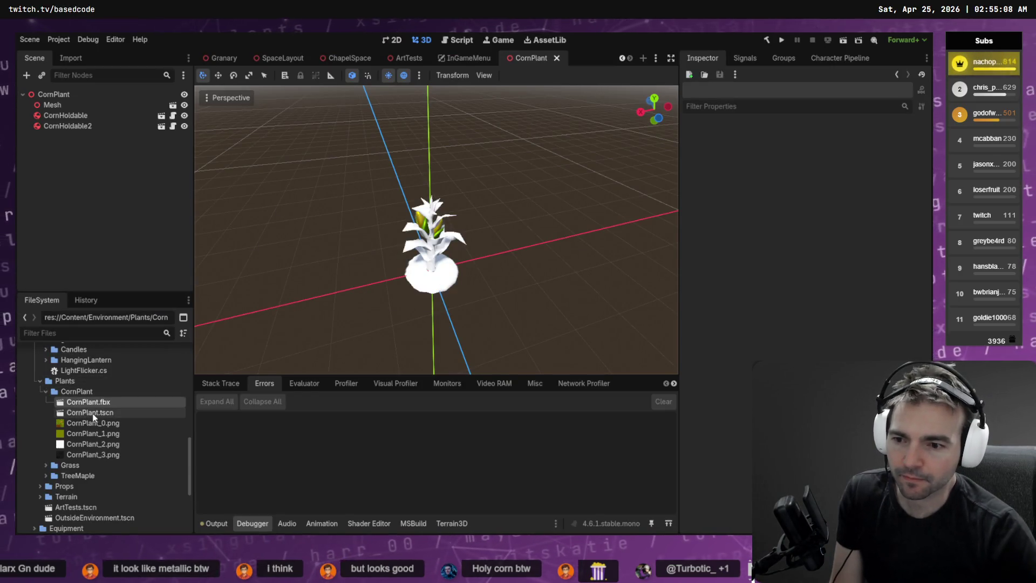
key("alt+Tab")
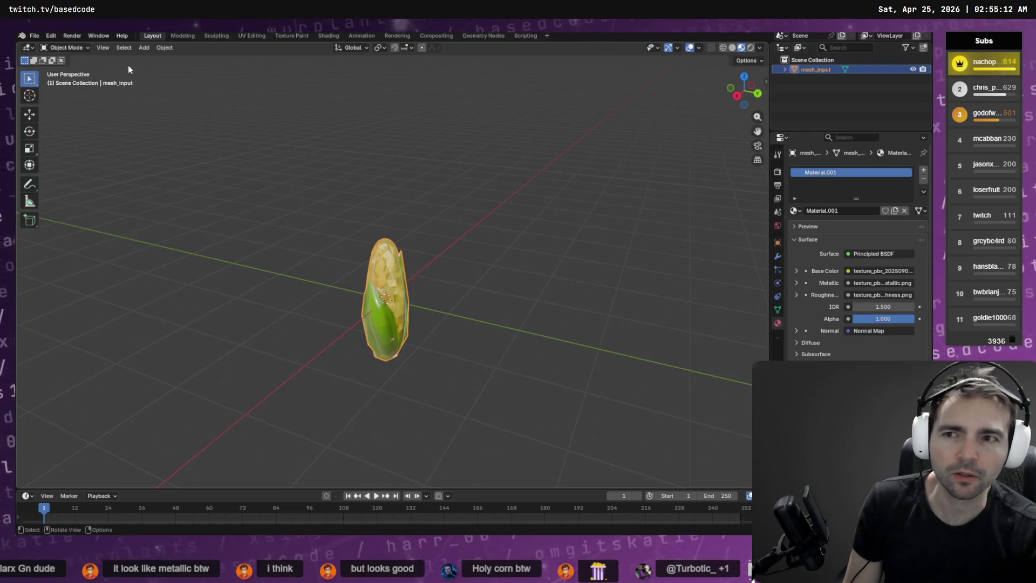
- Reopen the Wavefront OBJ export and edit the export folder path
left_click(35, 36)
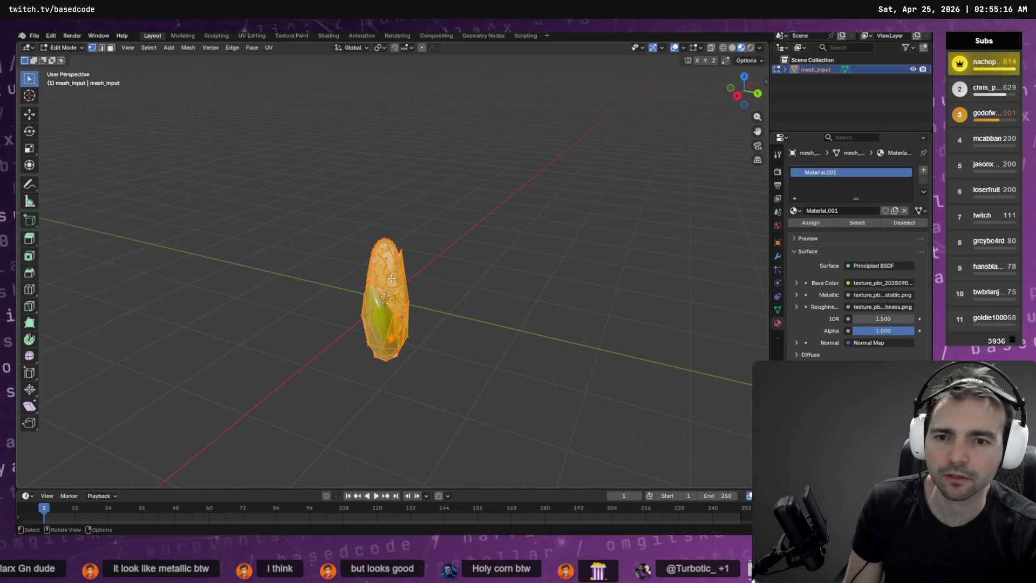
left_click(34, 36)
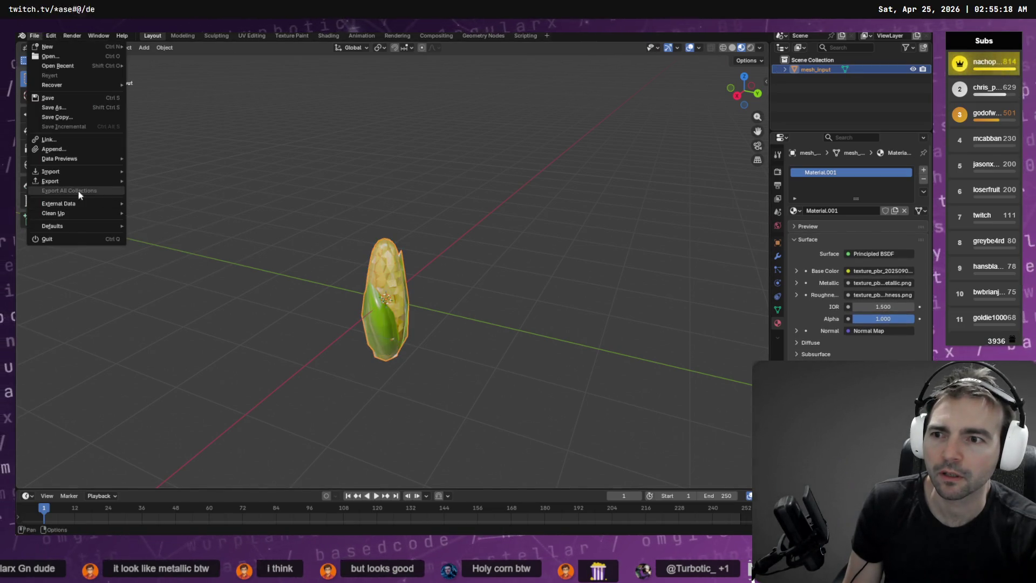
mouse_move(111, 183)
key("alt+Tab")
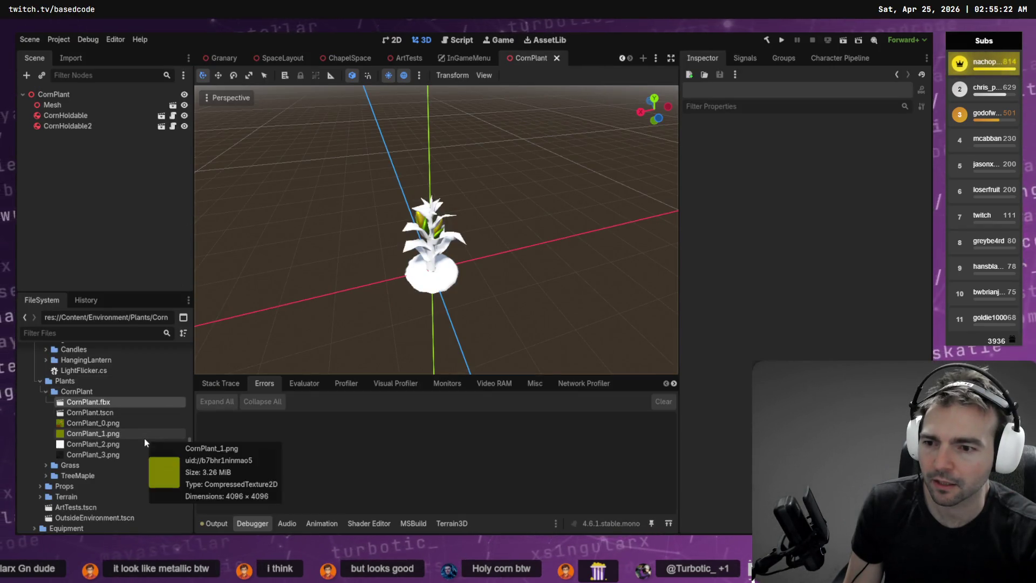
key("alt+Tab")
left_click(199, 221)
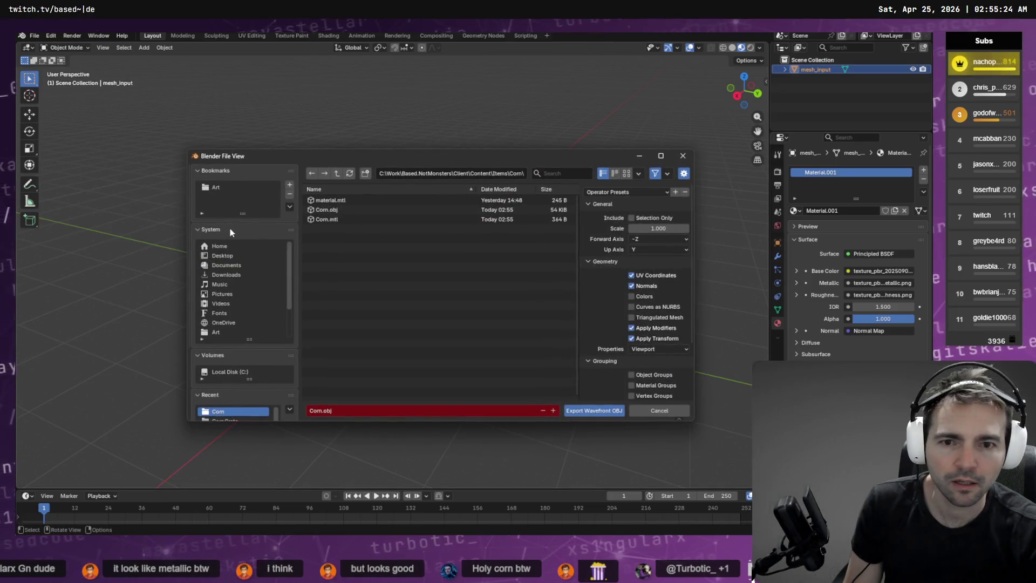
left_click(444, 175)
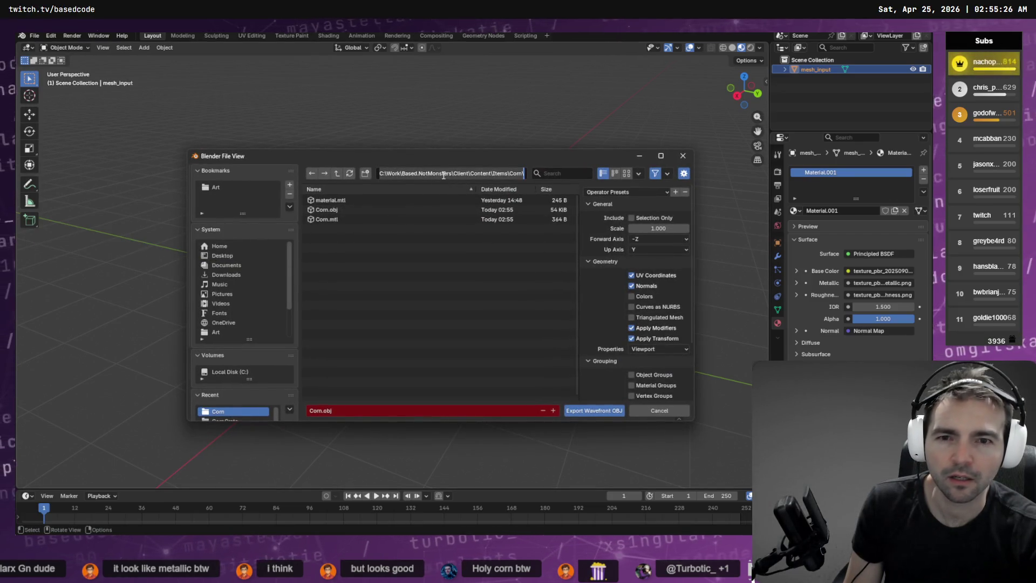
key("End")
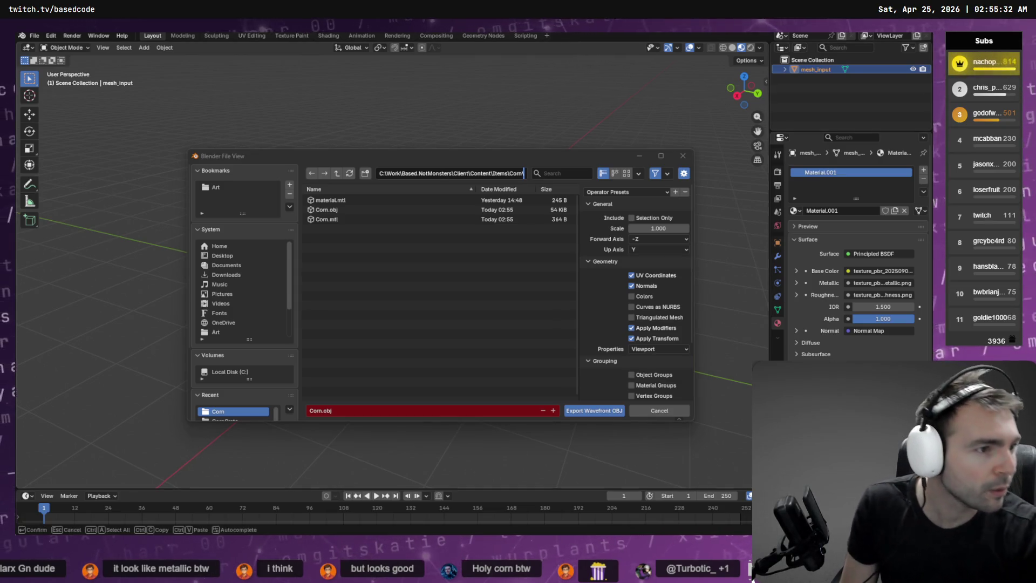
key("alt+Tab")
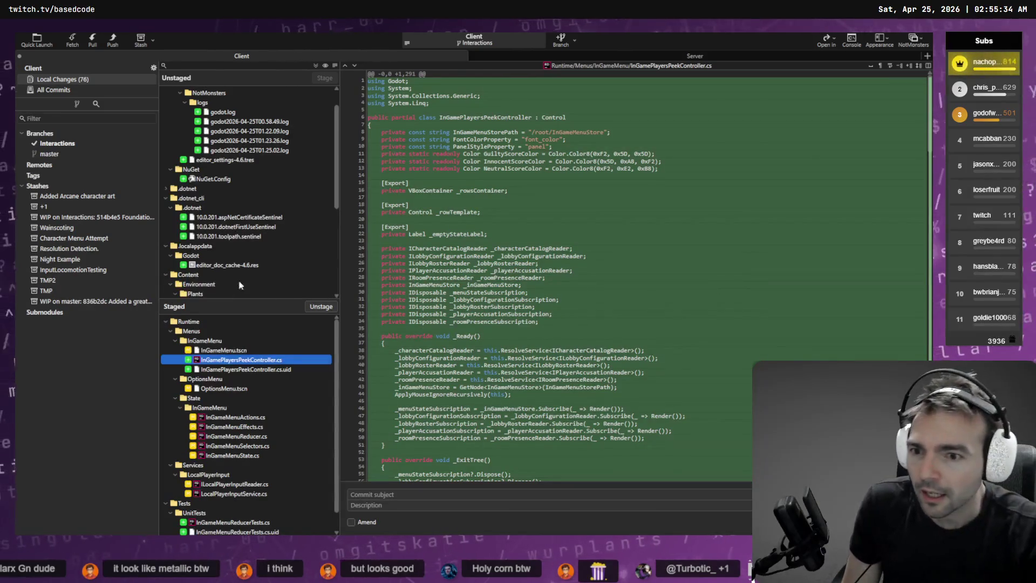
- Select Corn.mtl and Corn.obj among Fork's unstaged files and discard changes in both
left_click(211, 247)
scroll(222, 232, "down", 5)
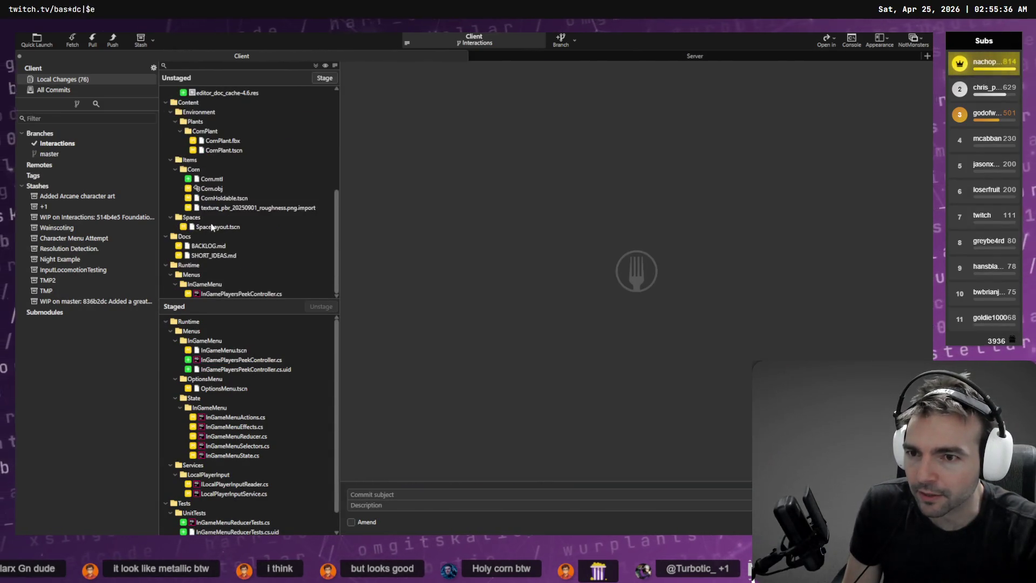
left_click(219, 182)
left_click(235, 188, "shift")
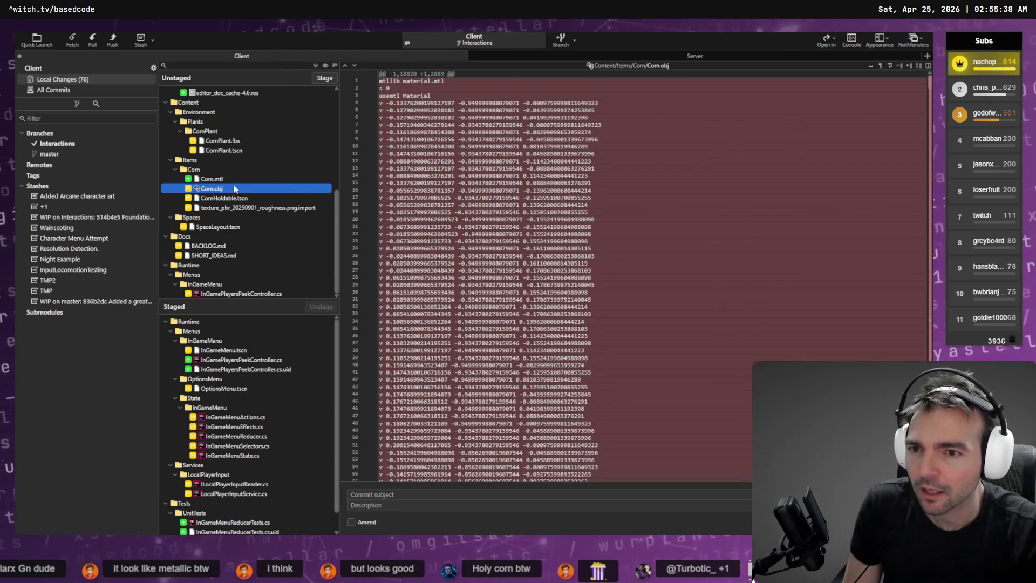
right_click(222, 188)
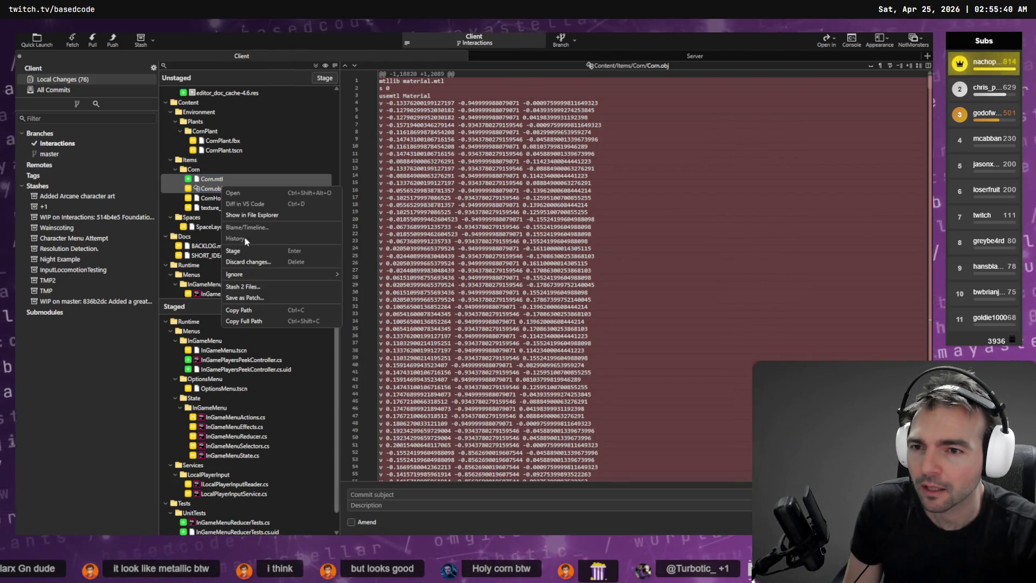
left_click(296, 271)
key("Return")
- Browse the export dialog up to Content, into Environment > Plants > CornPlant, then cancel the export
key("alt+Tab")
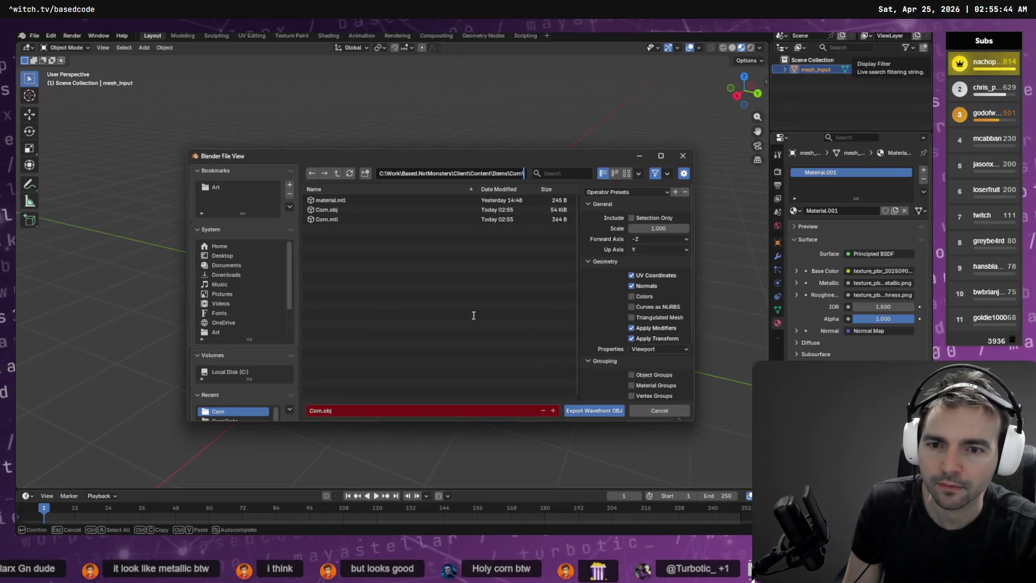
left_click(335, 174)
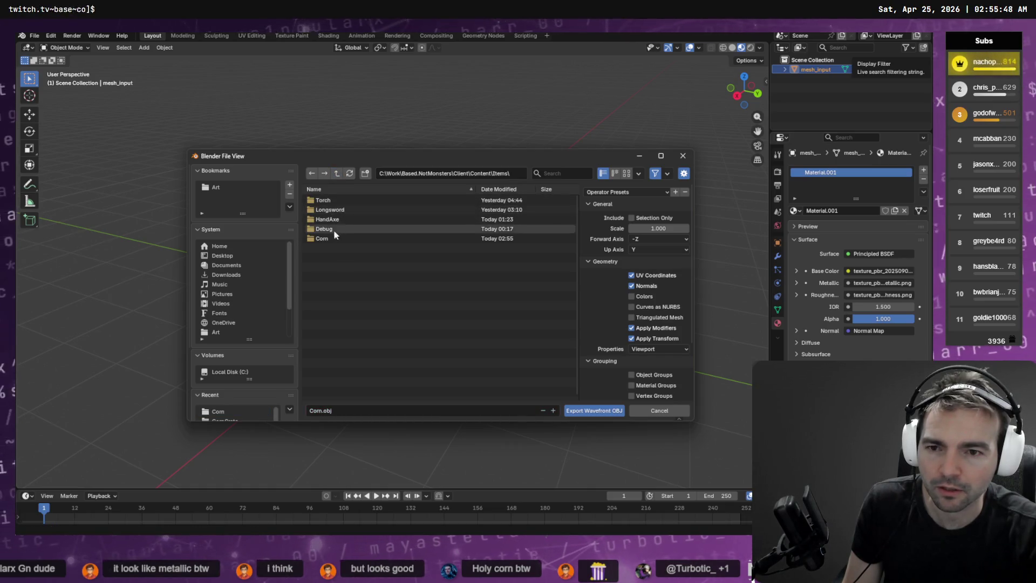
left_click(338, 175)
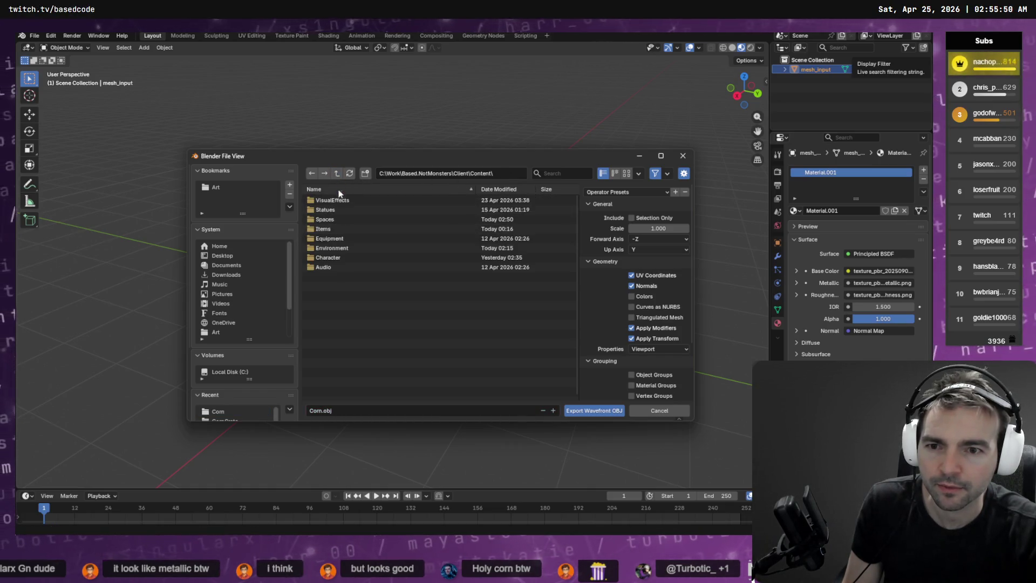
double_click(340, 248)
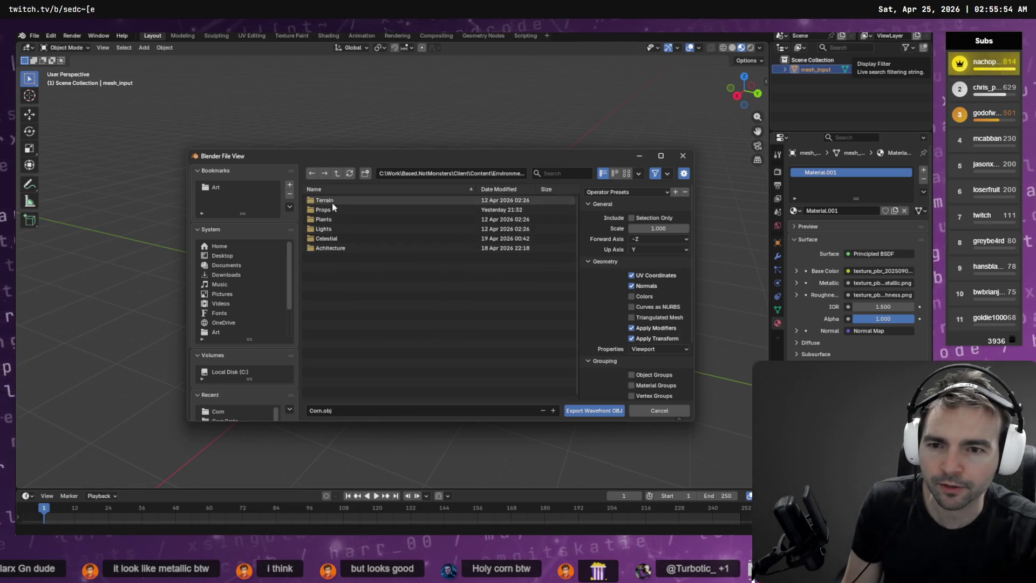
double_click(339, 219)
double_click(341, 219)
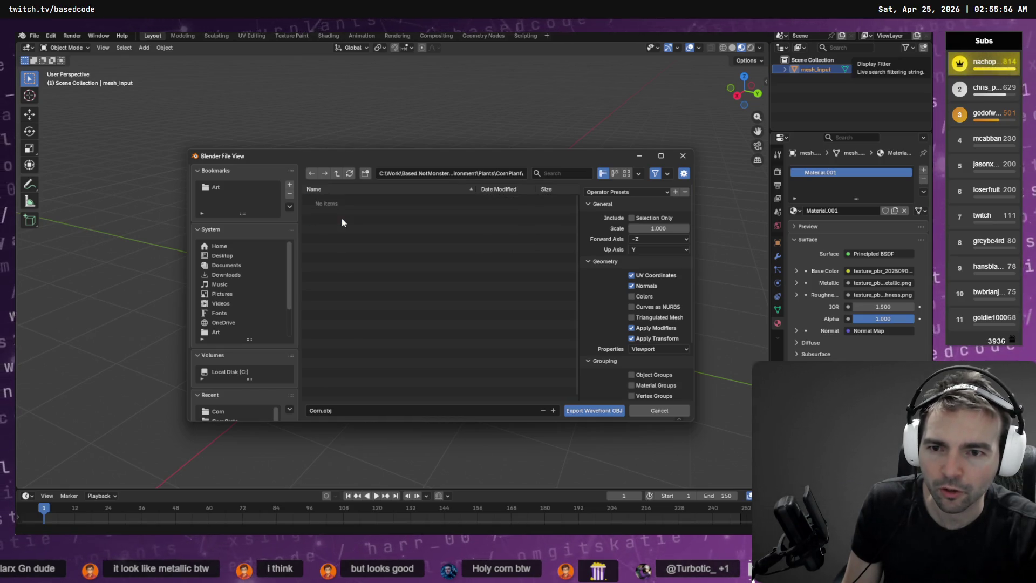
left_click(660, 412)
left_click(34, 35)
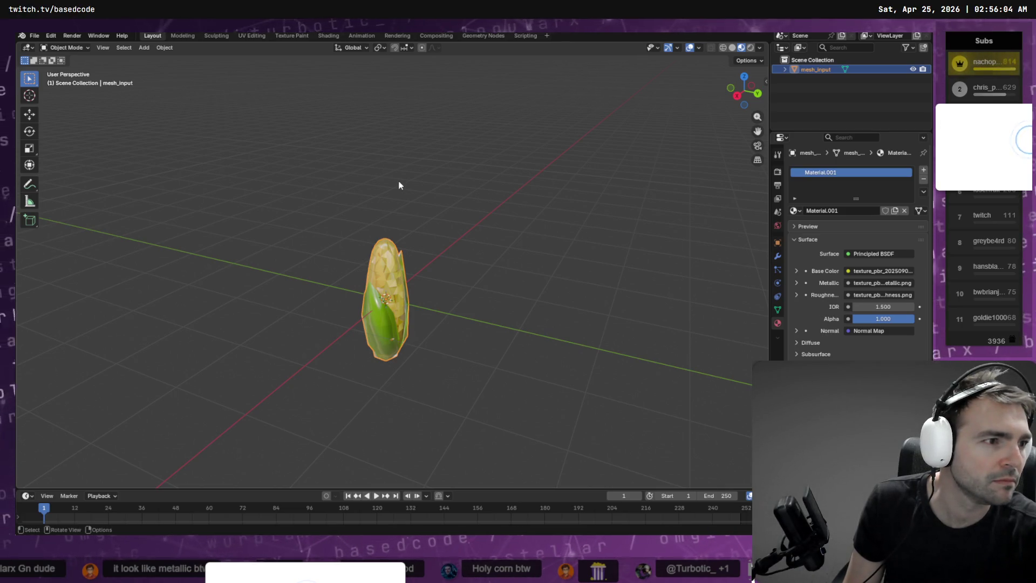
key("alt+Tab")
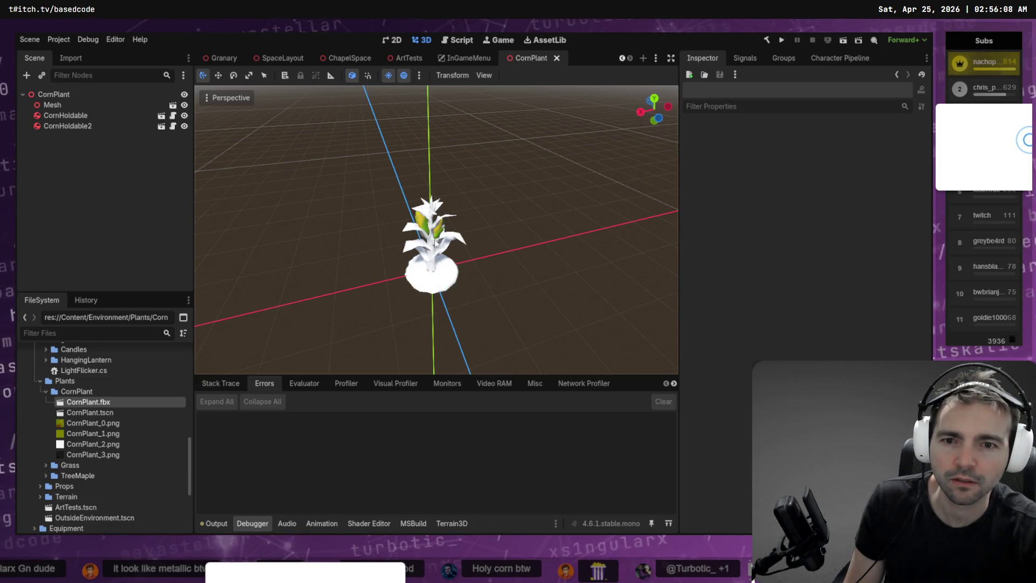
- Select the corn plant's Mesh node, frame it in the viewport, and make it local
left_click(435, 243)
left_click(352, 339)
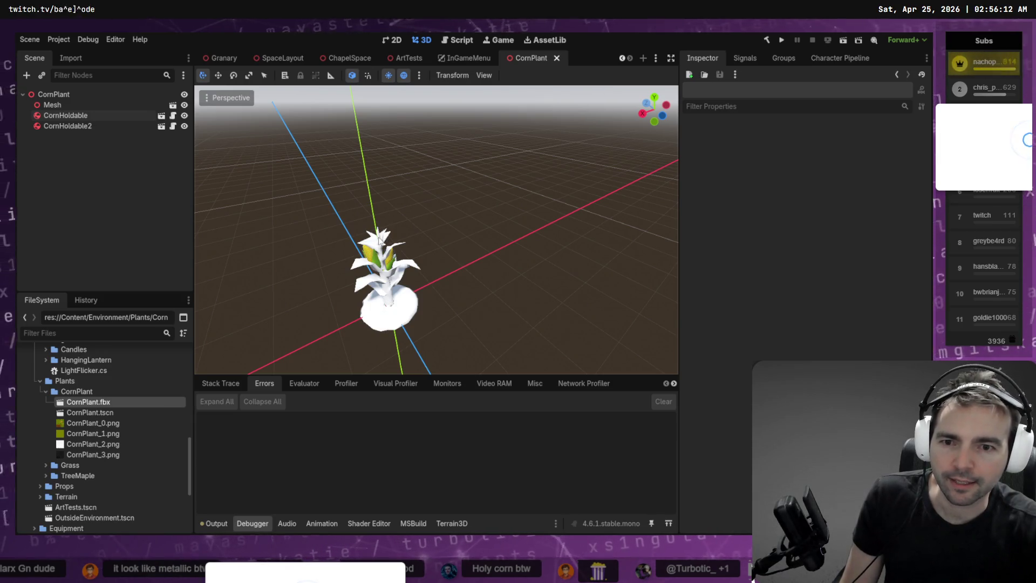
left_click(87, 107)
key("f")
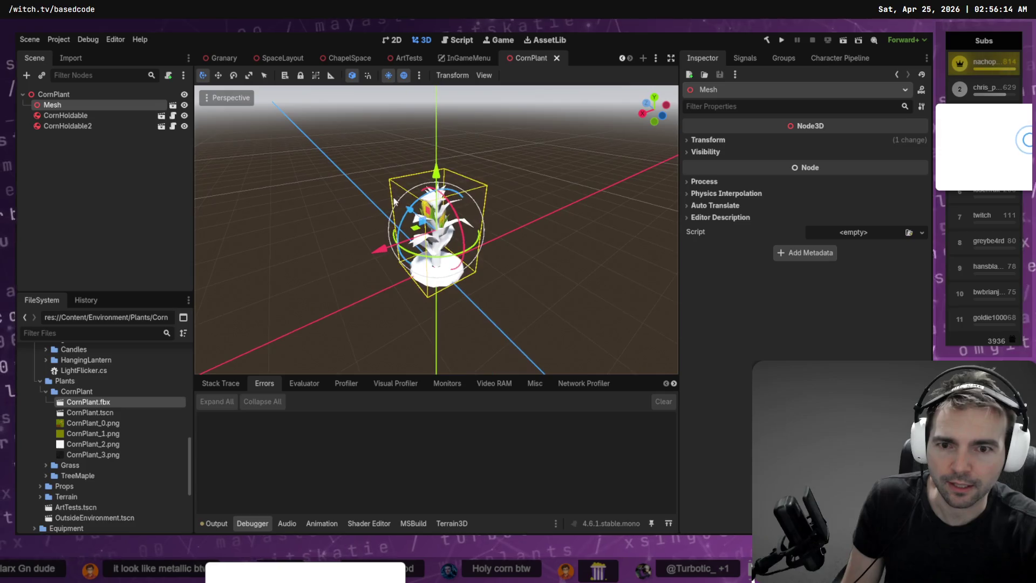
scroll(393, 193, "up", 5)
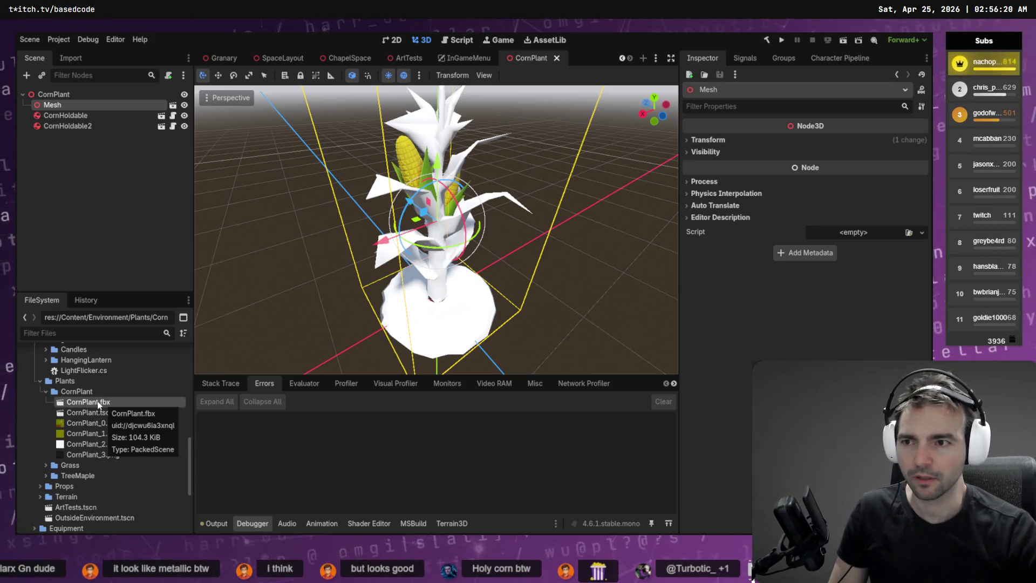
right_click(53, 105)
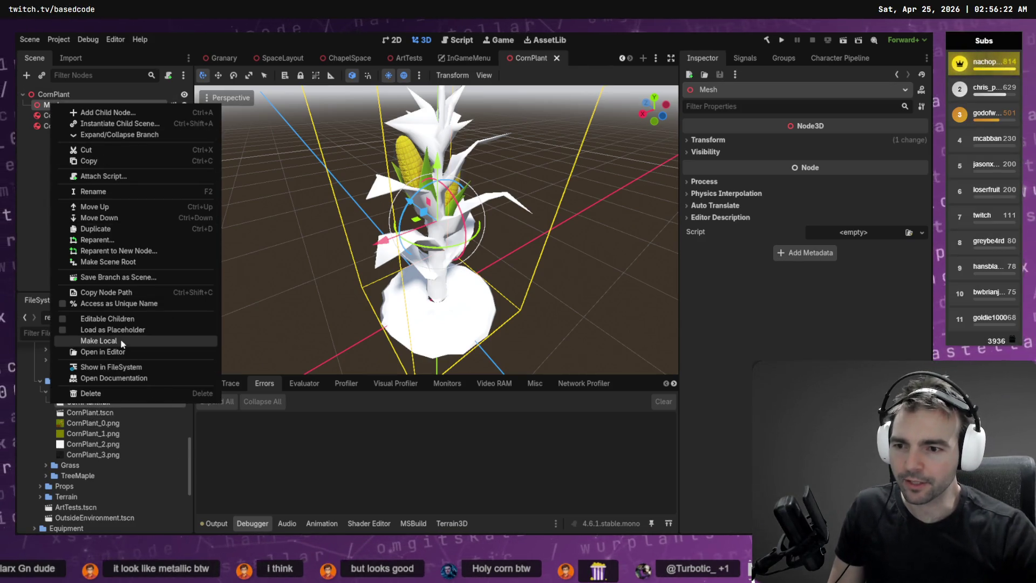
left_click(122, 343)
- Move the material node directly under CornPlant and delete the empty Mesh node
left_click(73, 115)
left_click_drag(69, 115, 61, 101)
left_click(57, 115)
key("Delete")
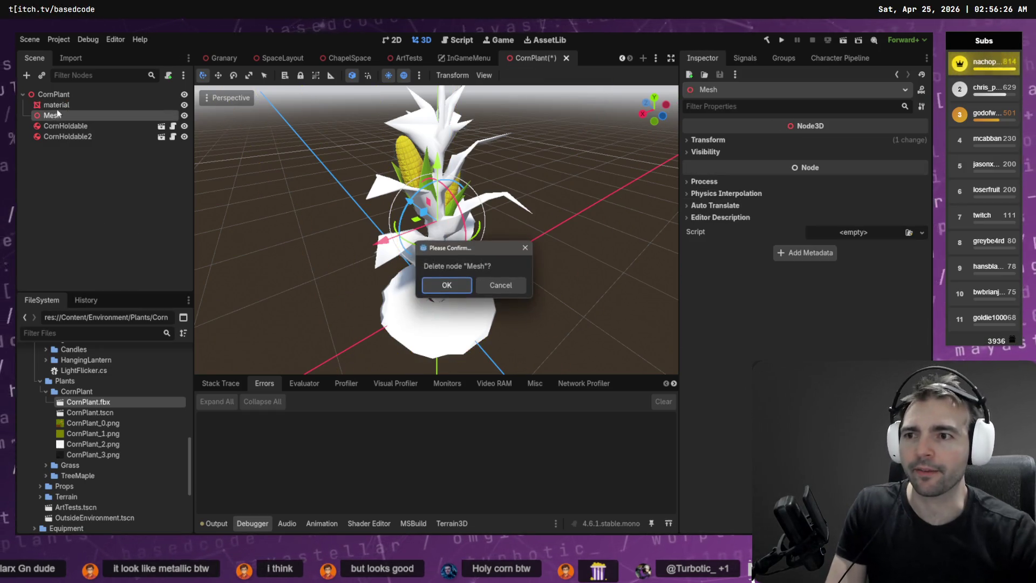
left_click(446, 285)
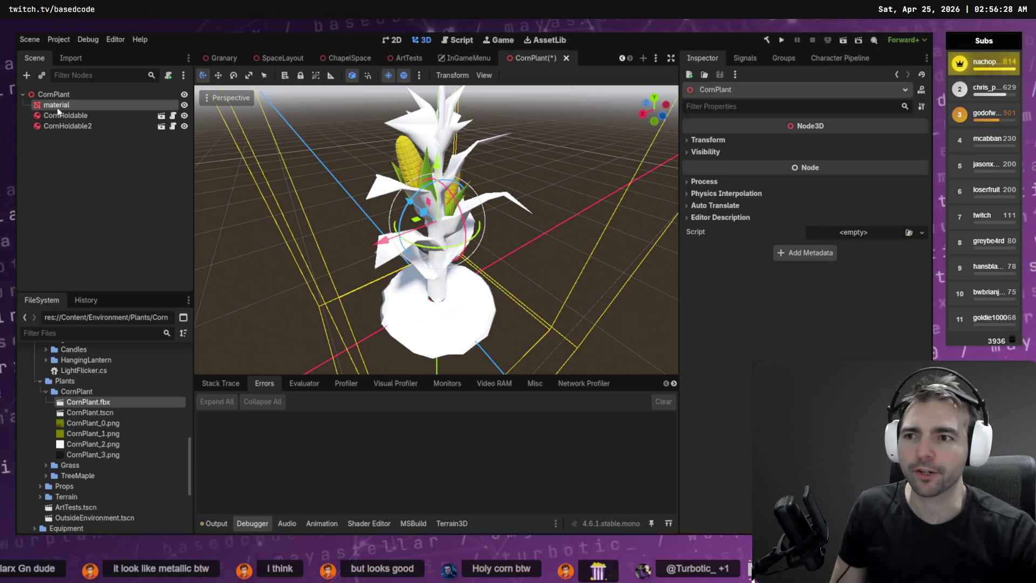
left_click(756, 184)
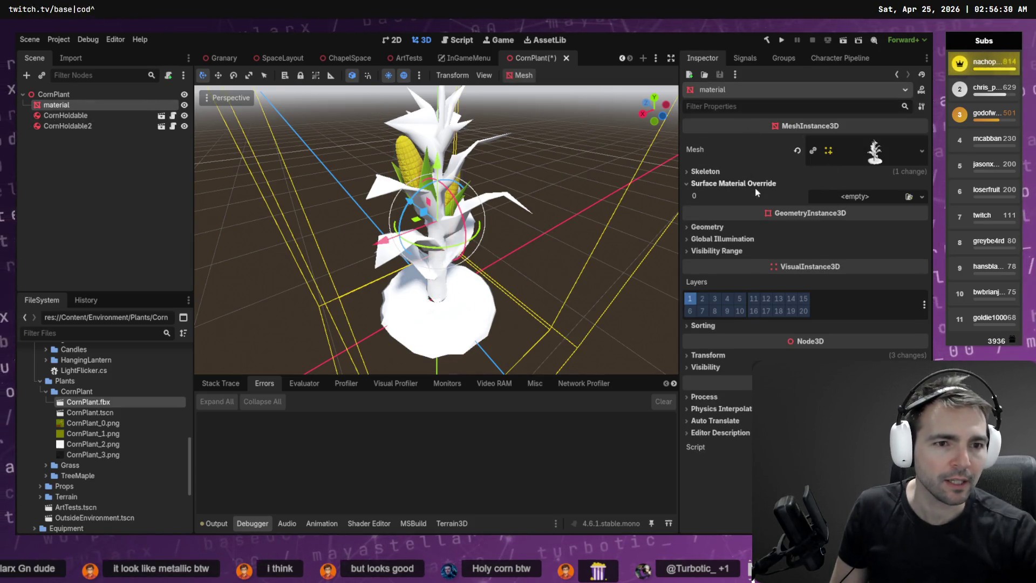
- Add a new StandardMaterial3D override with CornPlant_0.png as its albedo texture
left_click(923, 197)
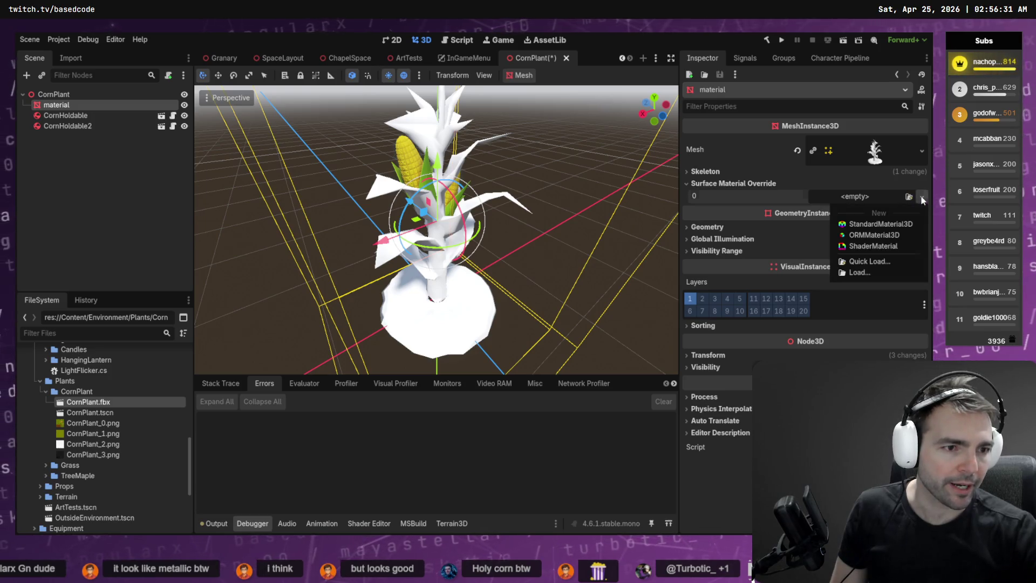
left_click(913, 224)
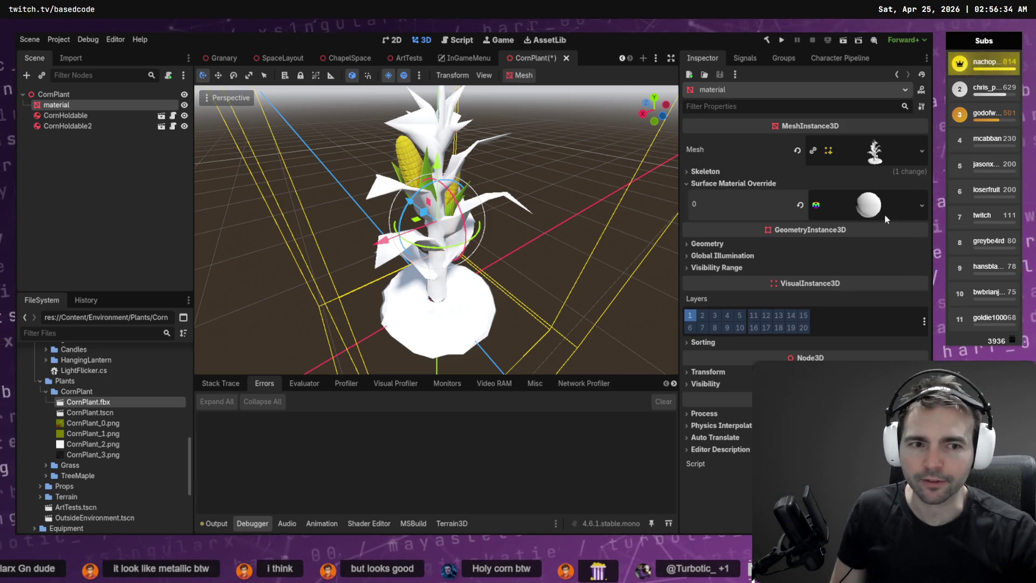
left_click(883, 207)
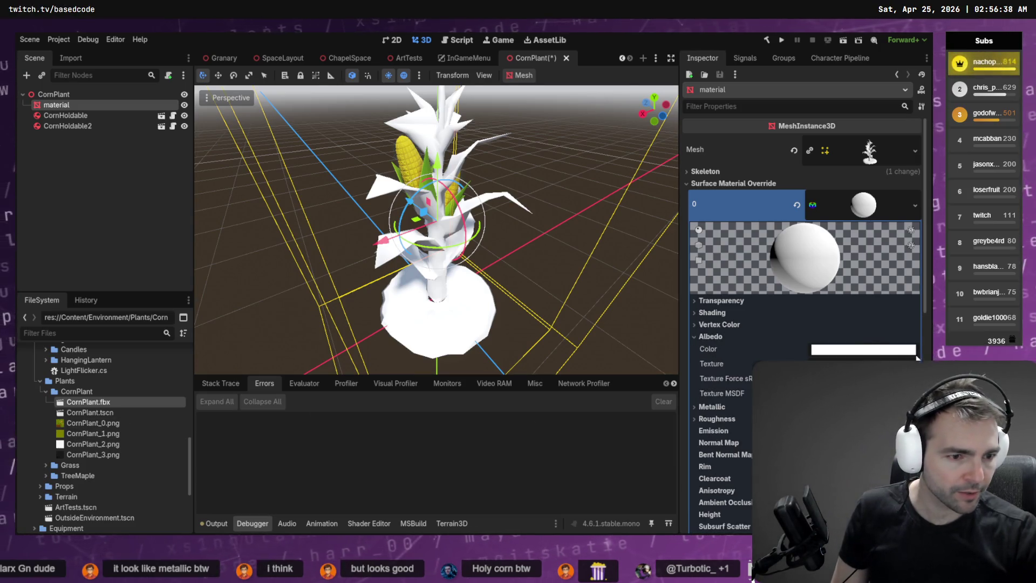
left_click_drag(108, 423, 741, 394)
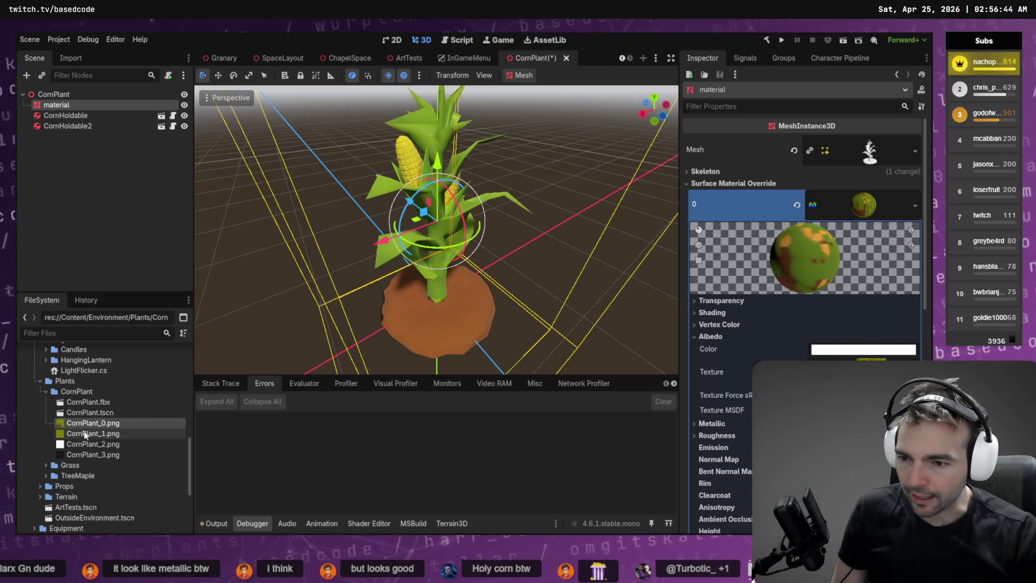
- Enable the material's Normal Map and assign CornPlant_1.png as its texture
mouse_move(78, 440)
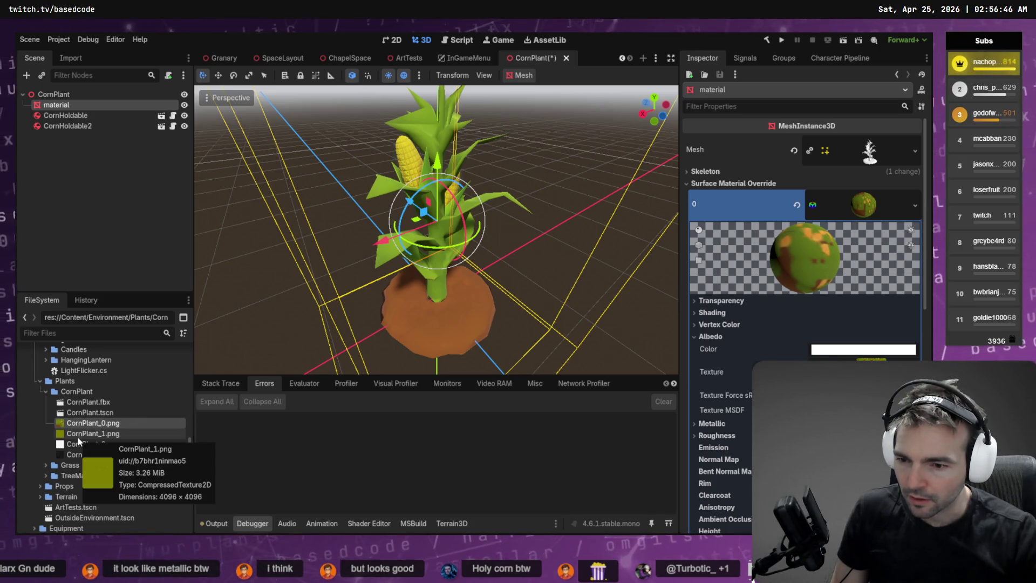
left_click(718, 459)
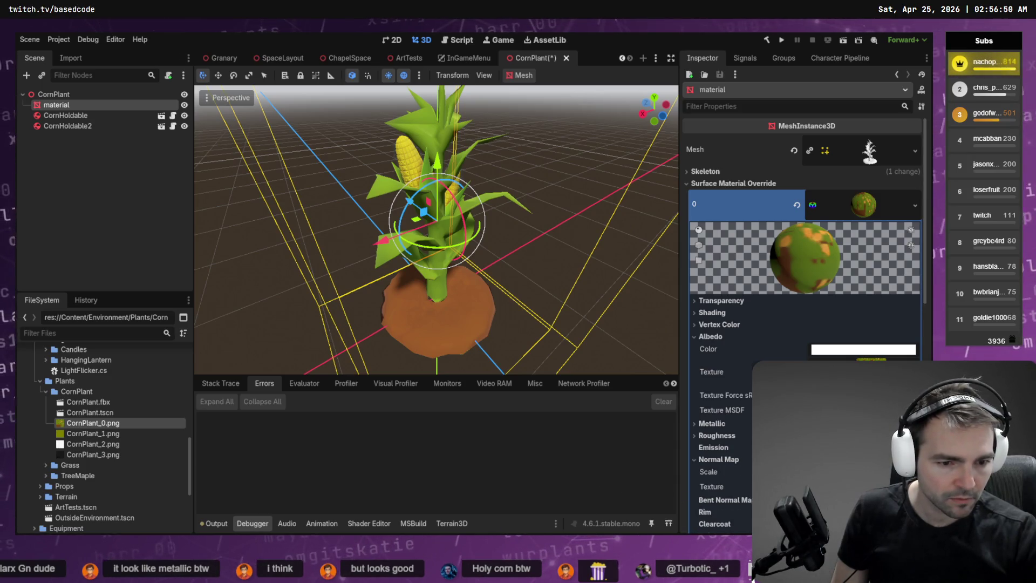
mouse_move(91, 439)
left_mouse_down()
mouse_move(864, 372)
mouse_move(863, 488)
left_mouse_up()
left_click(106, 445)
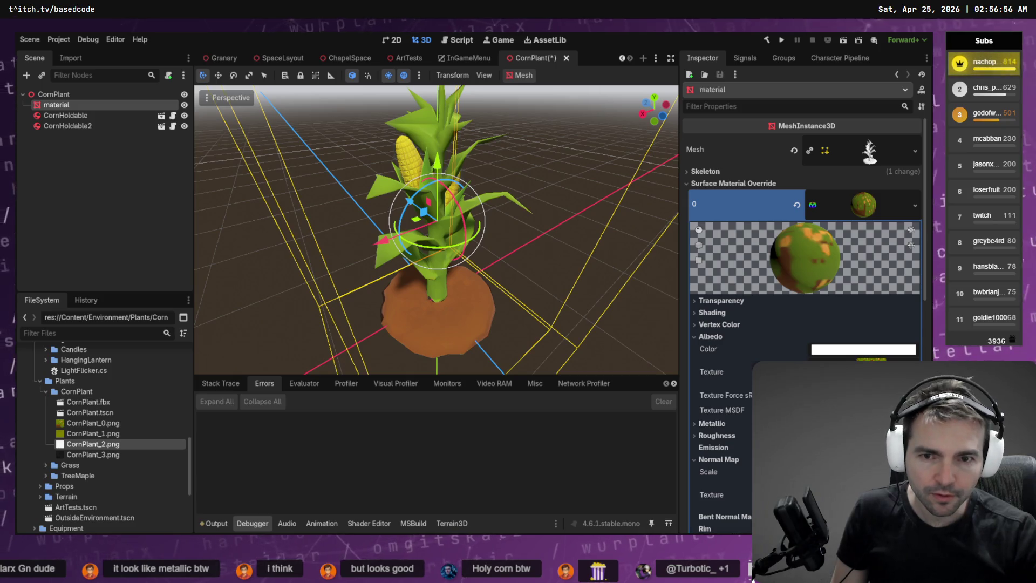
scroll(804, 324, "down", 2)
scroll(726, 378, "down", 10)
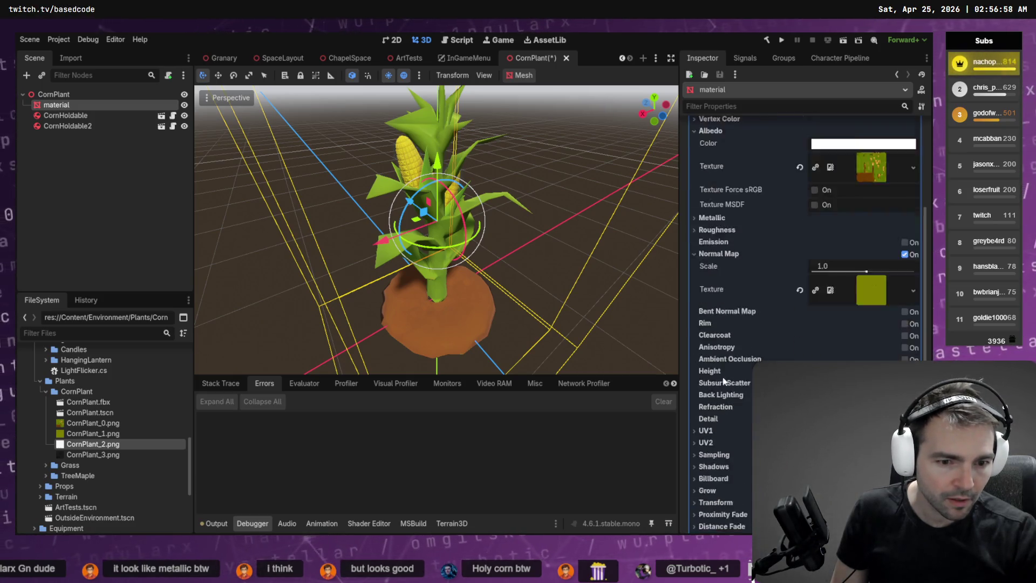
scroll(731, 388, "up", 10)
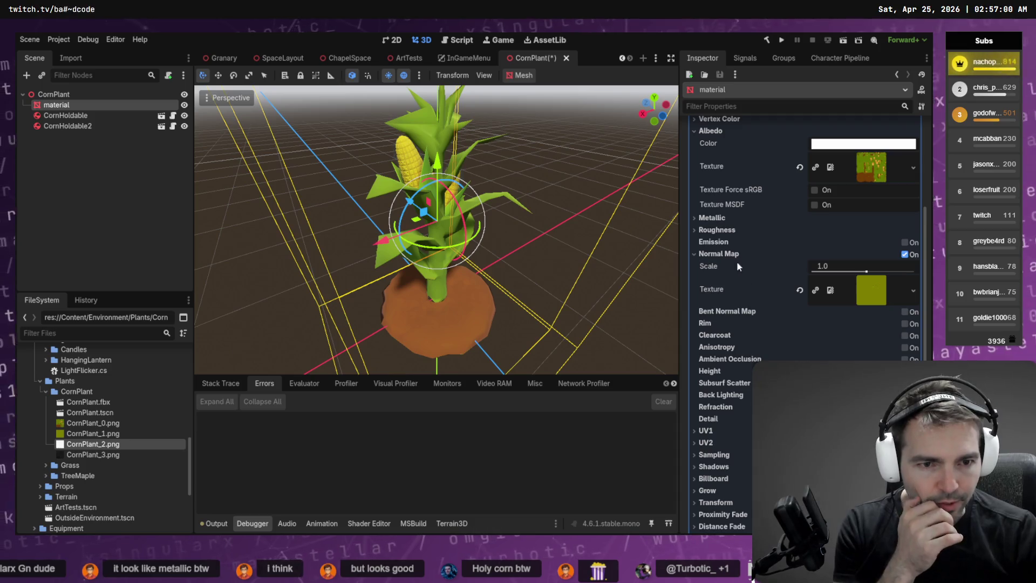
- Put CornPlant_2.png into the corn material's Roughness texture slot
left_click(717, 229)
key("Down")
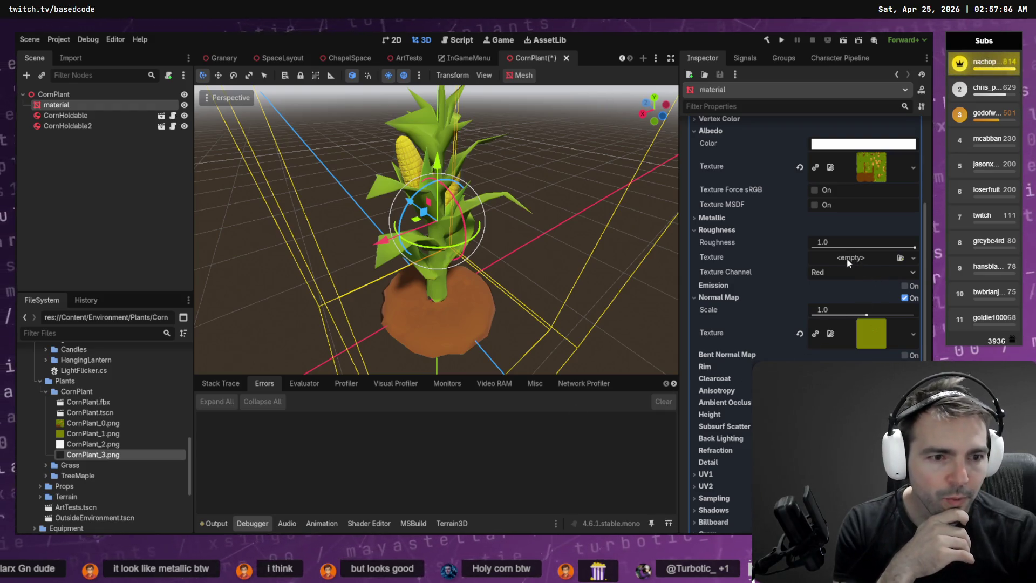
left_click_drag(855, 259, 856, 262)
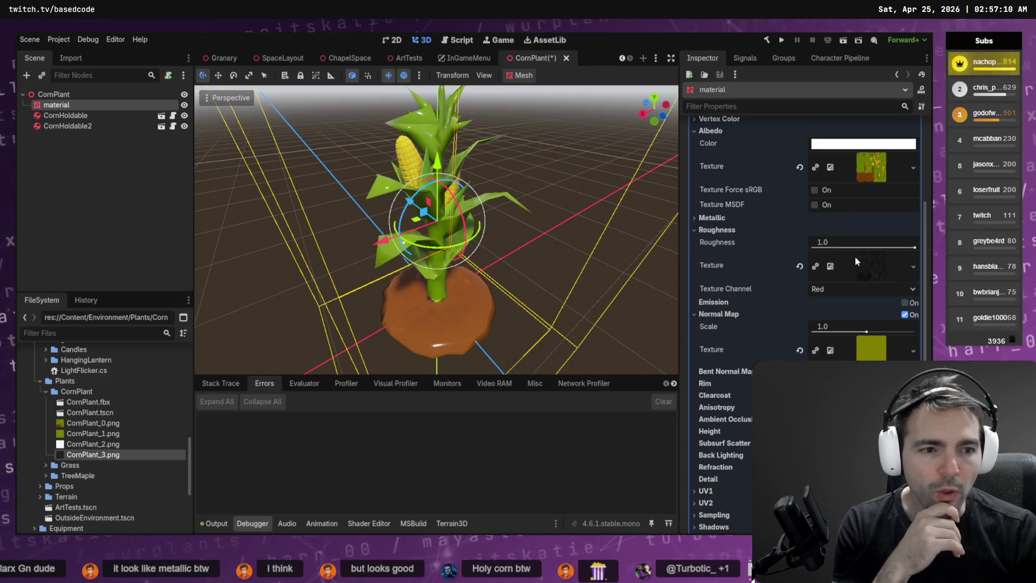
left_click(89, 444)
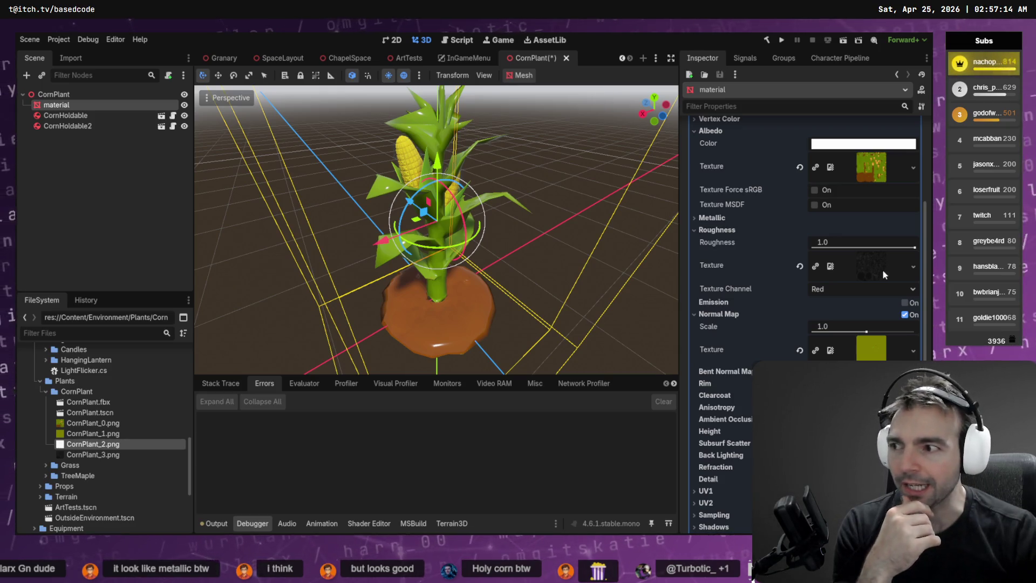
left_click_drag(879, 271, 886, 265)
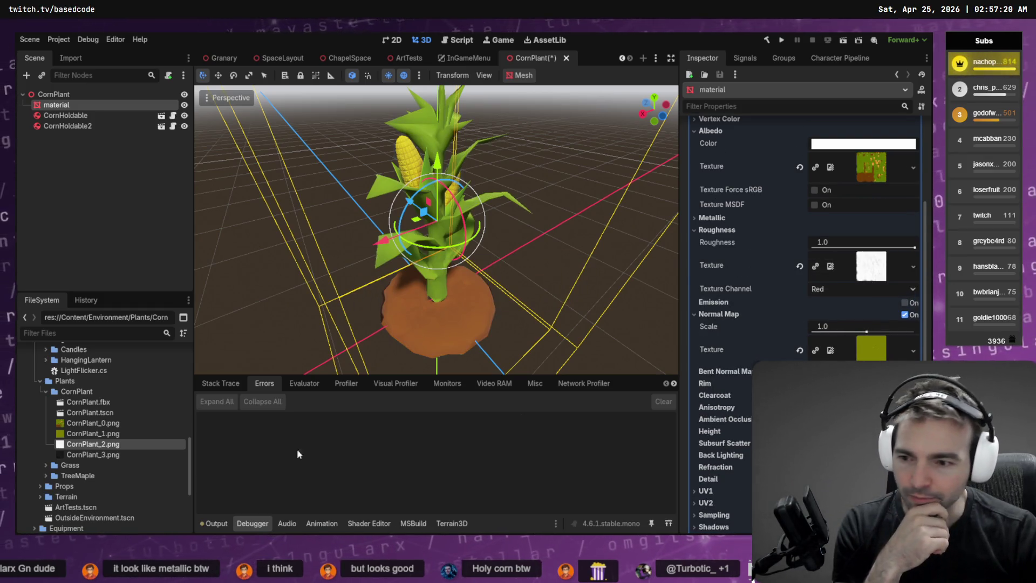
- Use CornPlant_3.png as the Metallic texture and save the CornPlant scene
mouse_move(87, 455)
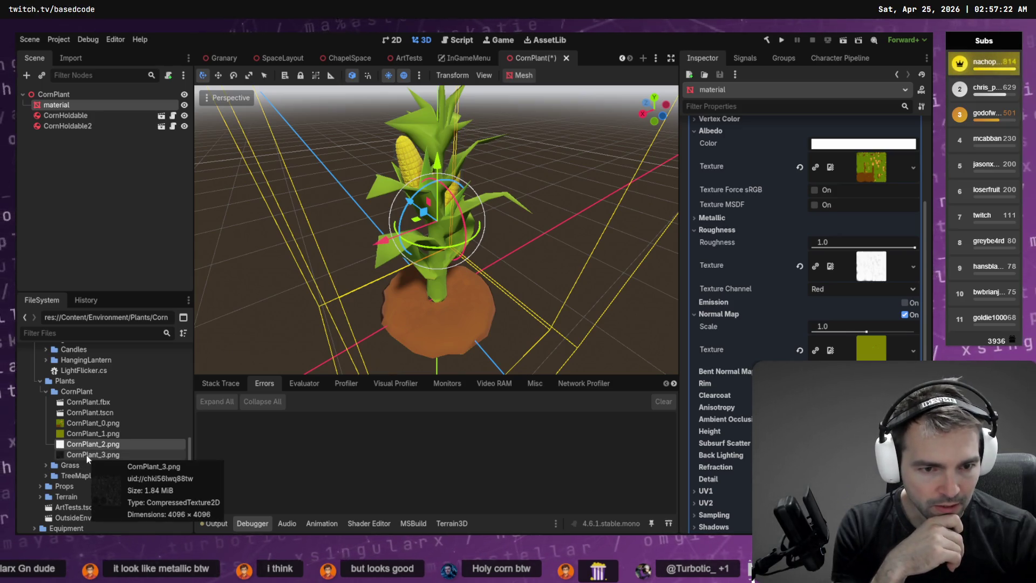
left_click(724, 219)
mouse_move(92, 455)
left_mouse_down()
mouse_move(875, 280)
mouse_move(885, 265)
left_mouse_up()
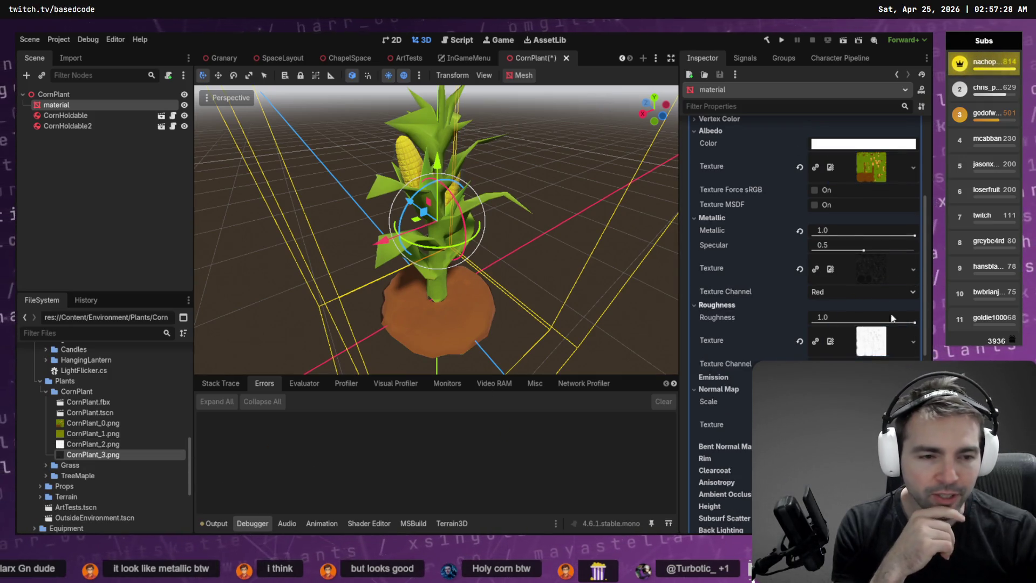
key("ctrl+s")
- Select the CornHoldable2 cob, then re-export it from Blender as Wavefront OBJ over Corn.obj
left_click(524, 240)
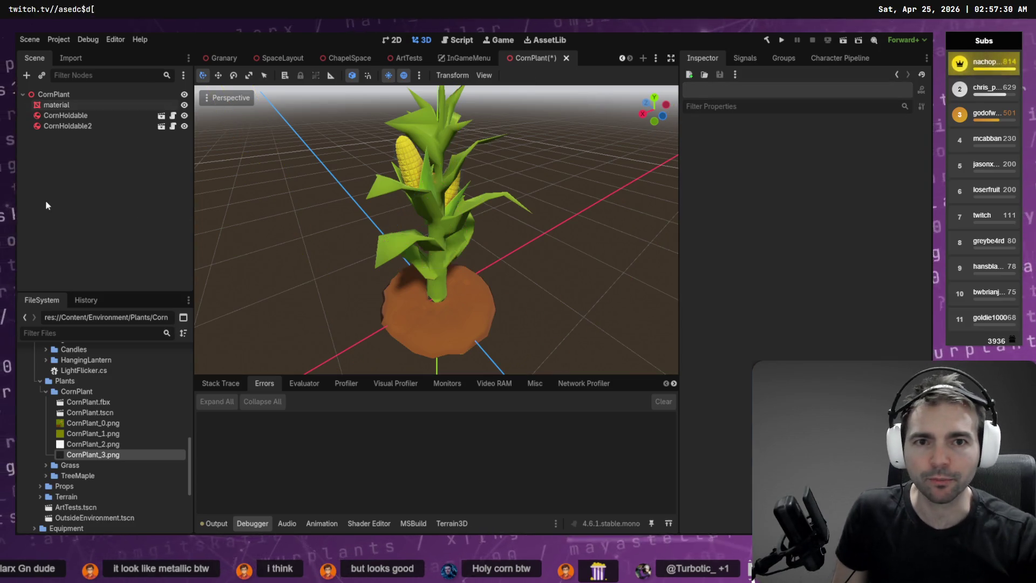
left_click(409, 161)
scroll(409, 160, "up", 6)
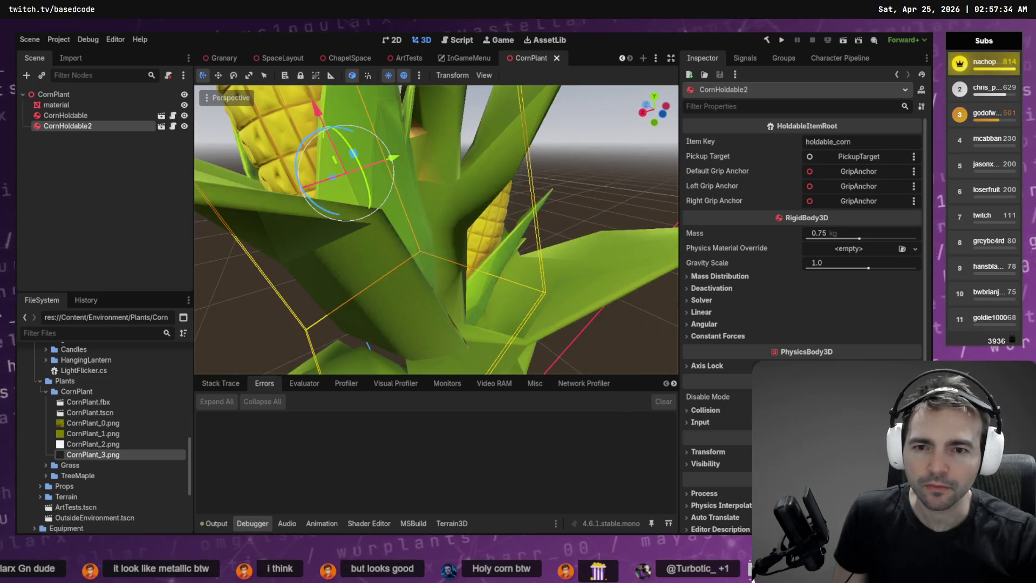
scroll(408, 161, "down", 2)
key("alt+Tab")
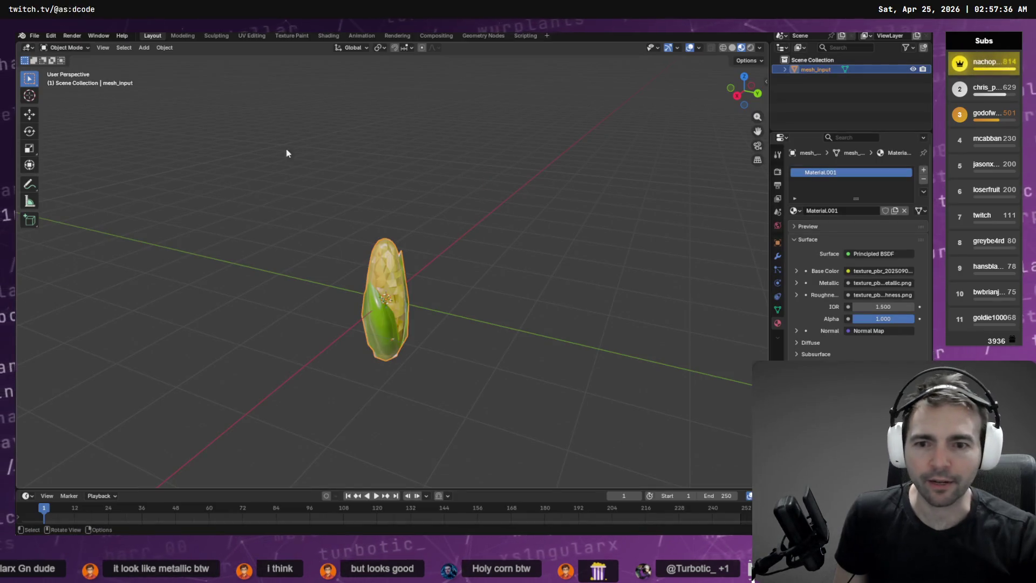
left_click(34, 36)
mouse_move(81, 182)
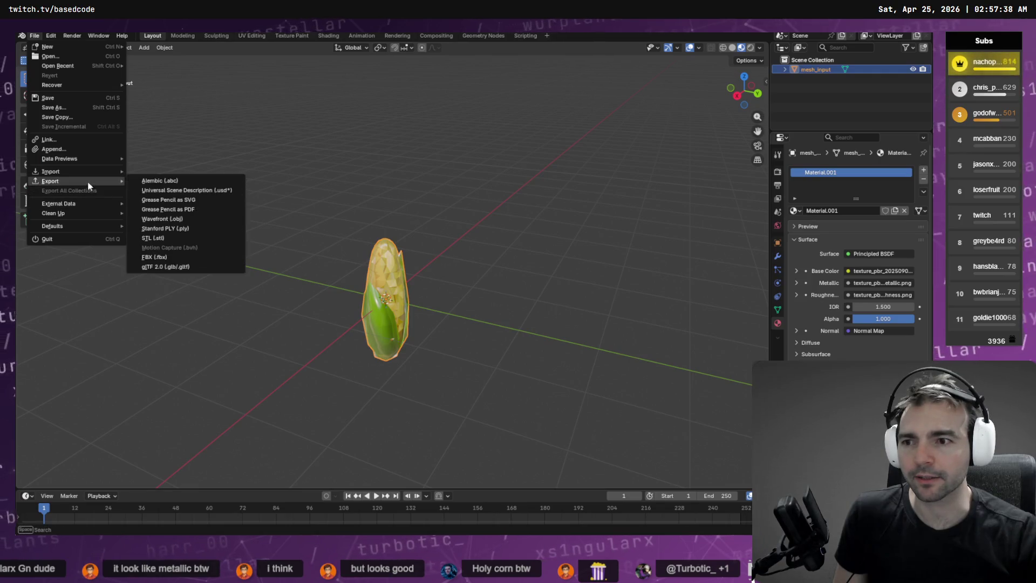
left_click(161, 218)
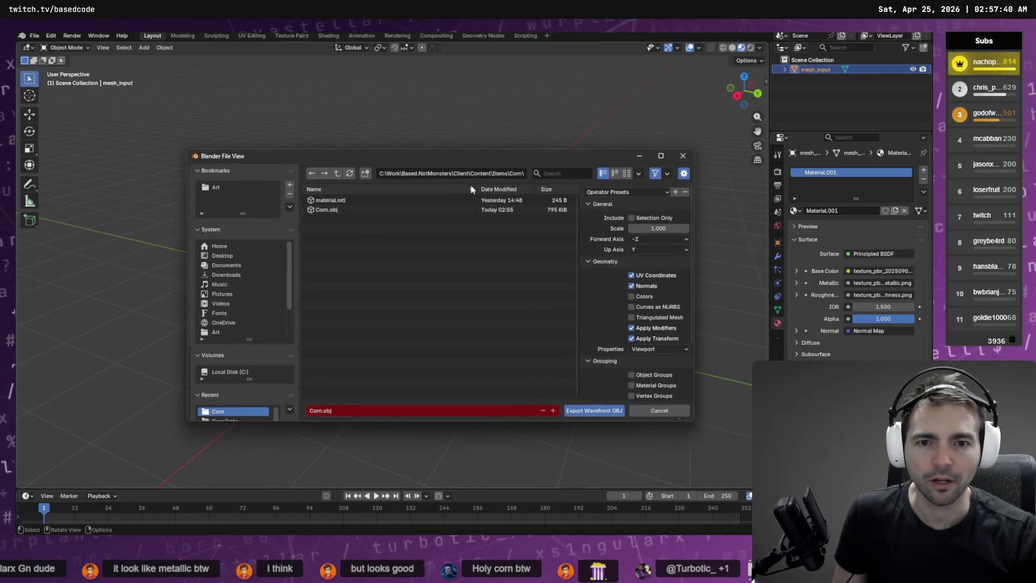
double_click(335, 211)
key("alt+Tab")
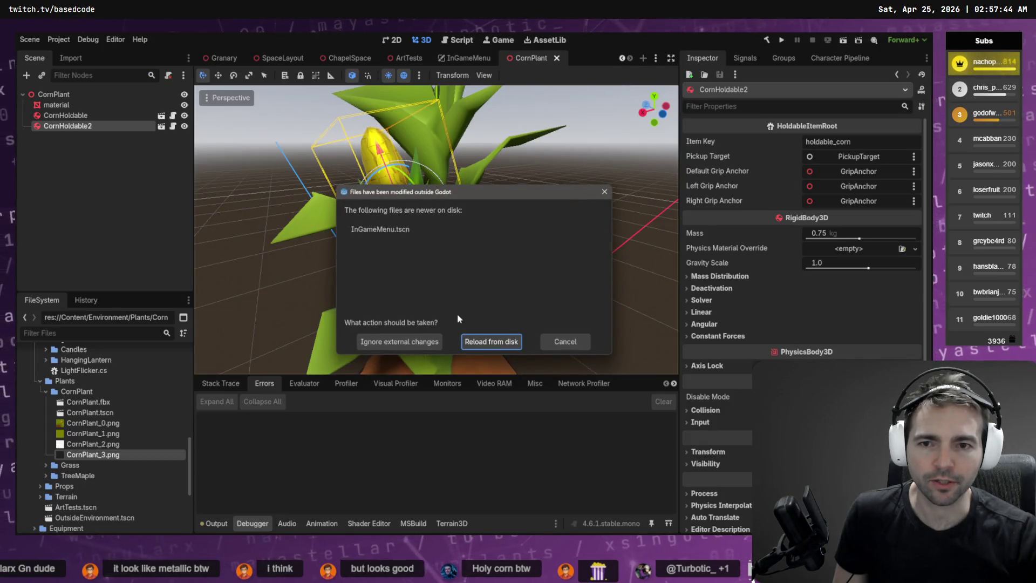
- Reload the externally changed files from disk and orbit around the corn plant to inspect it
left_click(484, 339)
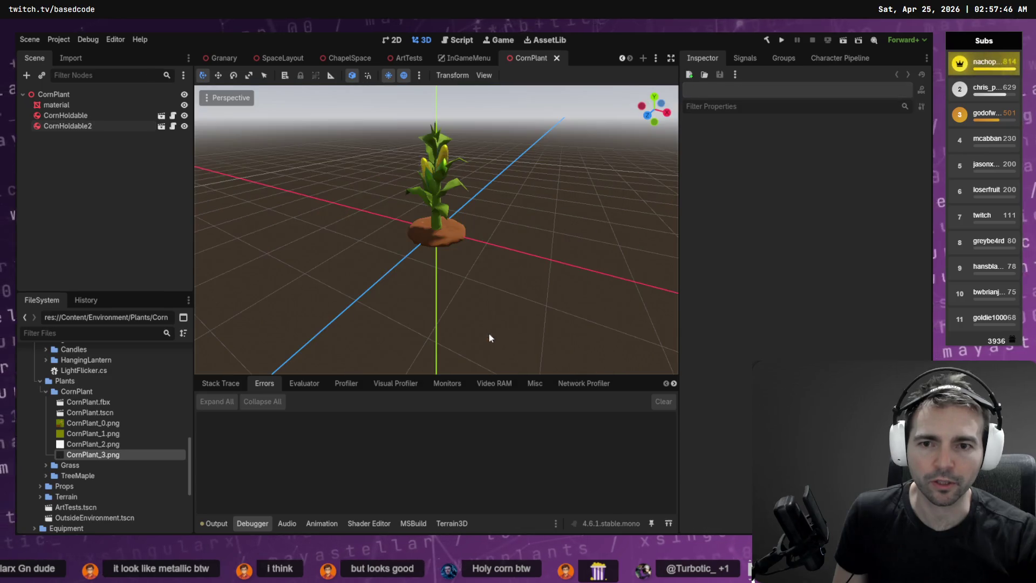
scroll(505, 177, "up", 5)
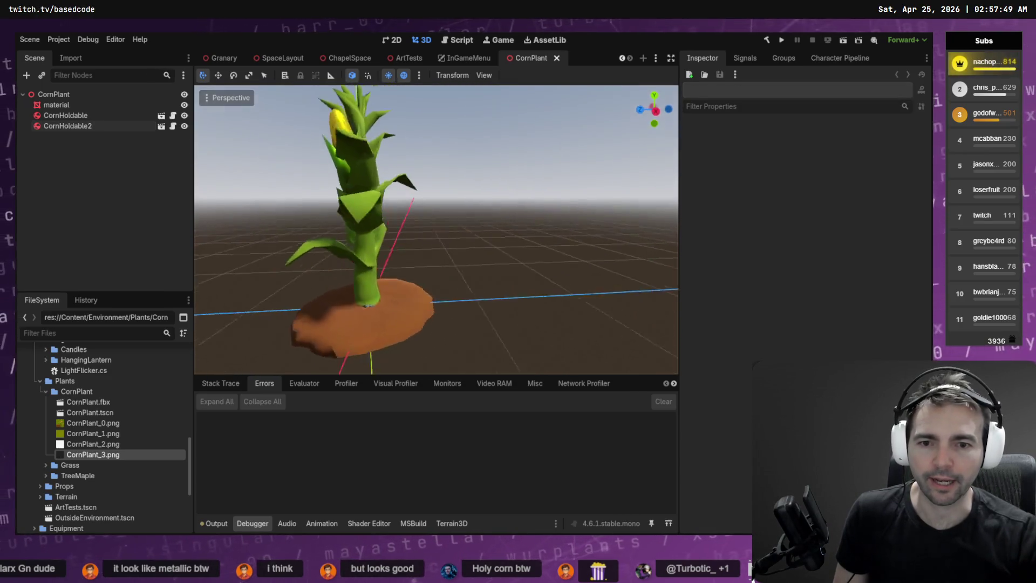
left_click_drag(436, 231, 411, 232)
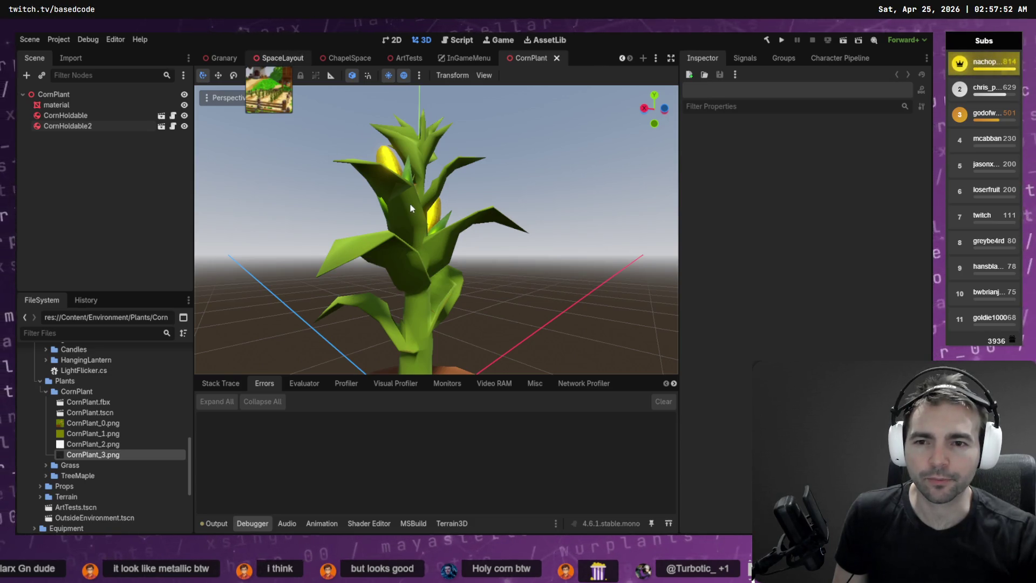
- Fly through SpaceLayout's corn rows toward the windmill, chapel and blue tower, then return to the Codex terminal
key("ctrl+Tab")
key("ctrl+Tab")
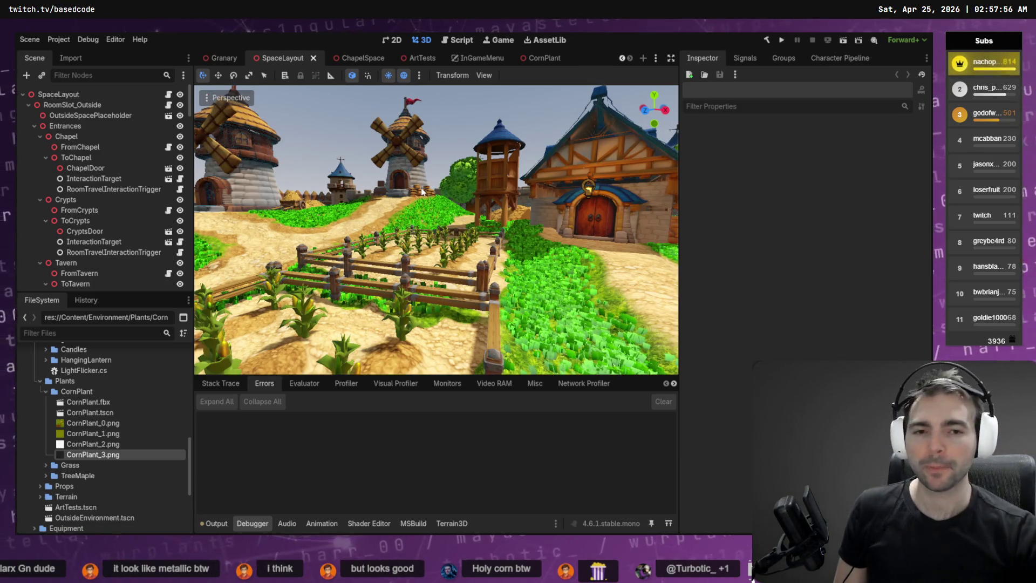
key("w")
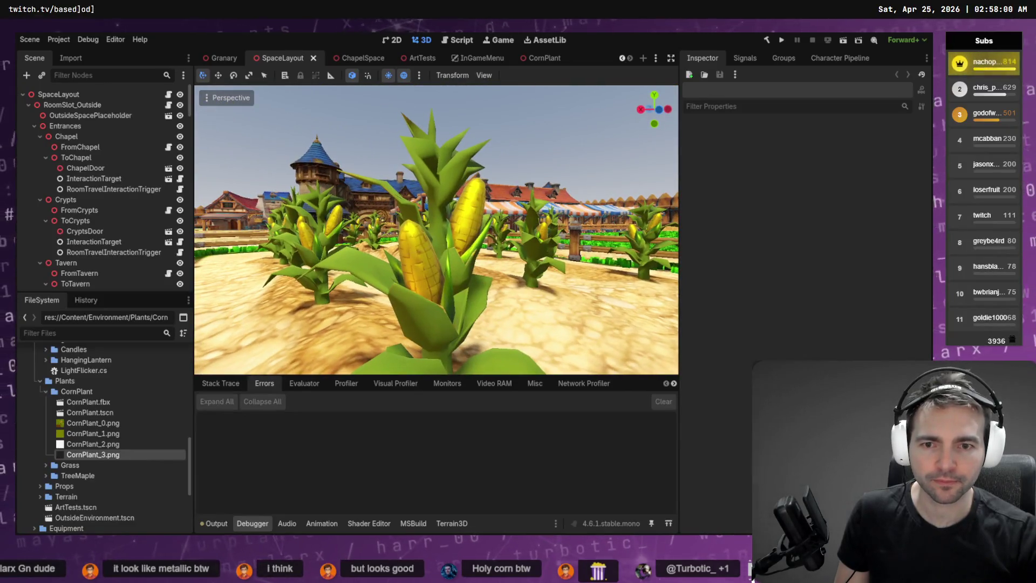
key("s")
key("w")
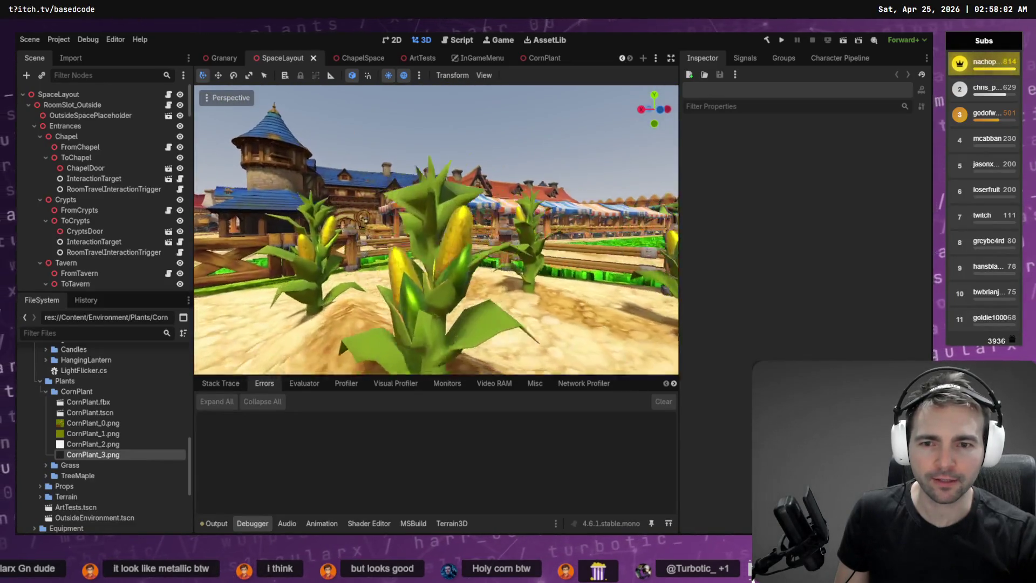
key("w")
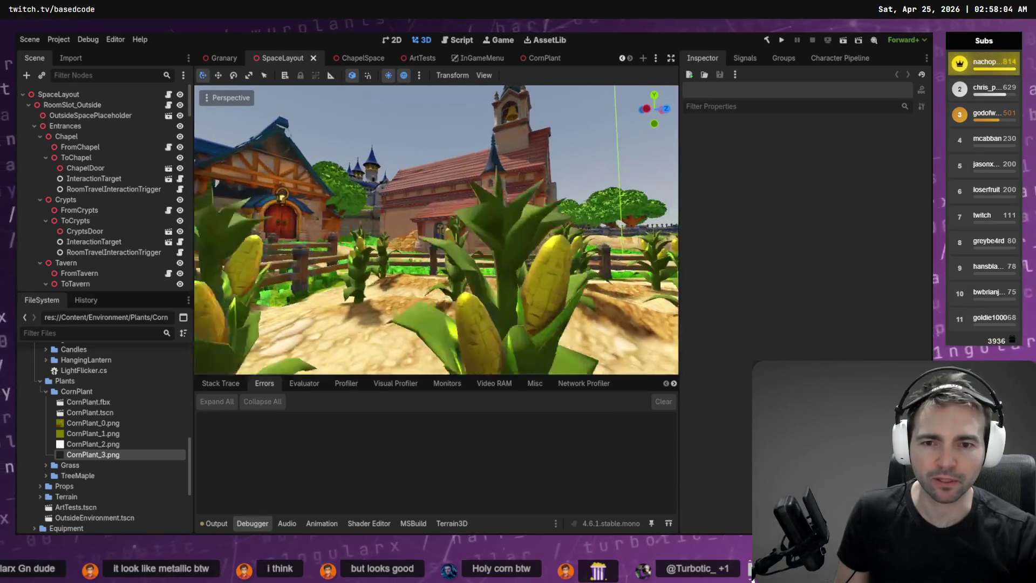
key("w")
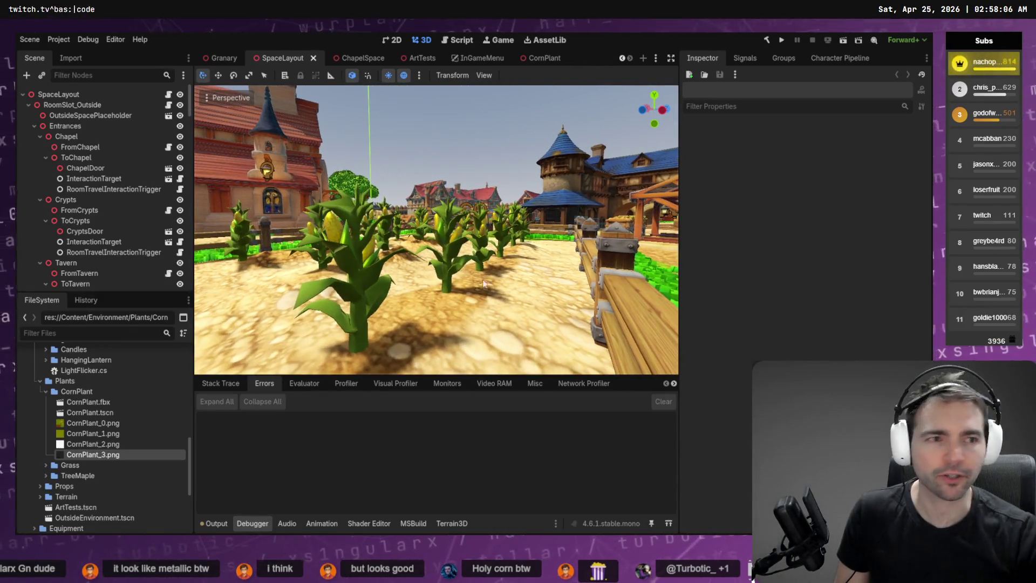
key("alt+Tab")
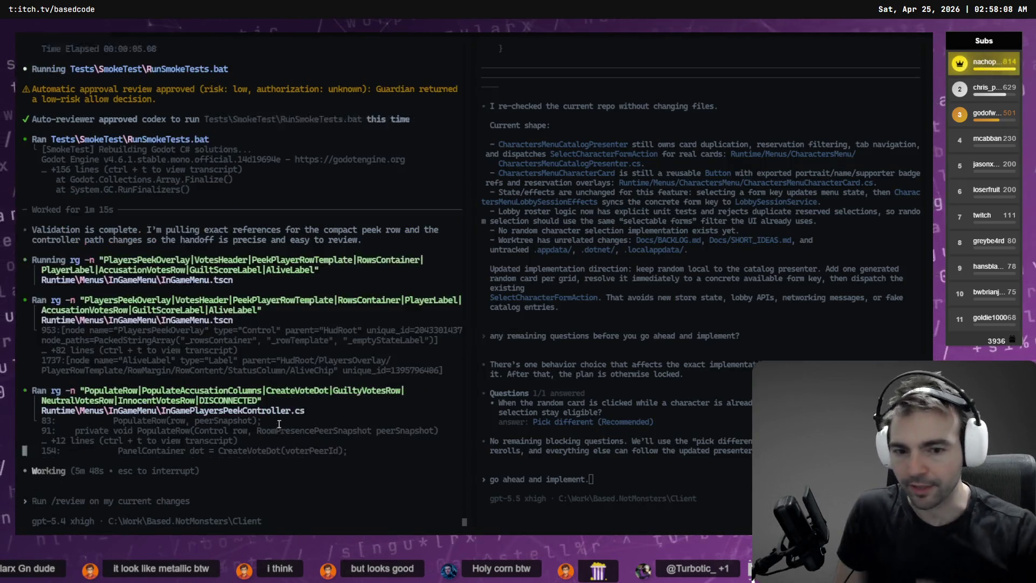
- In a new Codex session, submit a plan request for a checkbox deferring interactable items' physics until first interaction
key("alt+Tab")
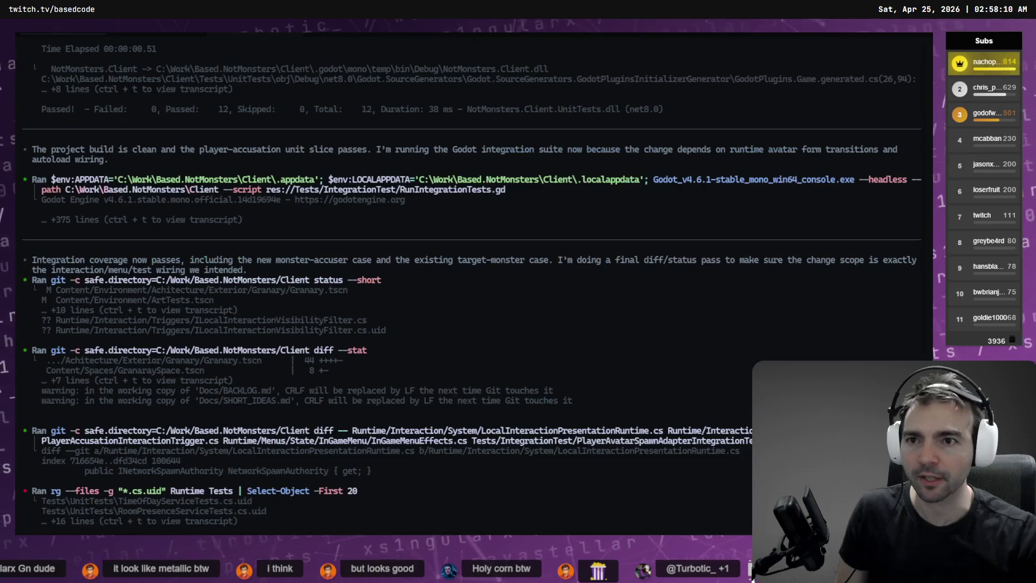
left_click(306, 35)
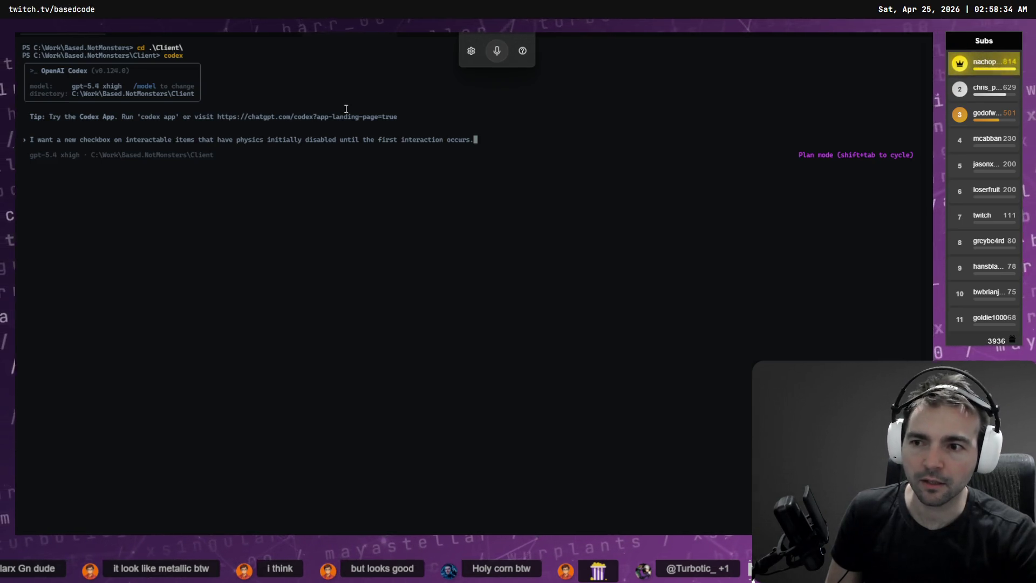
type(" \\")
key("Return")
key("super+h")
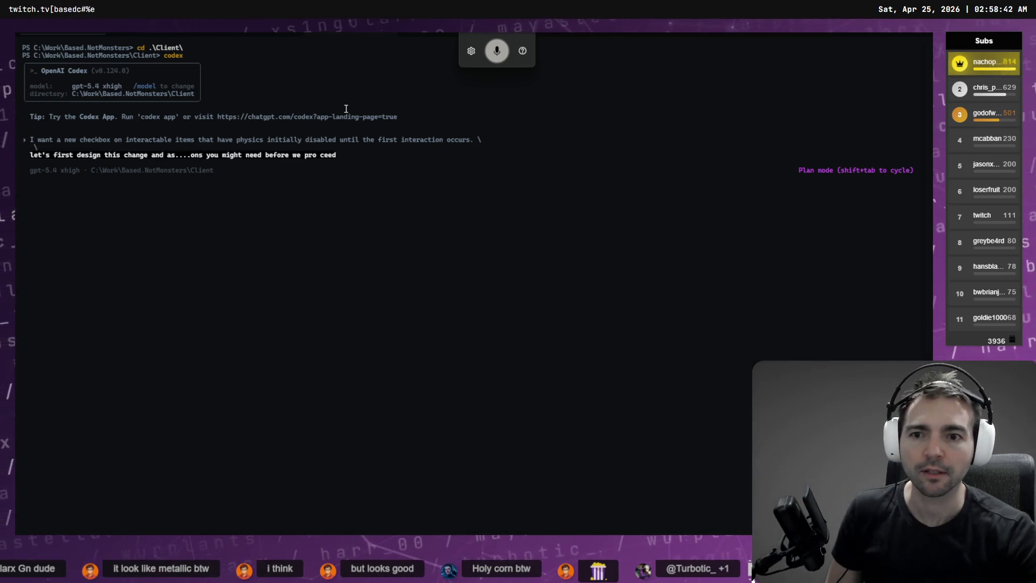
key("Return")
key("alt+Tab")
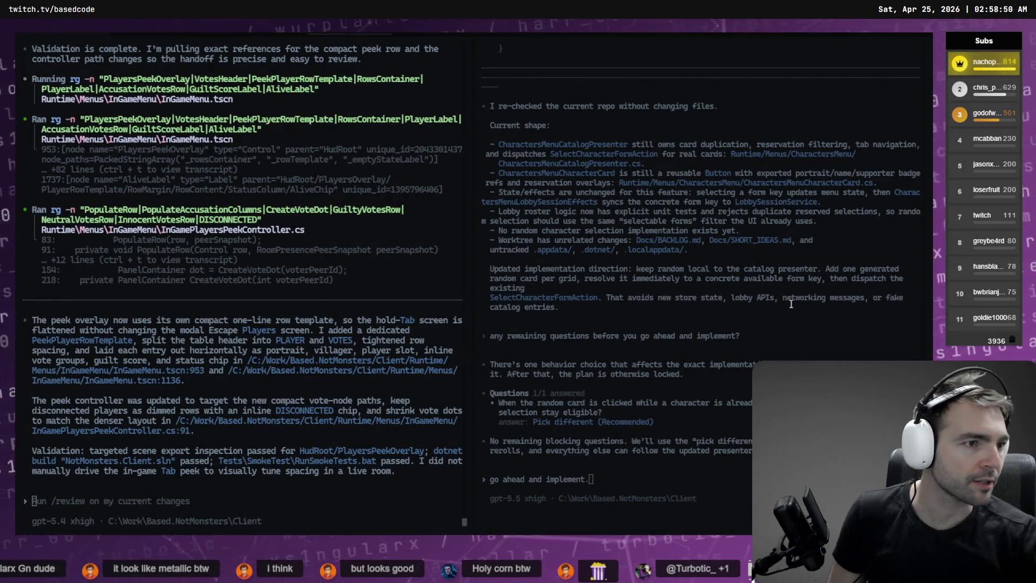
key("alt+Tab")
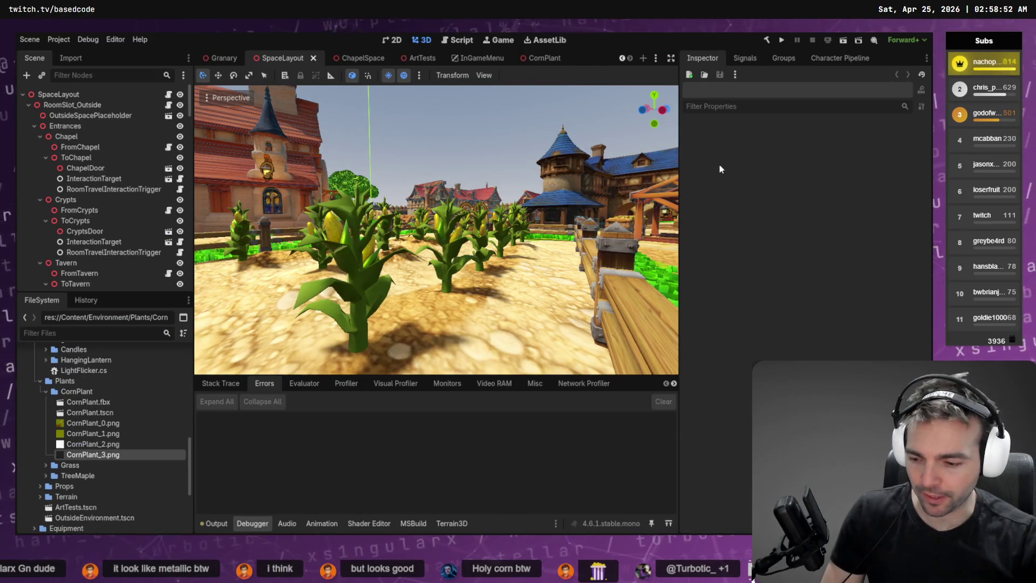
- Run the project, stop it with F8, relaunch the four debug instances, and open online play in the first
key("F5")
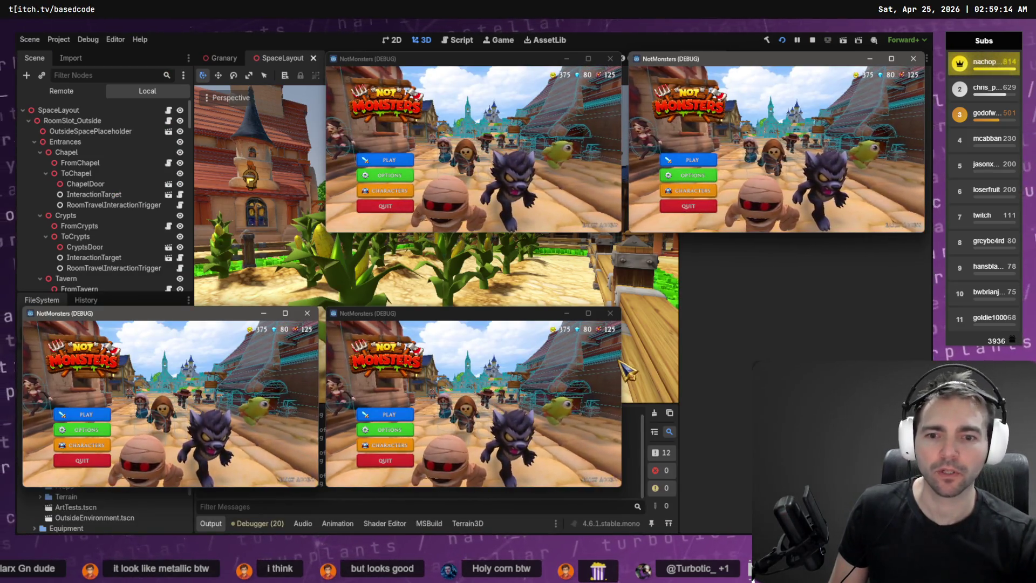
key("F8")
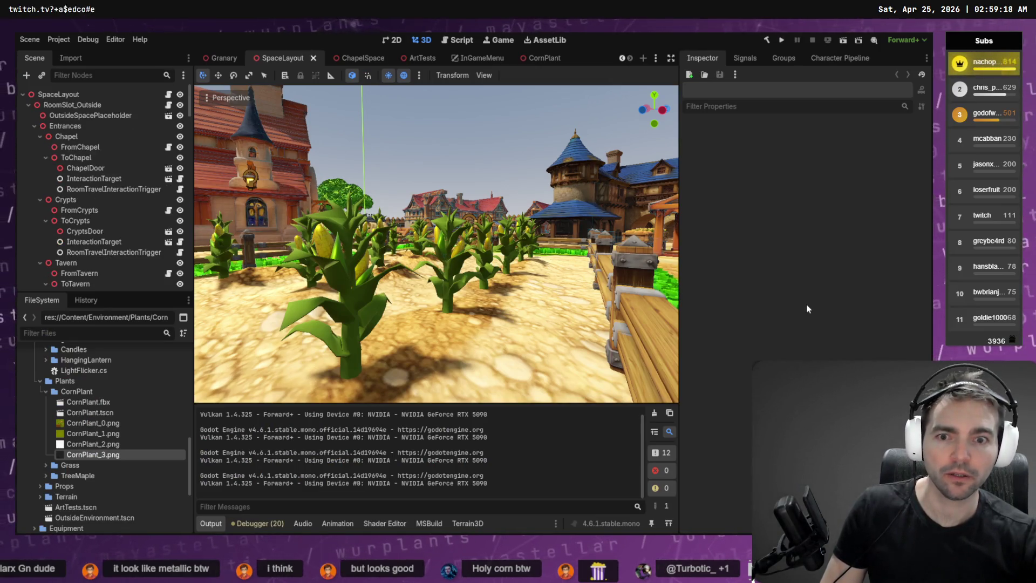
key("F5")
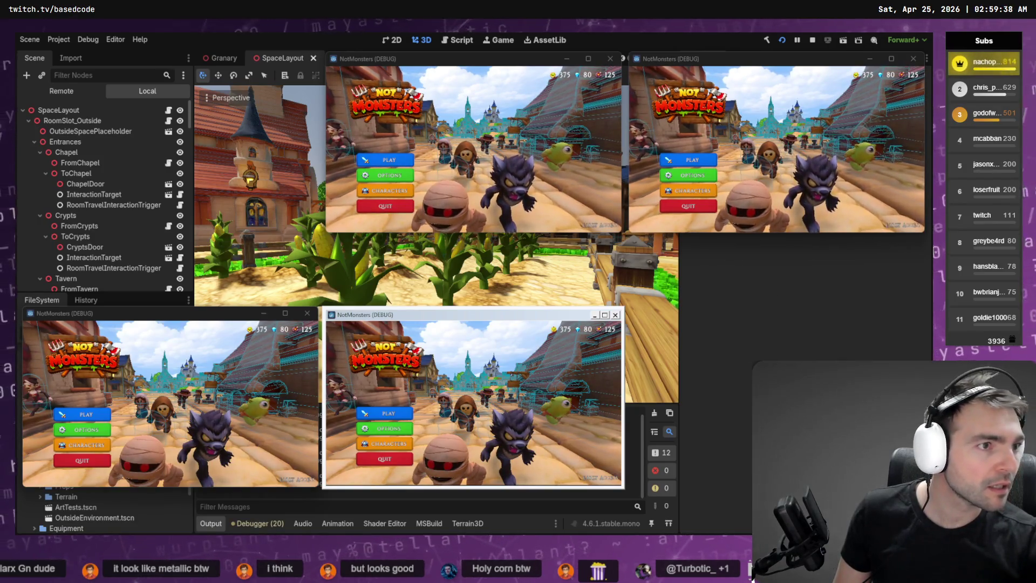
left_click(404, 162)
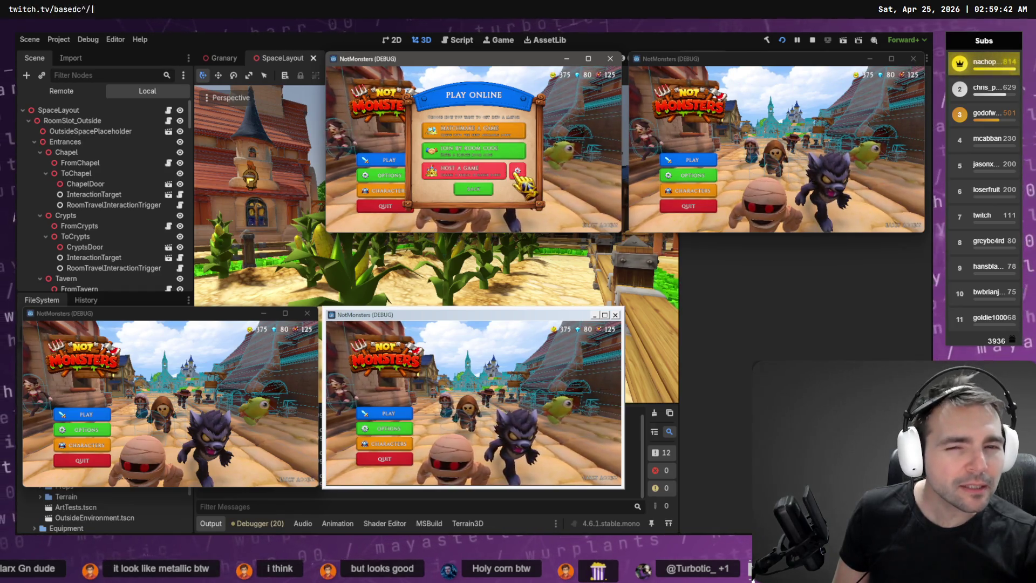
- Host an online room in one client and join it from the other three game windows
left_click(475, 170)
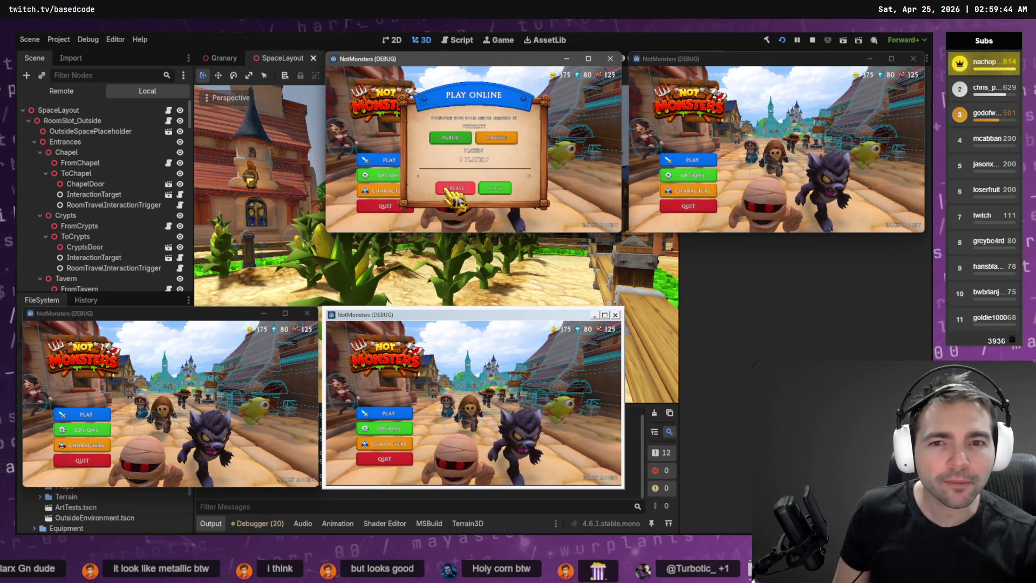
left_click(464, 186)
left_click(695, 162)
left_click(777, 130)
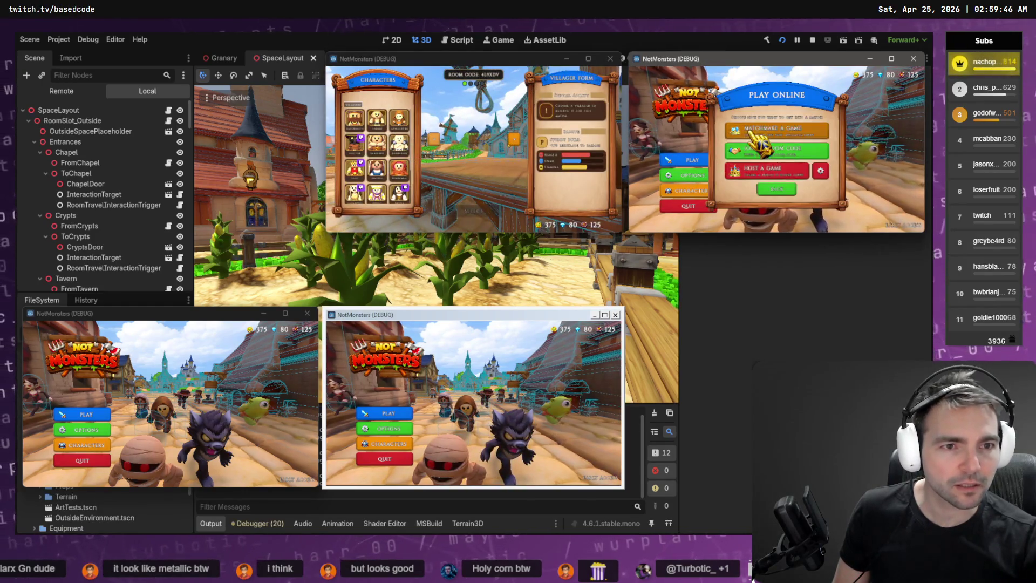
left_click(83, 414)
left_click(168, 385)
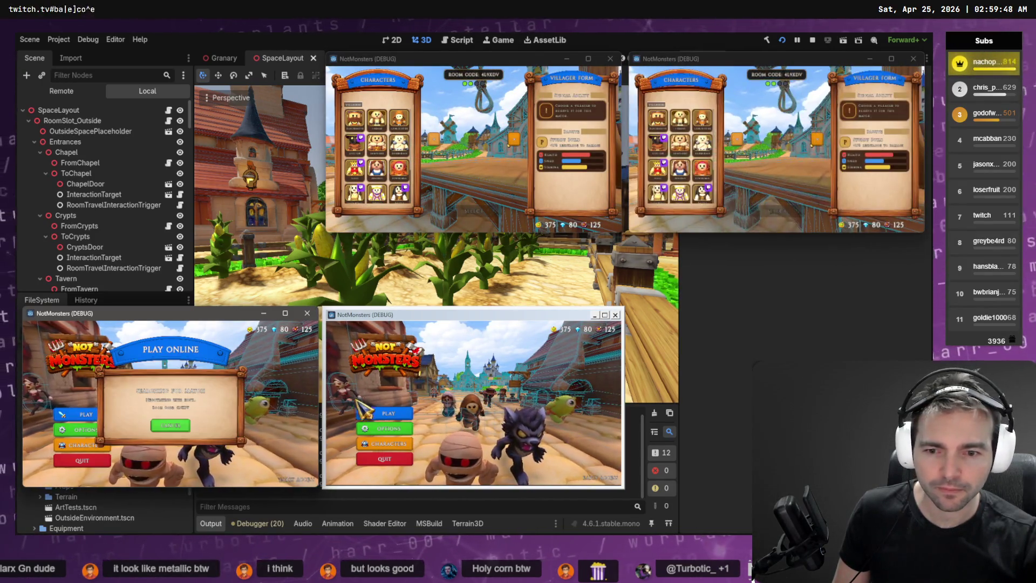
left_click(384, 413)
left_click(474, 383)
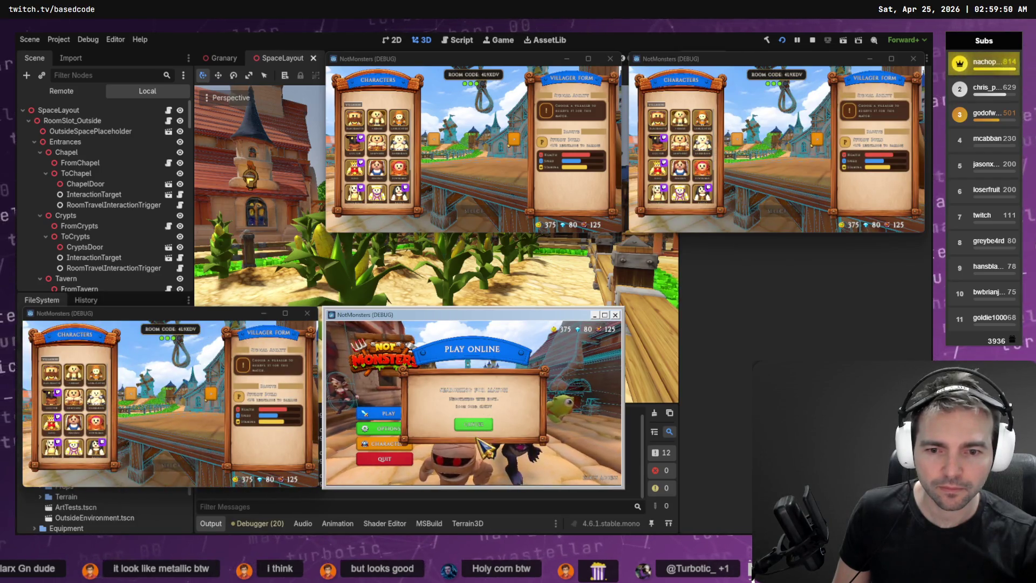
- Choose the Blacksmith, Farmer, Lamplighter and Doctor villagers across the clients and confirm each selection
left_click(355, 143)
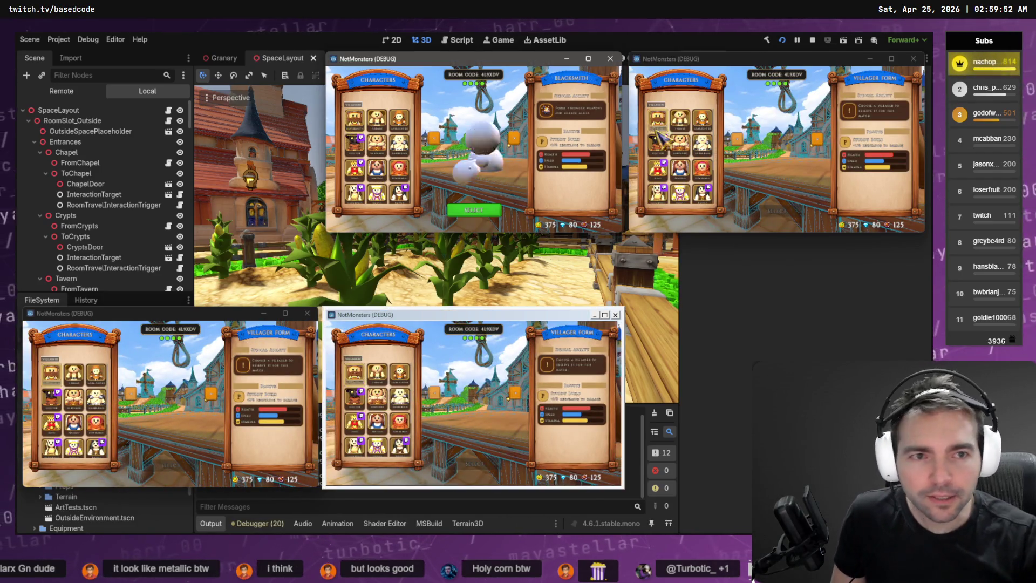
left_click(679, 119)
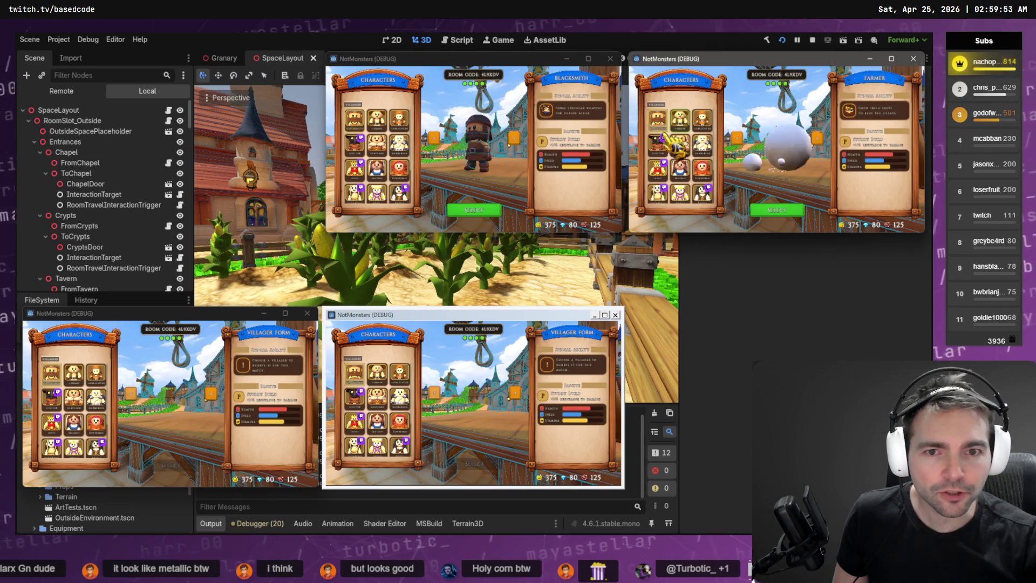
left_click(96, 373)
left_click(354, 398)
left_click(474, 463)
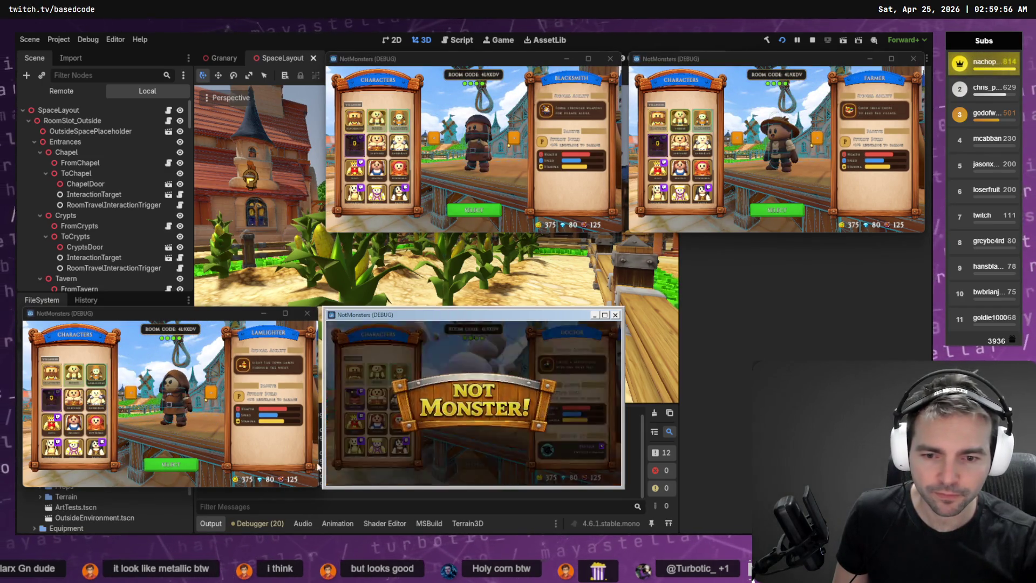
left_click(168, 465)
left_click(781, 212)
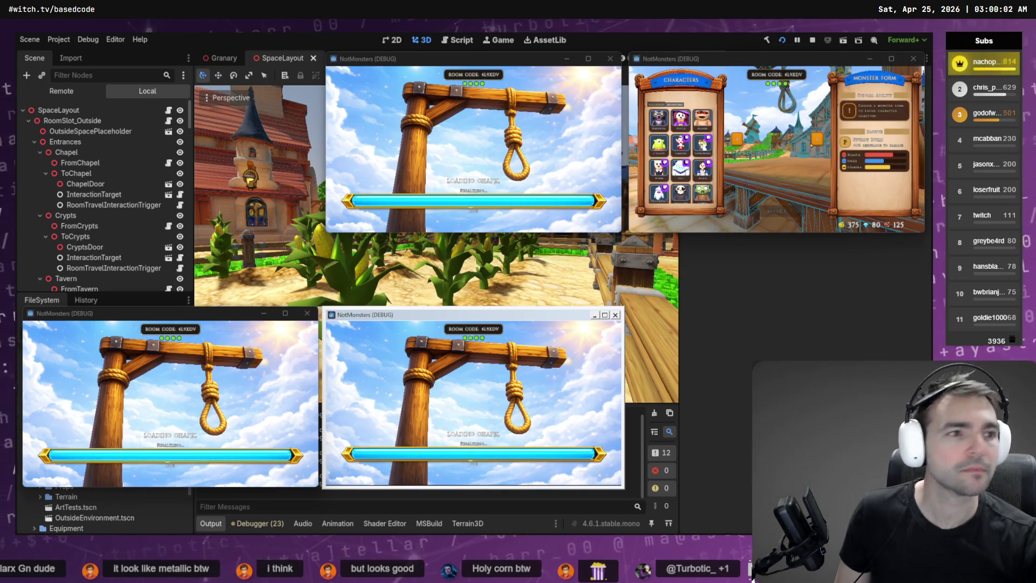
- Pick and confirm the Mummy monster form, peek at the Players table, then maximize a game window
left_click(701, 167)
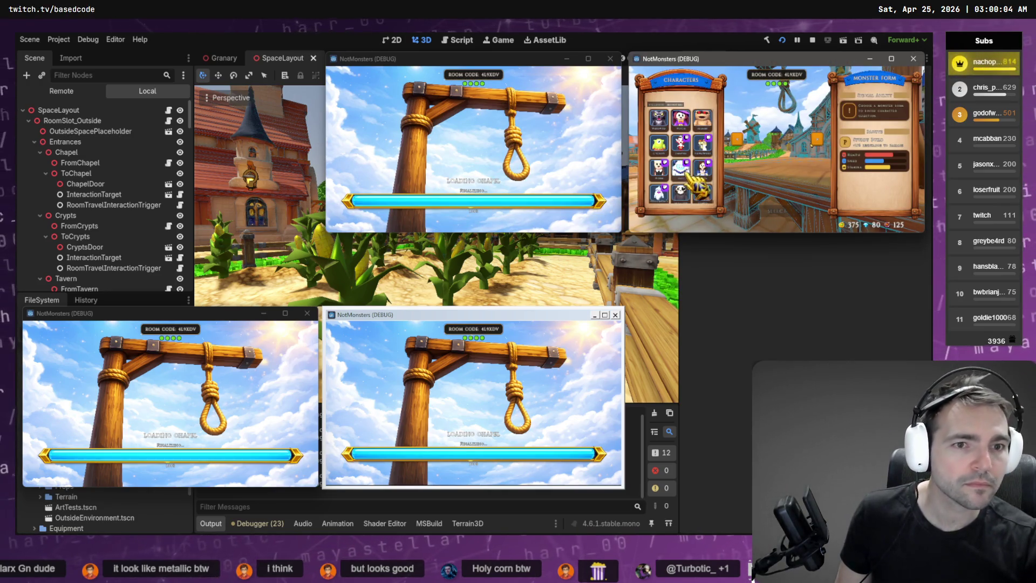
left_click(700, 139)
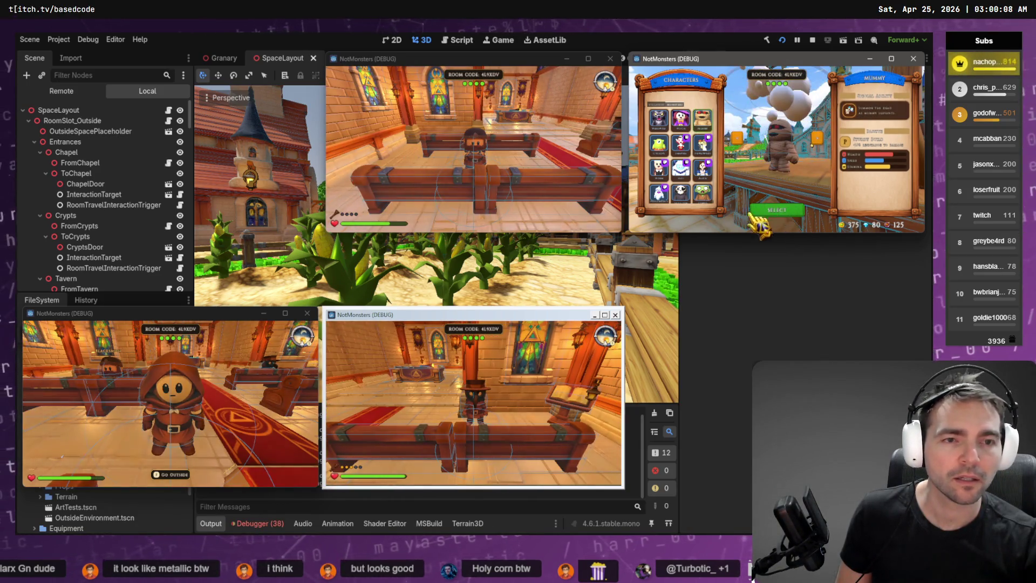
left_click(791, 212)
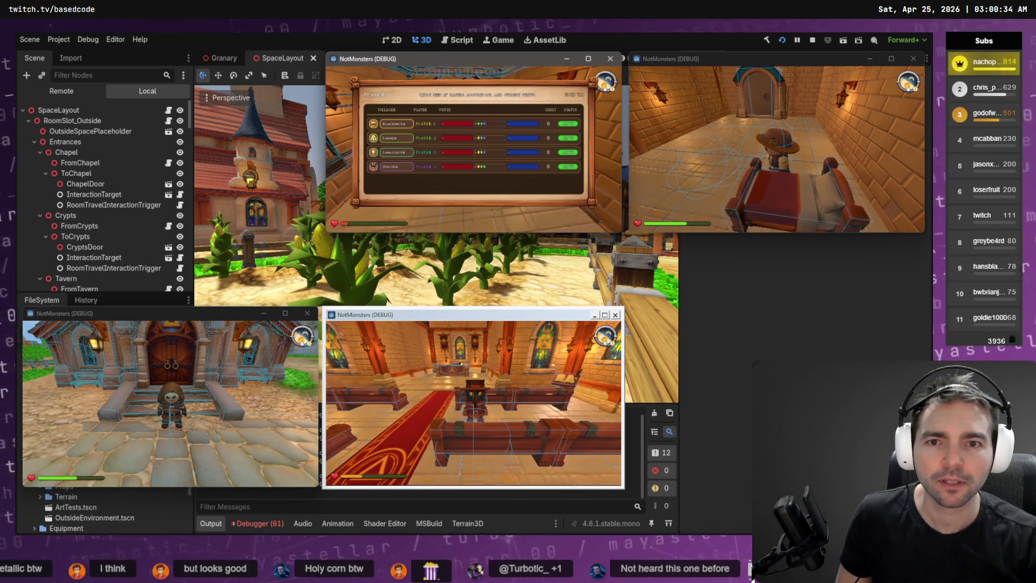
key("Tab")
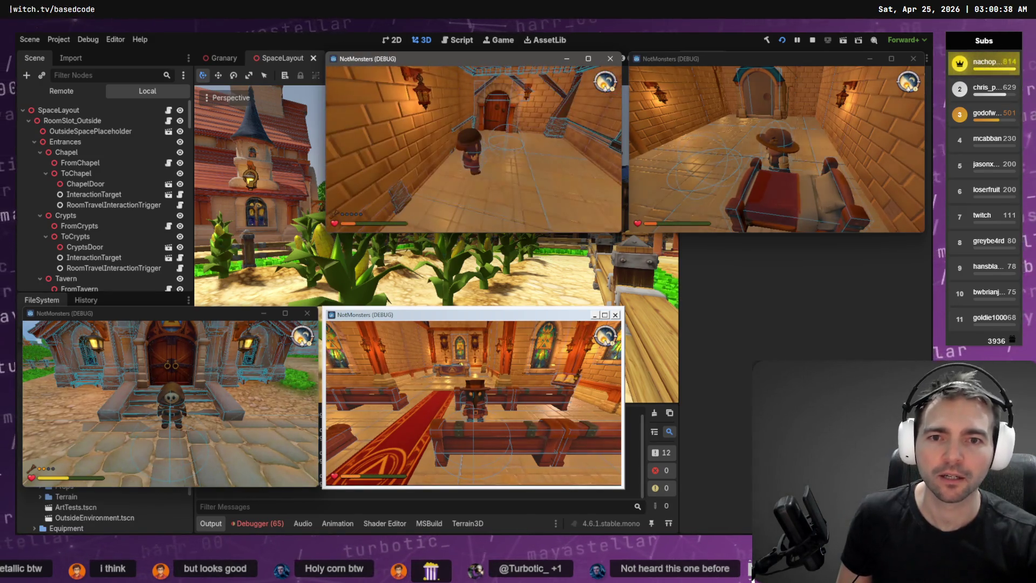
key("super+Up")
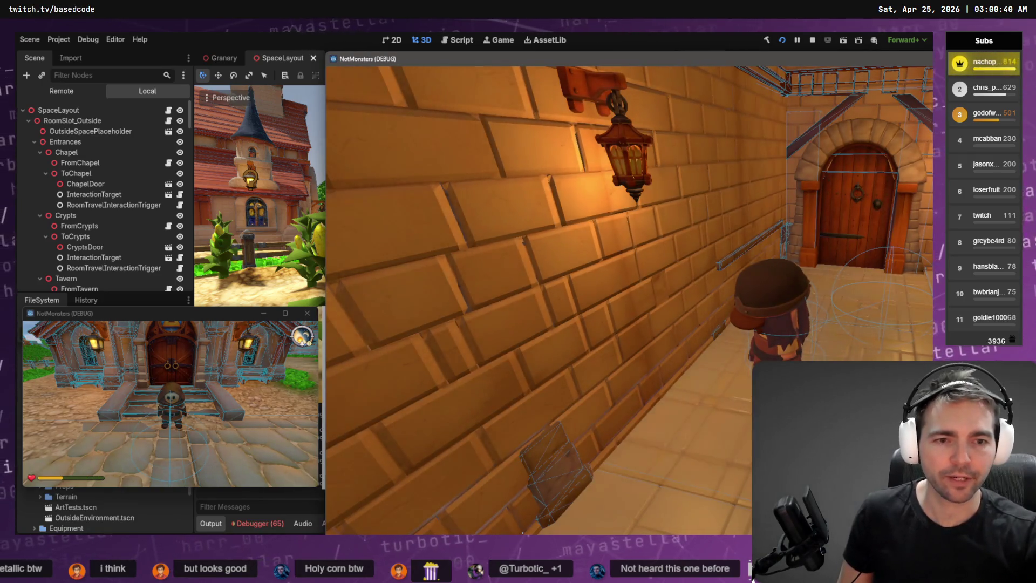
- Make a game window fill the screen and walk outside, peeking at the Players table along the way
key("super+Down")
key("super+Left")
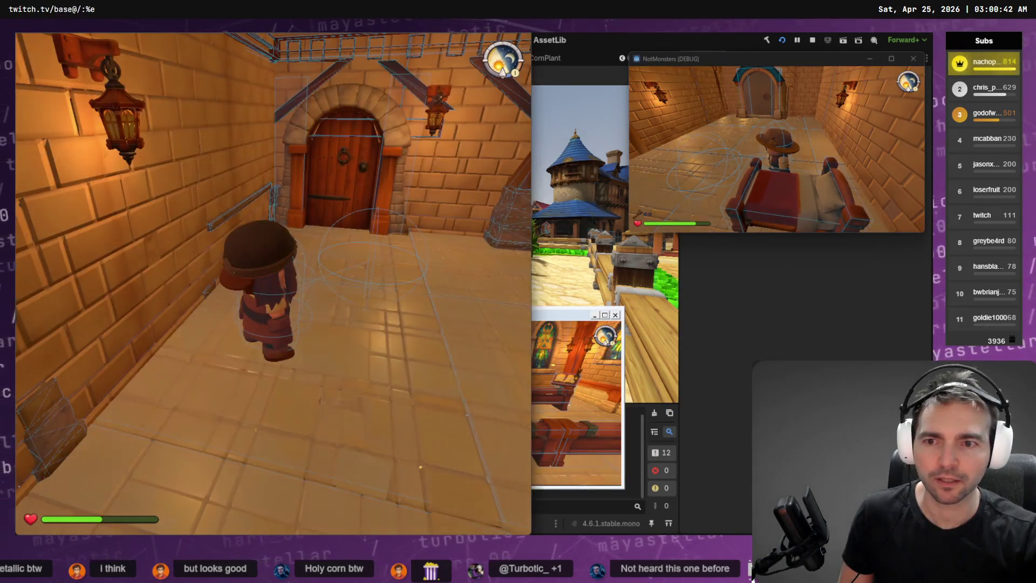
key("super+Up")
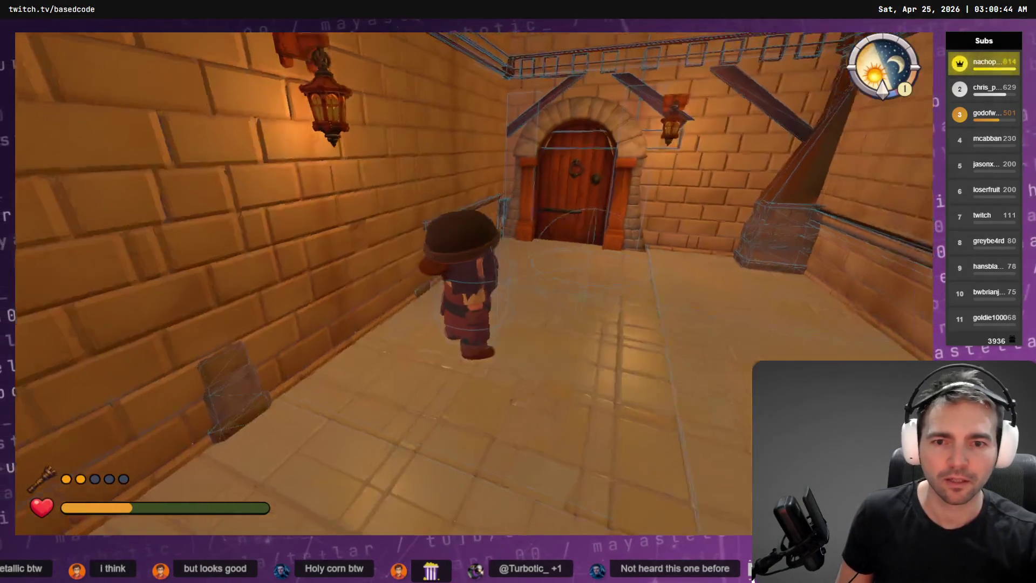
key("Tab")
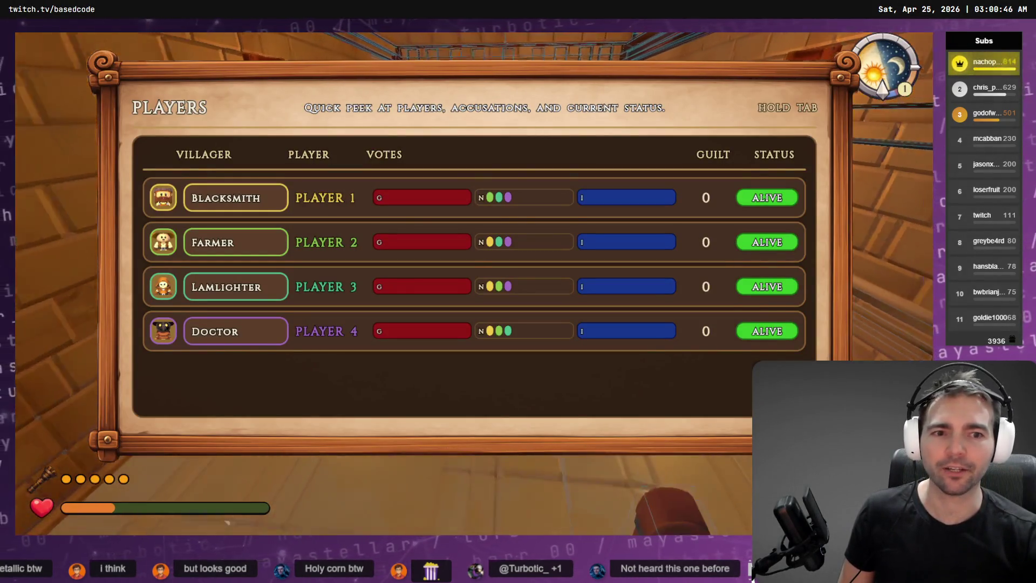
key("w")
key("e")
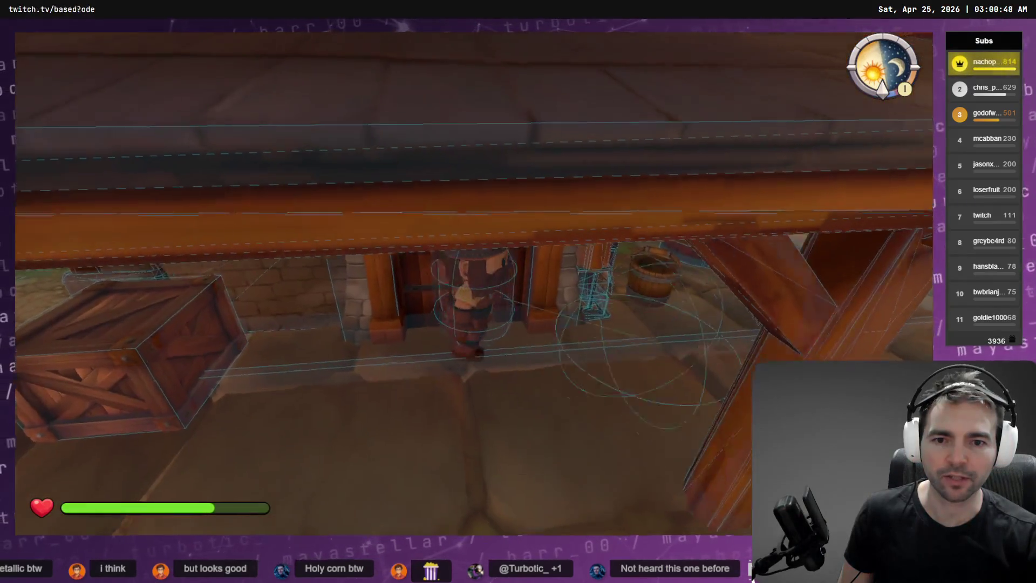
key("Tab")
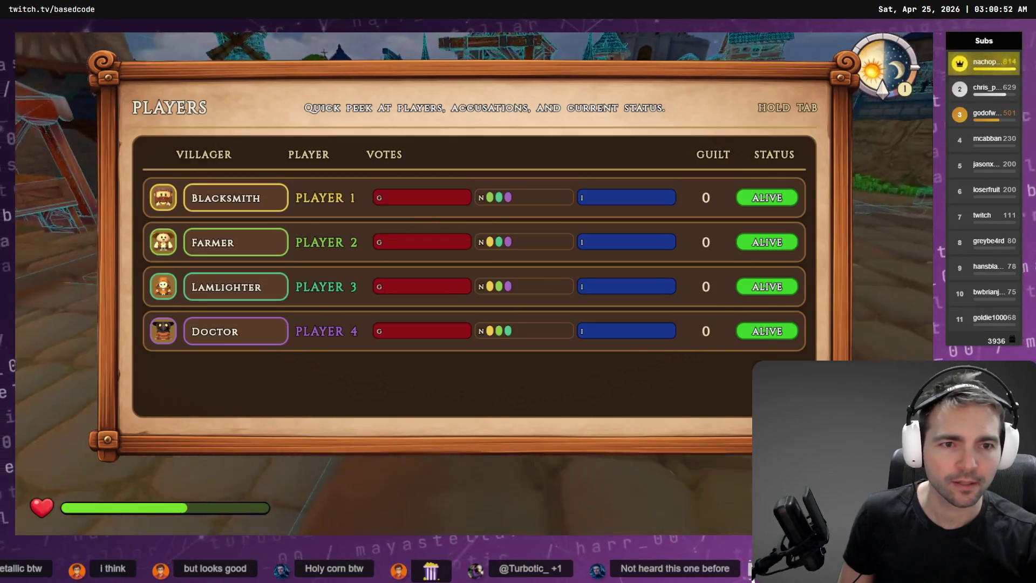
key("w")
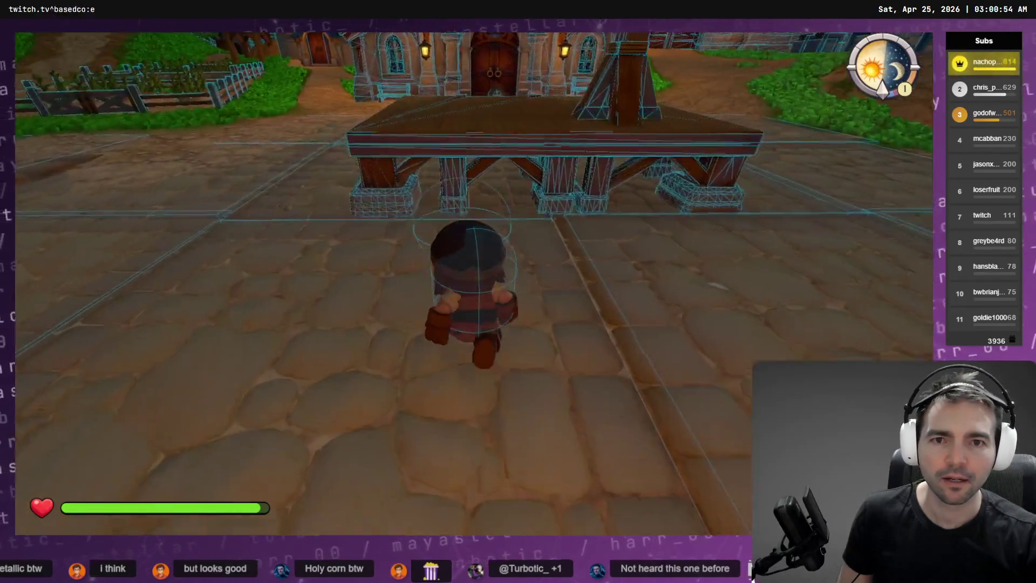
key("Tab")
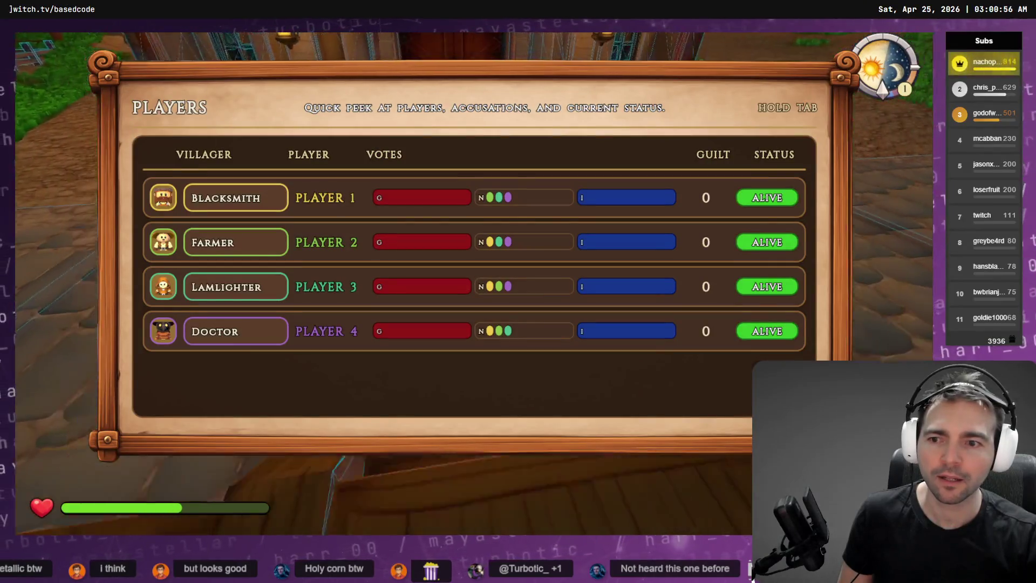
- Vote the Lamlighter Guilty, then Innocent, then Guilty again, checking the Players table
key("w")
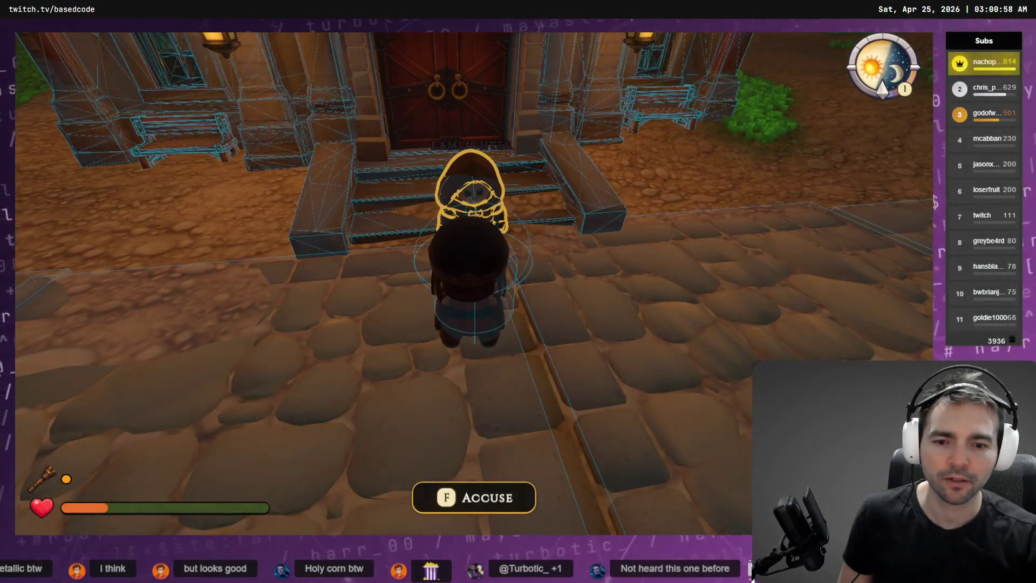
key("f")
key("q")
key("Tab")
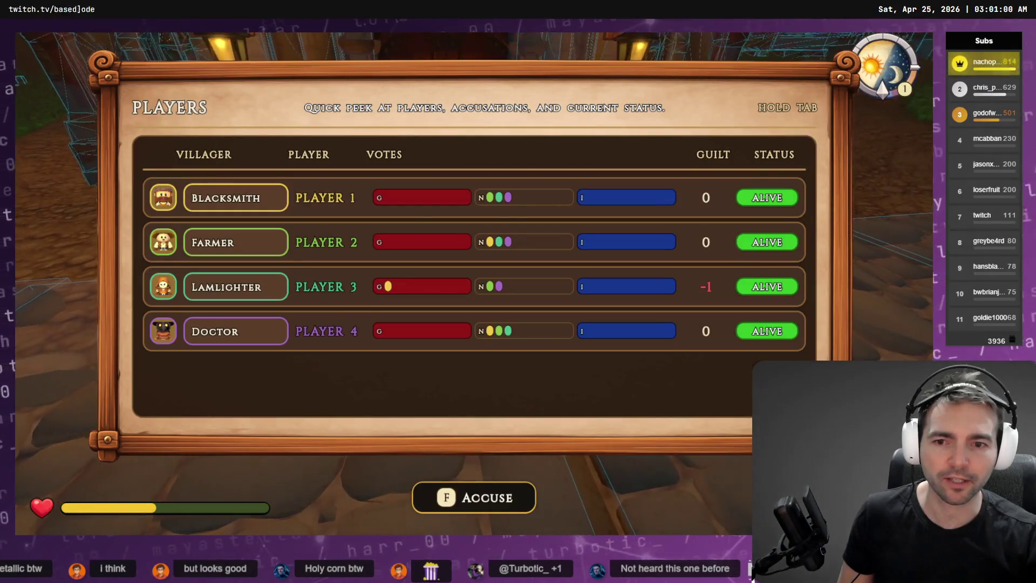
key("f")
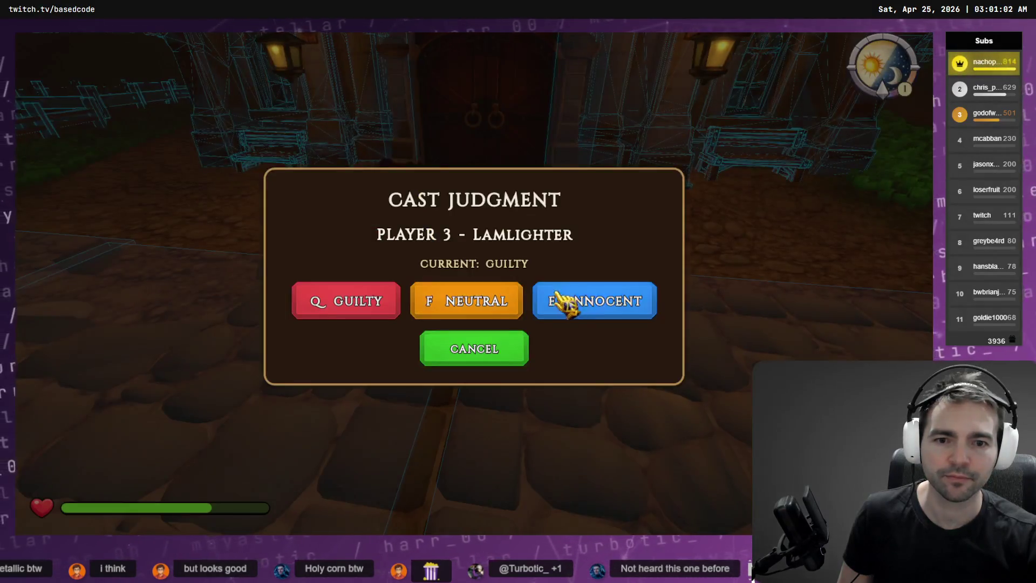
left_click(552, 296)
key("Tab")
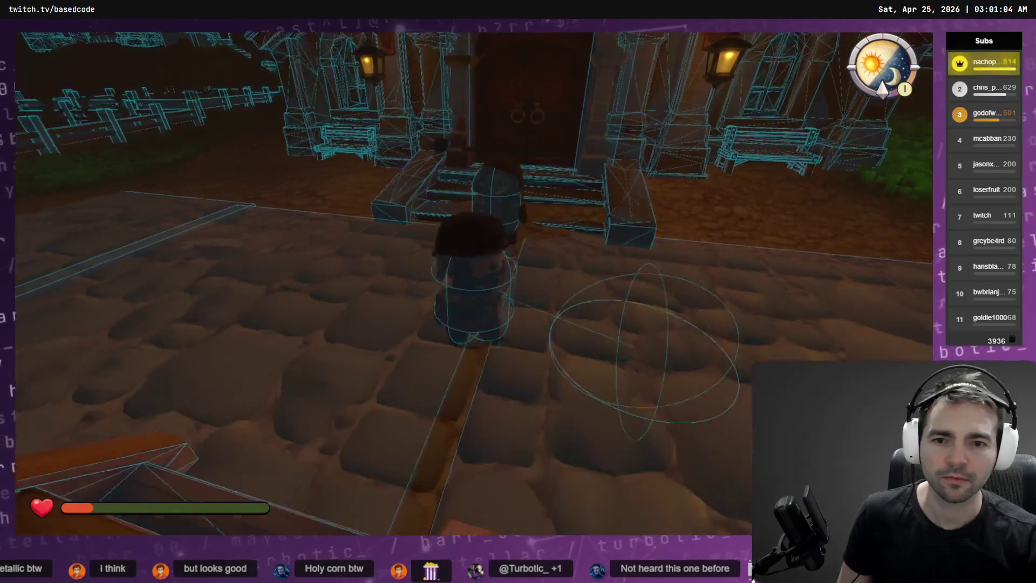
key("f")
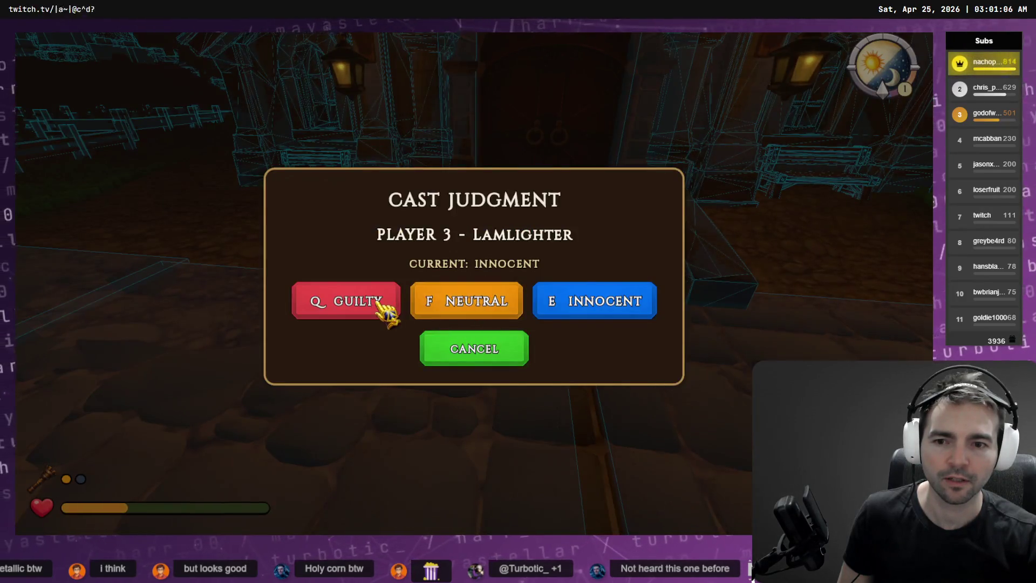
left_click(380, 304)
key("Tab")
key("Tab")
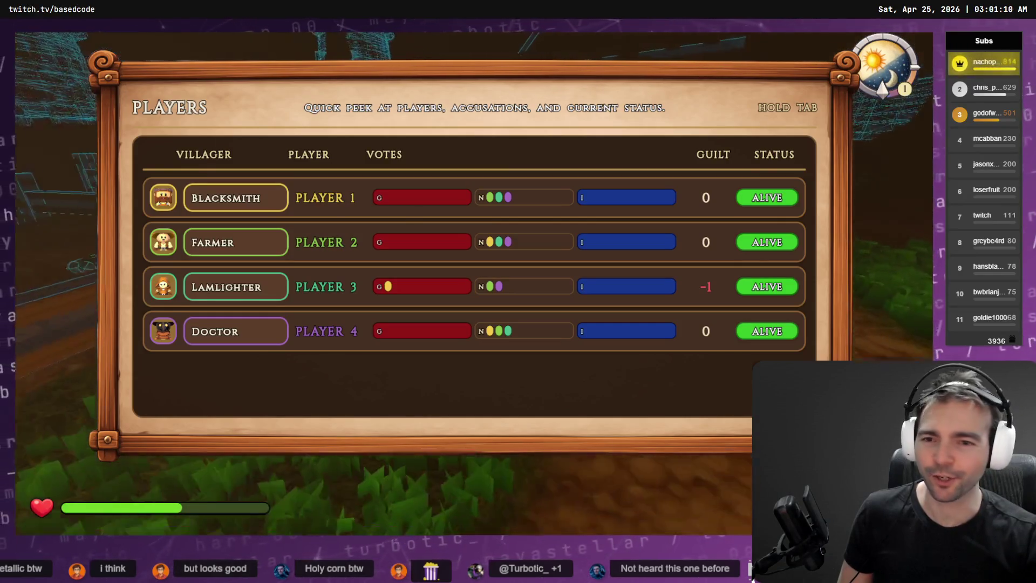
- Vote the Farmer Guilty then Innocent, check the +1 guilt tally, and return to Codex
key("Tab")
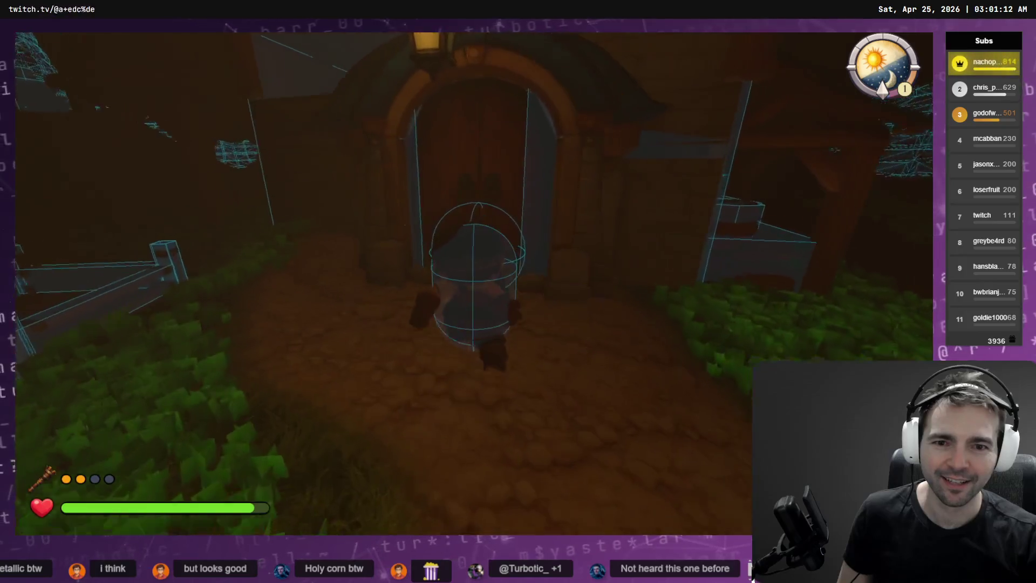
key("w")
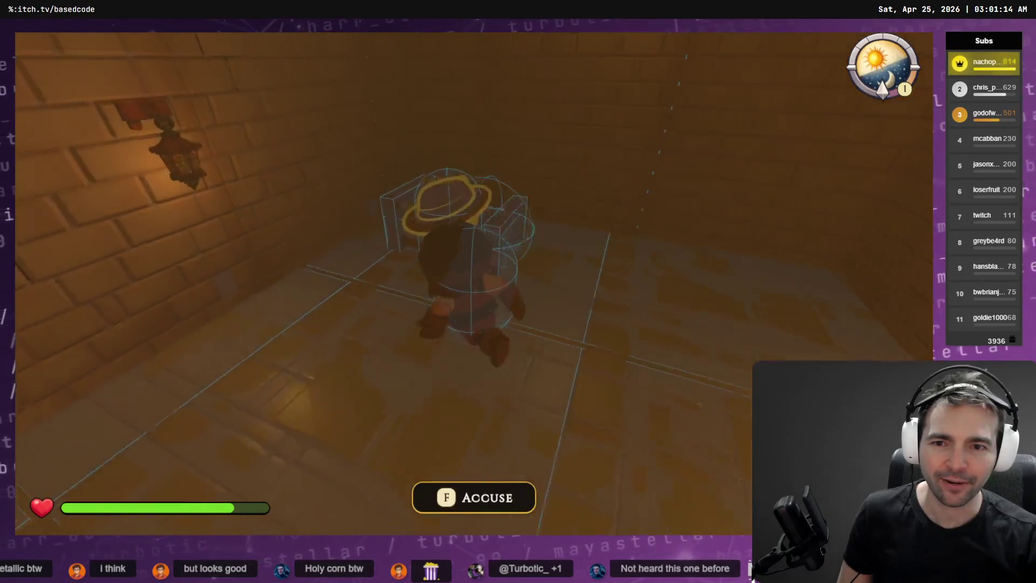
key("f")
left_click(355, 306)
key("Tab")
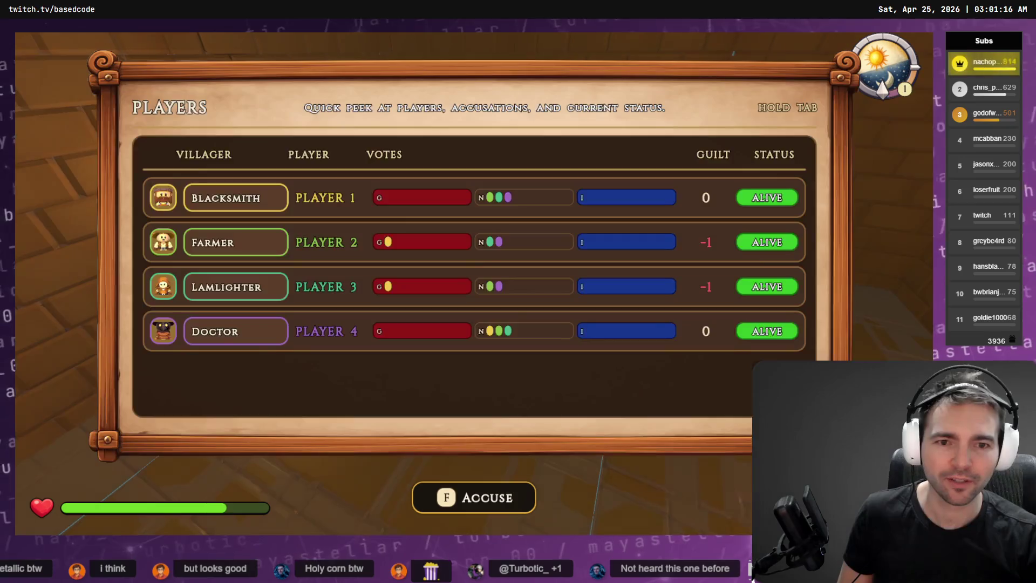
key("f")
key("e")
key("Tab")
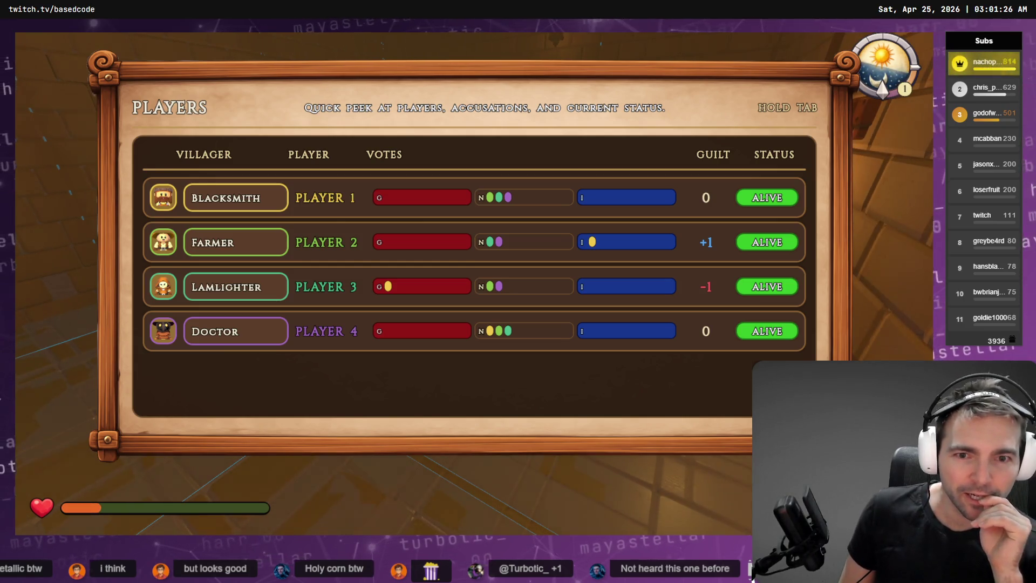
key("Tab")
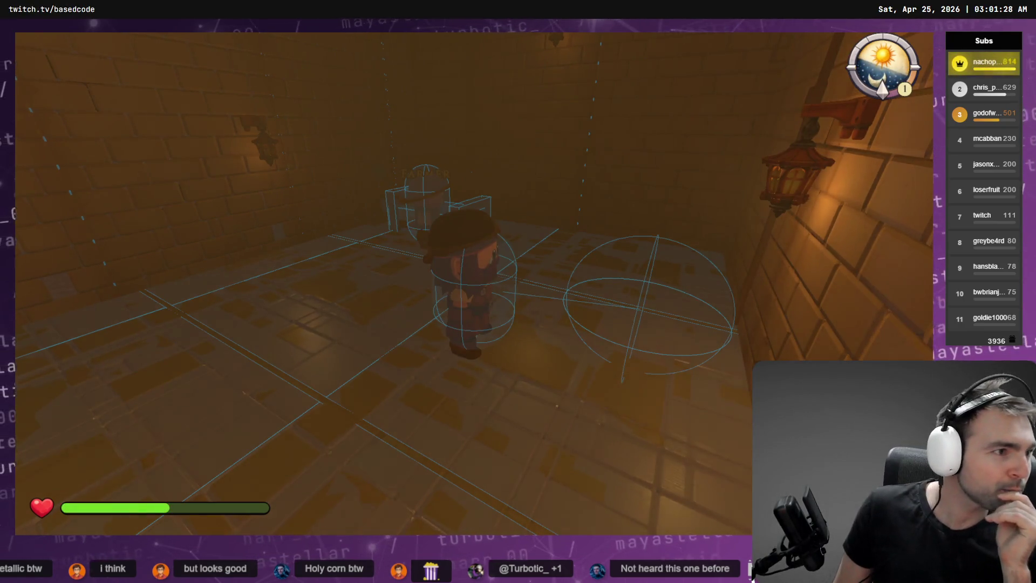
key("alt+Tab")
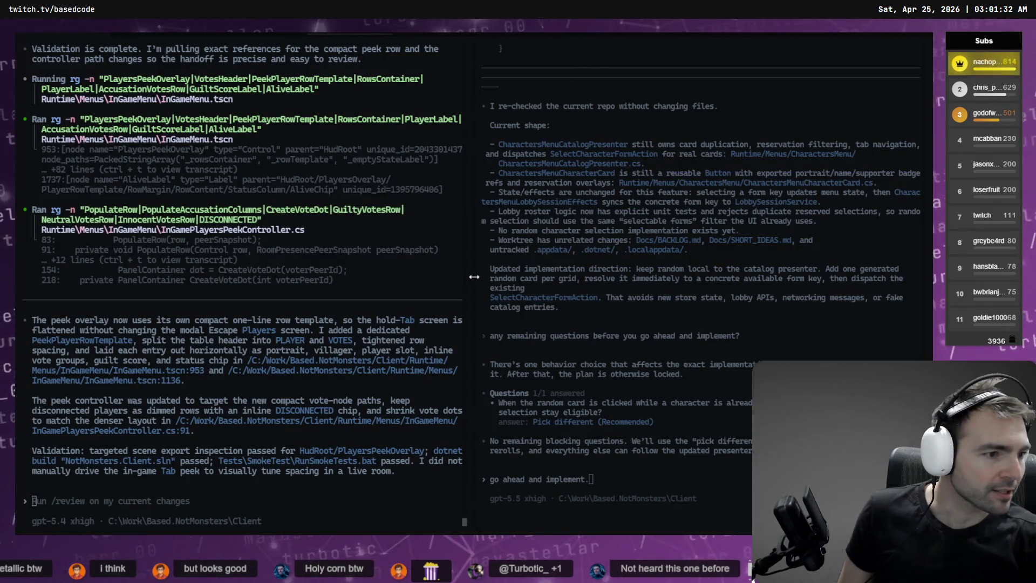
- Review Fork's diffs for SpaceLayout.tscn, InGameMenu.tscn and SHORT_IDEAS.md
key("alt+Tab")
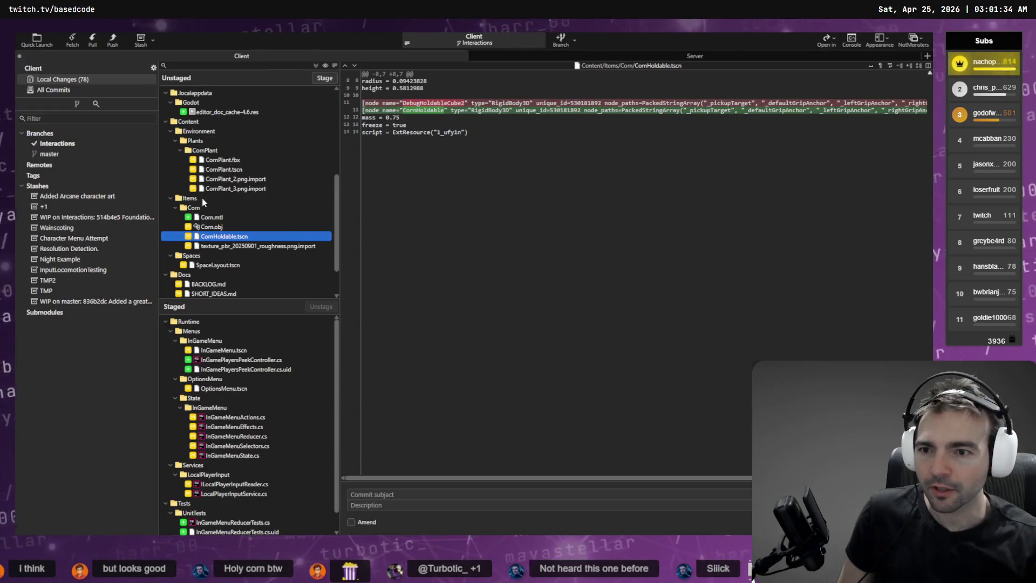
scroll(227, 165, "down", 1)
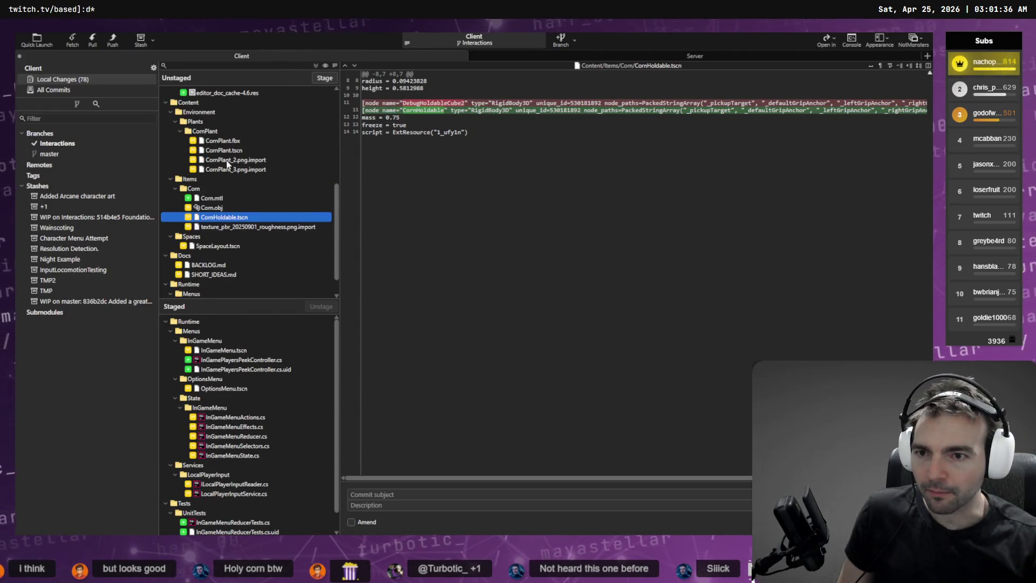
left_click(221, 246)
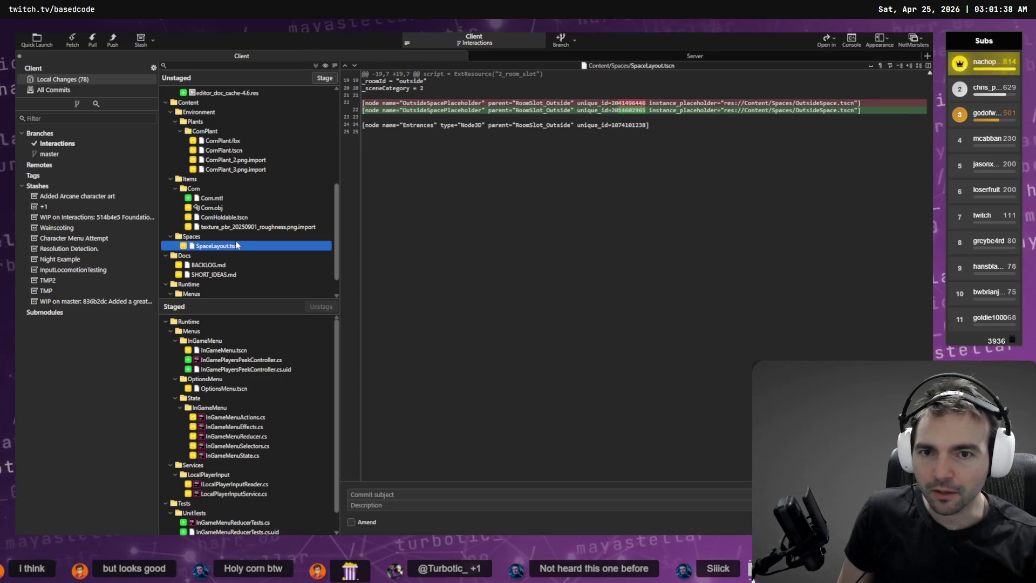
scroll(236, 246, "down", 1)
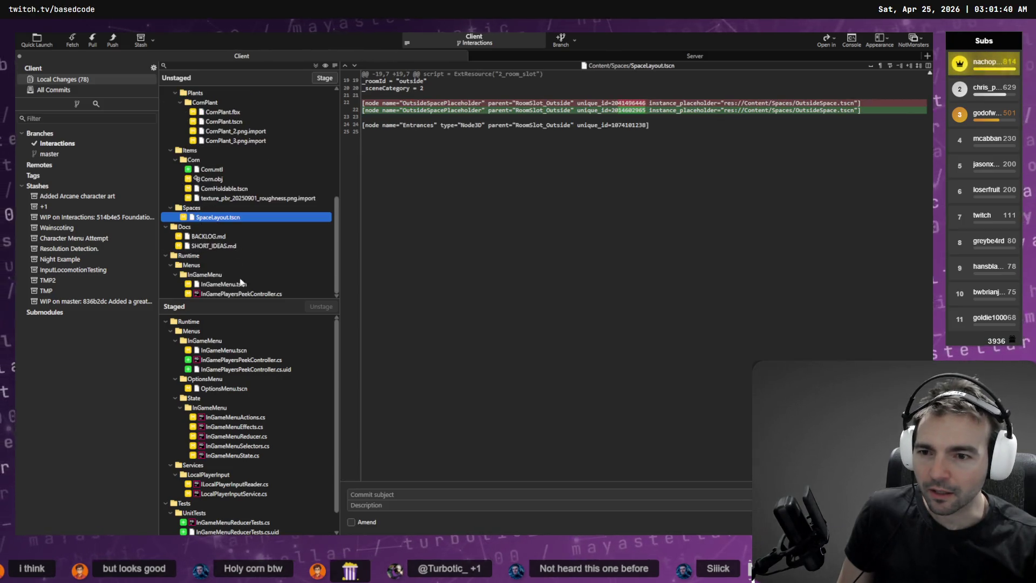
key("Down")
key("Down")
key("Down")
key("Down")
key("Up")
key("Up")
key("Up")
scroll(302, 155, "up", 2)
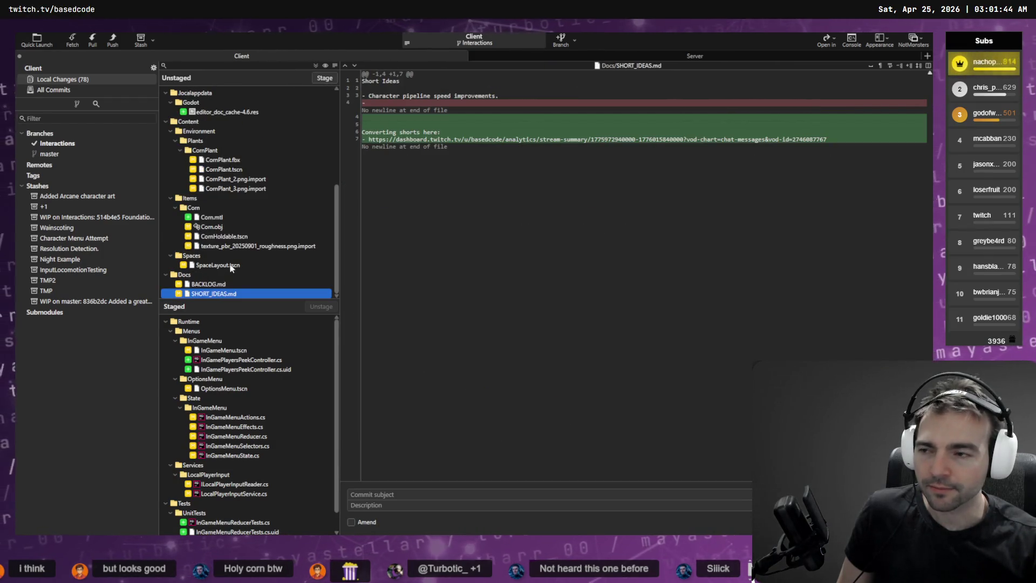
- Return to the running NotMonsters game and peek at the Players table
key("alt+Tab")
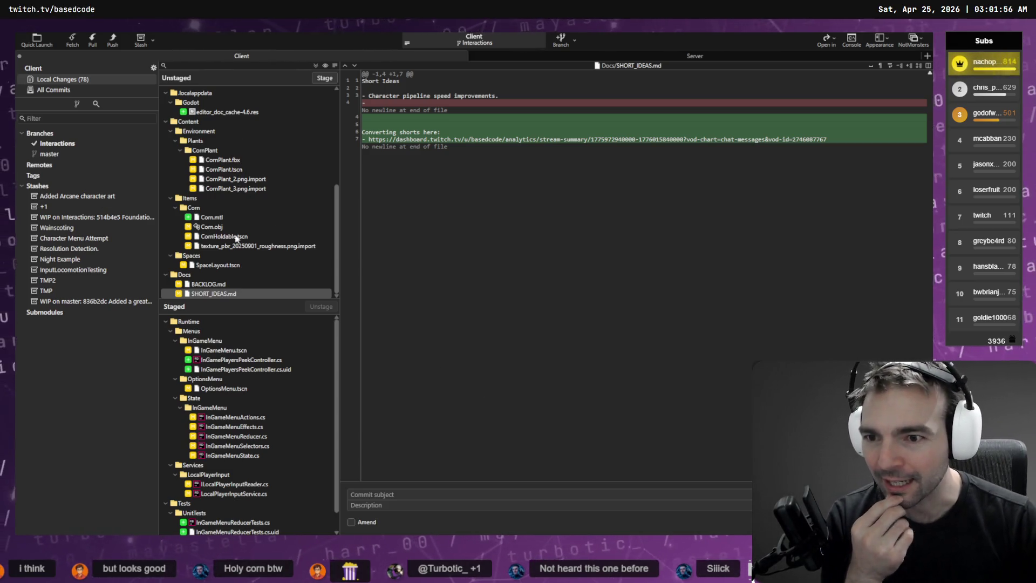
scroll(257, 421, "down", 2)
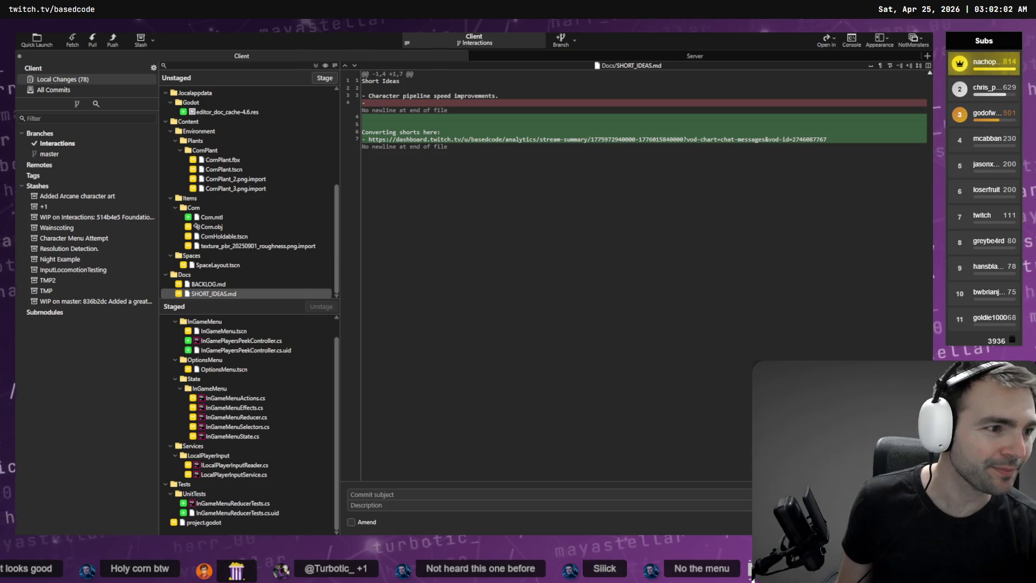
key("alt+Tab")
key("Tab")
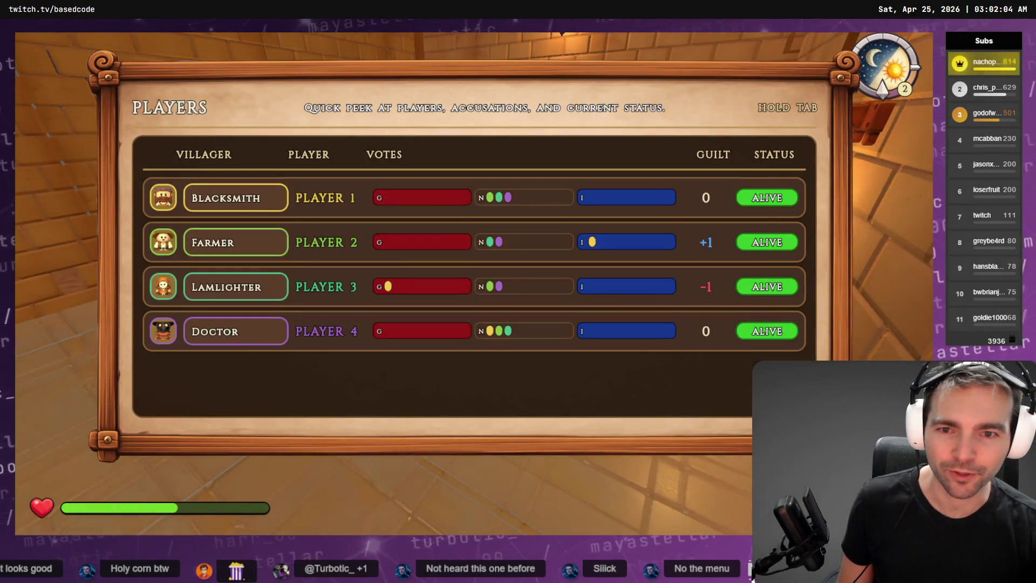
- Peek at the Players table while walking toward the Farmer, then bring the Codex terminal back
key("1")
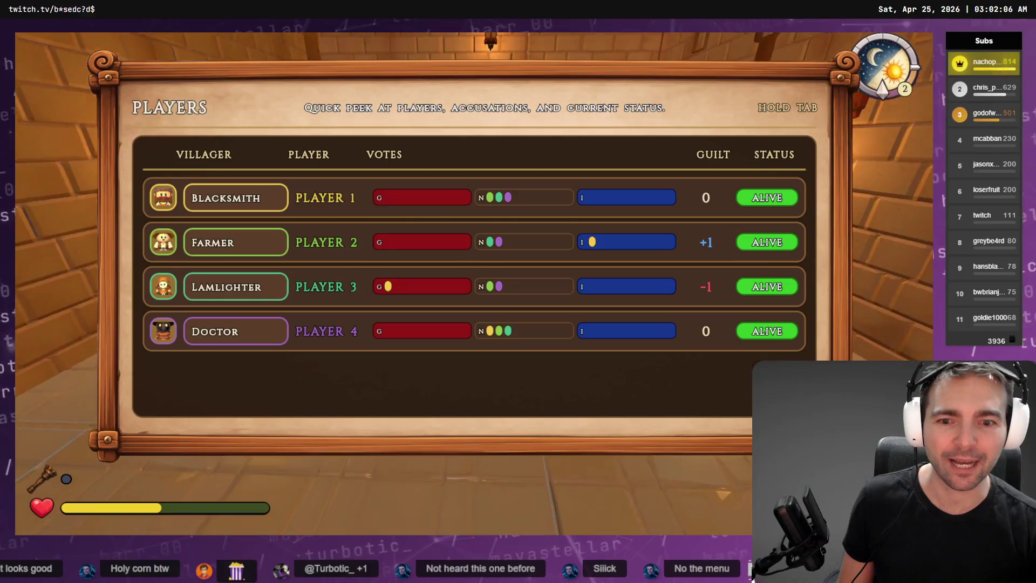
key("w")
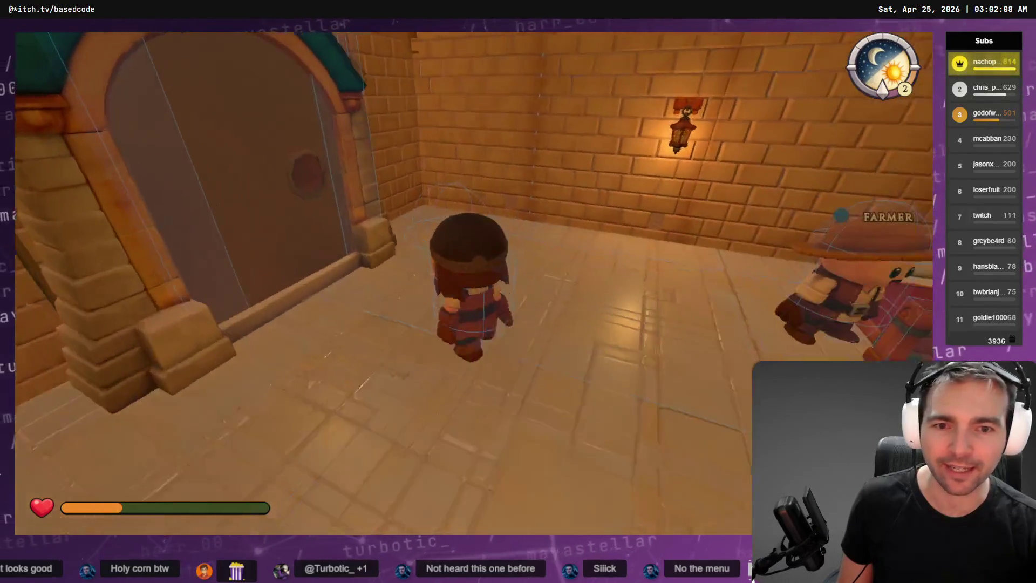
key("Tab")
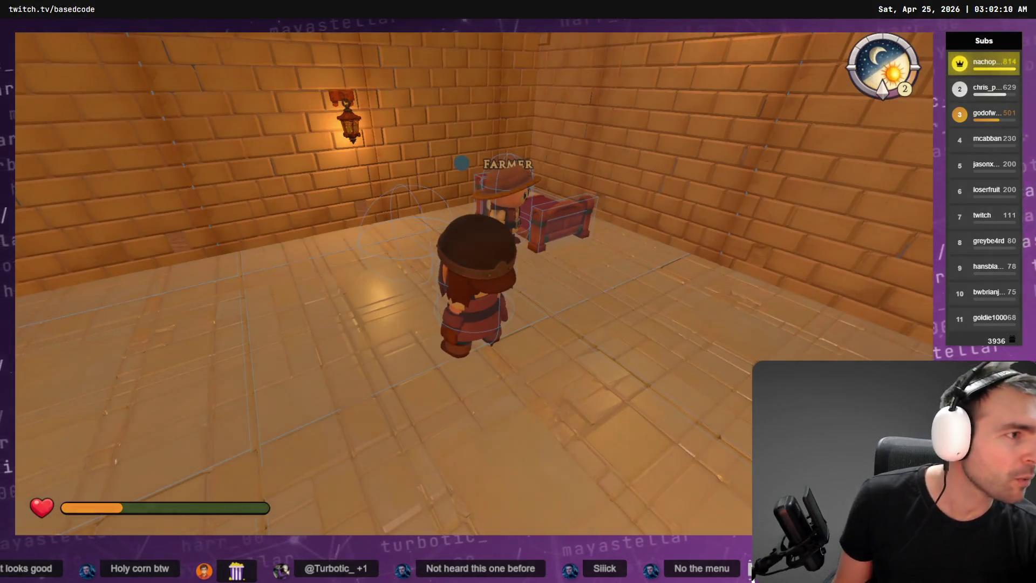
key("alt+Tab")
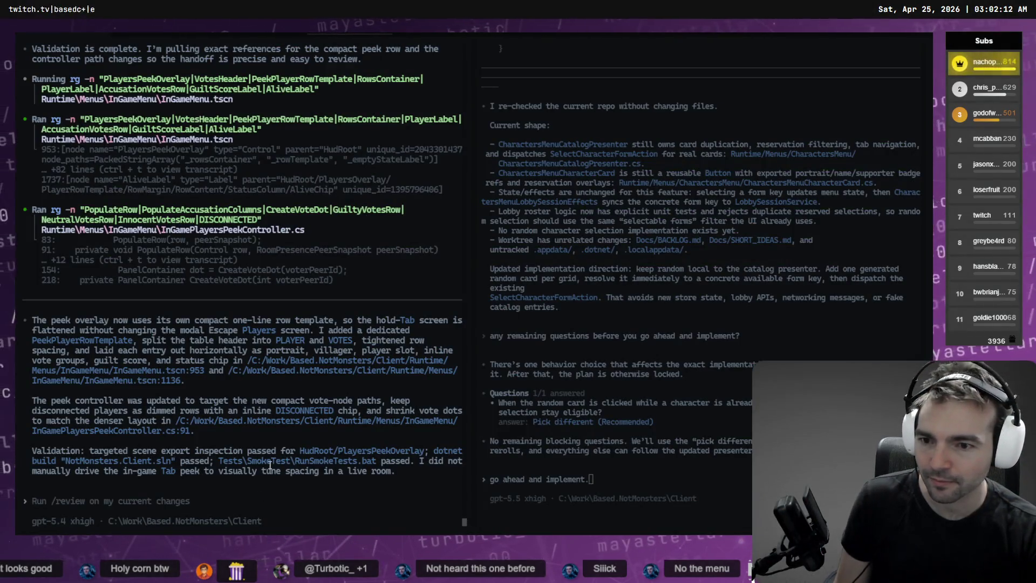
- Dictate and submit the request to show each client its own per-character vote, then peek in-game
key("ctrl+super")
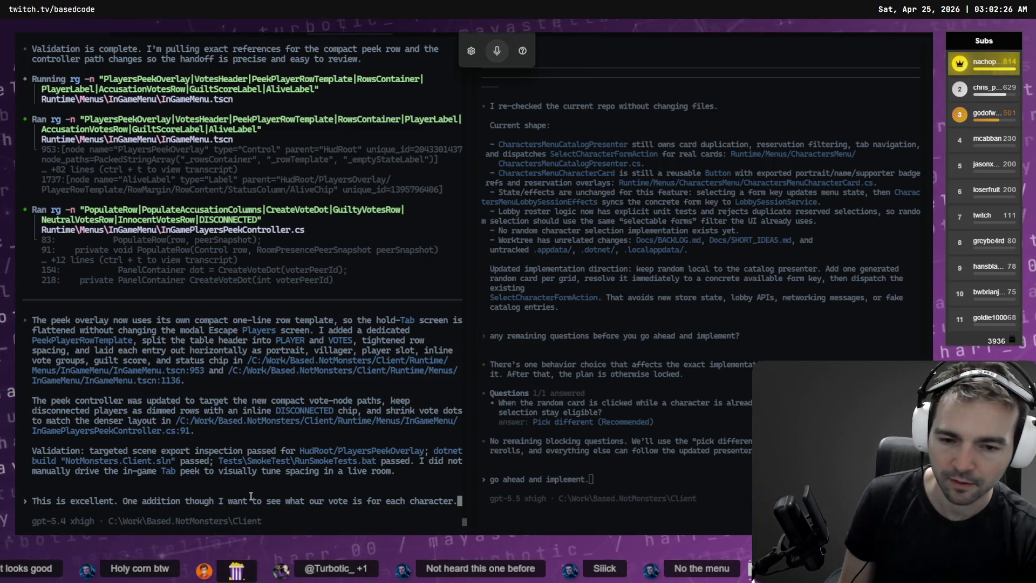
key("shift+Return")
key("shift+Return")
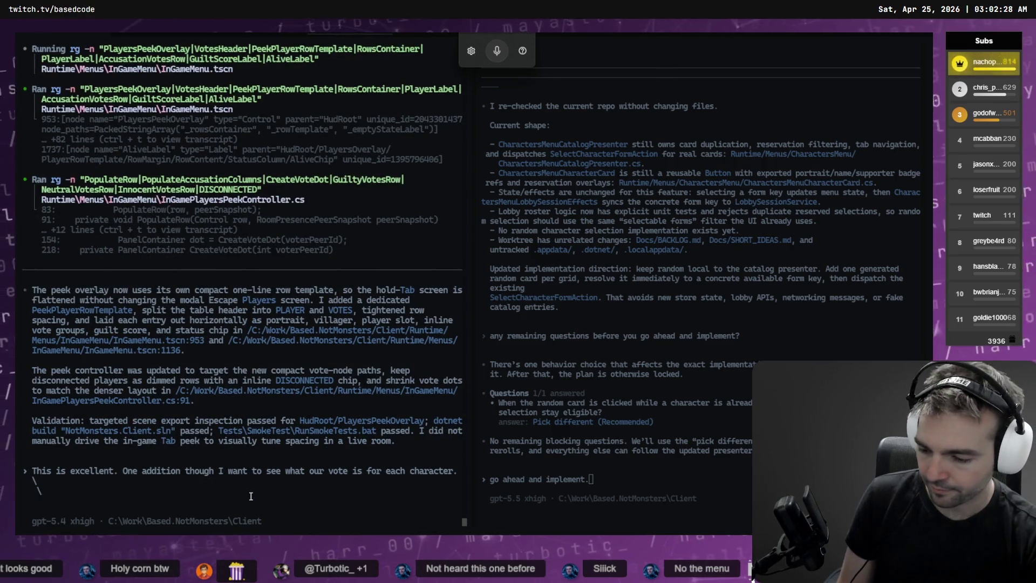
key("super+h")
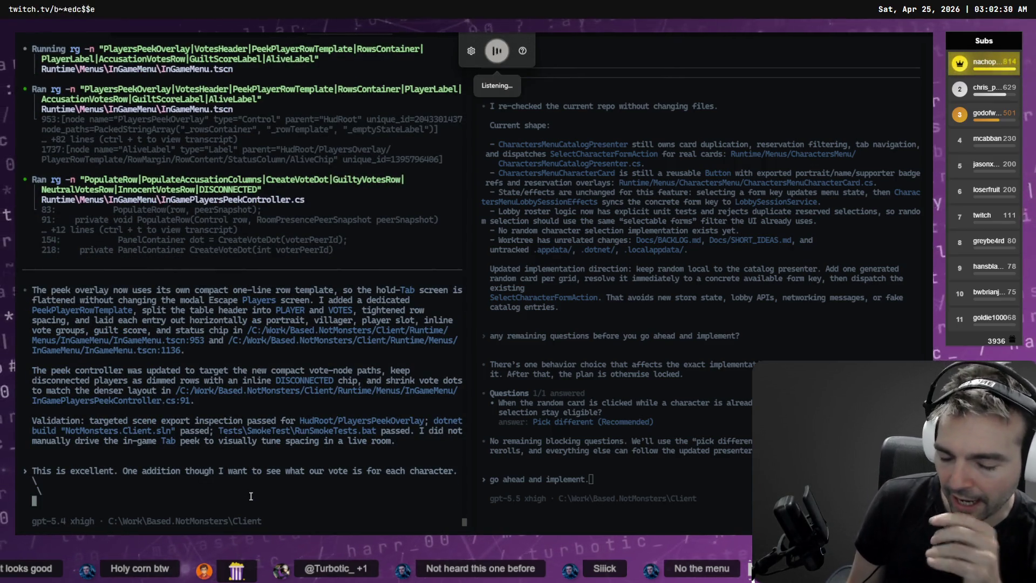
key("super+h")
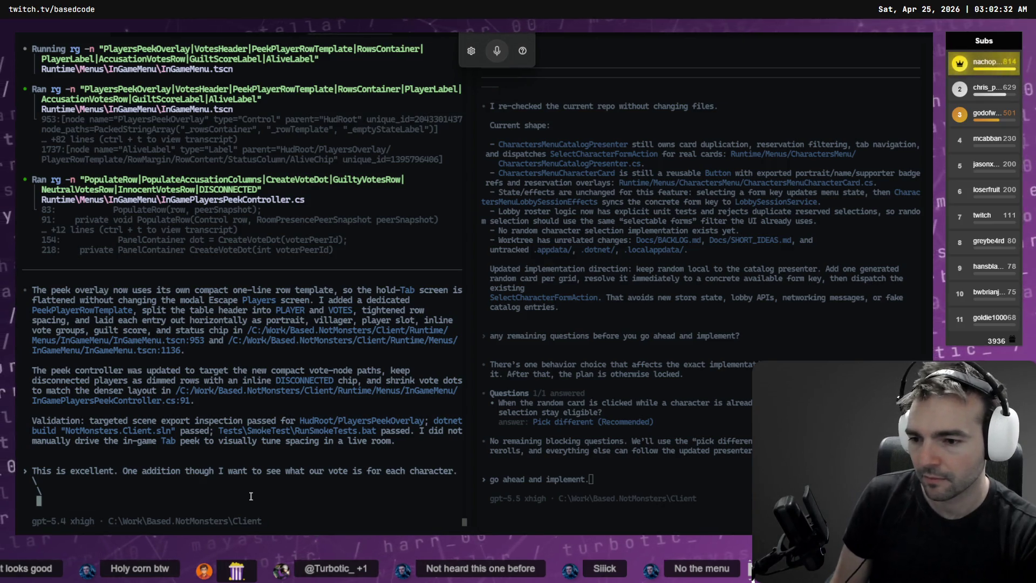
key("super+h")
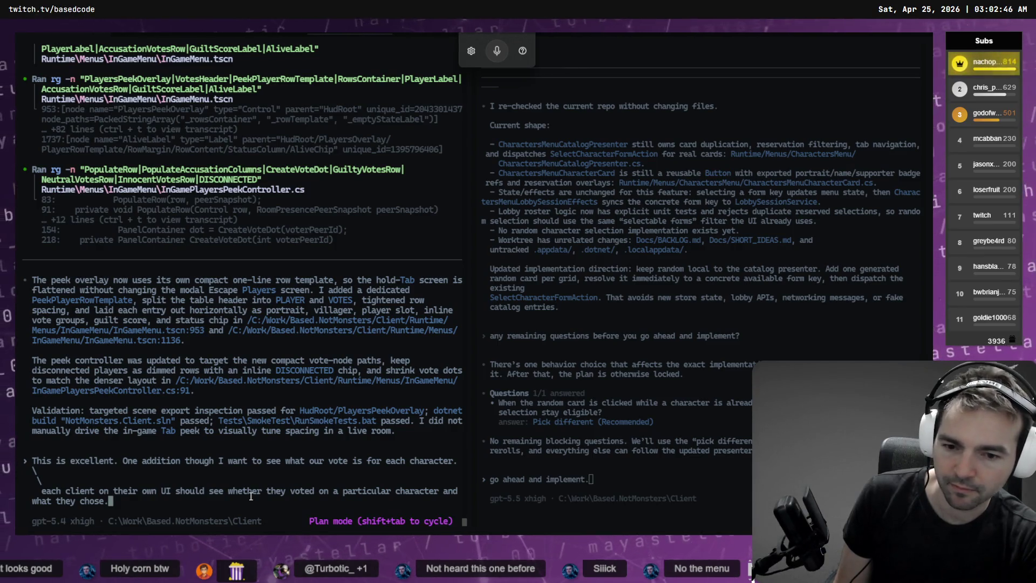
key("Return")
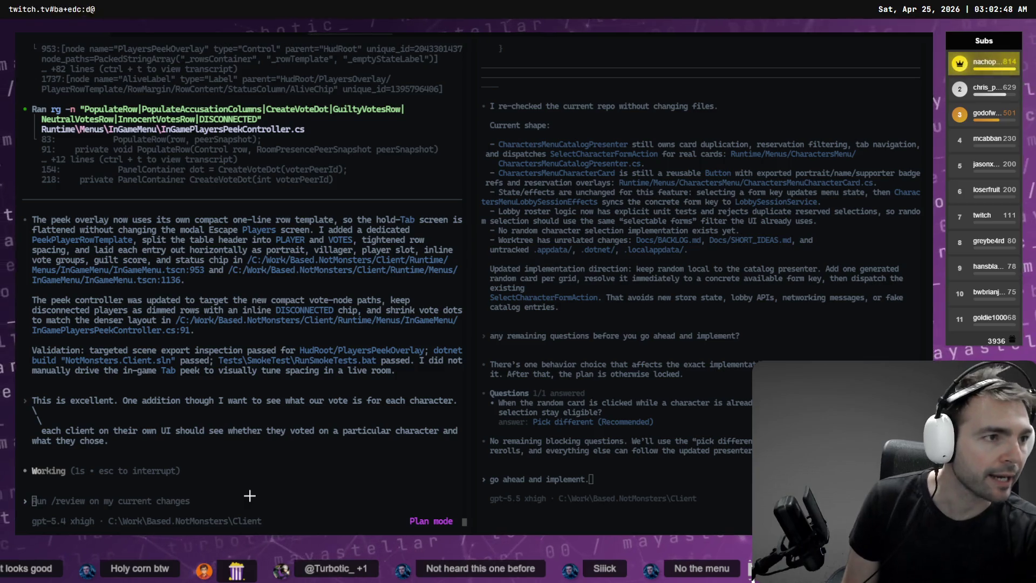
key("alt+Tab")
key("Tab")
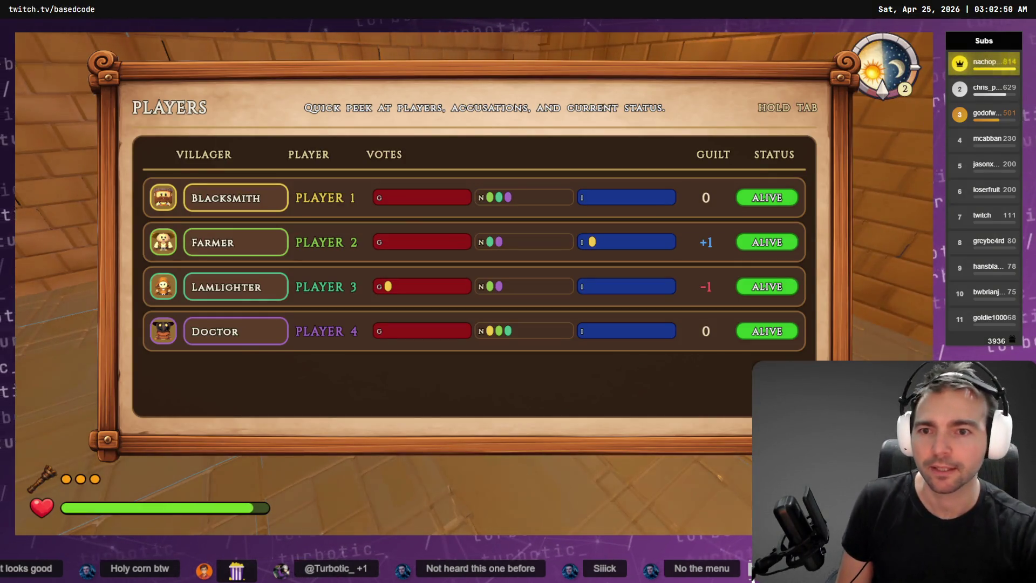
- Walk from the players table along the dirt path to the open ground, then drop both held items
key("w")
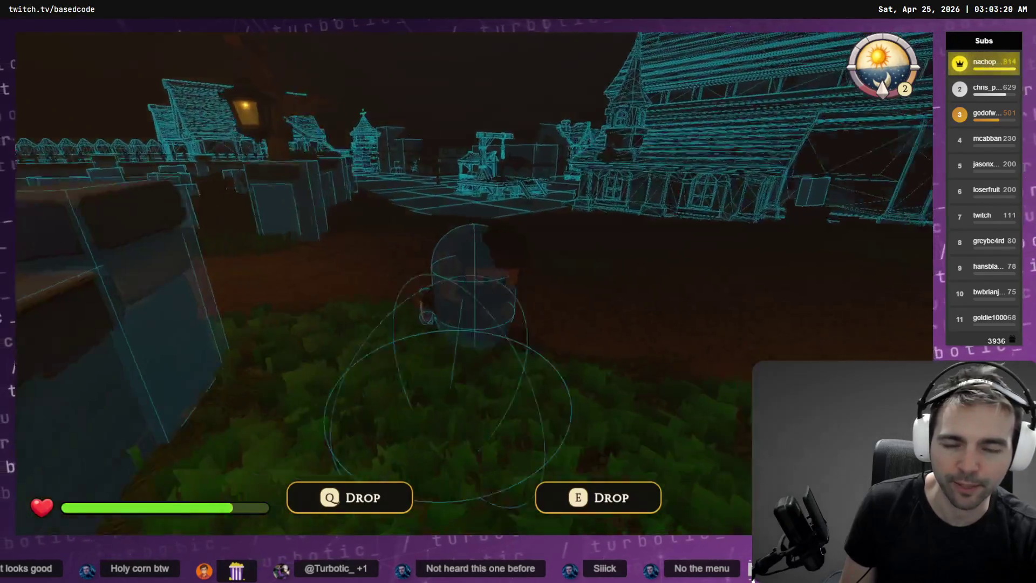
key("w")
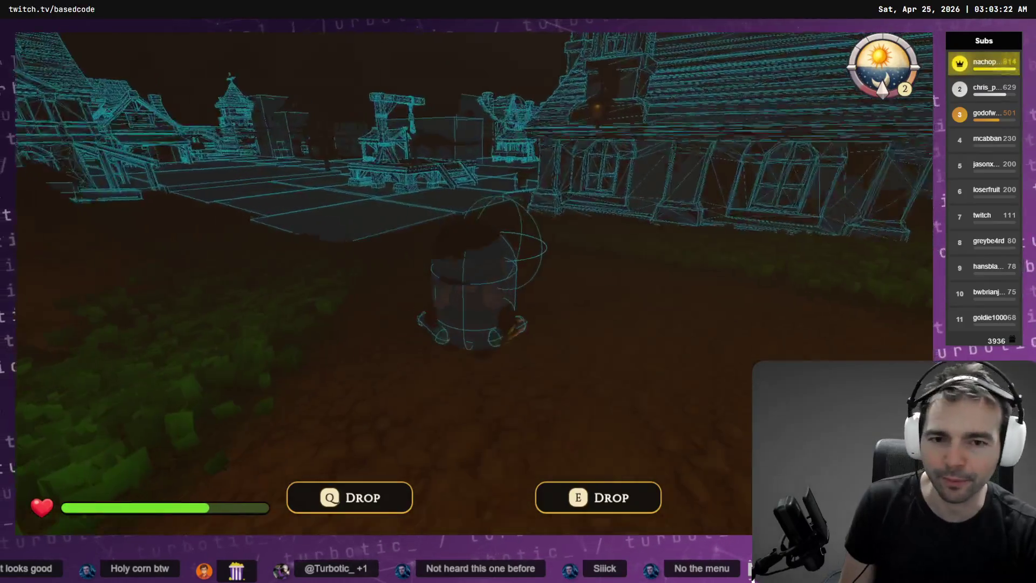
key("w")
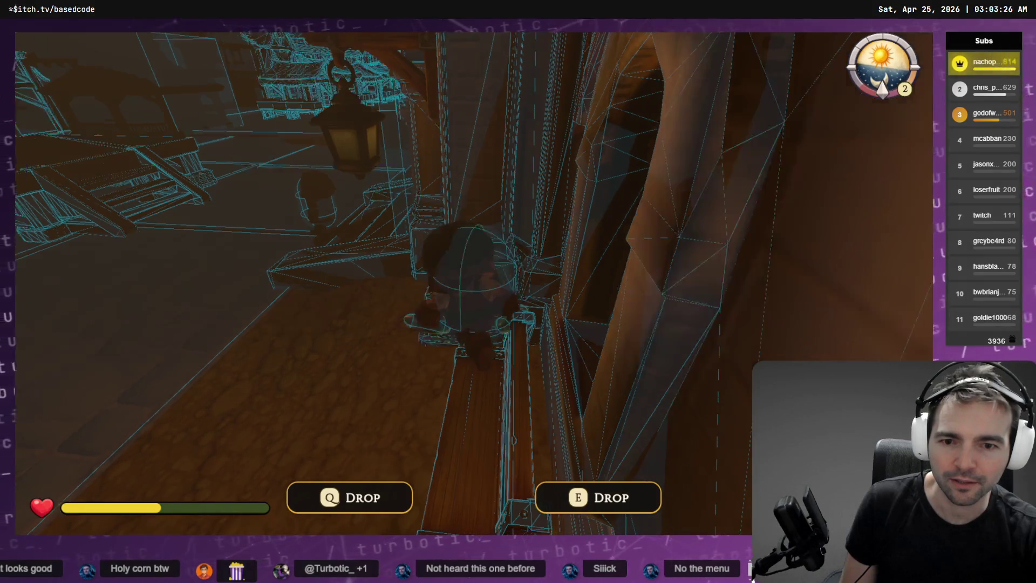
key("w")
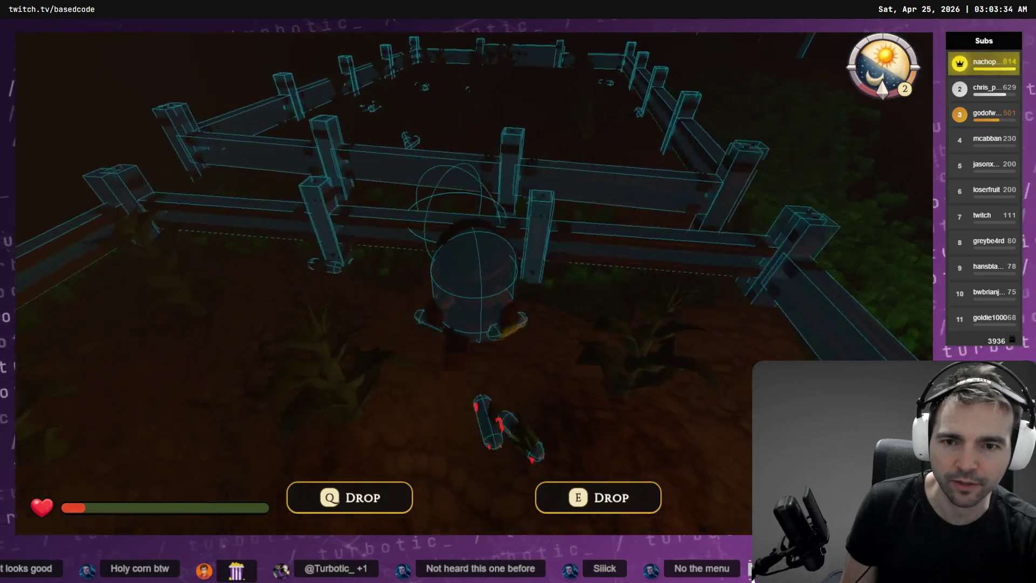
key("w")
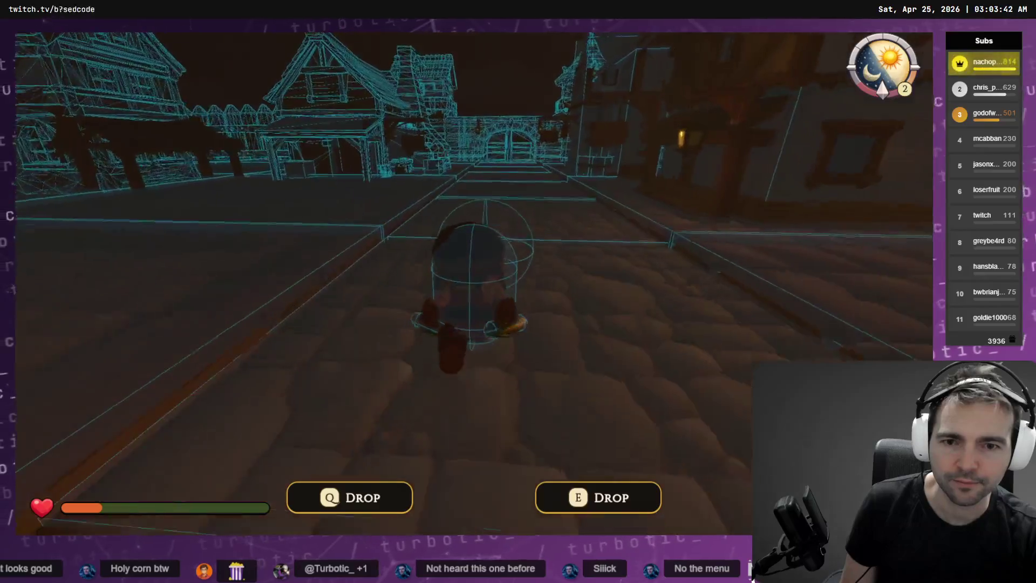
key("q")
key("e")
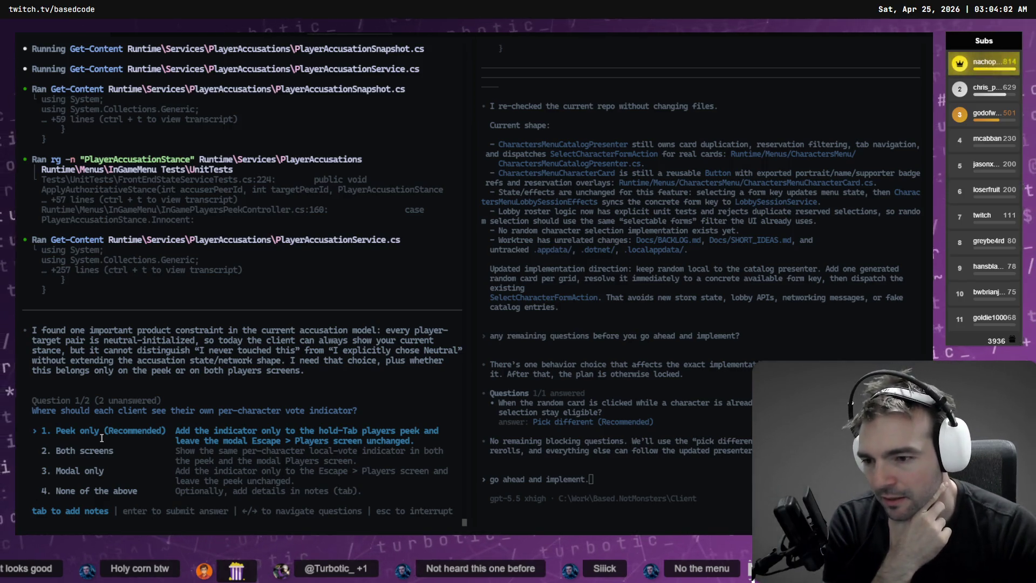
- Answer Peek only and Current stance for the vote-indicator questions, then move to the holdable-physics session
key("Return")
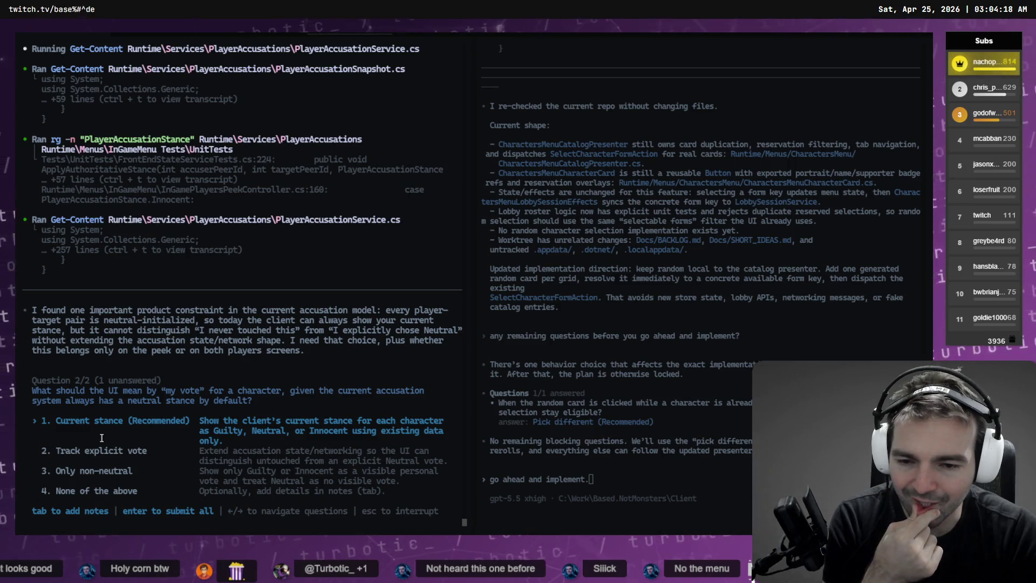
key("Return")
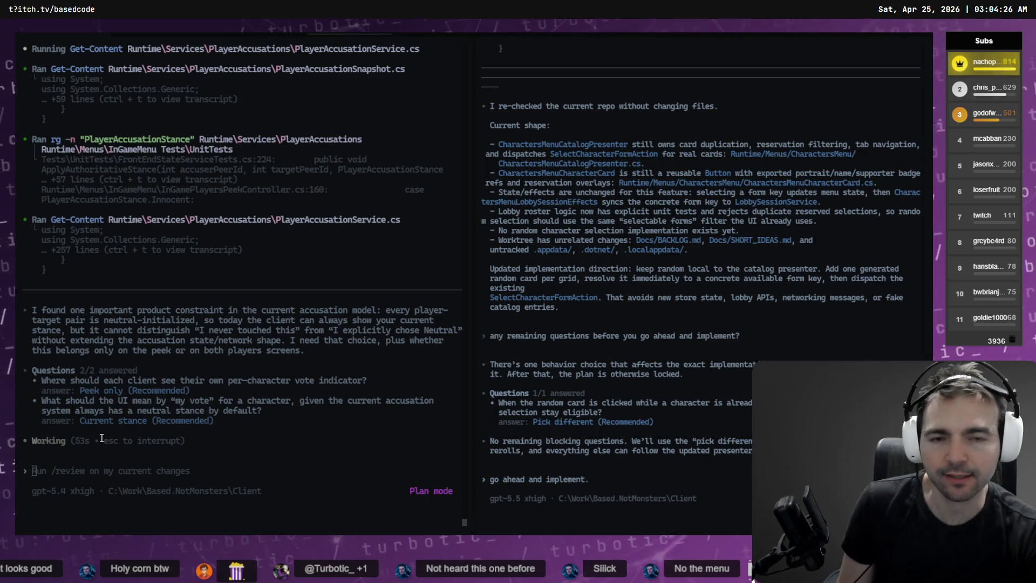
key("ctrl+Tab")
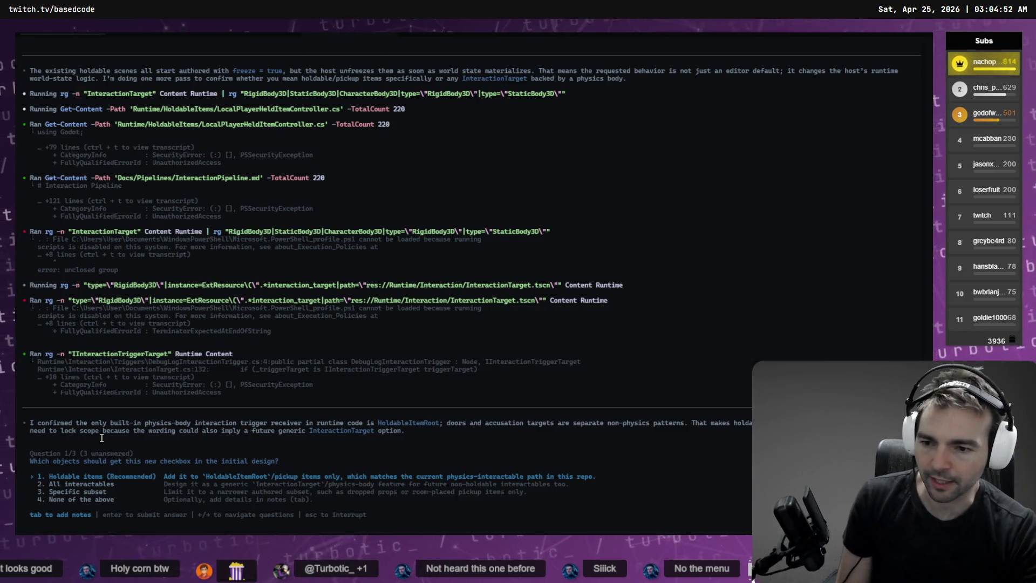
- Answer the physics questions with Holdable items, First pickup, and Persist per spawned item
key("Return")
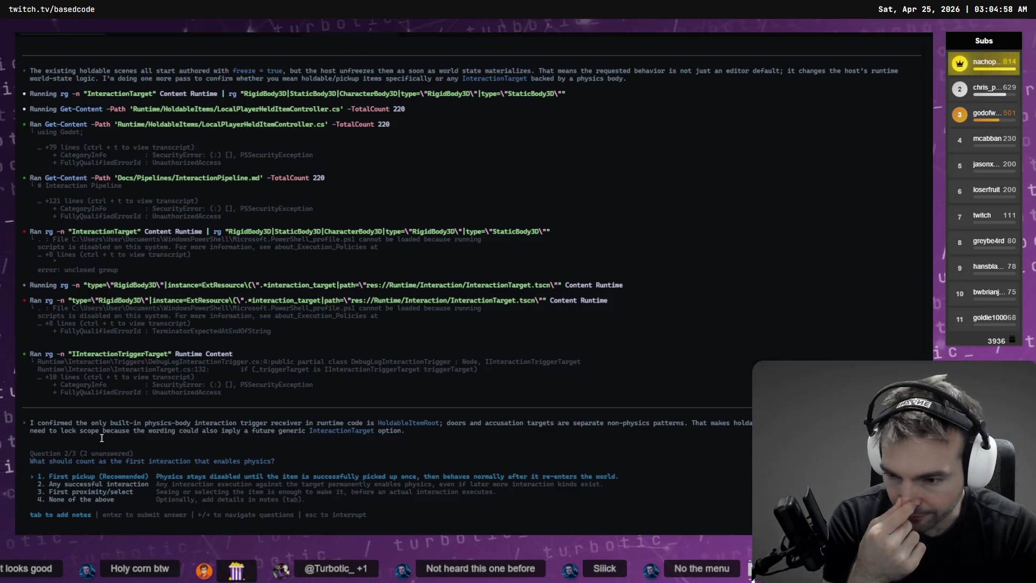
key("Return")
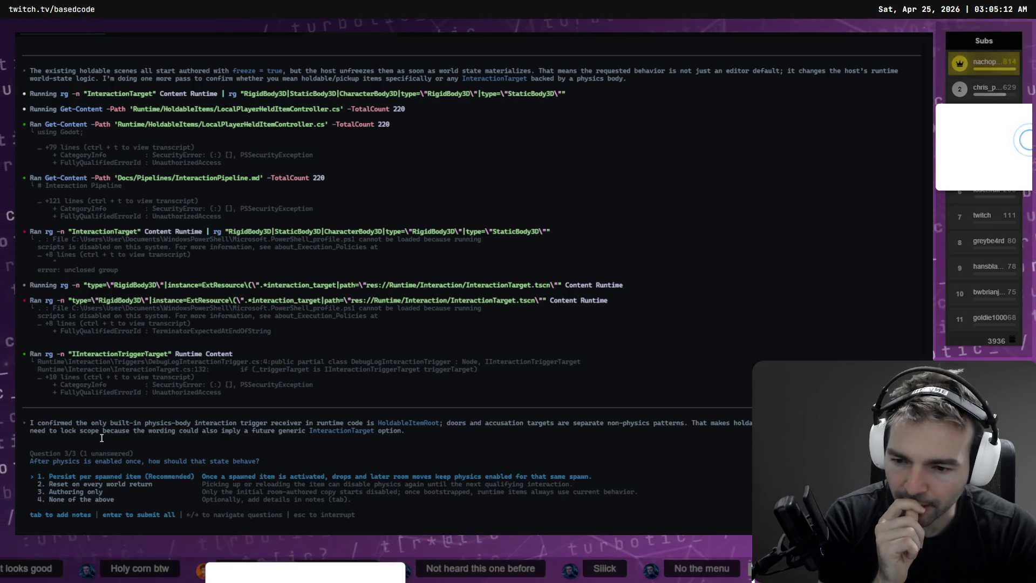
key("Return")
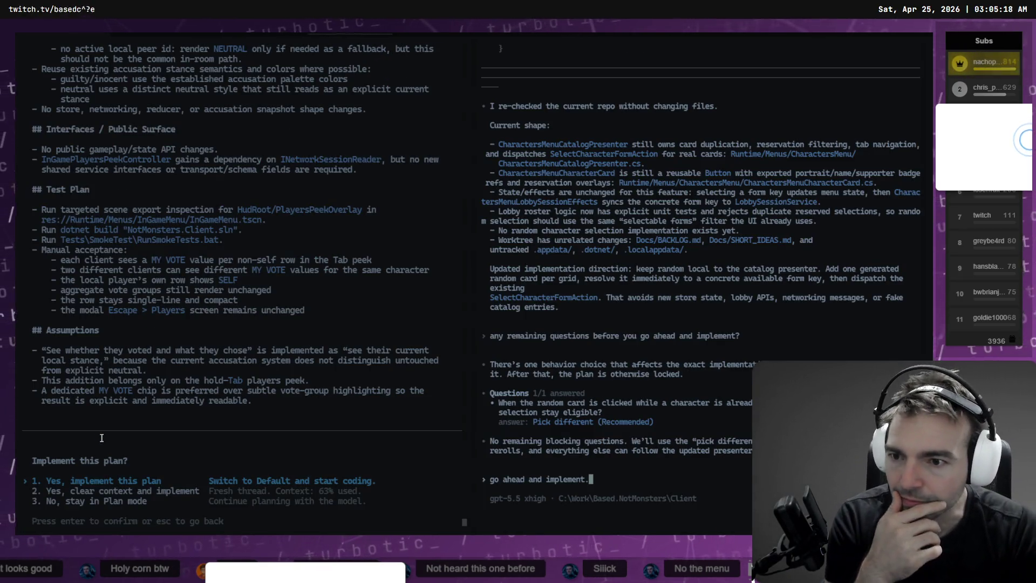
- Start and then interrupt the other session's implementation run, and approve the MY VOTE players-peek plan
scroll(96, 320, "up", 10)
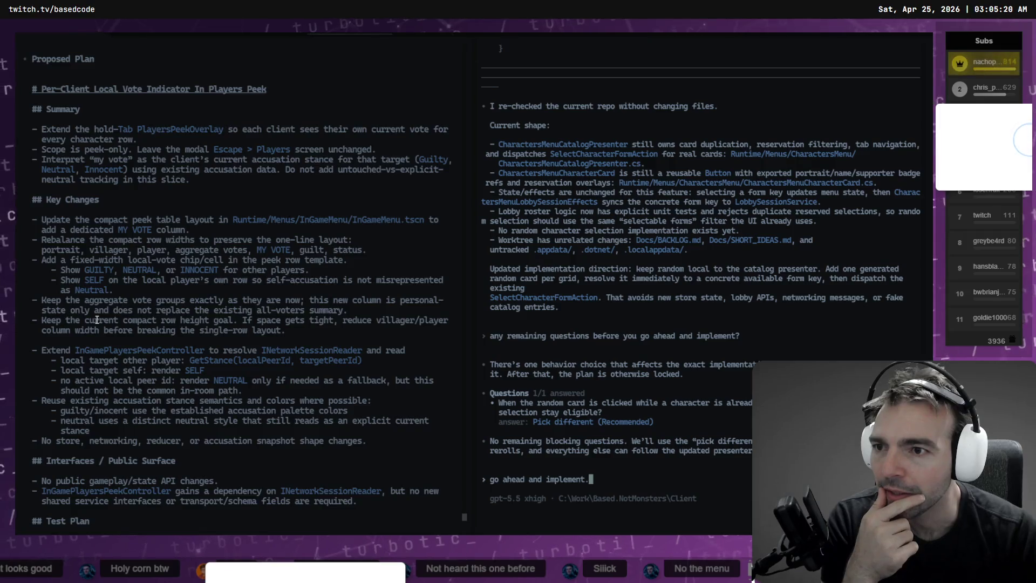
scroll(97, 320, "down", 10)
key("Return")
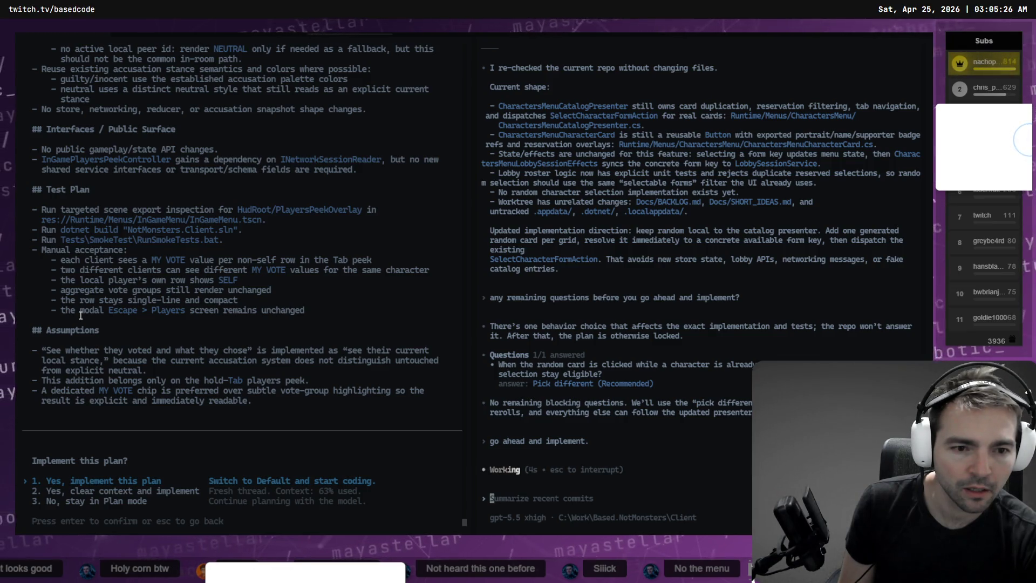
key("Escape")
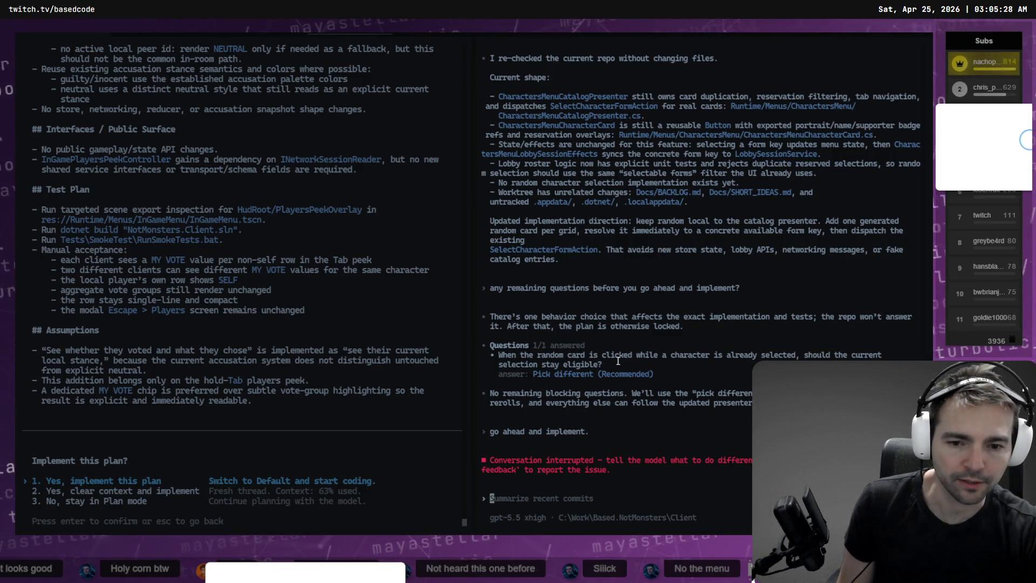
key("Return")
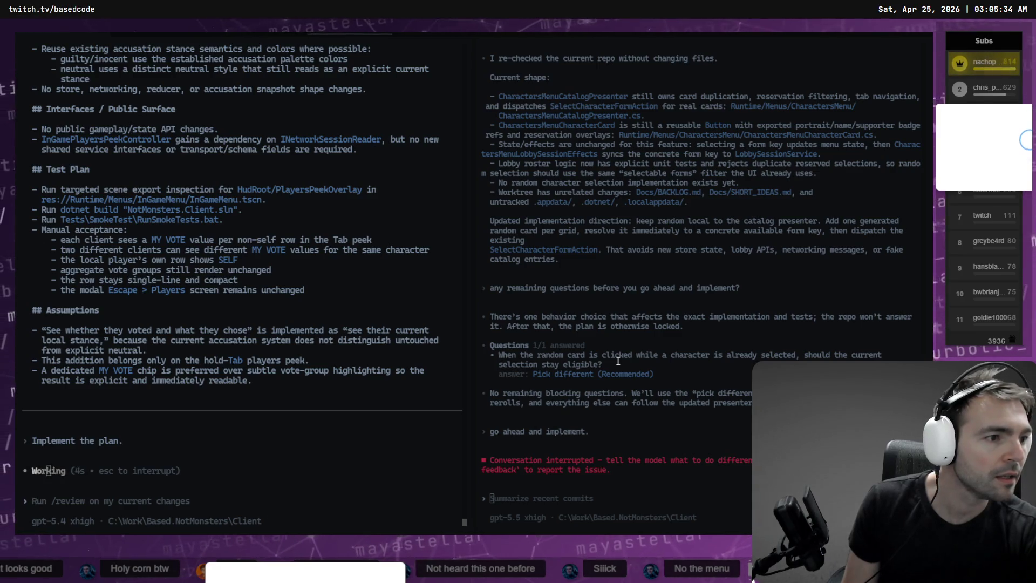
key("alt+Tab")
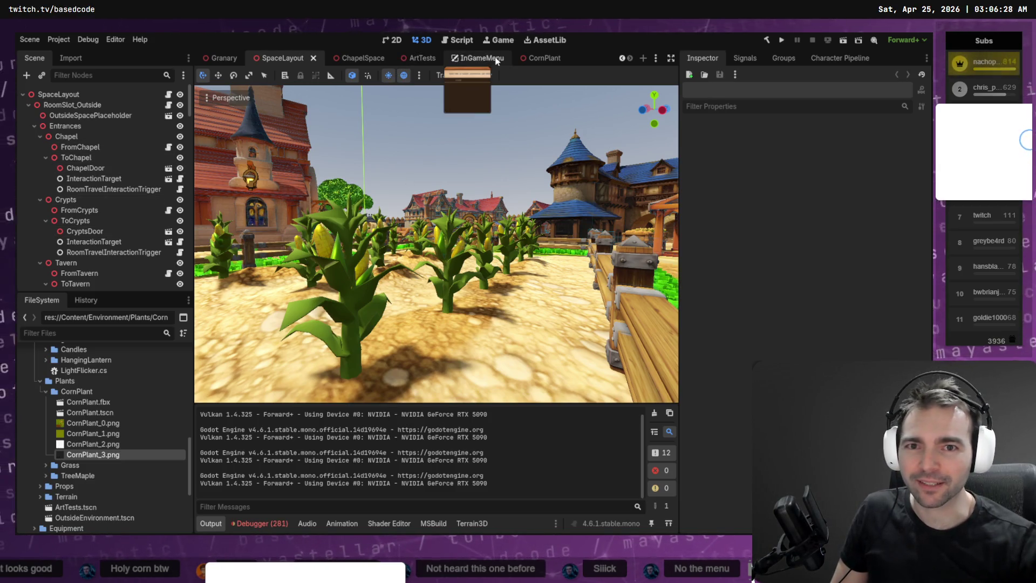
- Close the CornPlant scene in Godot, then choose 'Explicit flag' for tracking activated physics in Codex
left_click(546, 59)
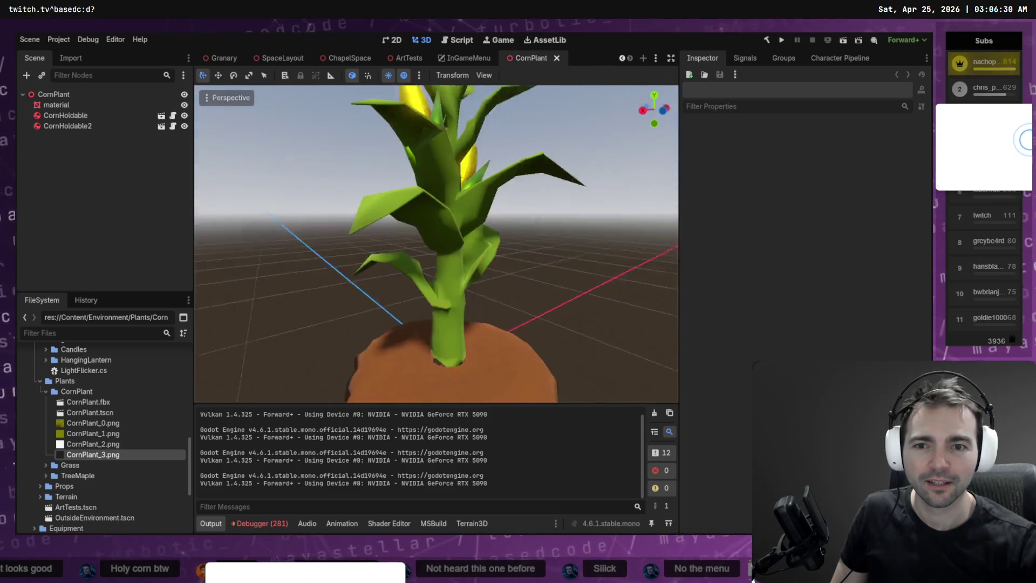
left_click(557, 57)
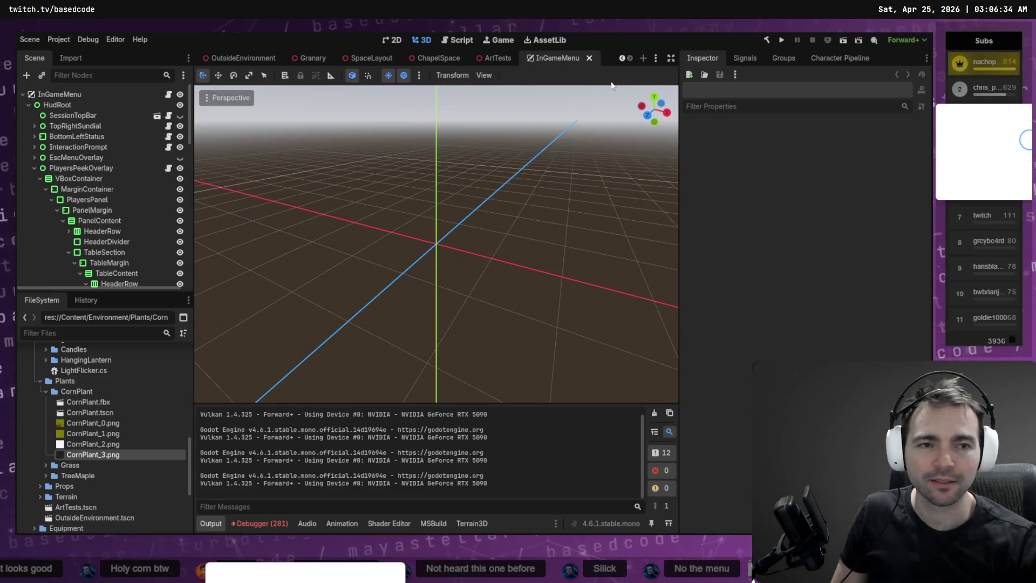
key("alt+Tab")
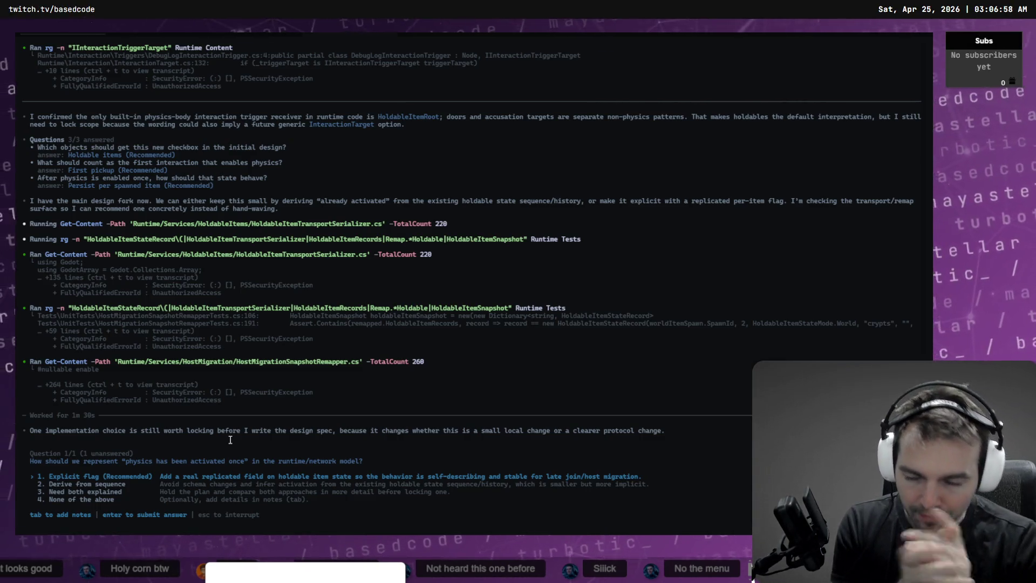
key("Return")
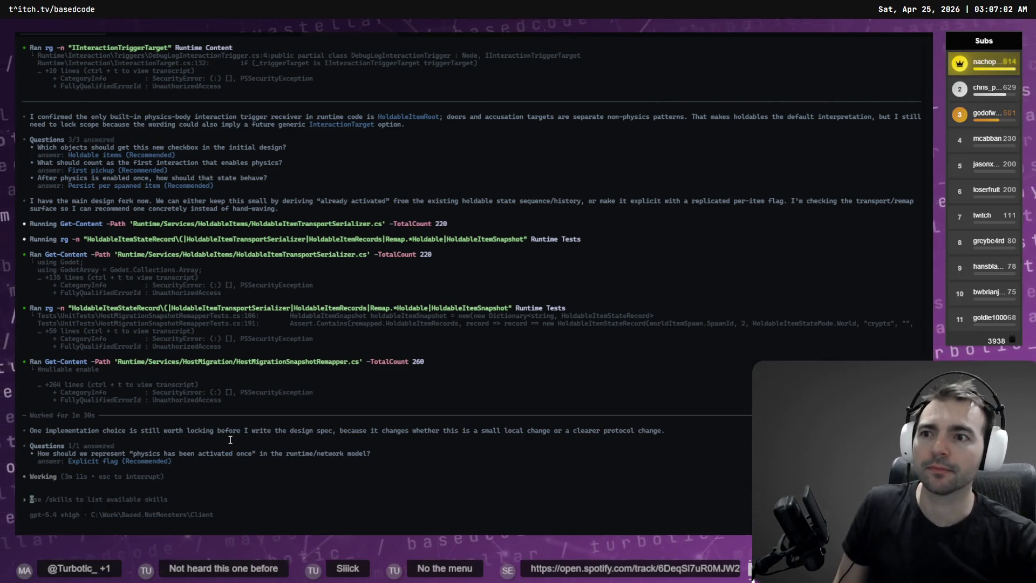
- Rename the holdable-items session tab 'Holdable Physics Enable' and bring up the outline-thickness summary
key("ctrl+Tab")
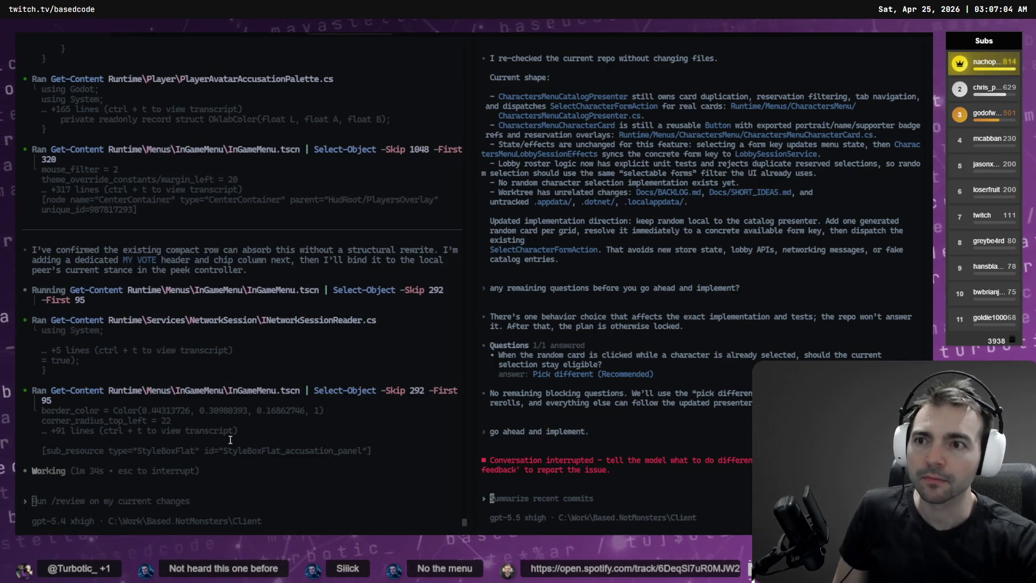
key("ctrl+Tab")
key("ctrl+Tab")
key("ctrl+Tab")
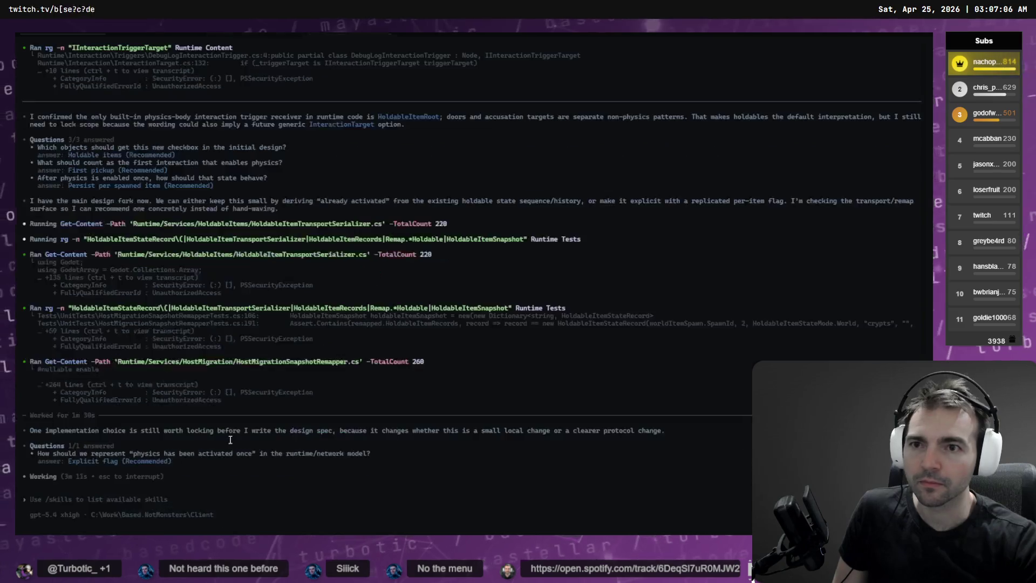
key("ctrl+Tab")
key("ctrl+Tab")
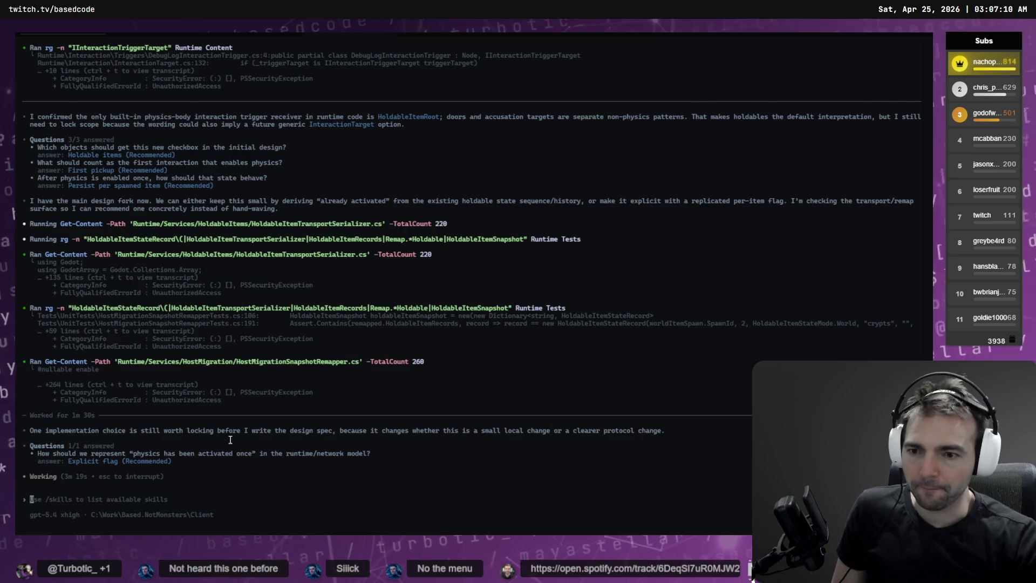
double_click(335, 34)
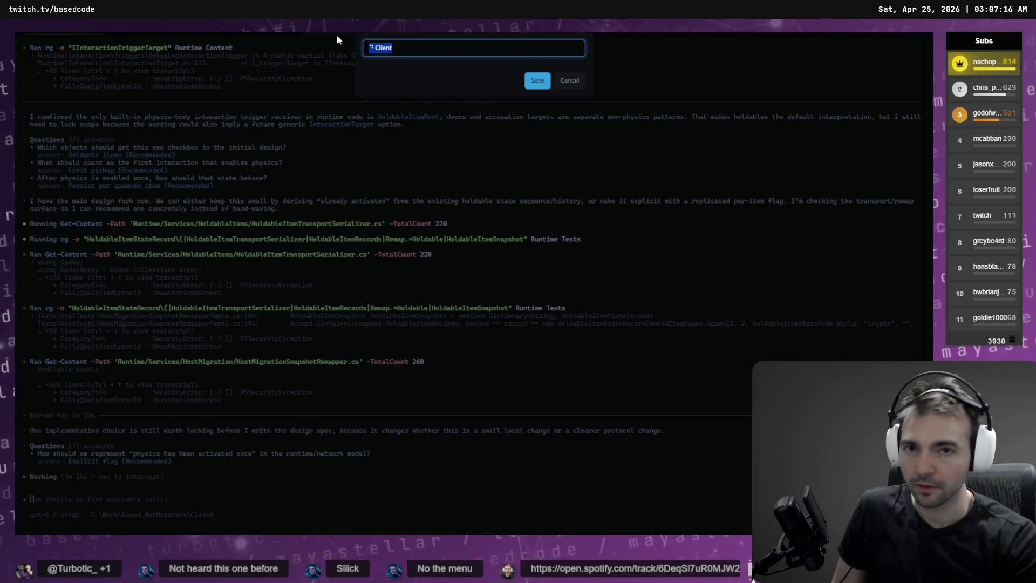
type("Holdable Physics Enable")
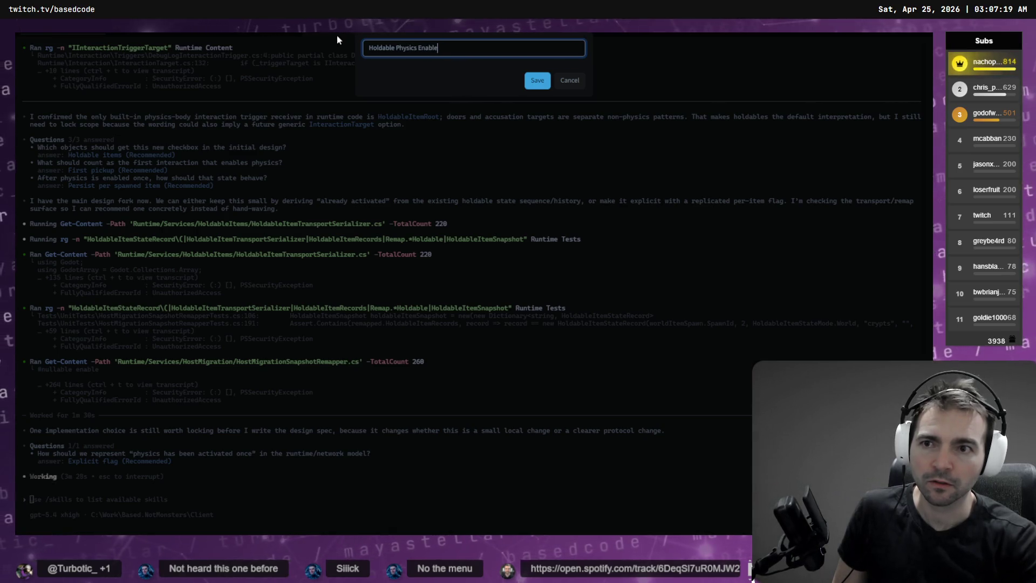
key("Return")
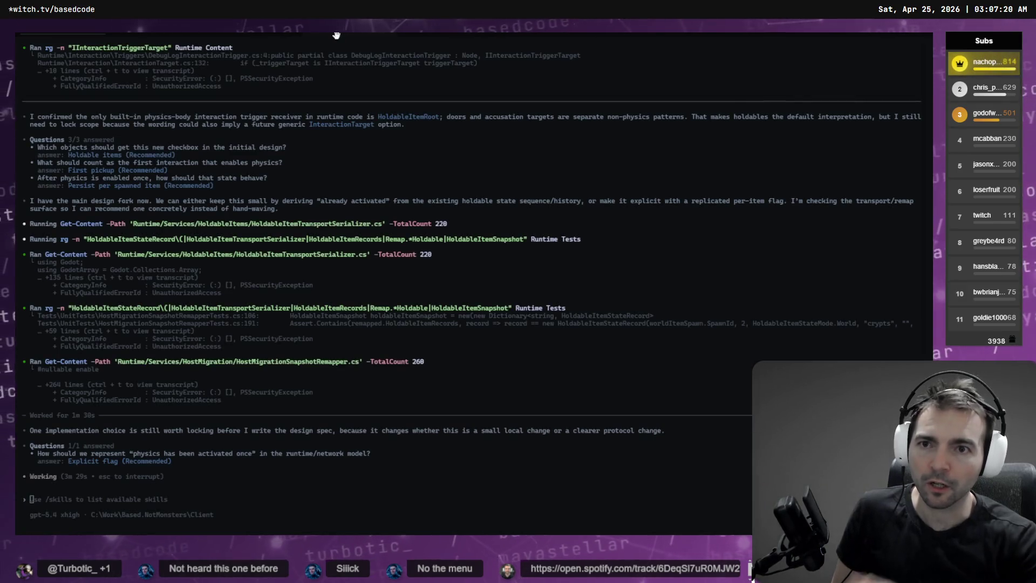
key("ctrl+Tab")
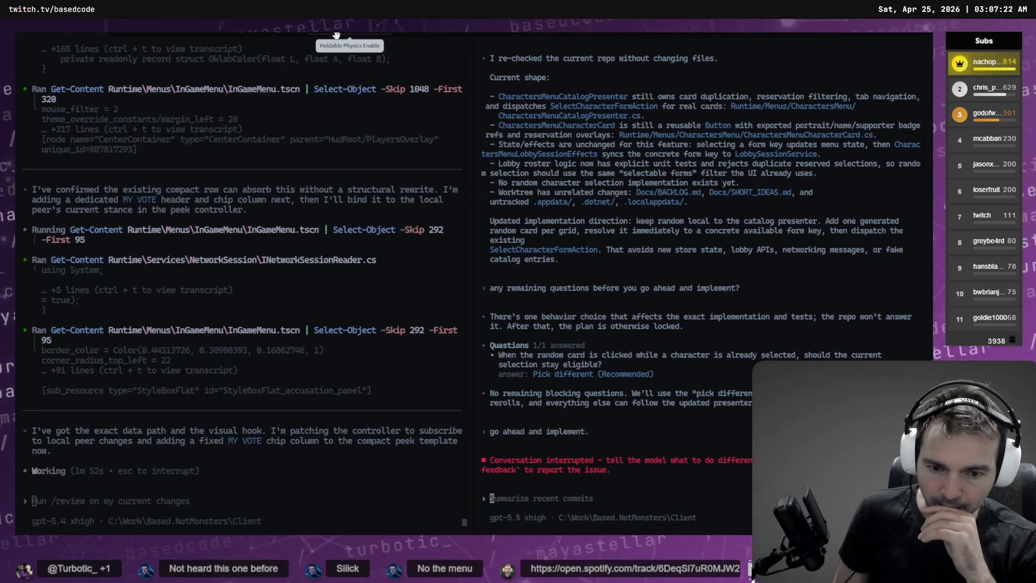
key("ctrl+Tab")
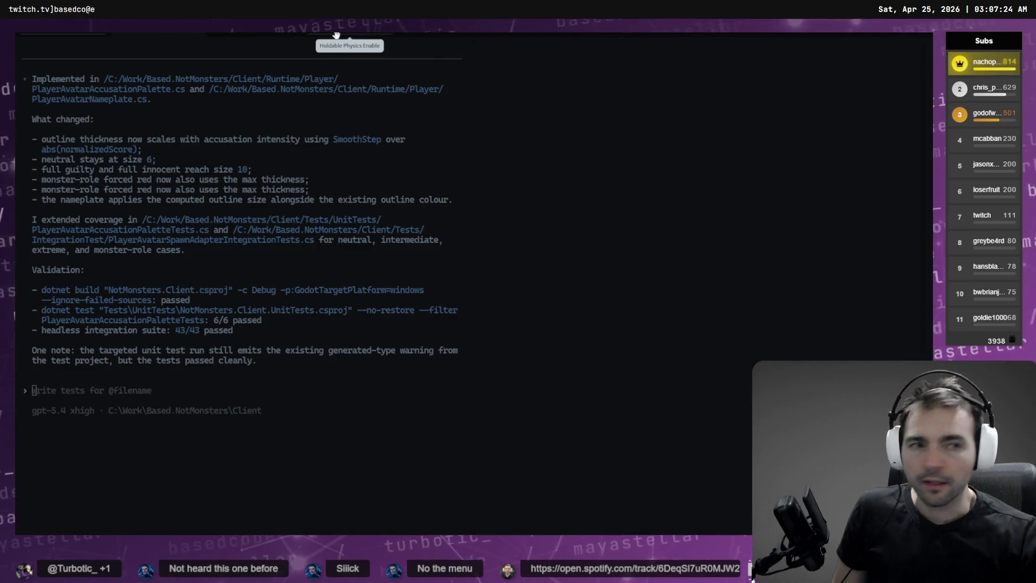
- Frame the stone gate and character crowd in the Godot viewport and select the ghostly character
key("alt+Tab")
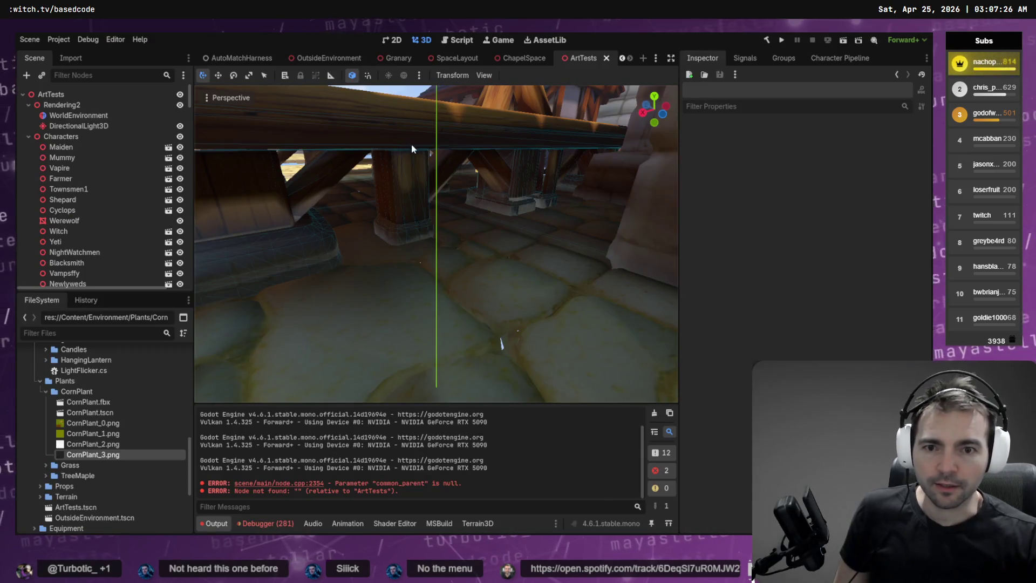
right_click(412, 144)
key("w")
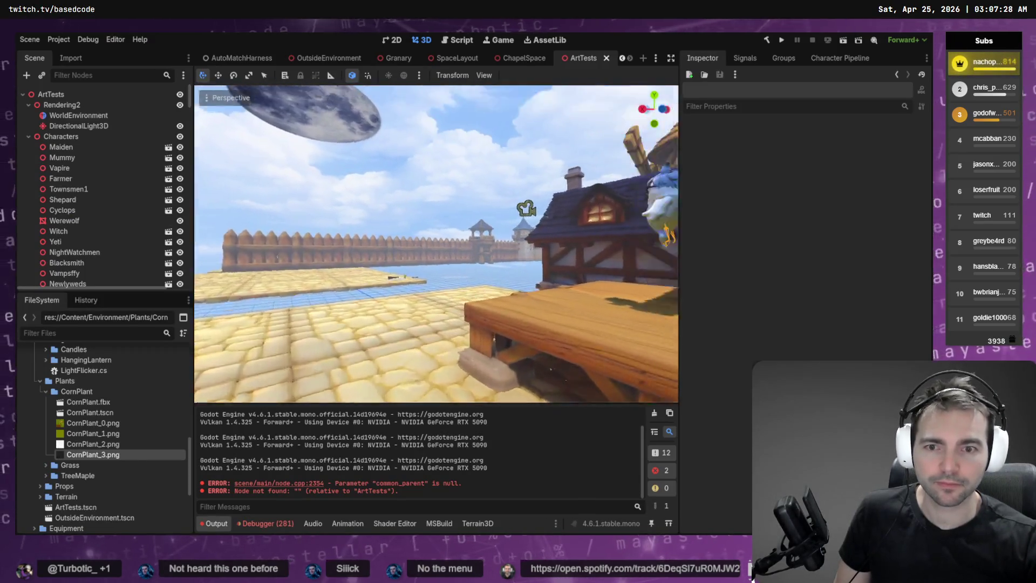
key("s")
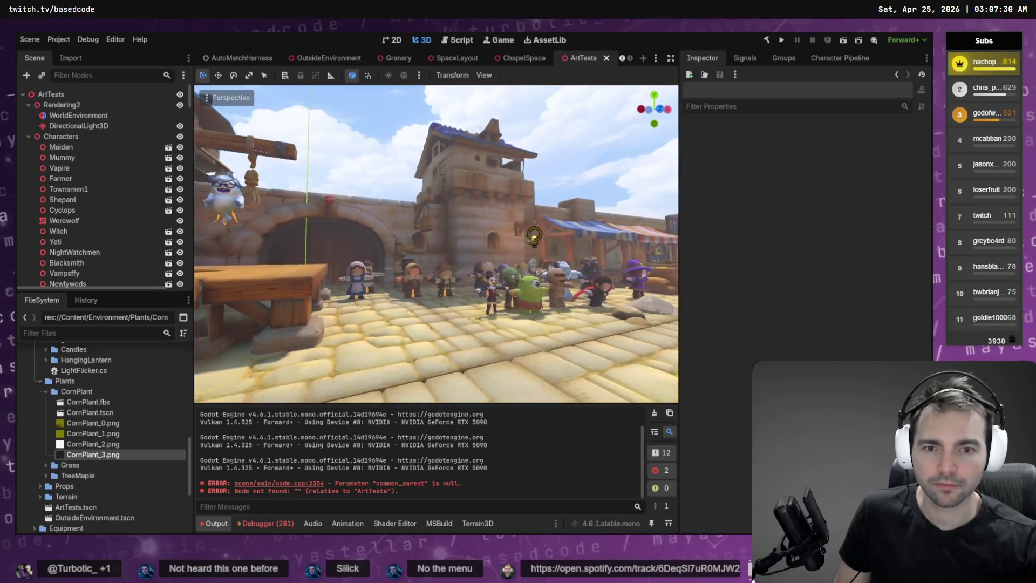
left_click(247, 214)
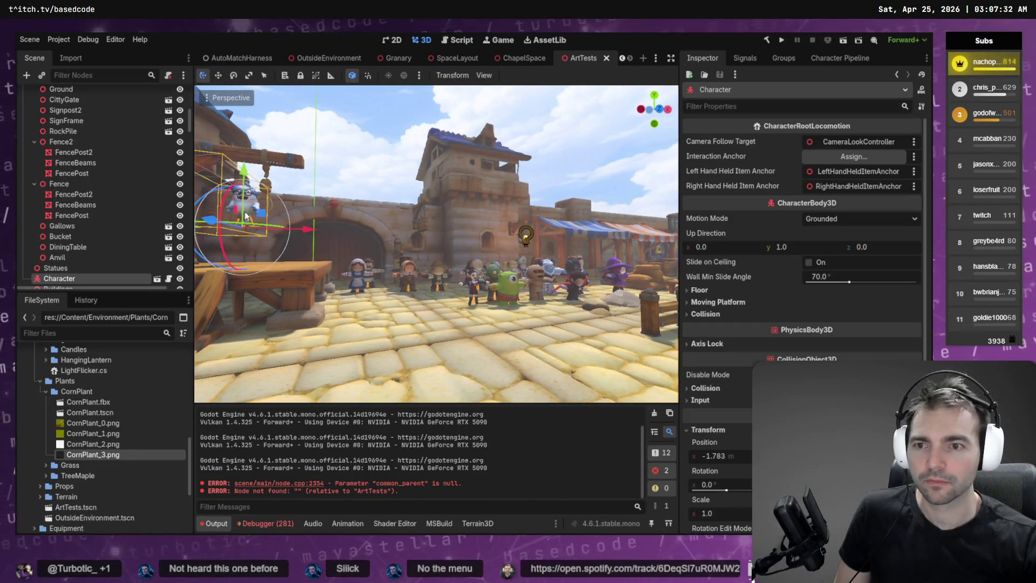
scroll(116, 257, "down", 2)
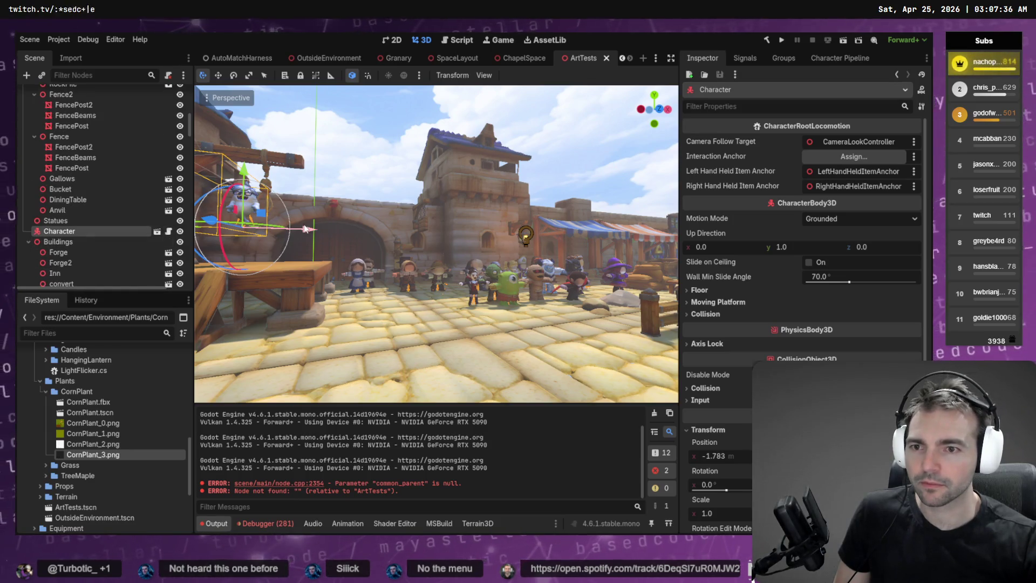
key("a")
key("w")
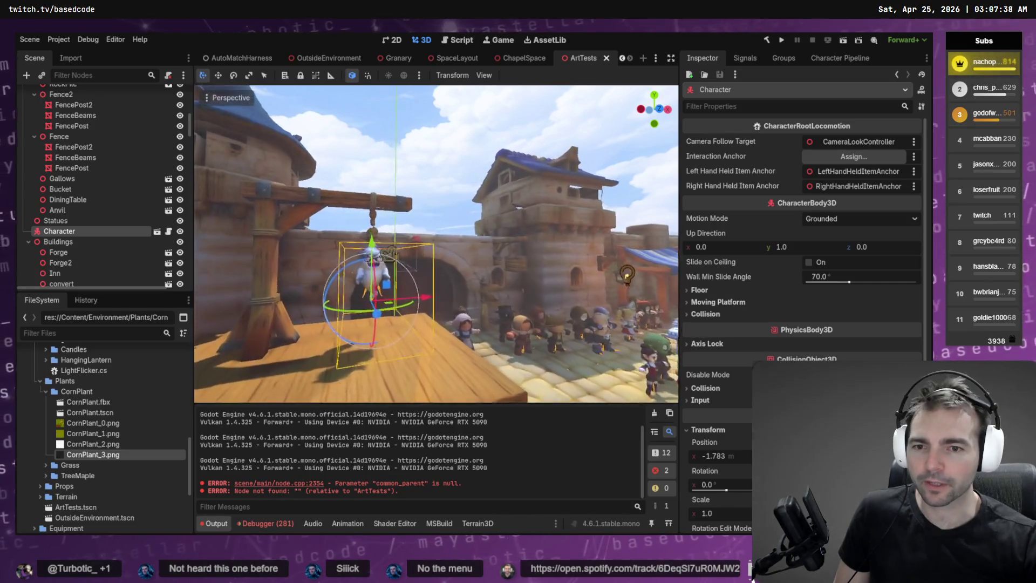
key("w")
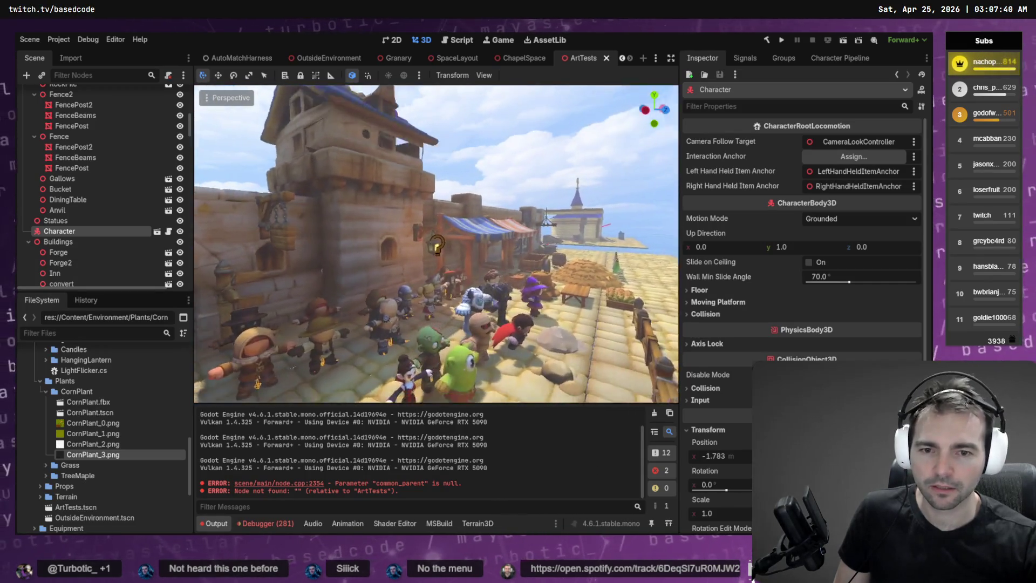
key("w")
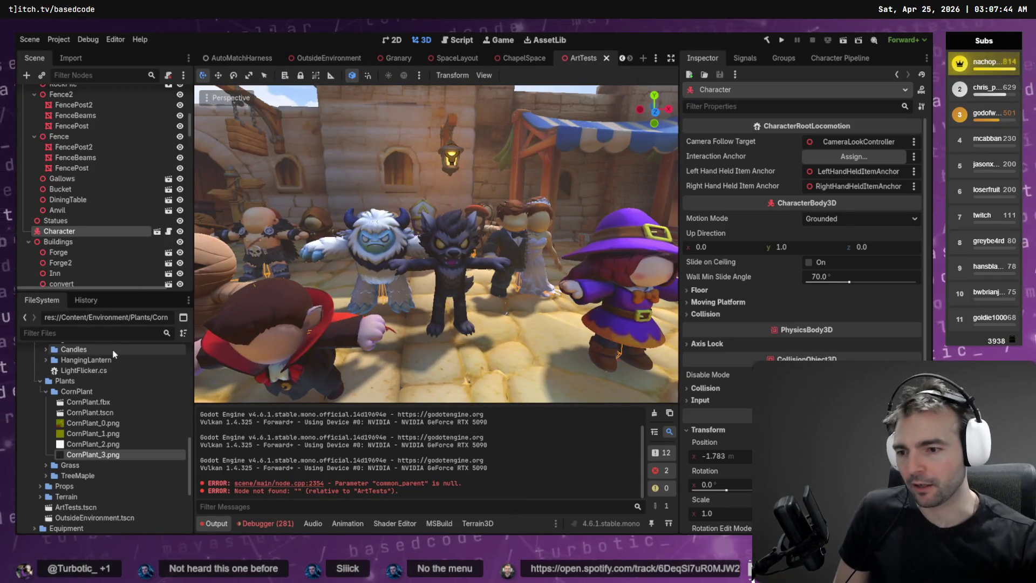
- Expand Content > Character > Monsters > Poultergeist in the FileSystem dock and drag its model into the scene
type("Pau")
key("BackSpace")
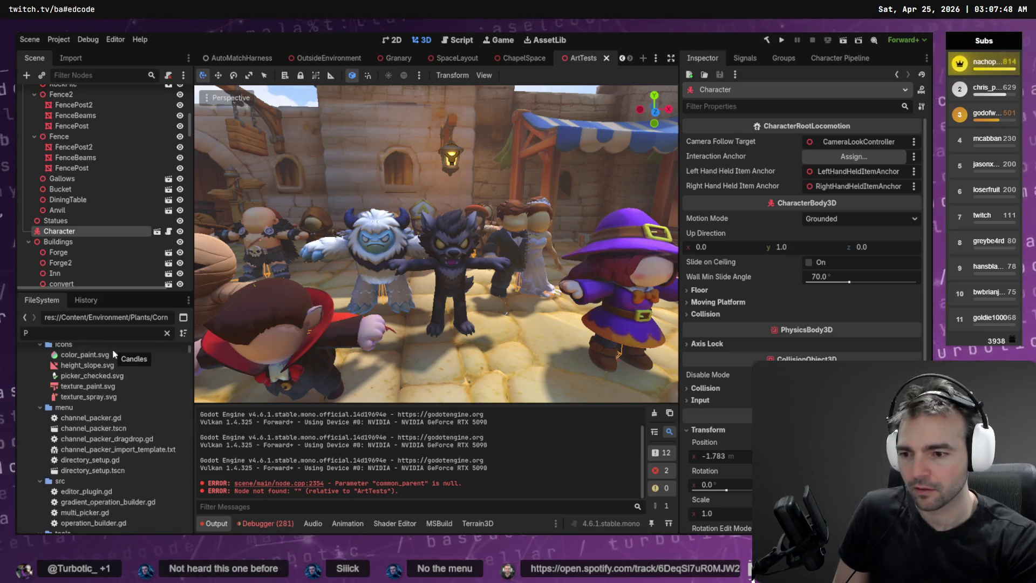
key("BackSpace")
key("BackSpace")
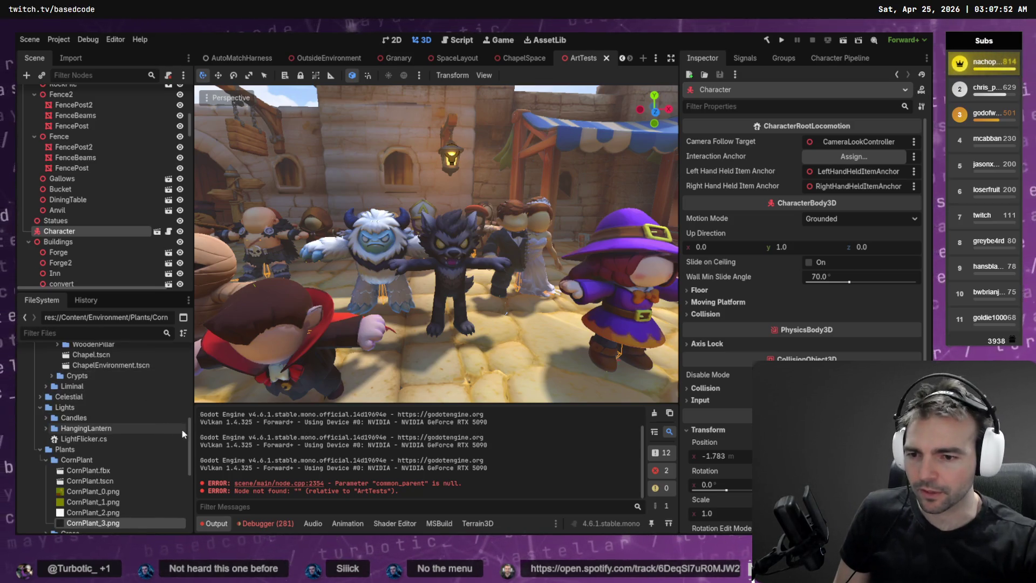
left_click_drag(189, 432, 188, 346)
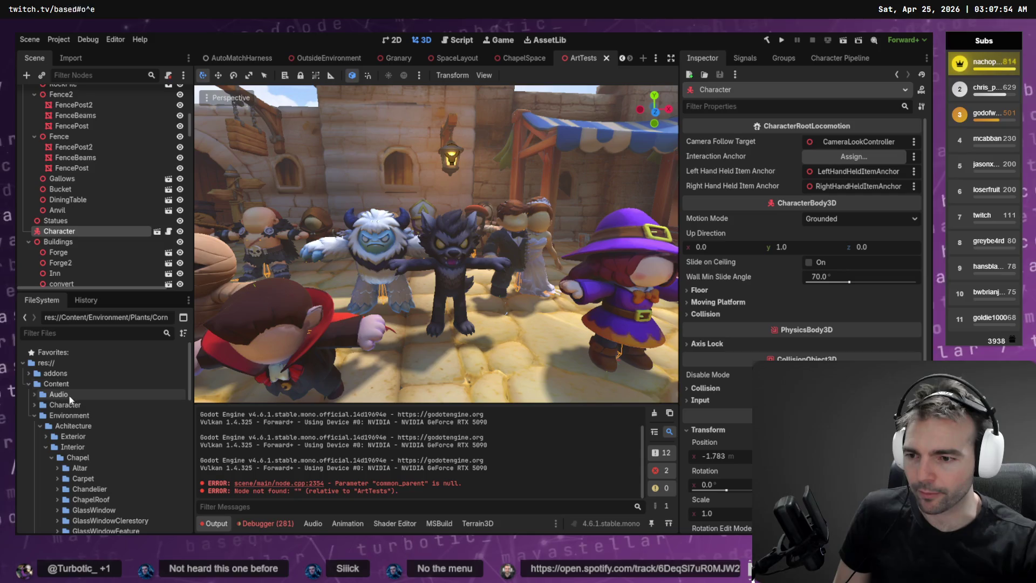
left_click(34, 405)
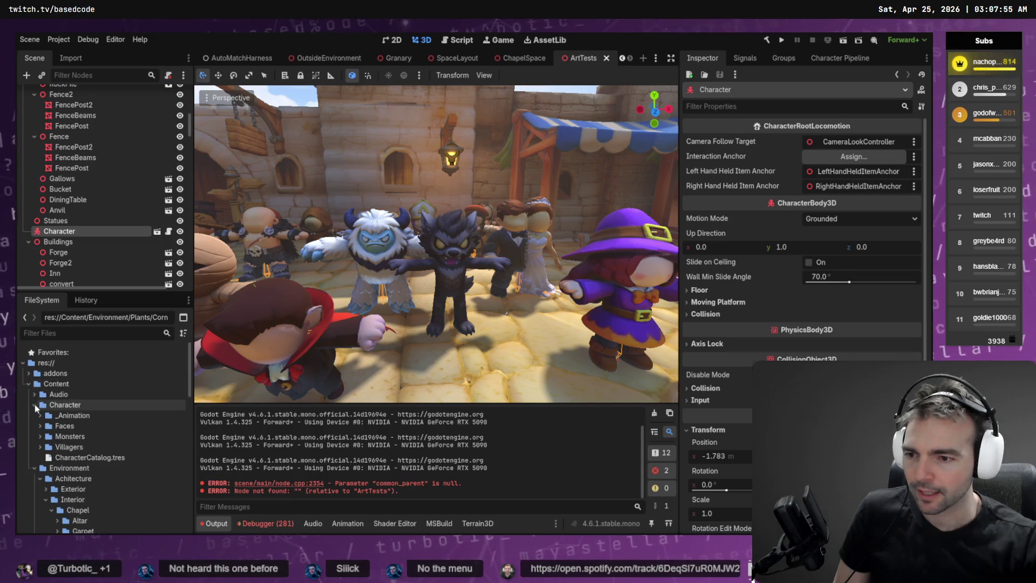
left_click(45, 436)
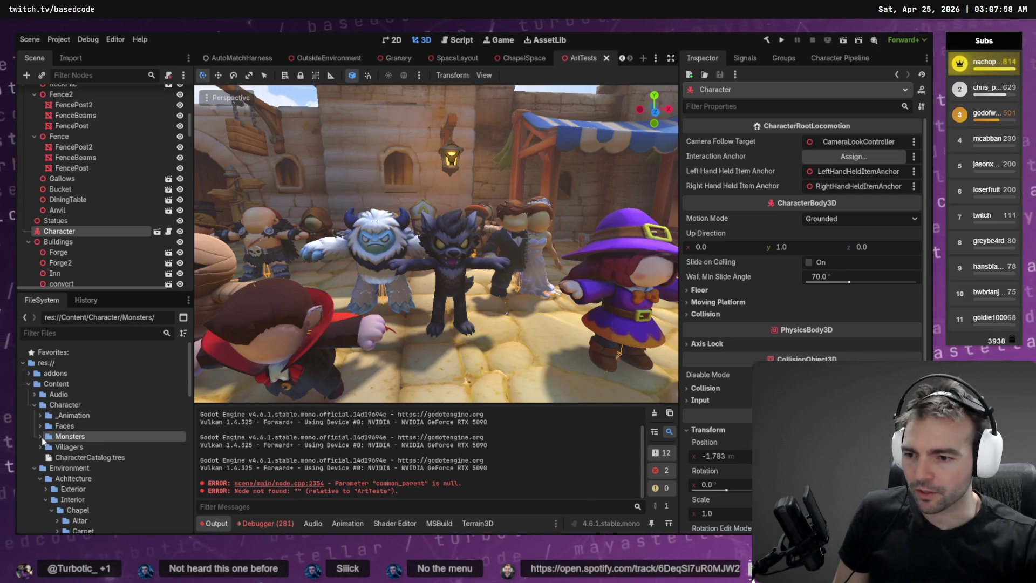
left_click(40, 436)
scroll(49, 459, "down", 3)
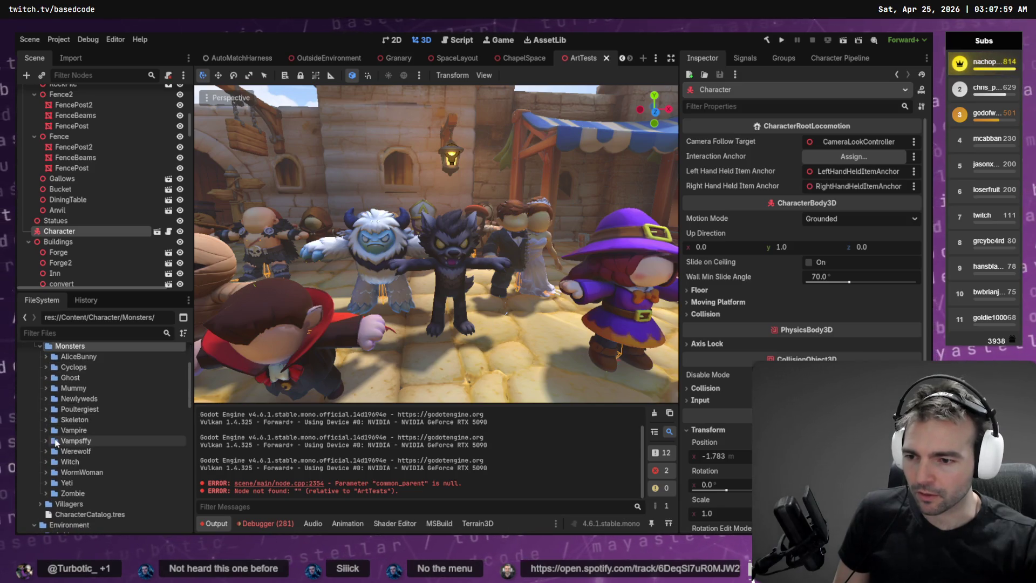
left_click(46, 409)
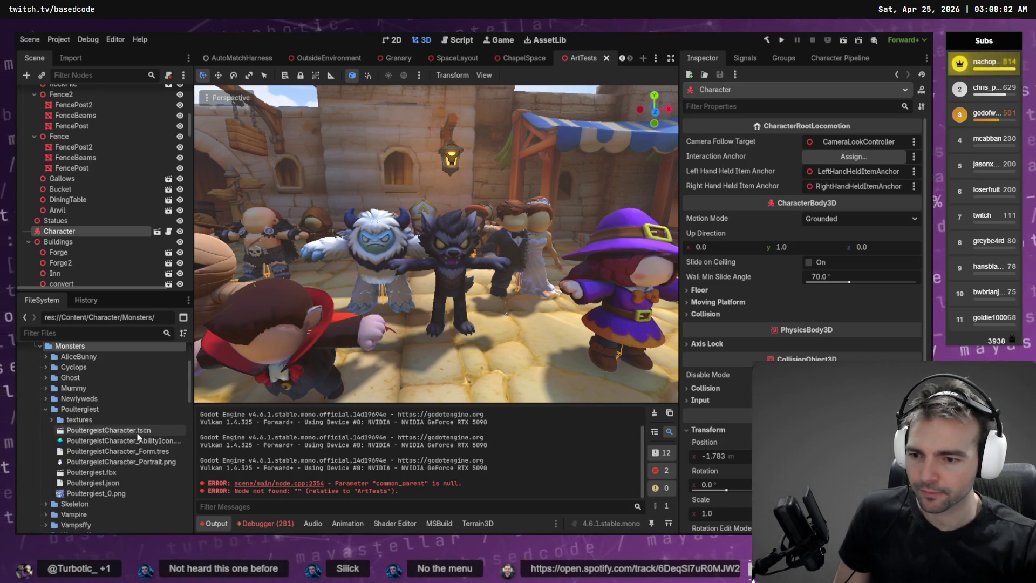
mouse_move(109, 476)
left_mouse_down()
mouse_move(621, 313)
mouse_move(508, 297)
left_mouse_up()
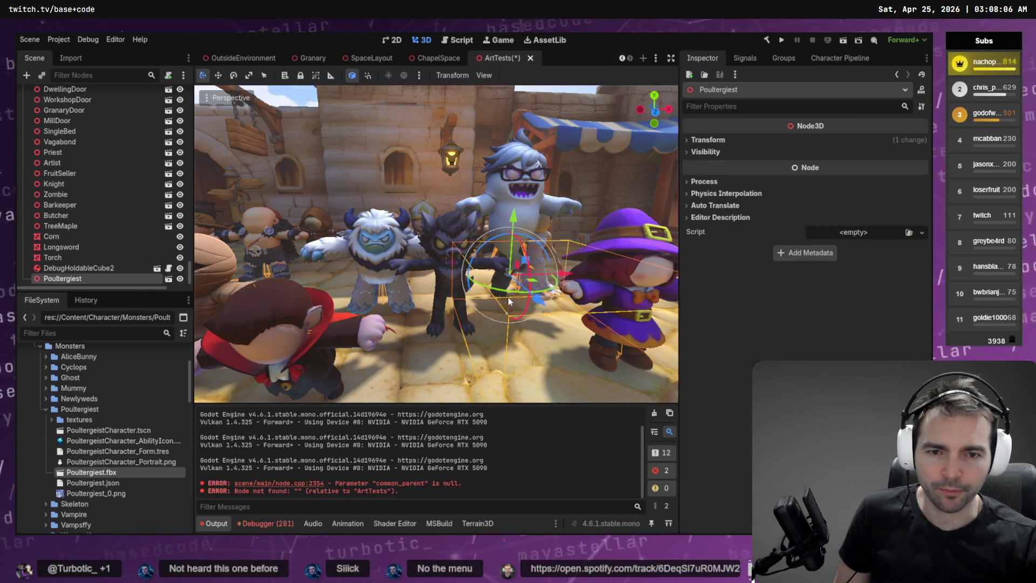
- Move the Poultergeist model right and lower it onto the ground among the crowd, then deselect
key("f")
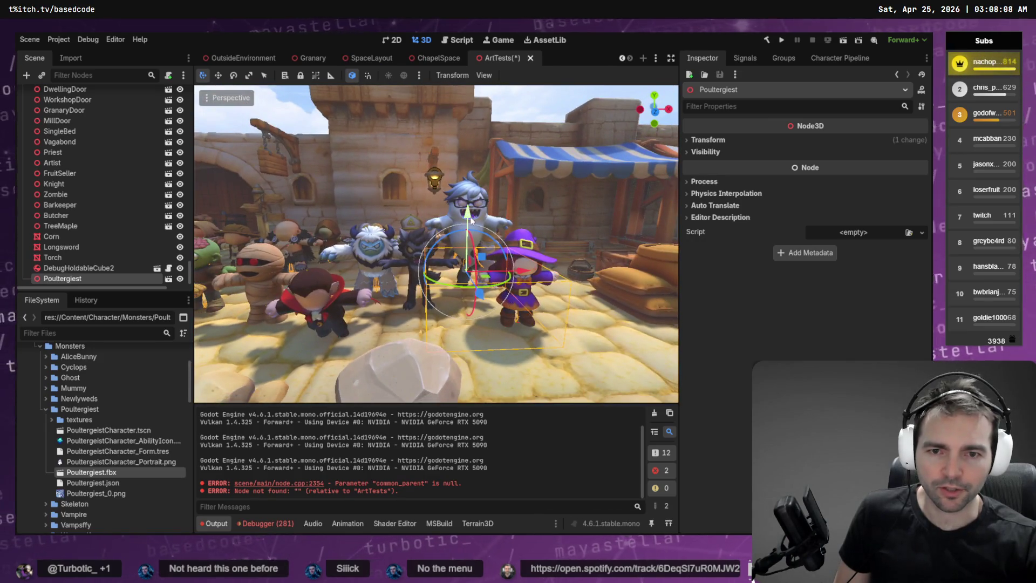
left_click_drag(517, 277, 594, 273)
left_click_drag(545, 211, 543, 231)
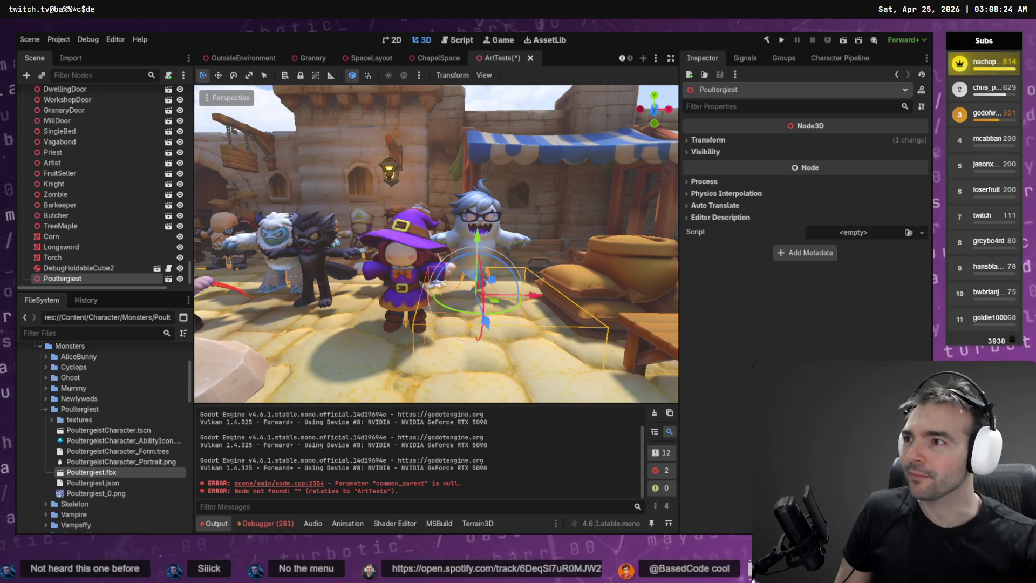
left_click(512, 103)
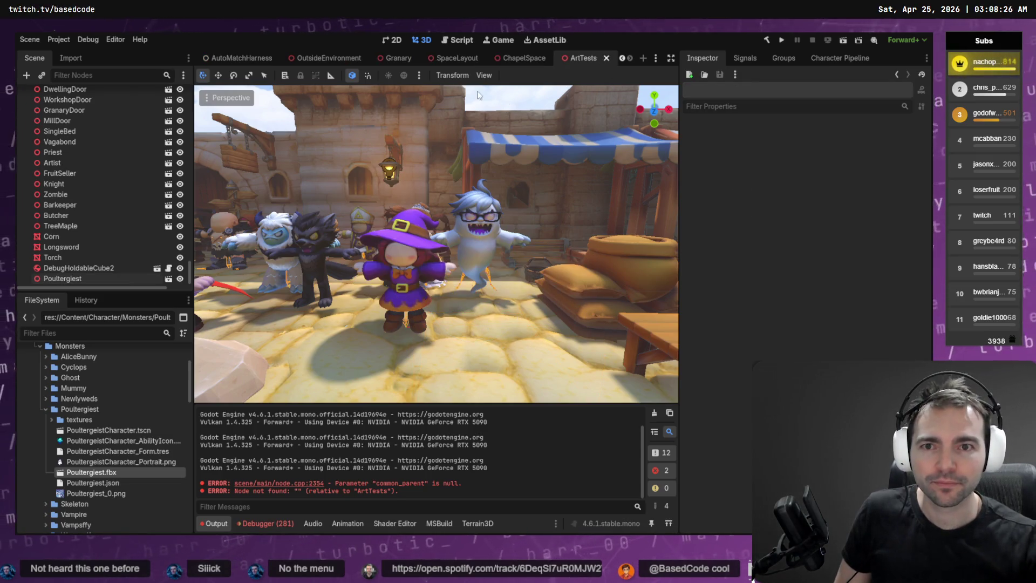
- Cycle through the Codex sessions and open the tab holding the Deferred World Physics For Holdable Items plan
key("alt+Tab")
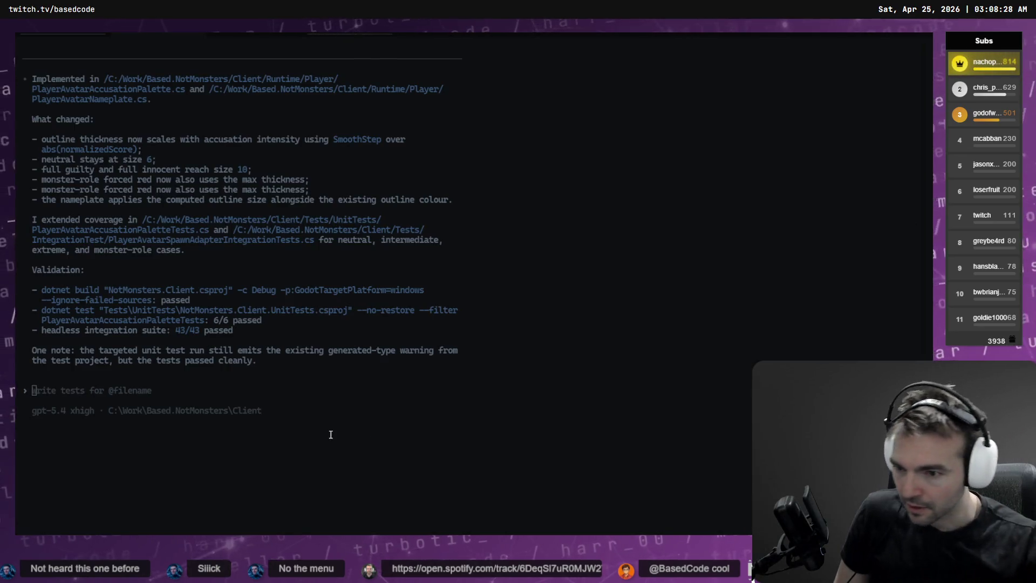
key("ctrl+Tab")
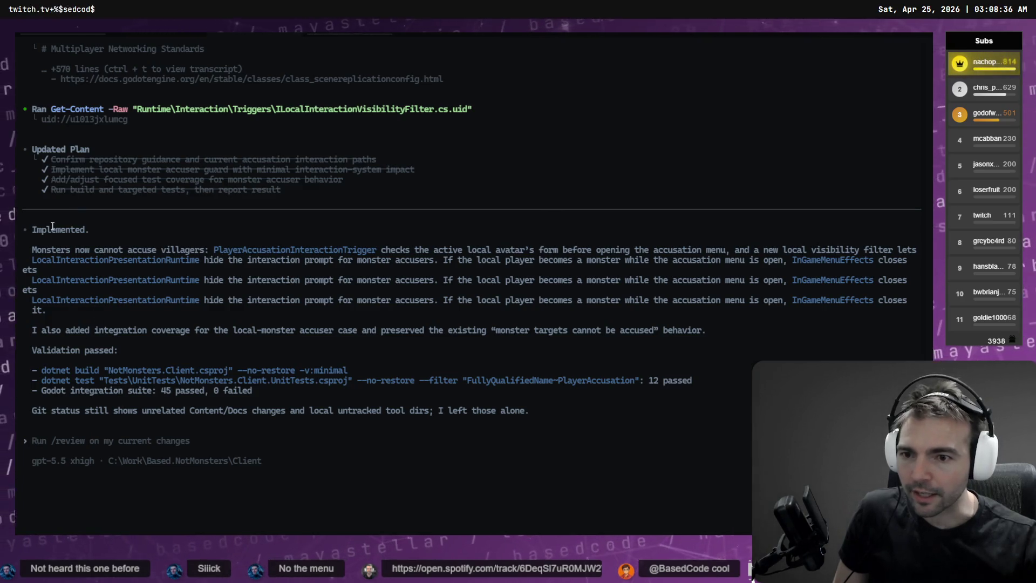
key("ctrl+Tab")
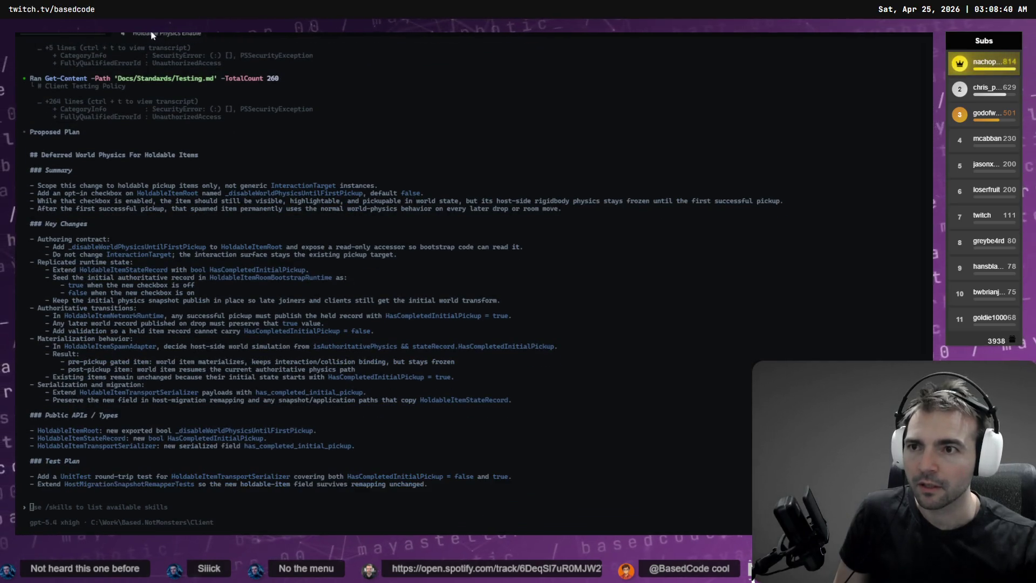
scroll(143, 86, "up", 2, "ctrl")
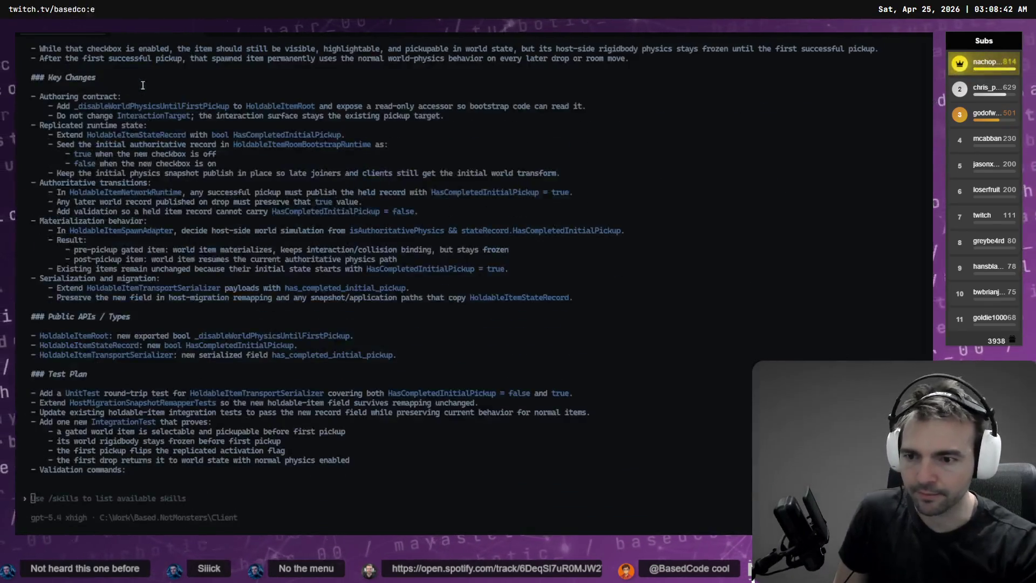
key("ctrl+Tab")
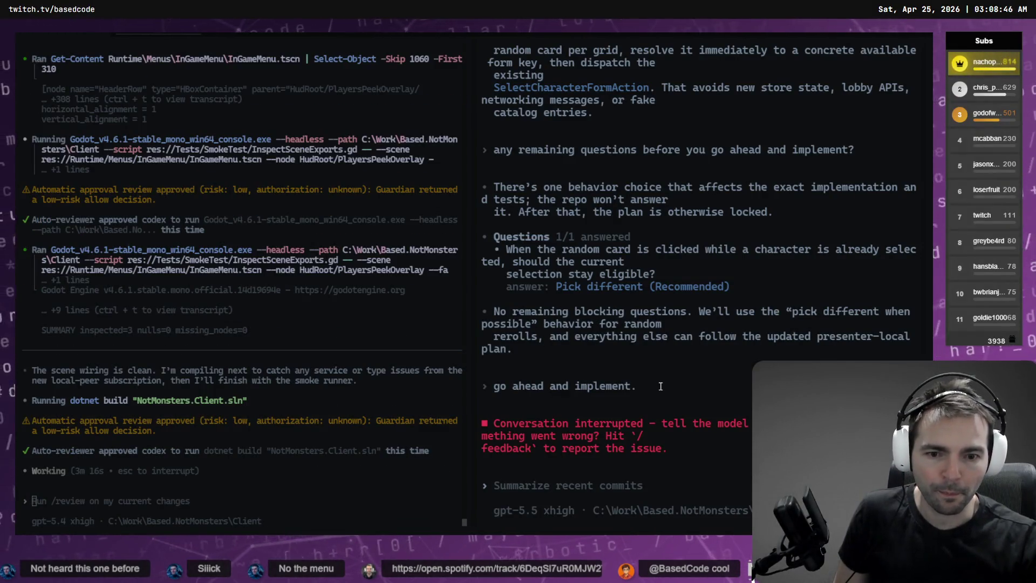
scroll(662, 394, "up", 10)
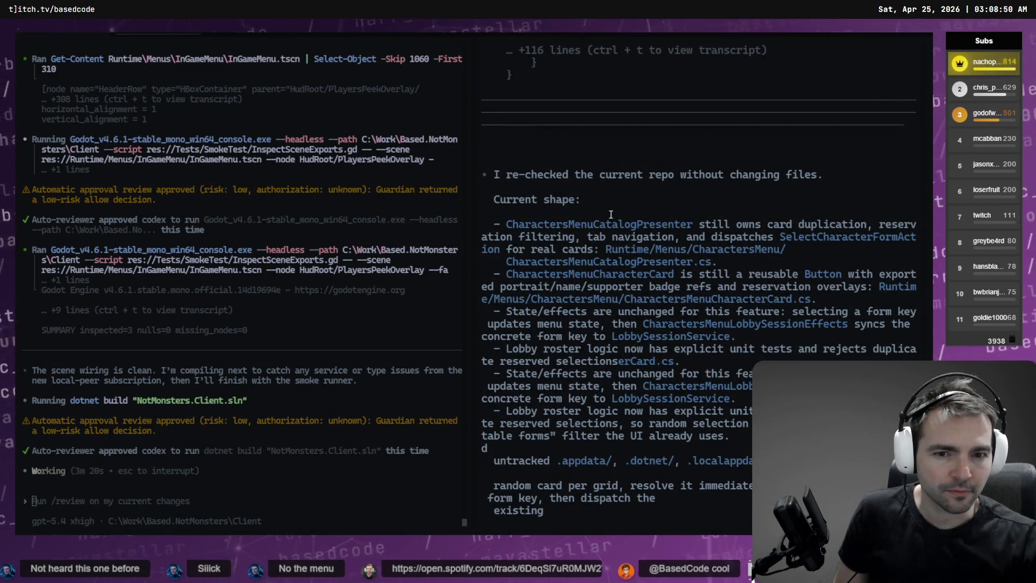
scroll(616, 212, "down", 2)
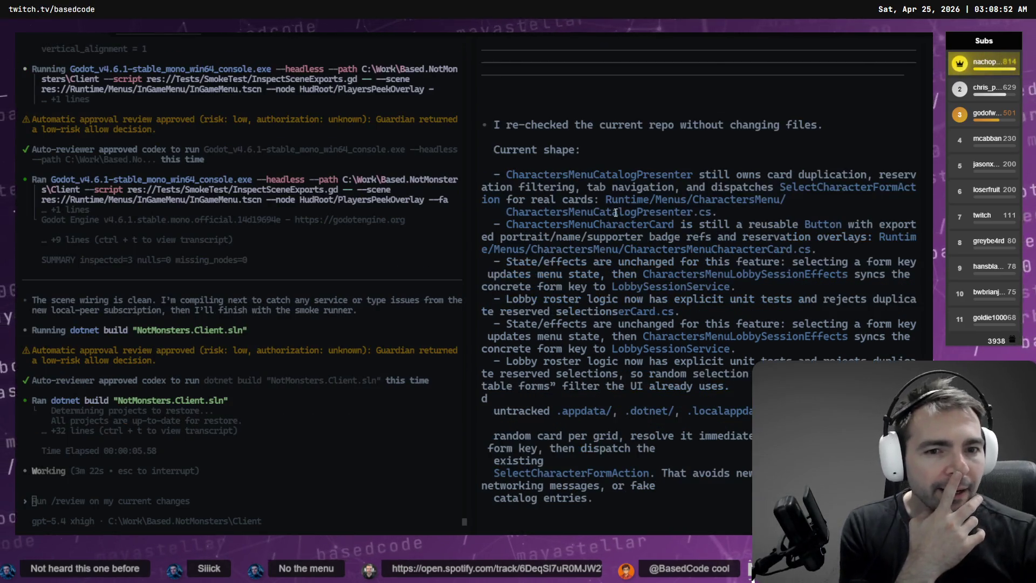
scroll(616, 212, "down", 10)
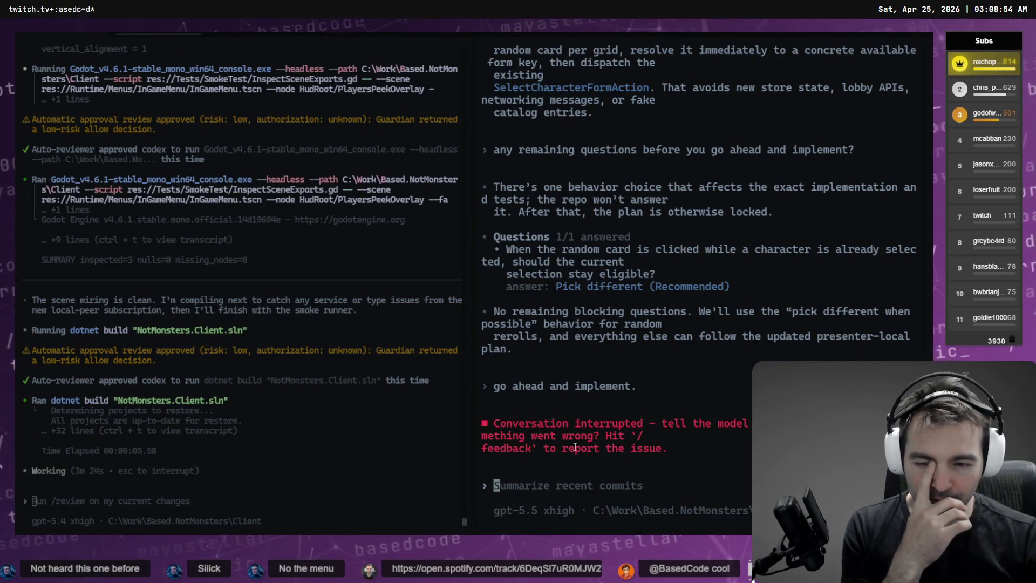
left_click(159, 35)
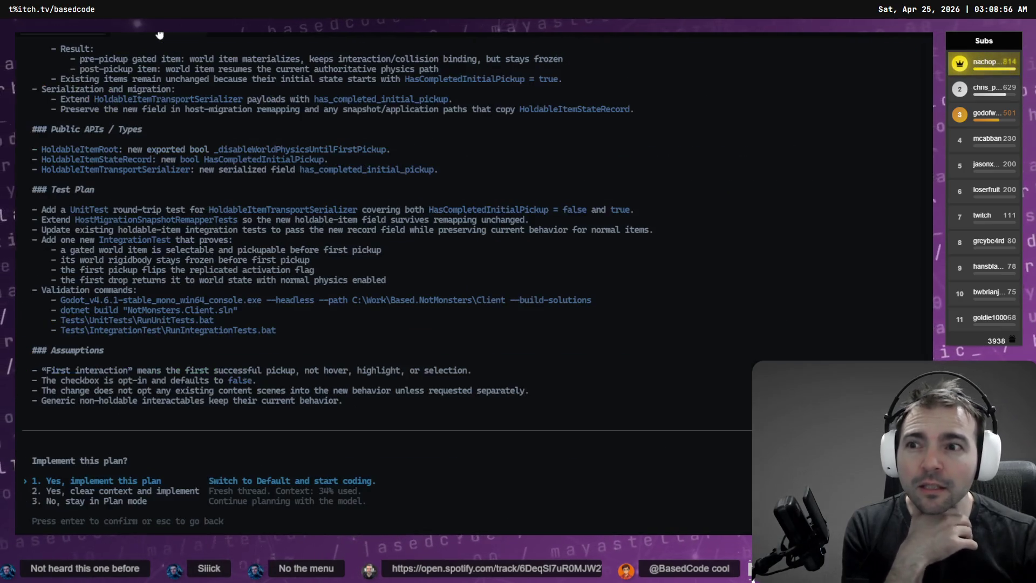
- Review the plan and the Accusations and outline-thickness tabs, then choose 'Yes, implement this plan'
scroll(125, 280, "up", 10)
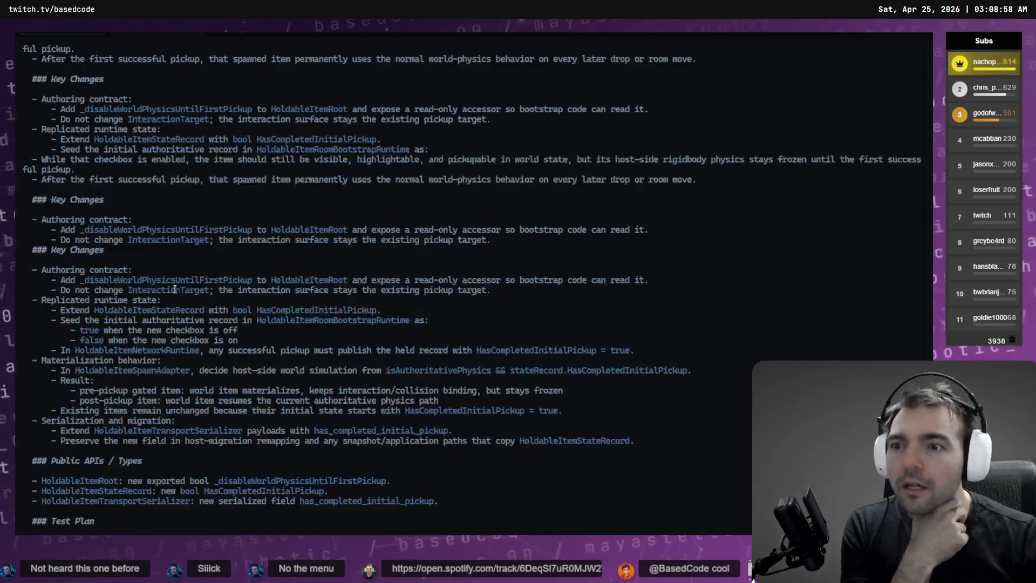
scroll(186, 294, "up", 10)
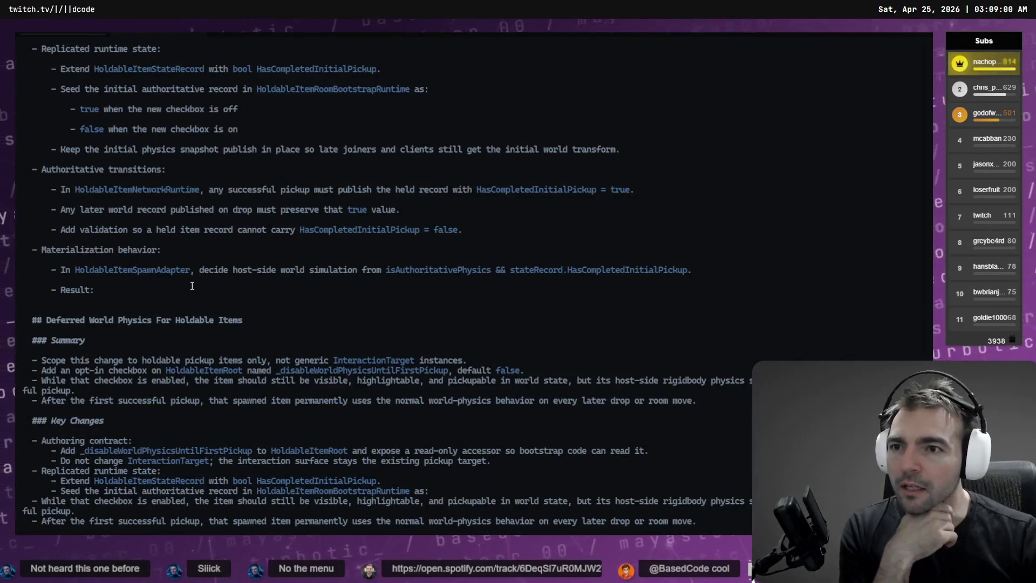
scroll(184, 288, "up", 10)
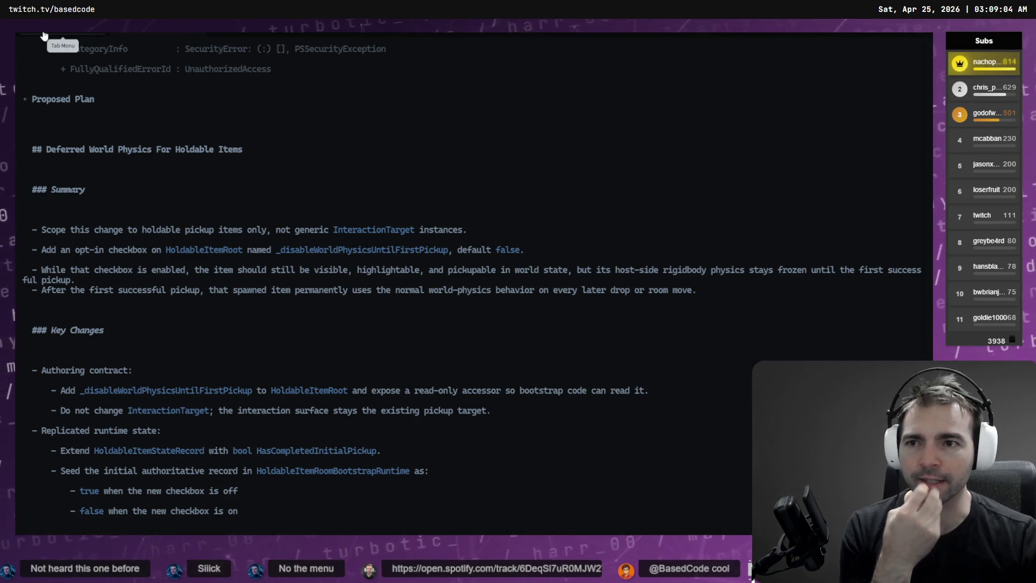
left_click(345, 34)
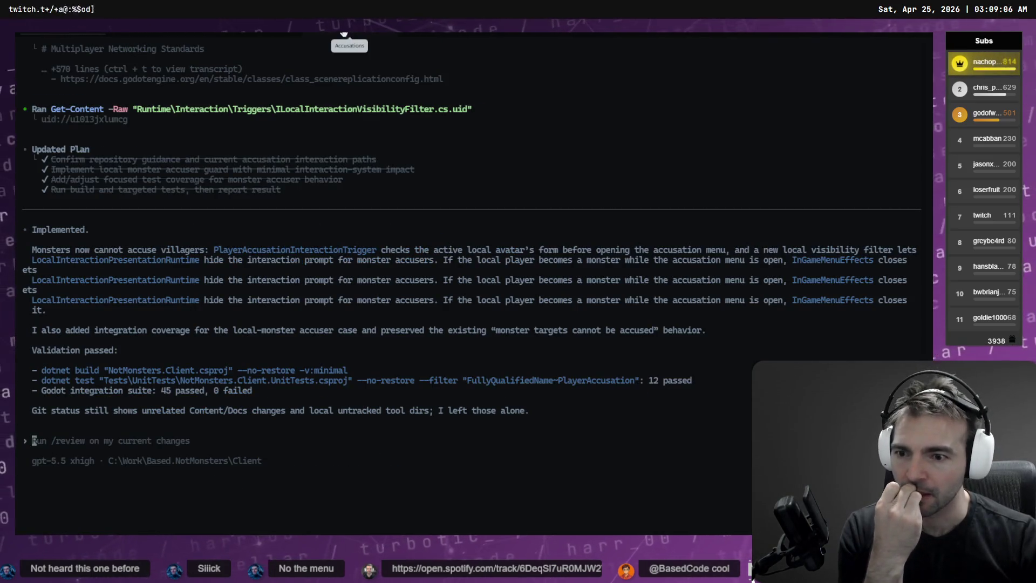
left_click(244, 33)
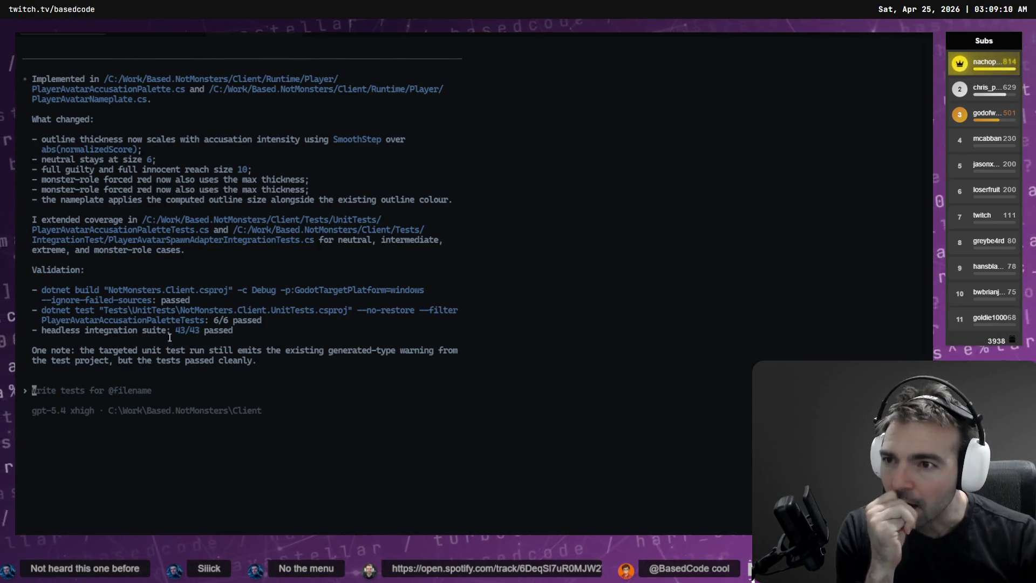
left_click(133, 34)
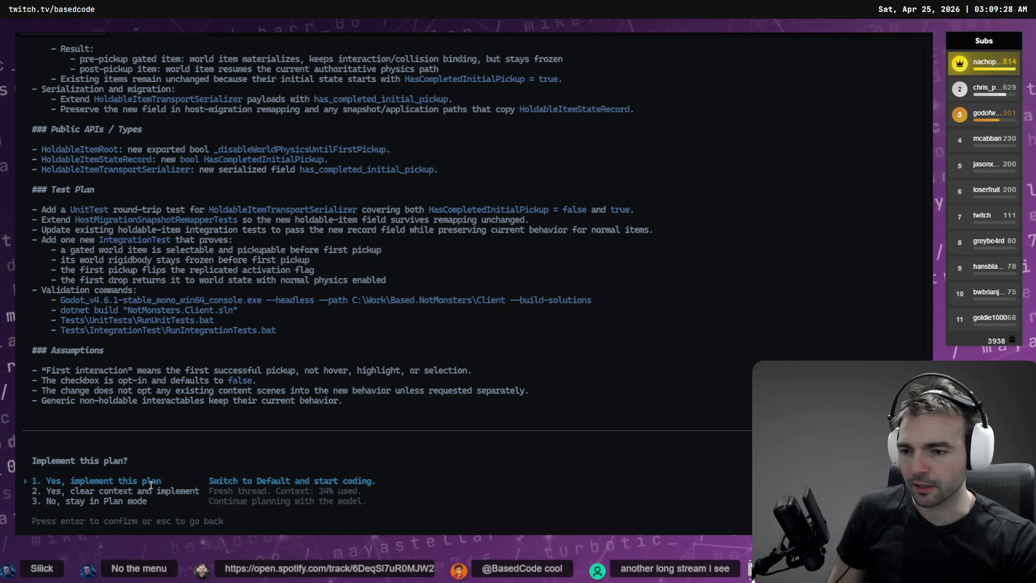
key("Return")
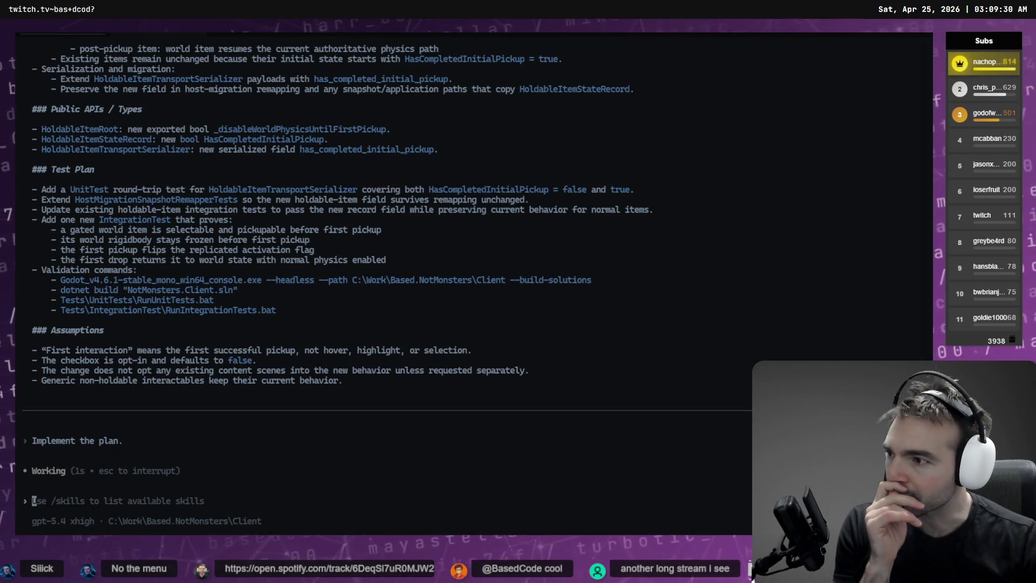